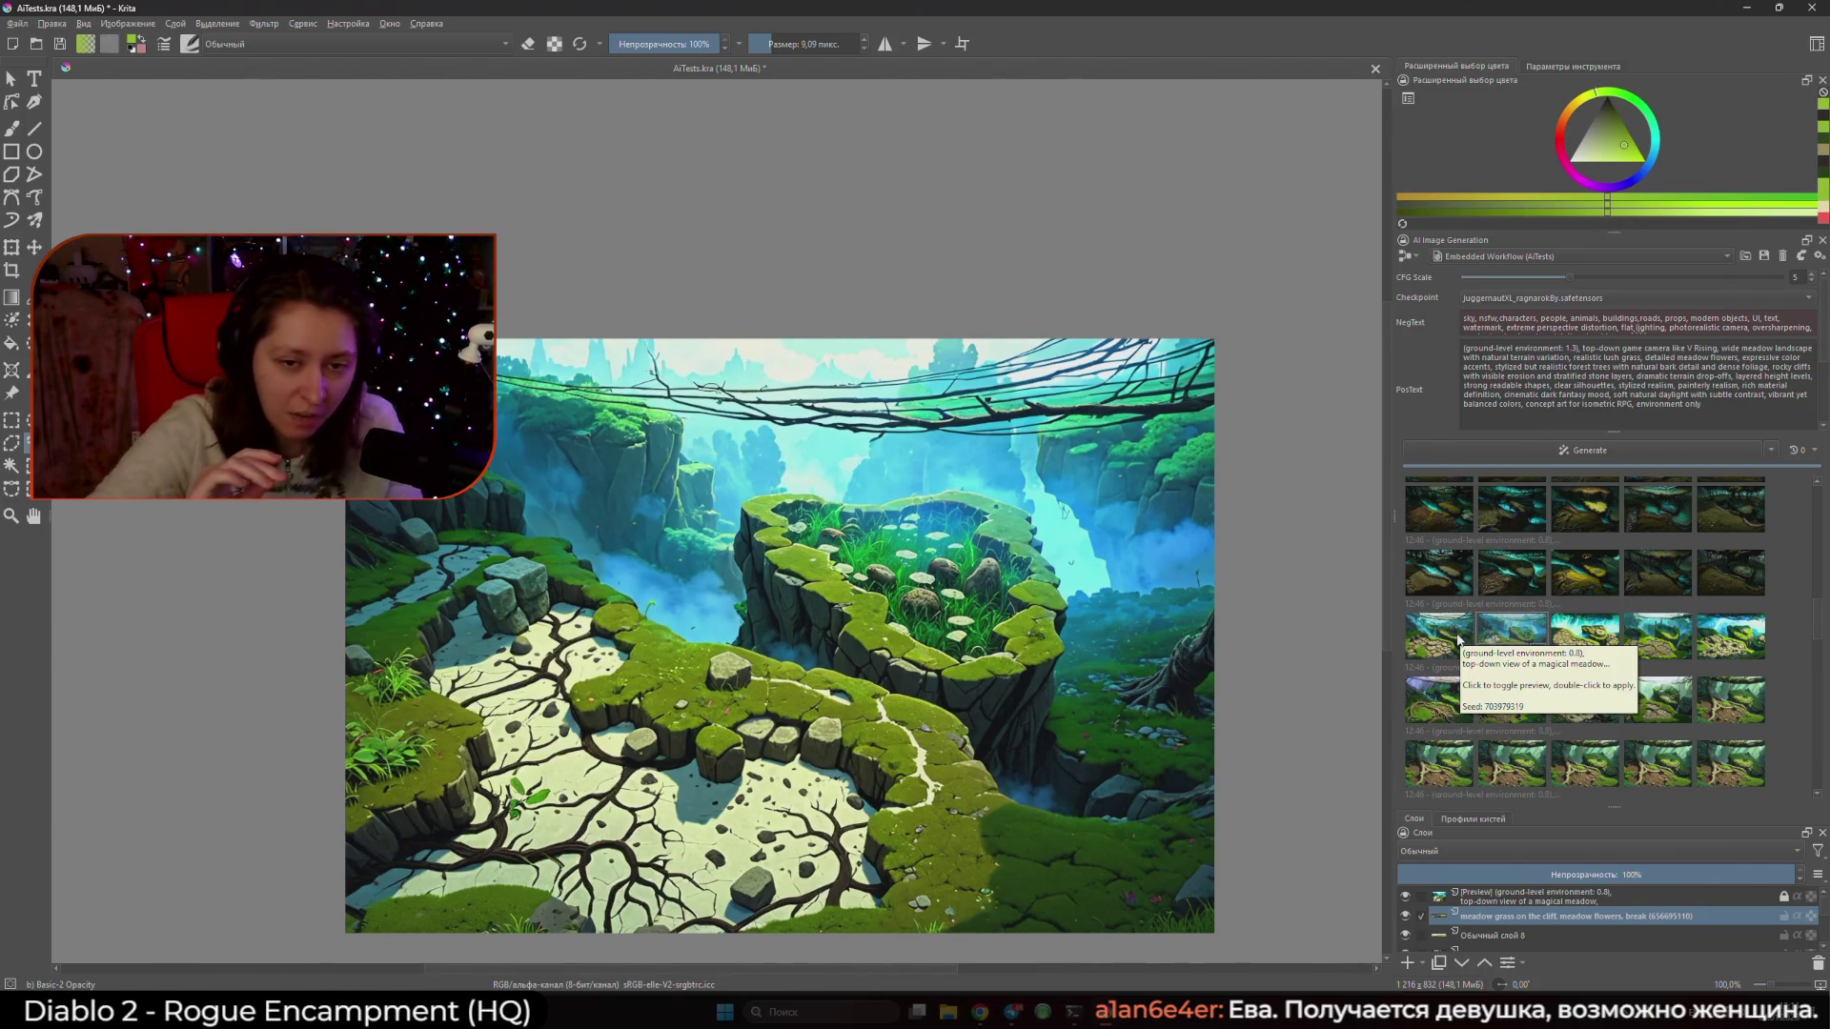
- Preview several earlier meadow variants from the AI generation history, then clear the preview without applying any
{"action": "left_click", "coordinate": [1459, 640]}
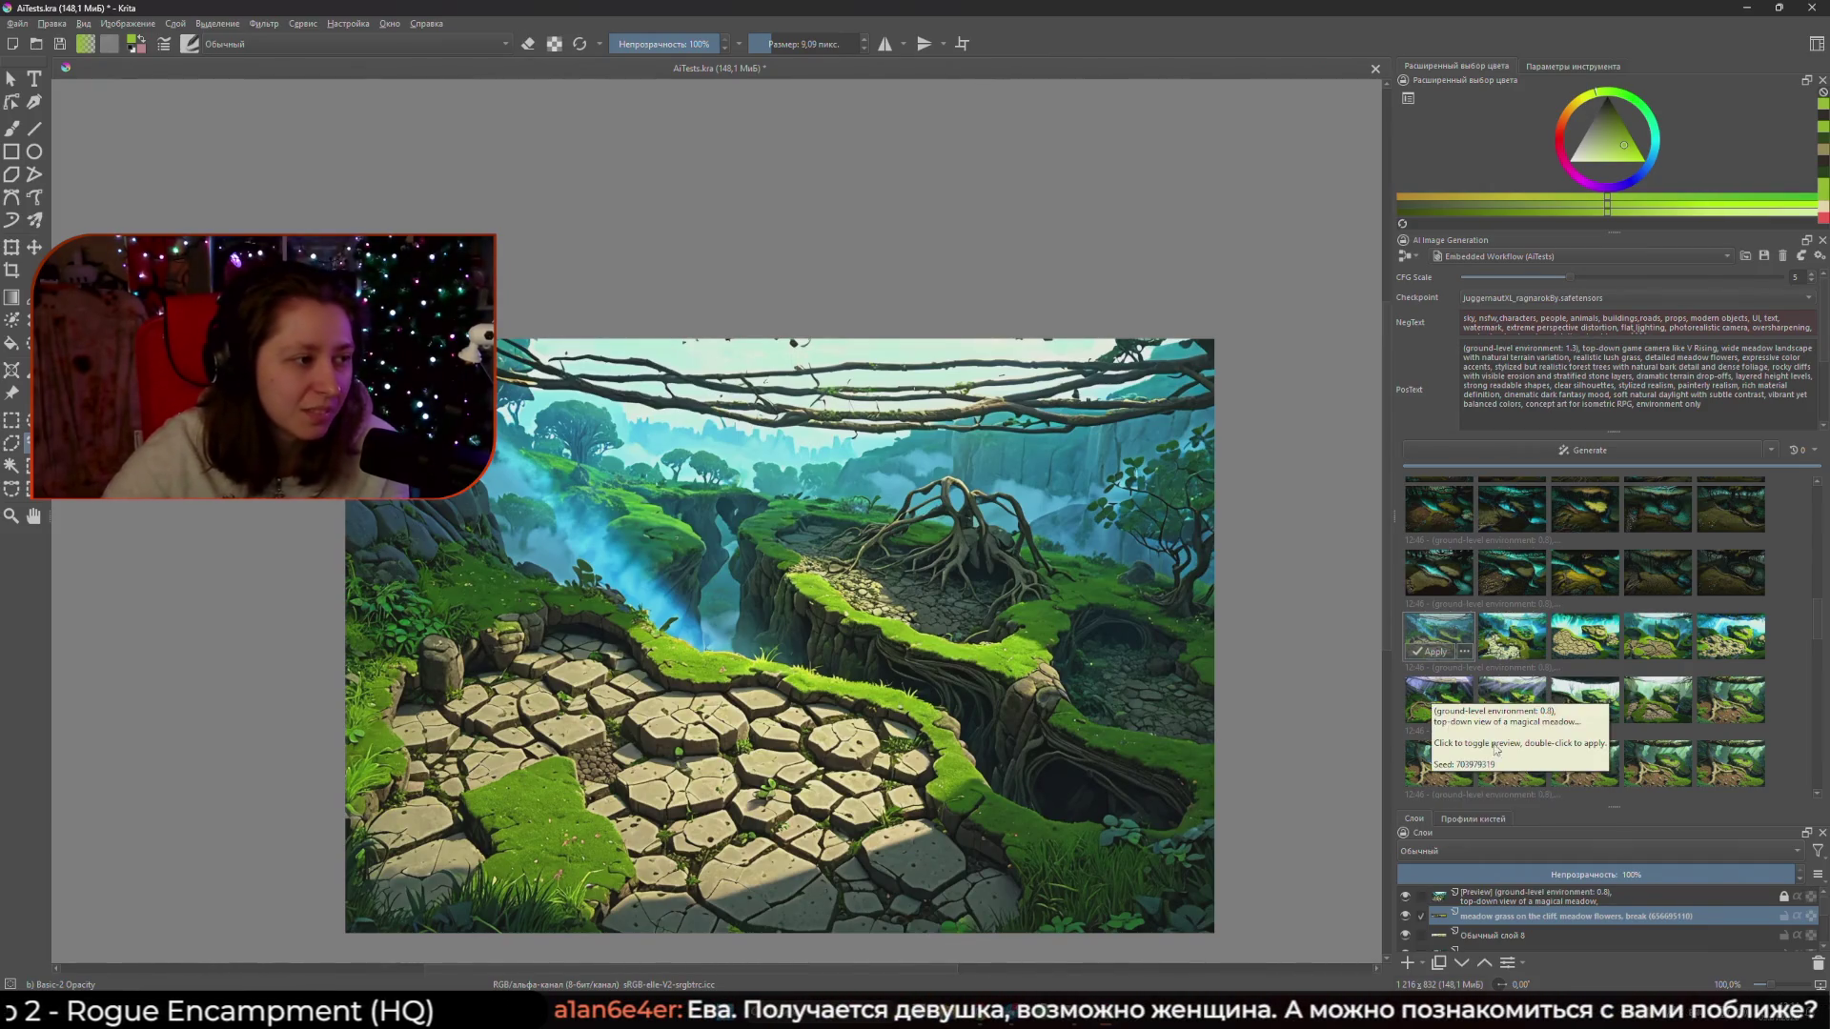
{"action": "scroll", "coordinate": [1510, 725], "scroll_direction": "down", "scroll_amount": 3}
{"action": "scroll", "coordinate": [1509, 724], "scroll_direction": "down", "scroll_amount": 5}
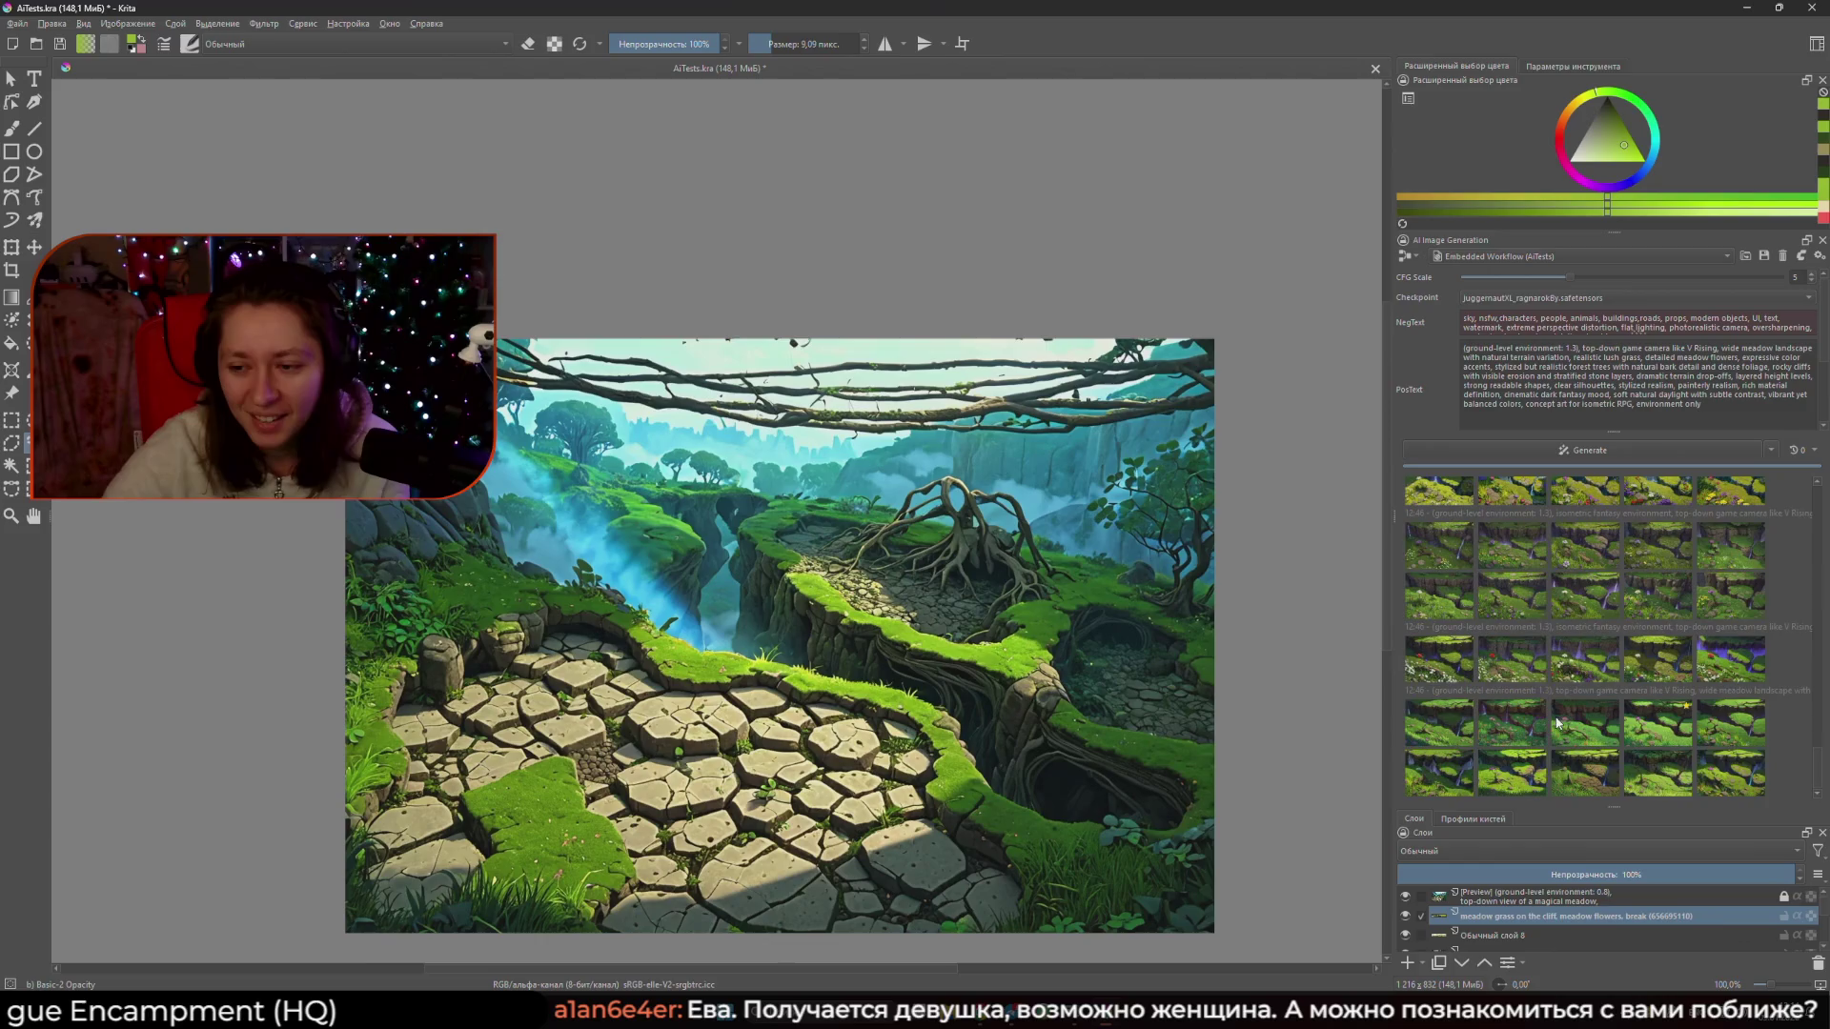
{"action": "left_click", "coordinate": [1783, 768]}
{"action": "left_click", "coordinate": [1740, 769]}
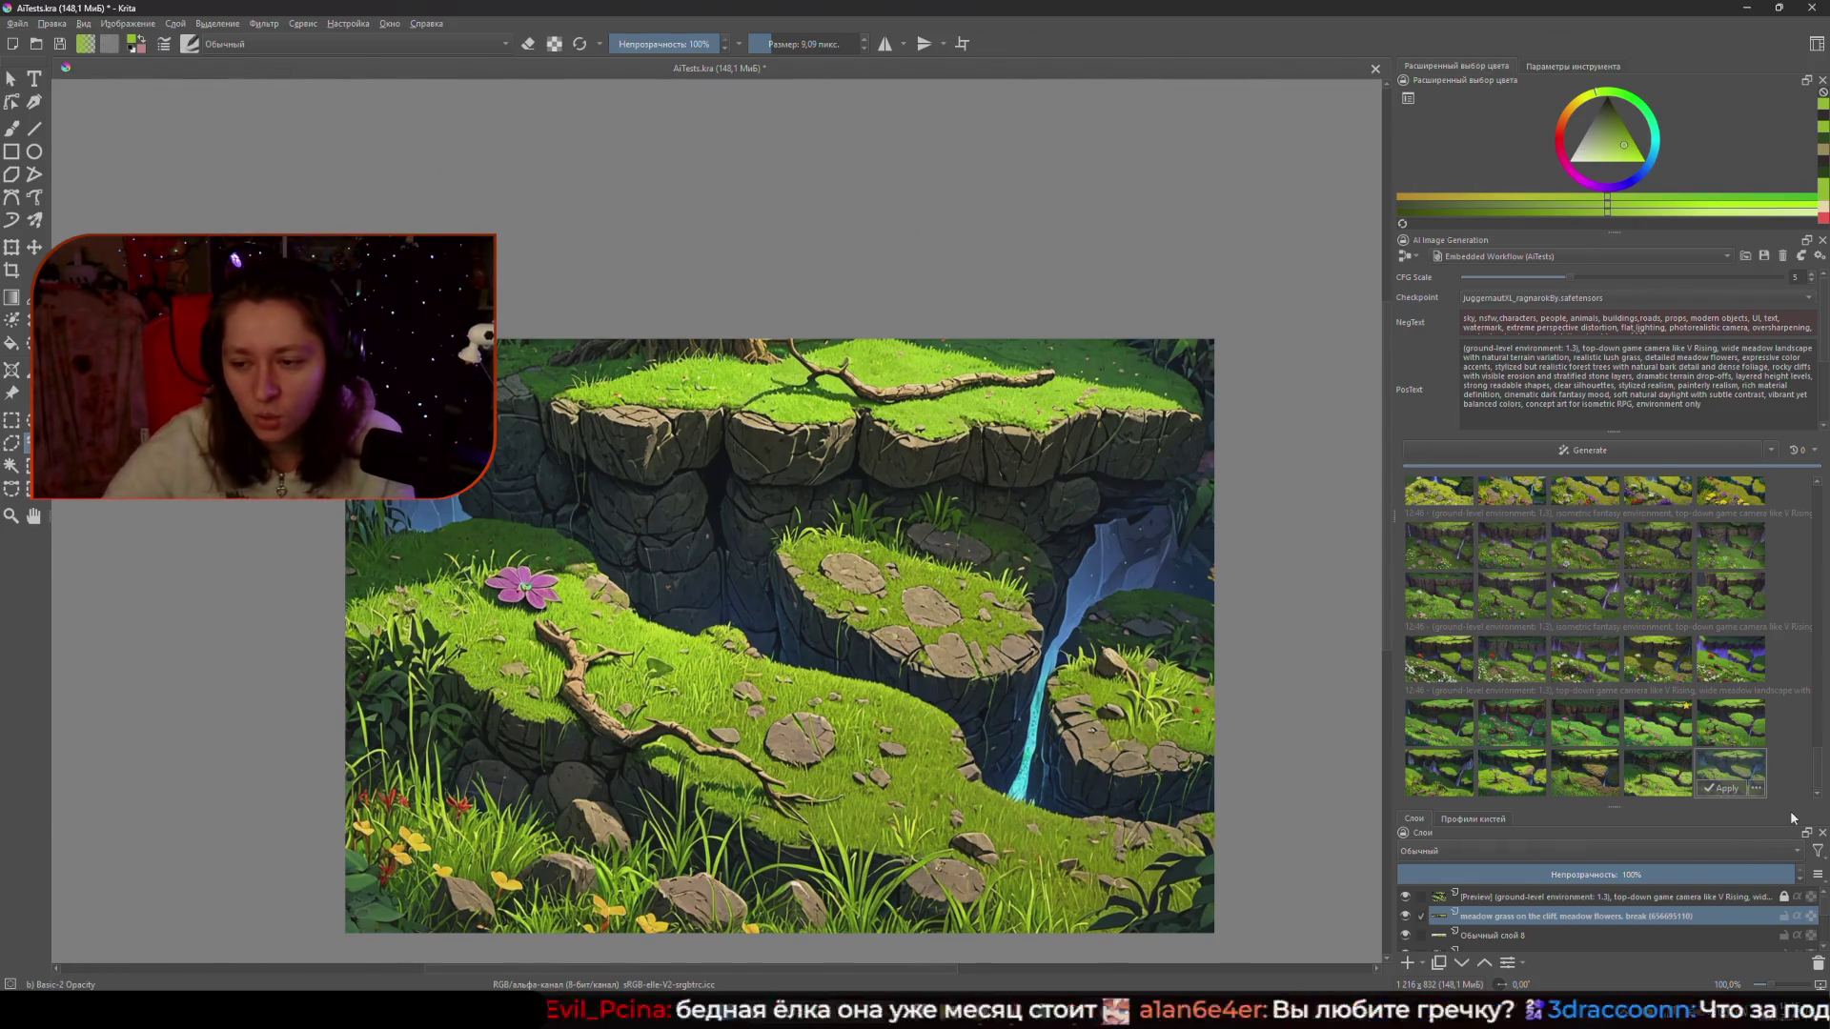
{"action": "left_click", "coordinate": [1482, 724]}
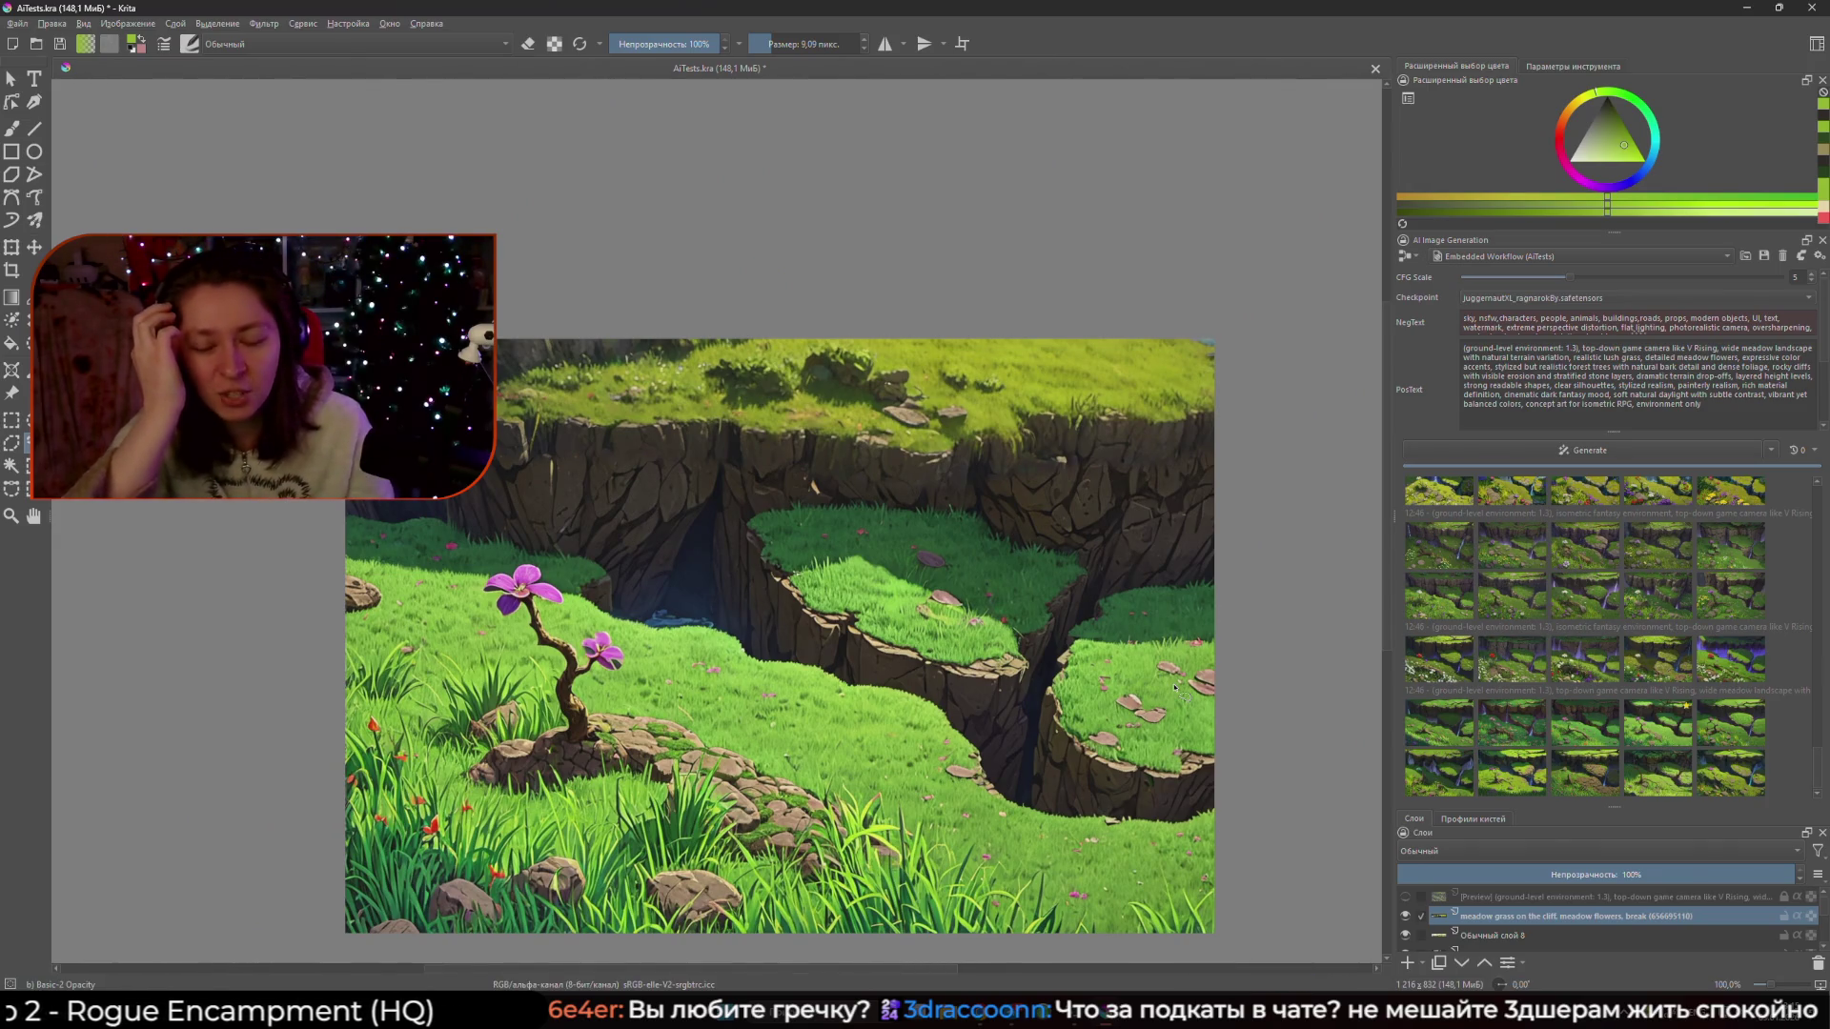
{"action": "left_click", "coordinate": [1409, 257]}
{"action": "left_click", "coordinate": [1430, 274]}
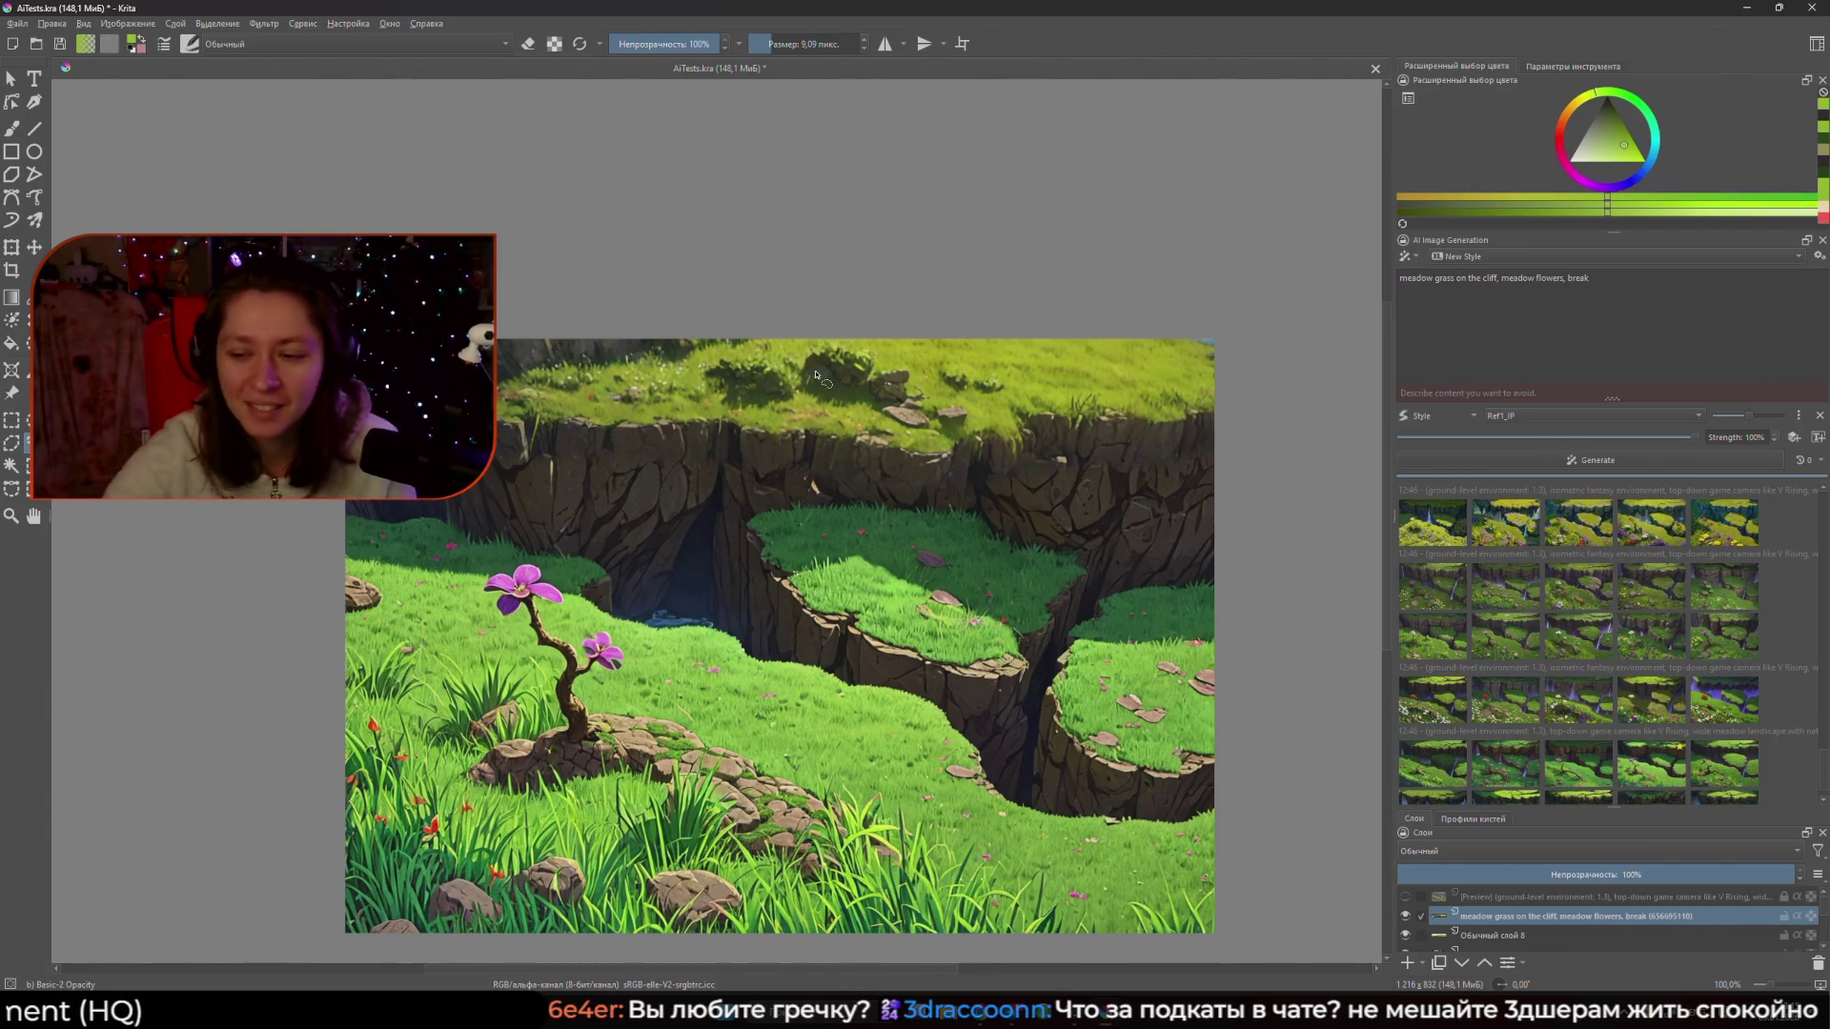
{"action": "left_click", "coordinate": [1404, 345]}
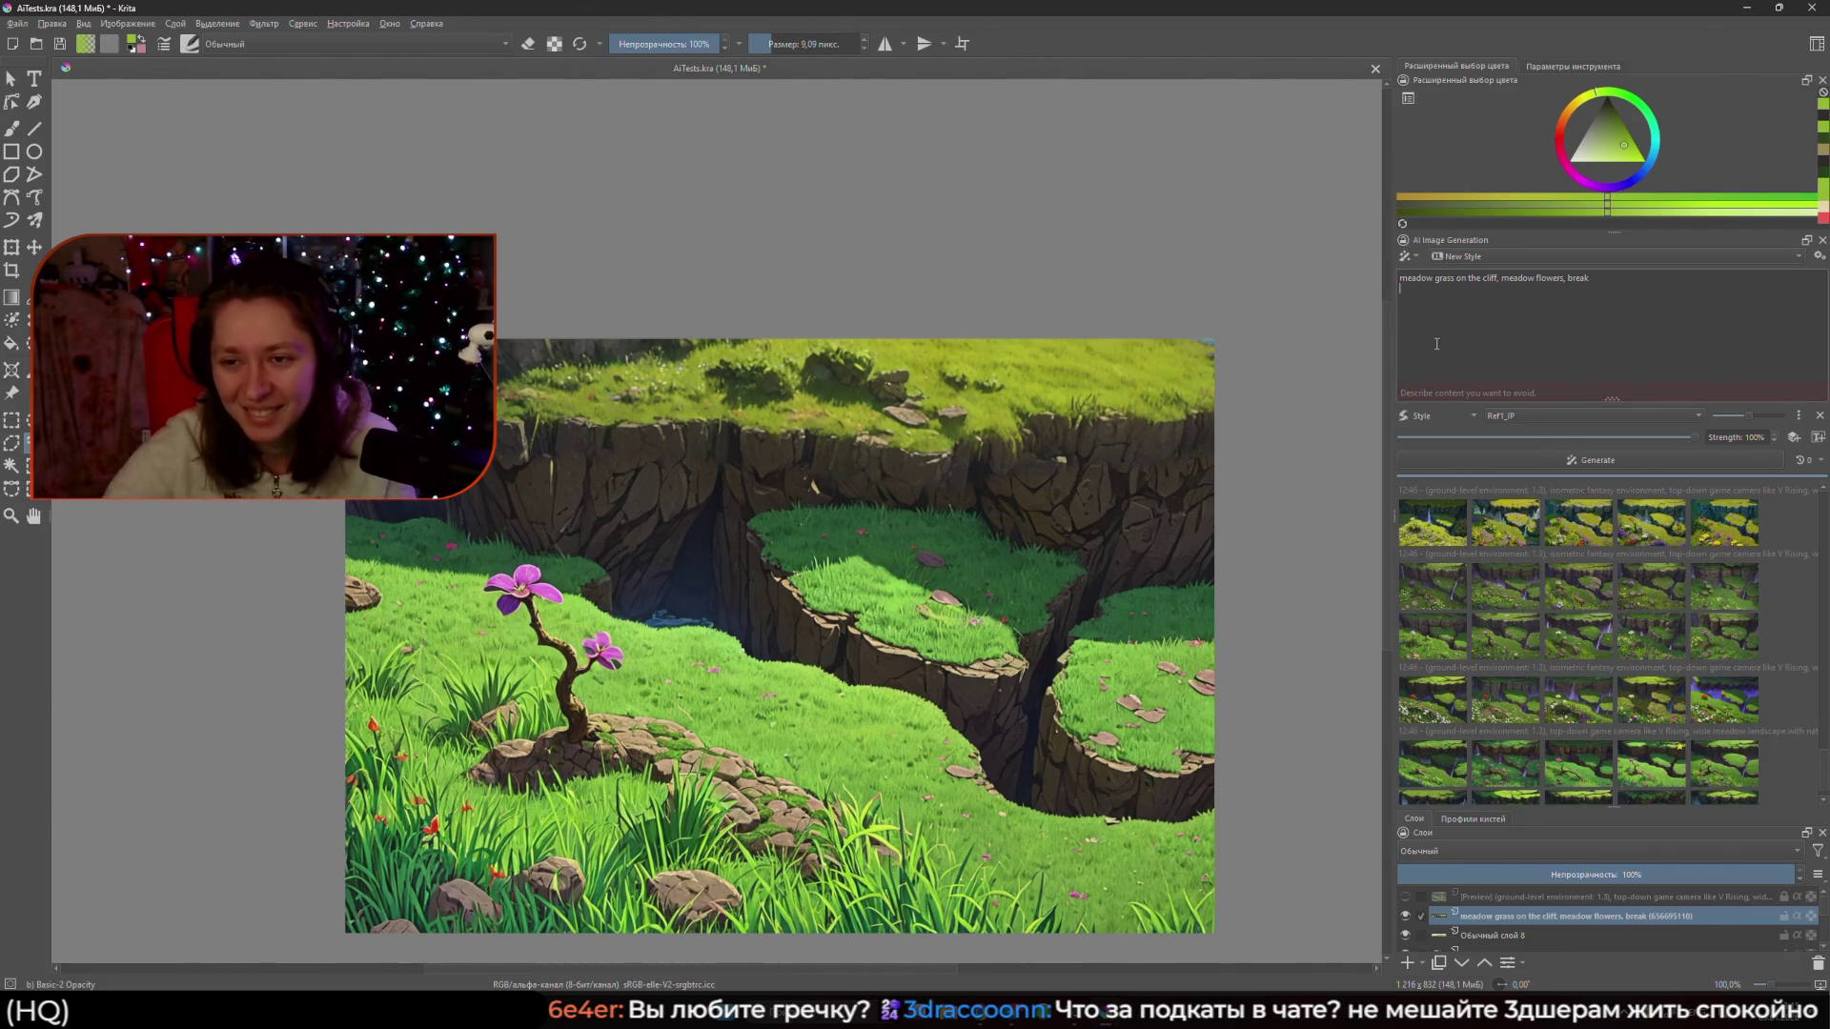
{"action": "left_click", "coordinate": [1409, 258]}
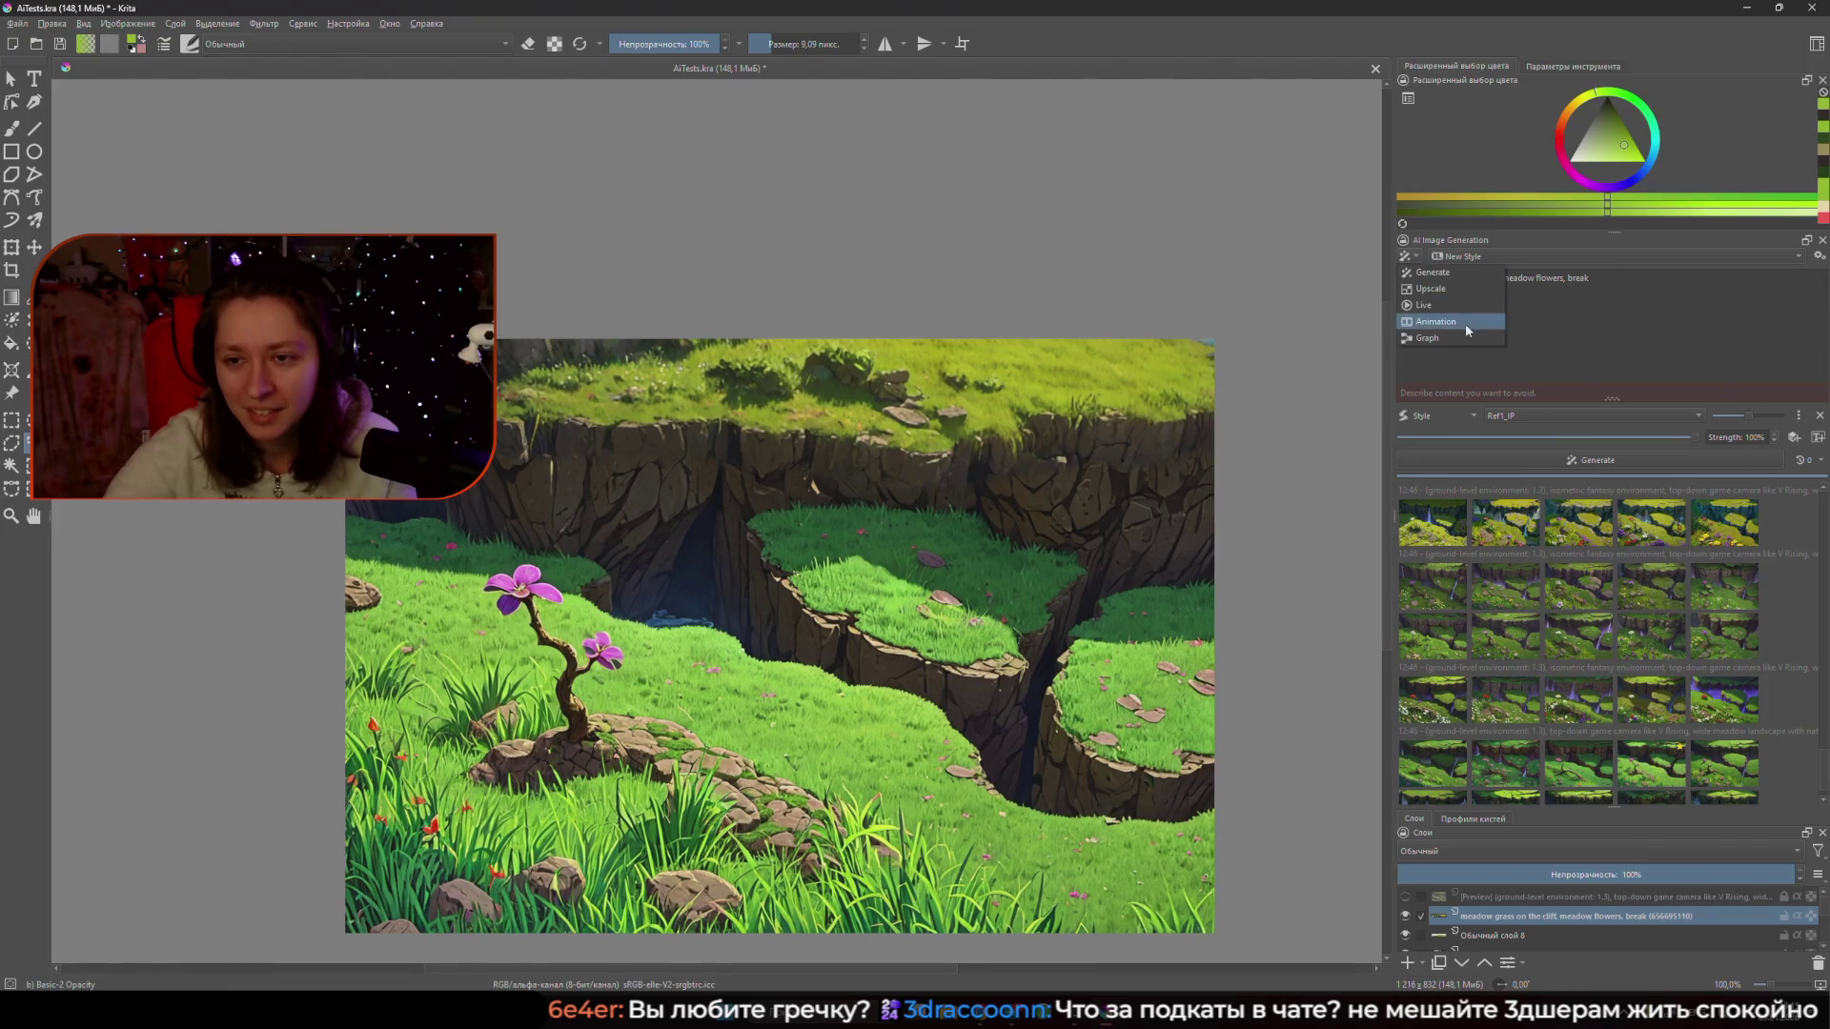
{"action": "left_click", "coordinate": [1441, 307]}
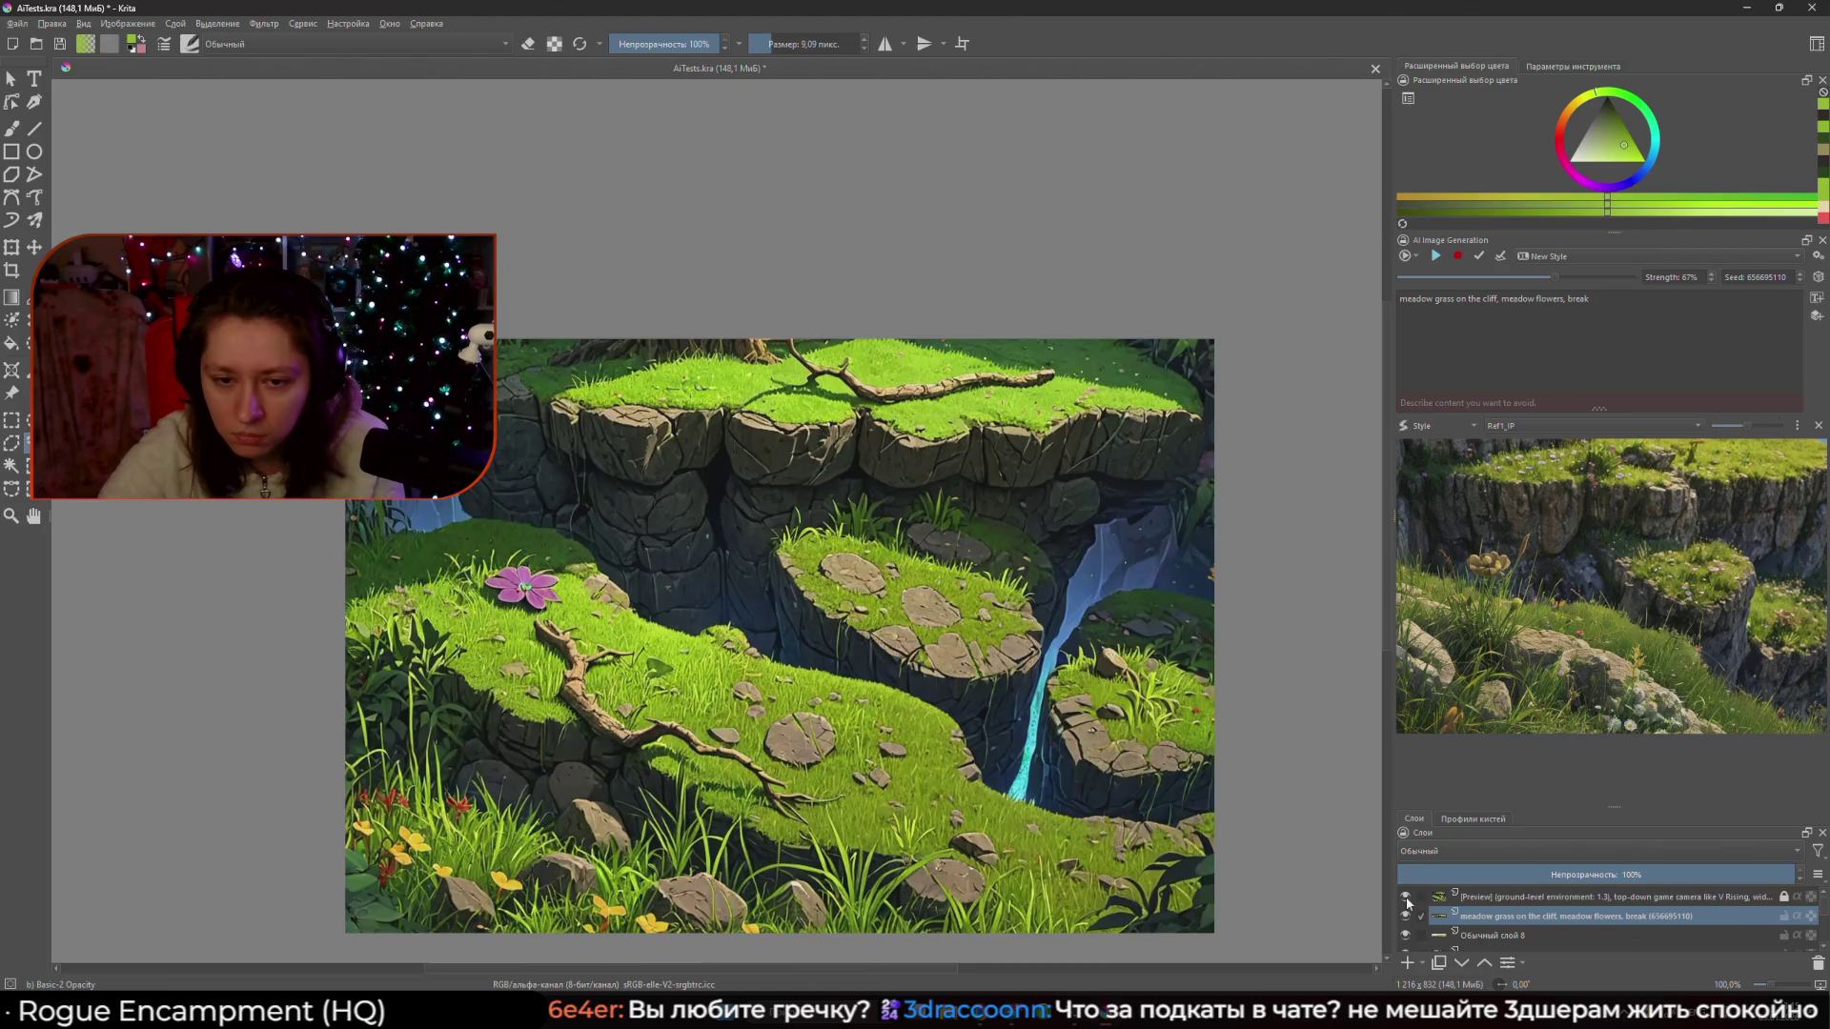
{"action": "left_click", "coordinate": [1405, 916]}
{"action": "left_click", "coordinate": [1405, 916]}
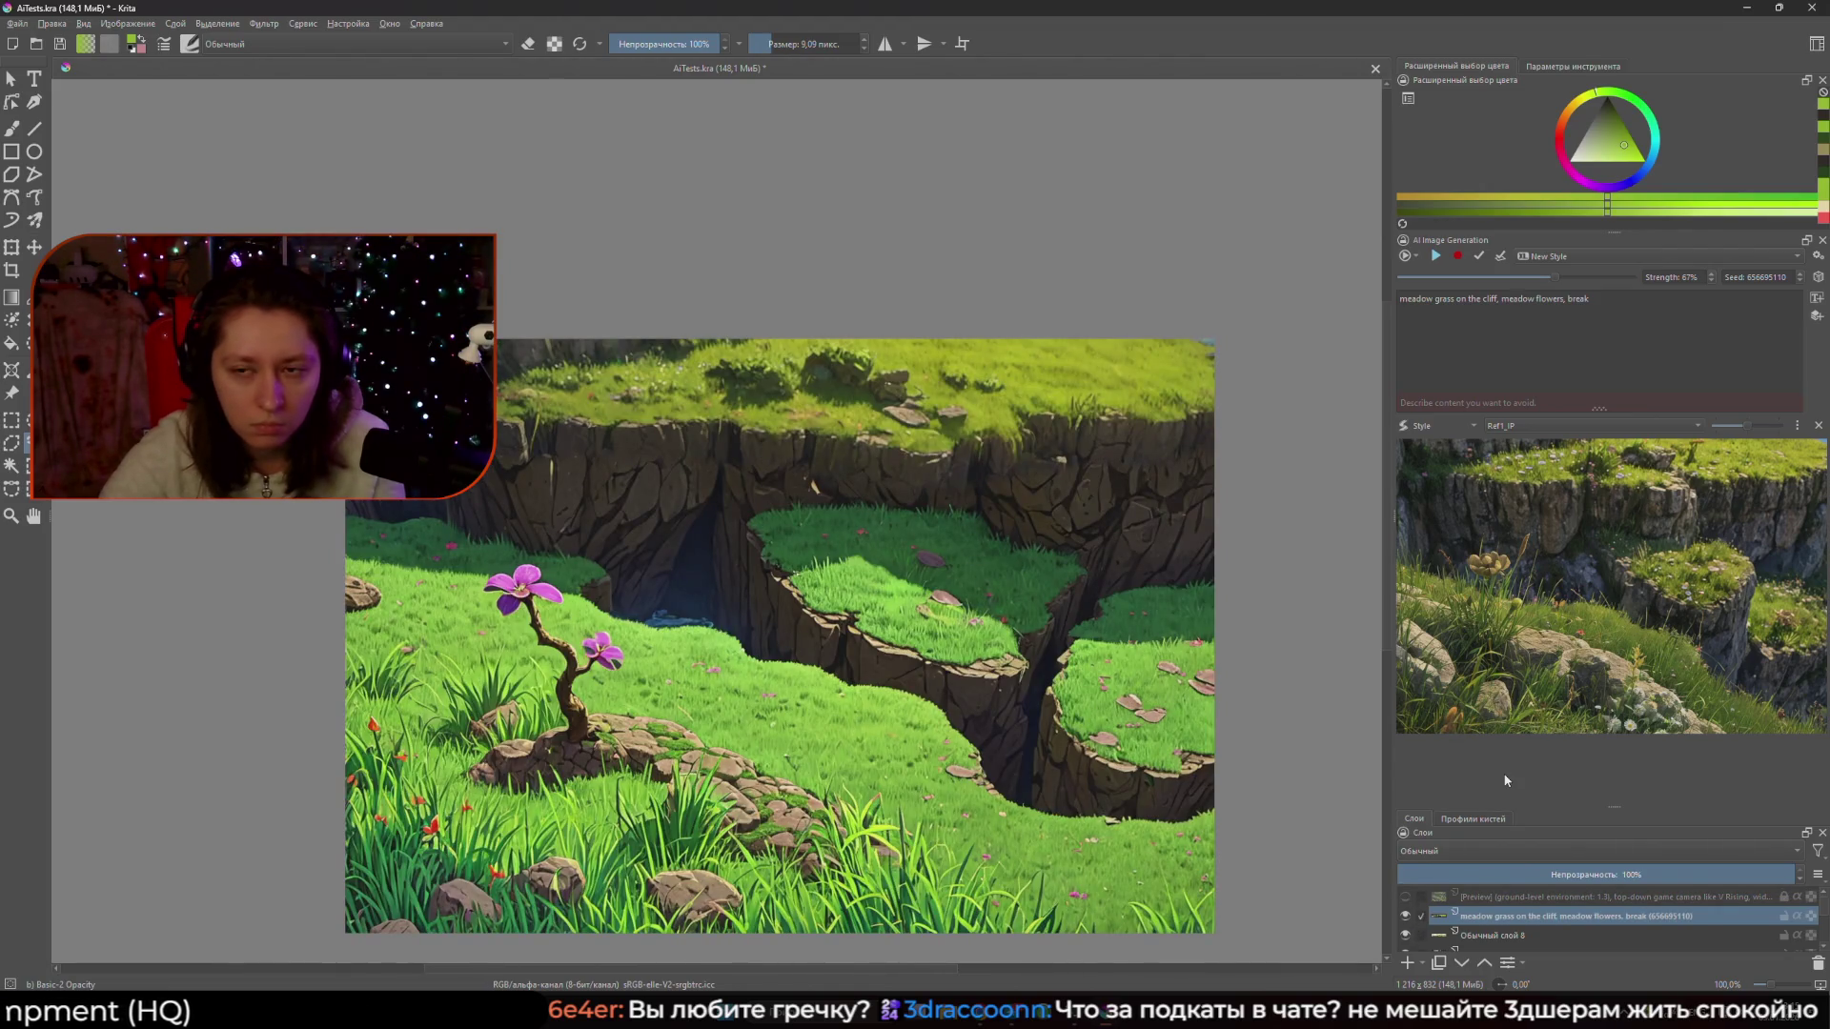
{"action": "left_click", "coordinate": [1420, 429]}
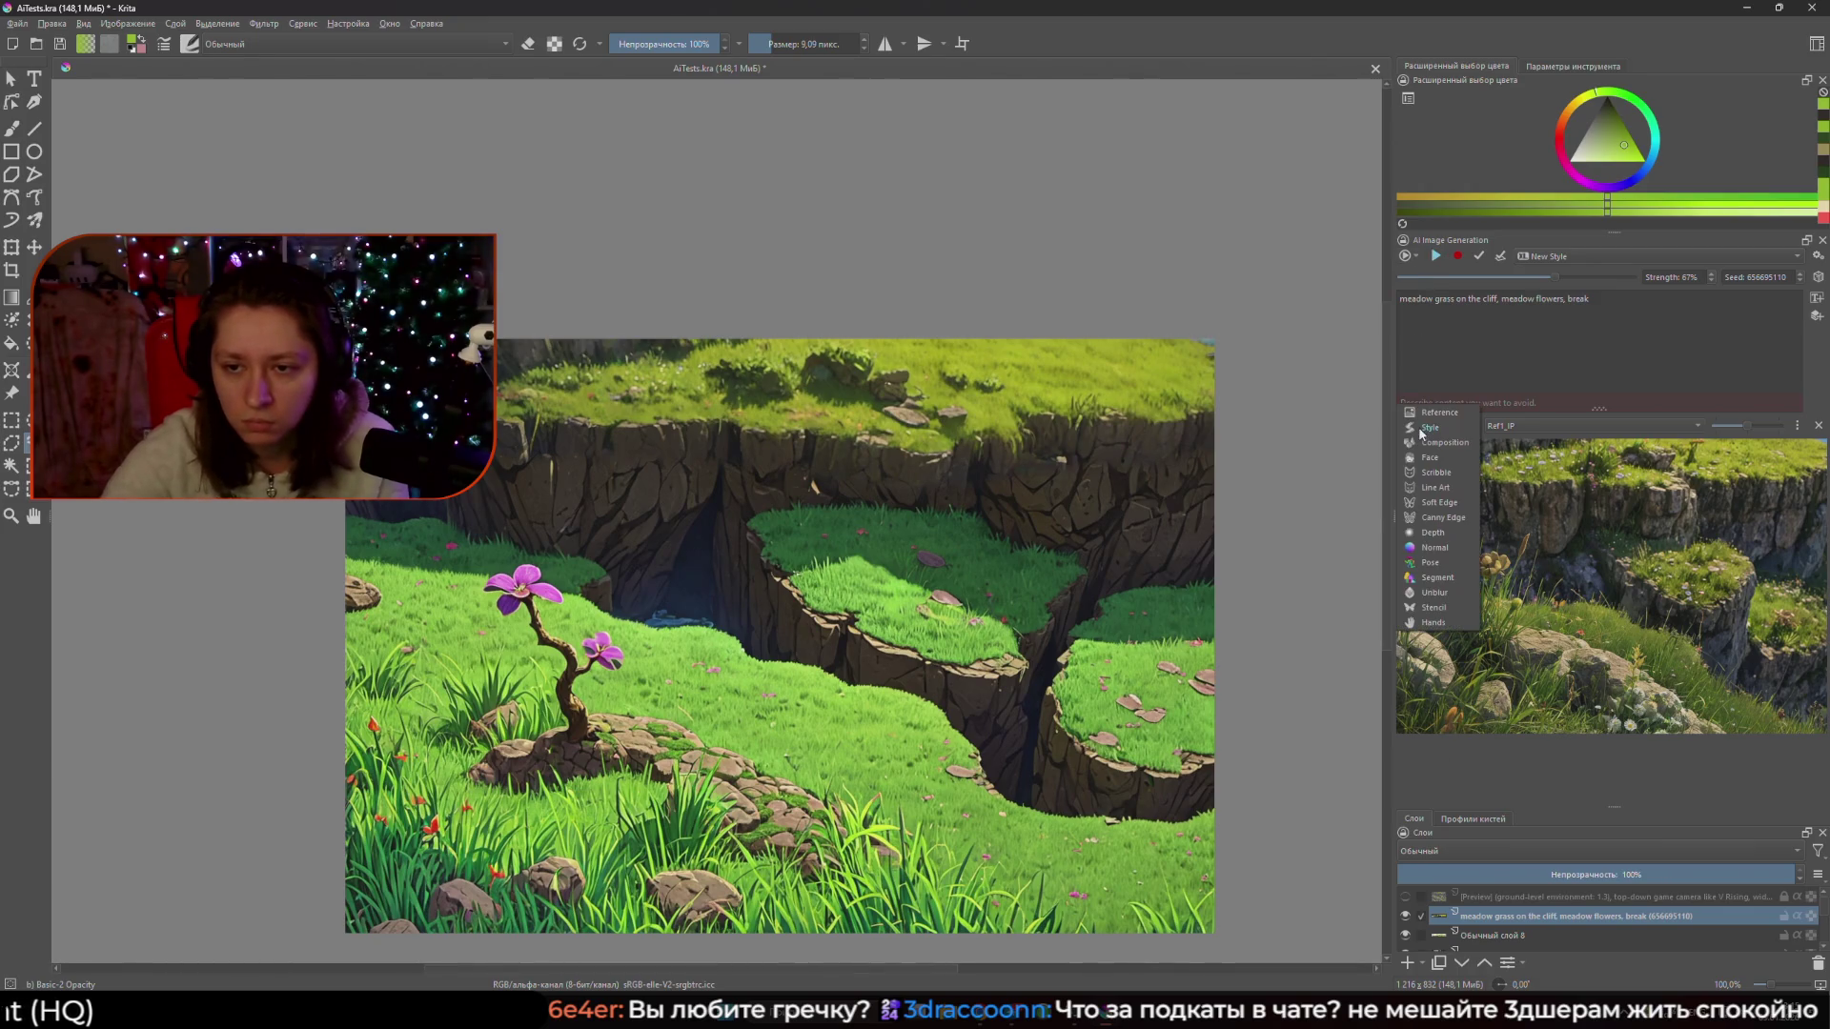
{"action": "left_click", "coordinate": [1407, 255]}
{"action": "left_click", "coordinate": [1434, 337]}
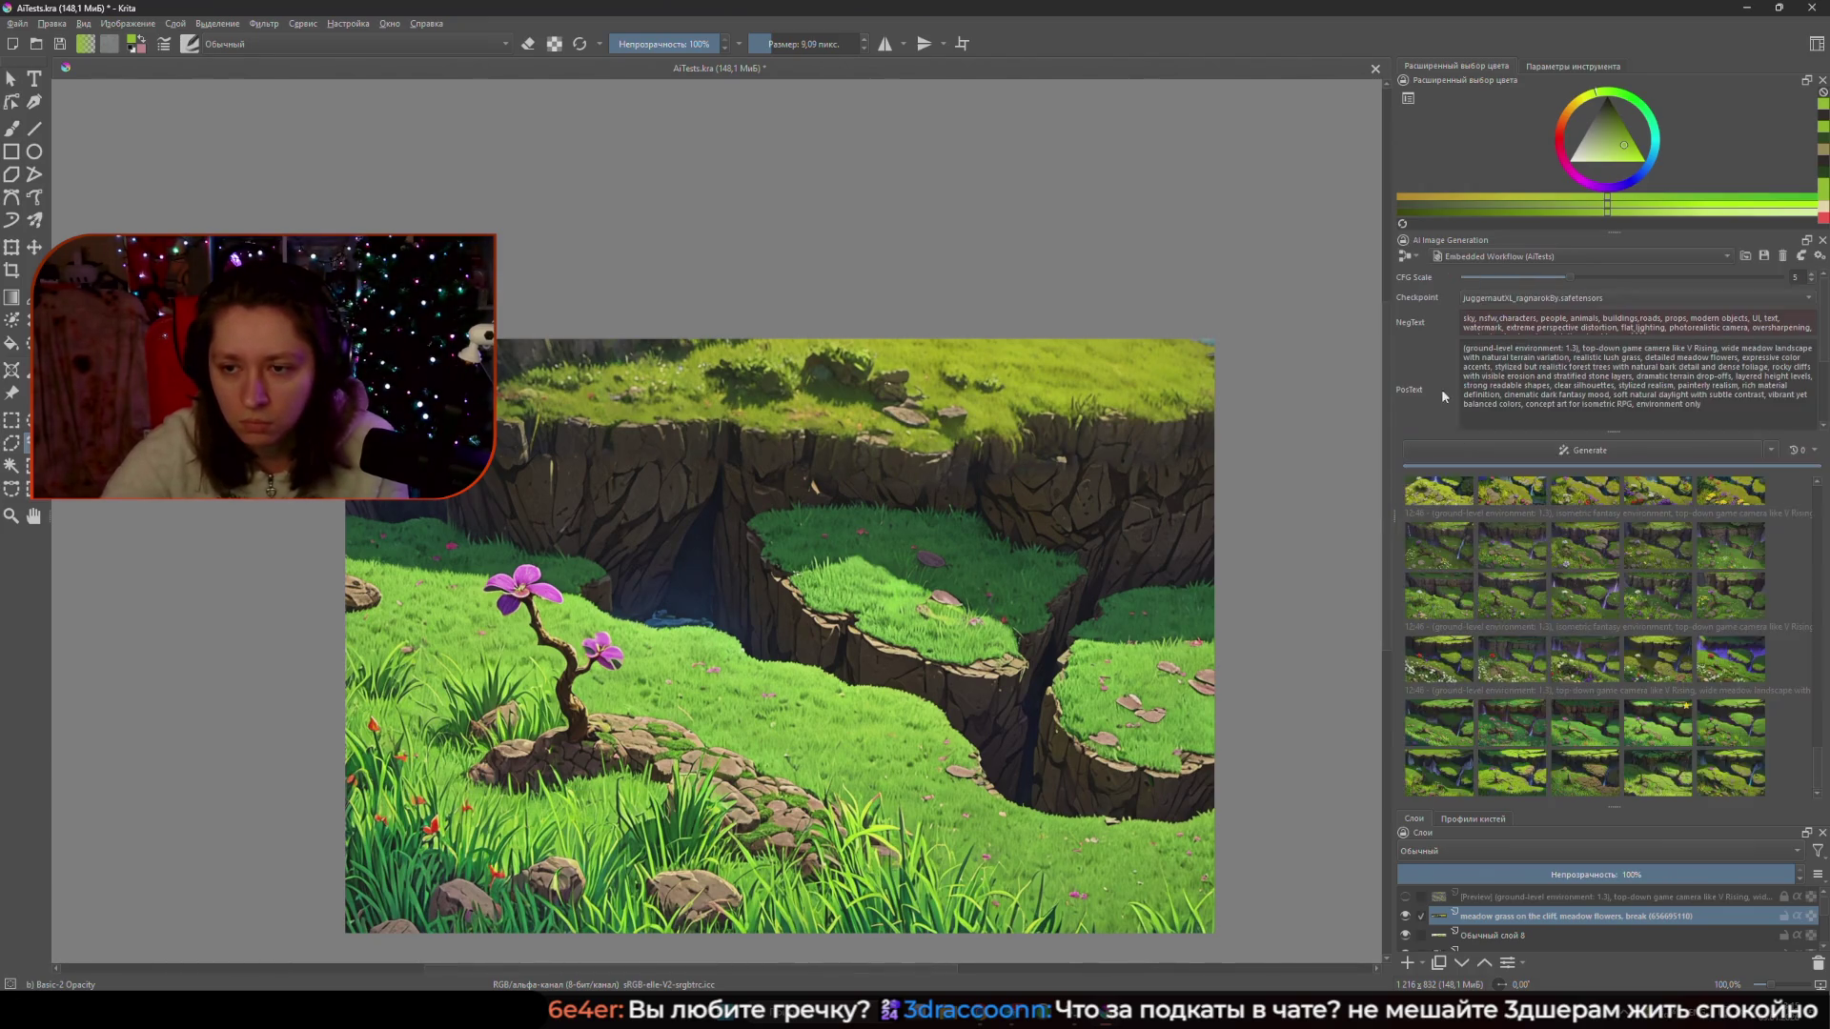
- Check the painted sketch, then apply the red-poppy and daisy meadow result as a new layer
{"action": "left_click", "coordinate": [1408, 939]}
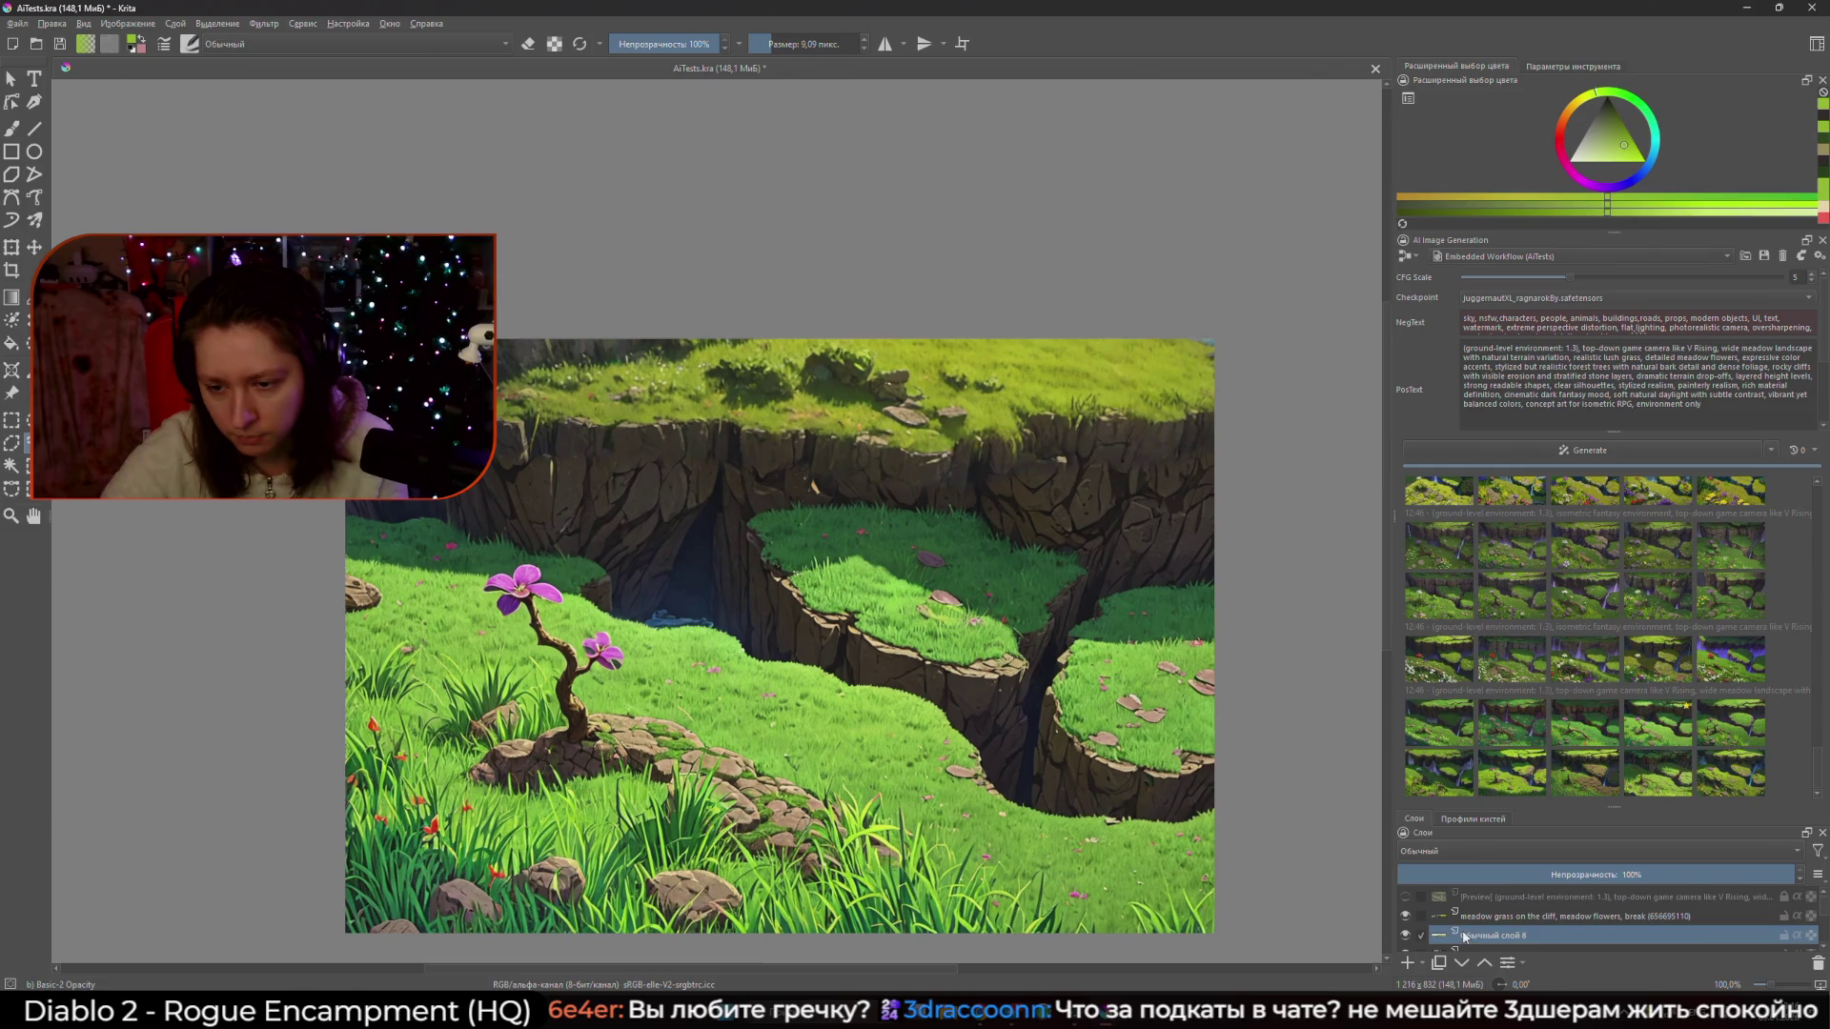
{"action": "left_click", "coordinate": [1408, 939]}
{"action": "scroll", "coordinate": [1411, 925], "scroll_direction": "down", "scroll_amount": 1}
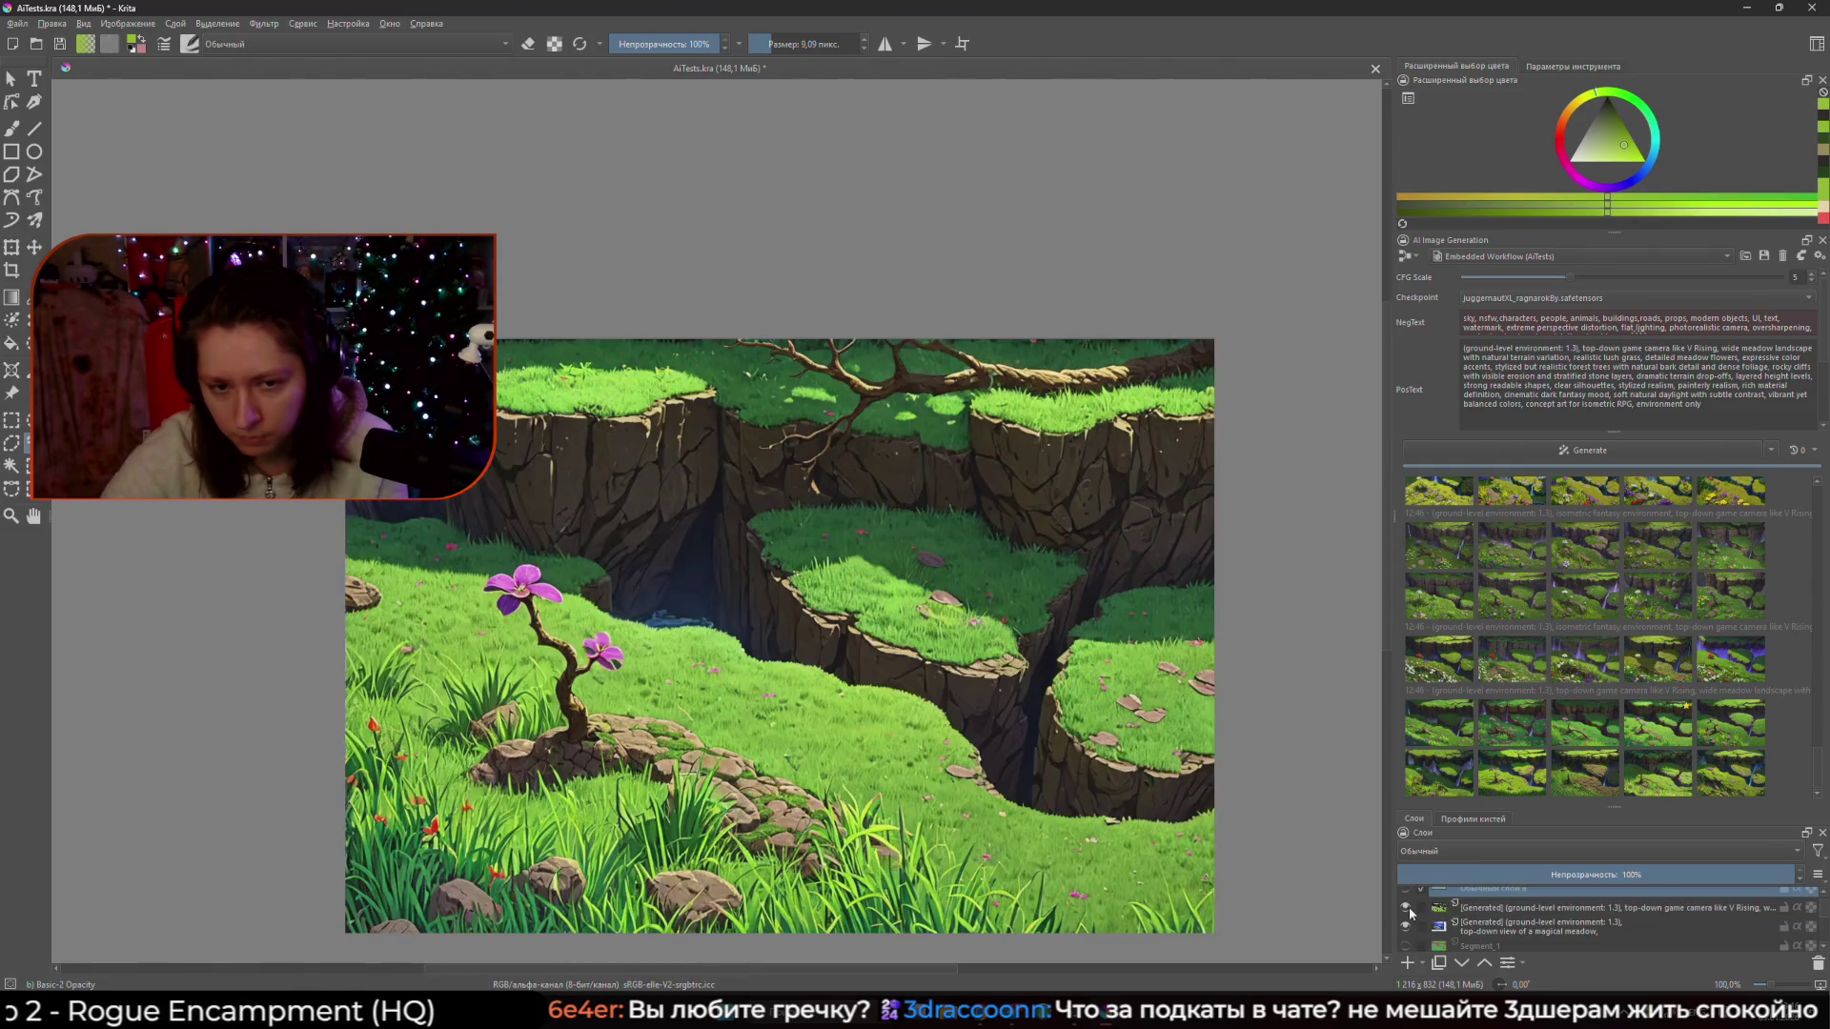
{"action": "scroll", "coordinate": [1411, 915], "scroll_direction": "up", "scroll_amount": 2}
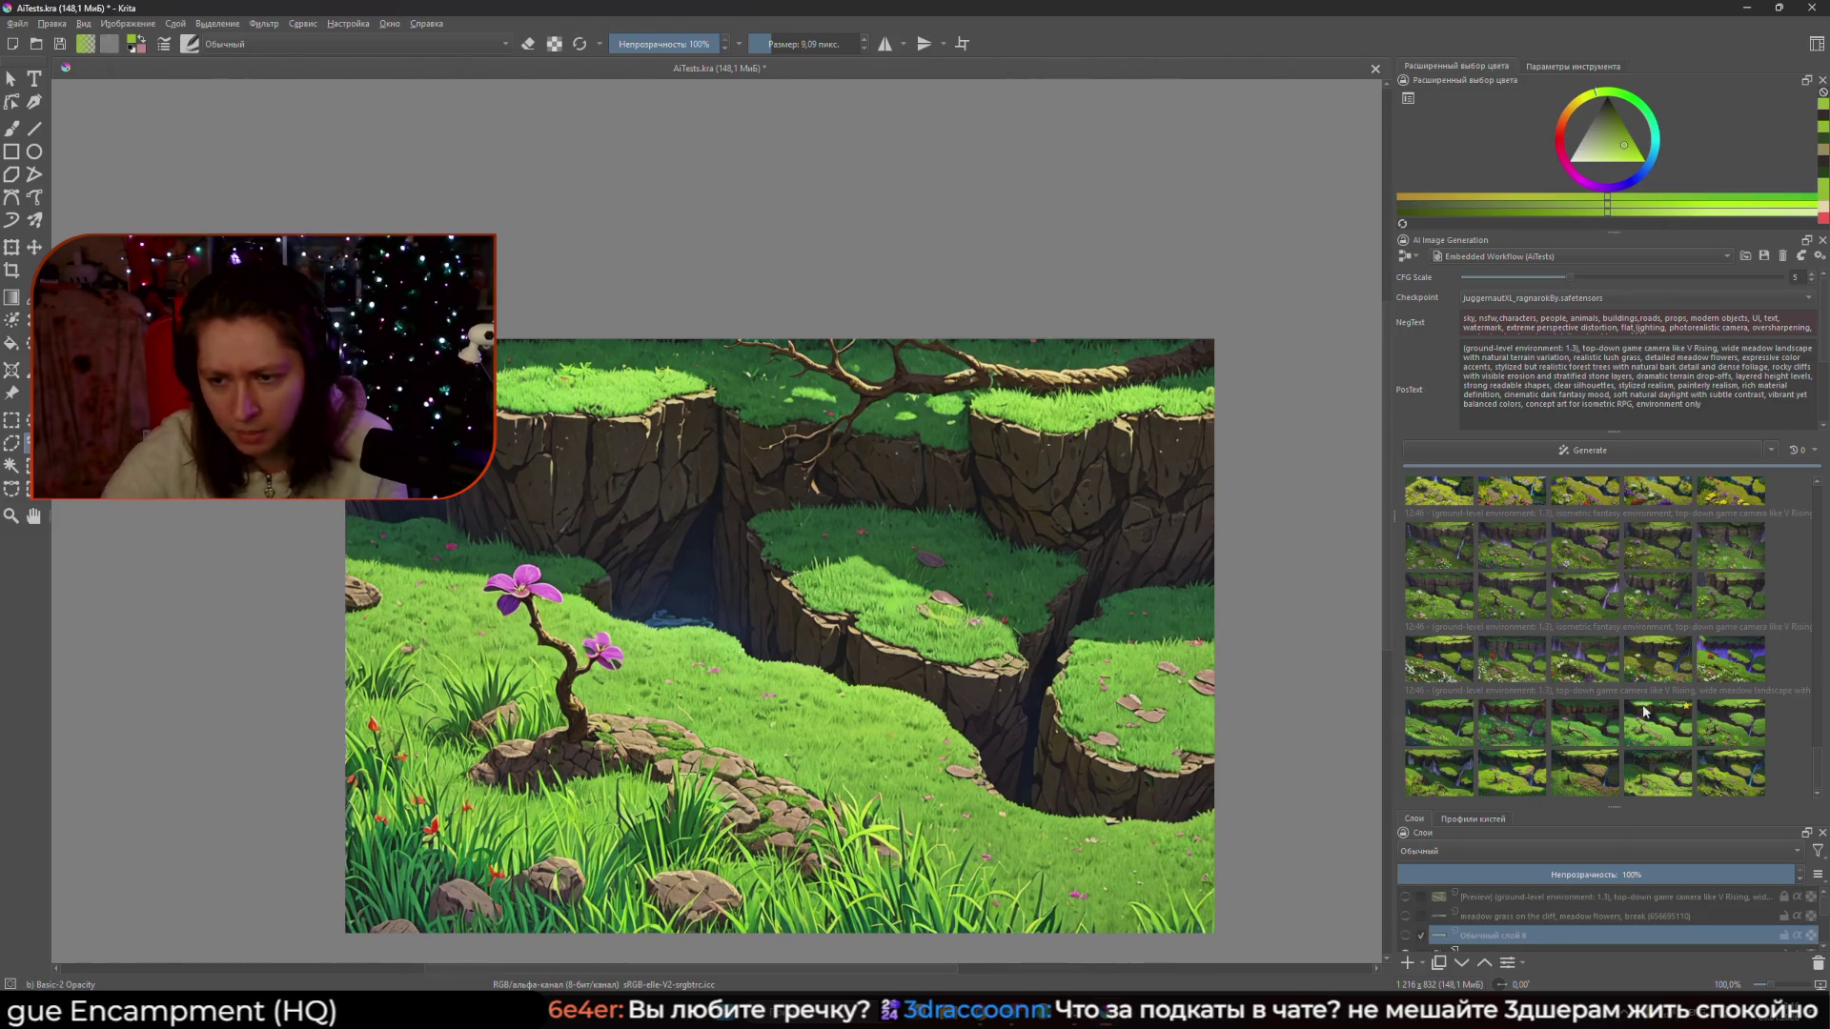
{"action": "left_click", "coordinate": [1444, 668]}
{"action": "left_click", "coordinate": [1444, 668]}
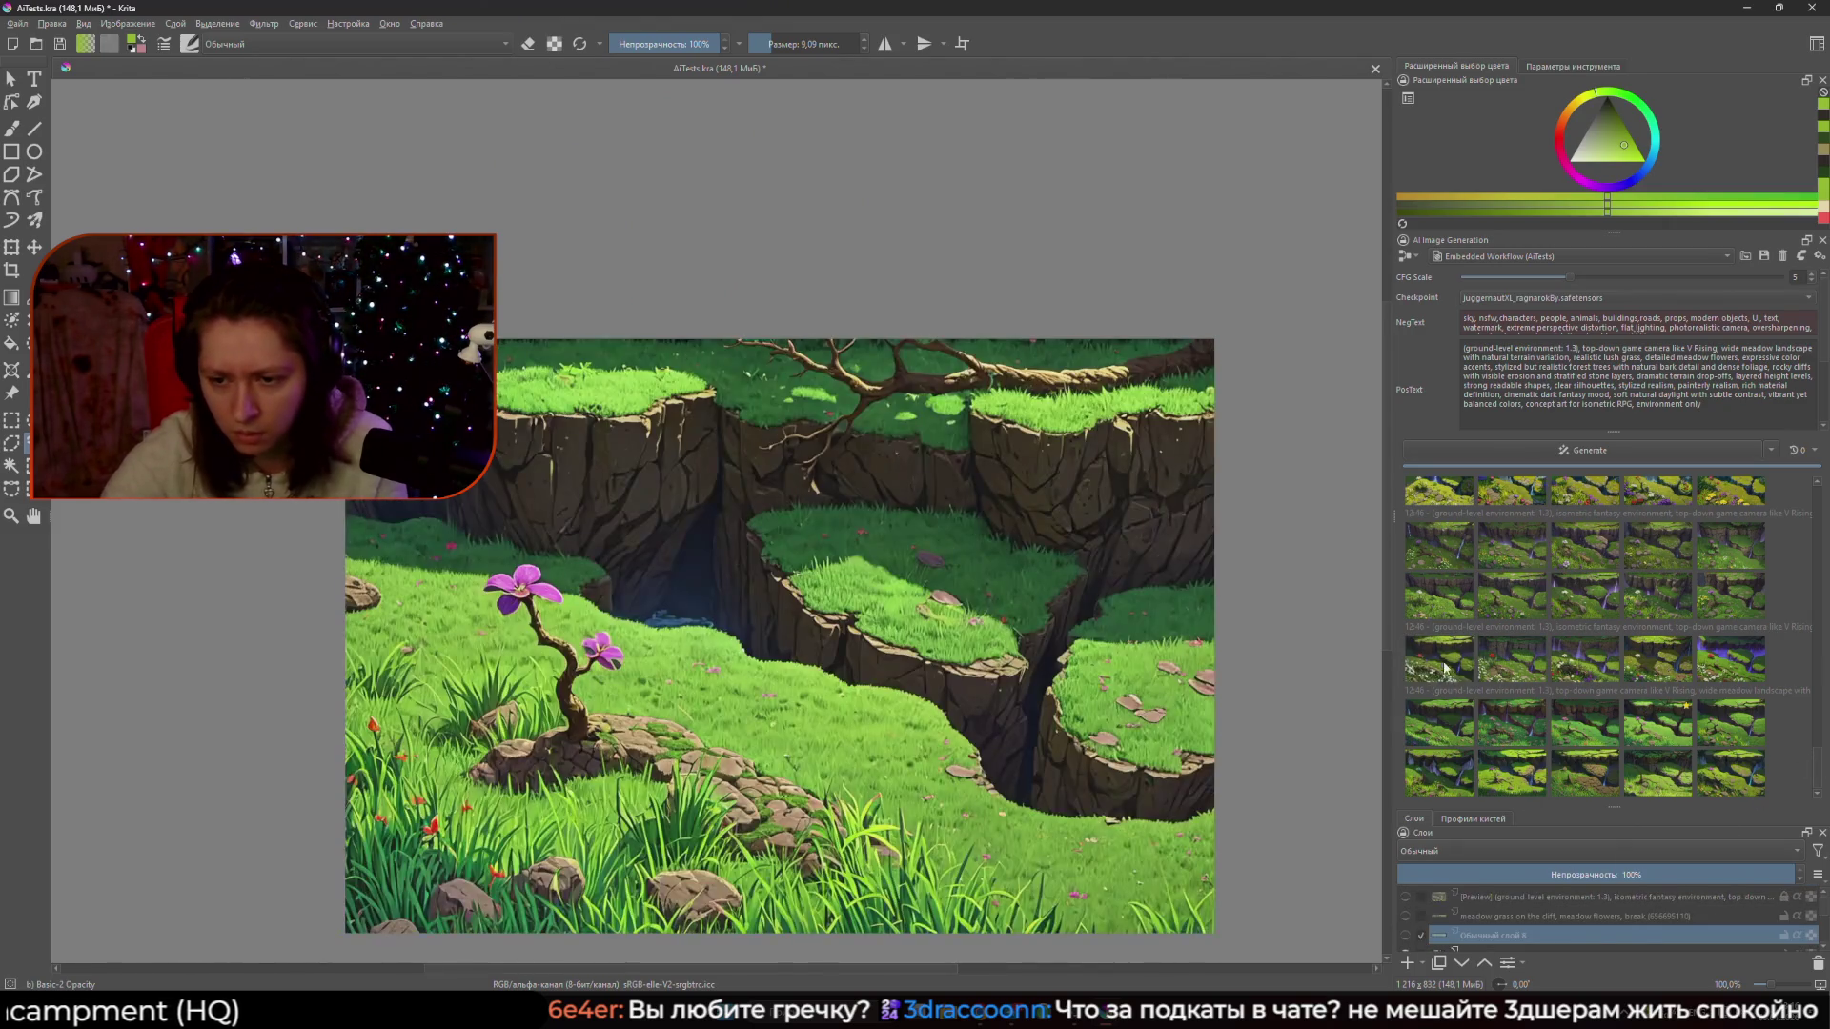
{"action": "double_click", "coordinate": [1444, 667]}
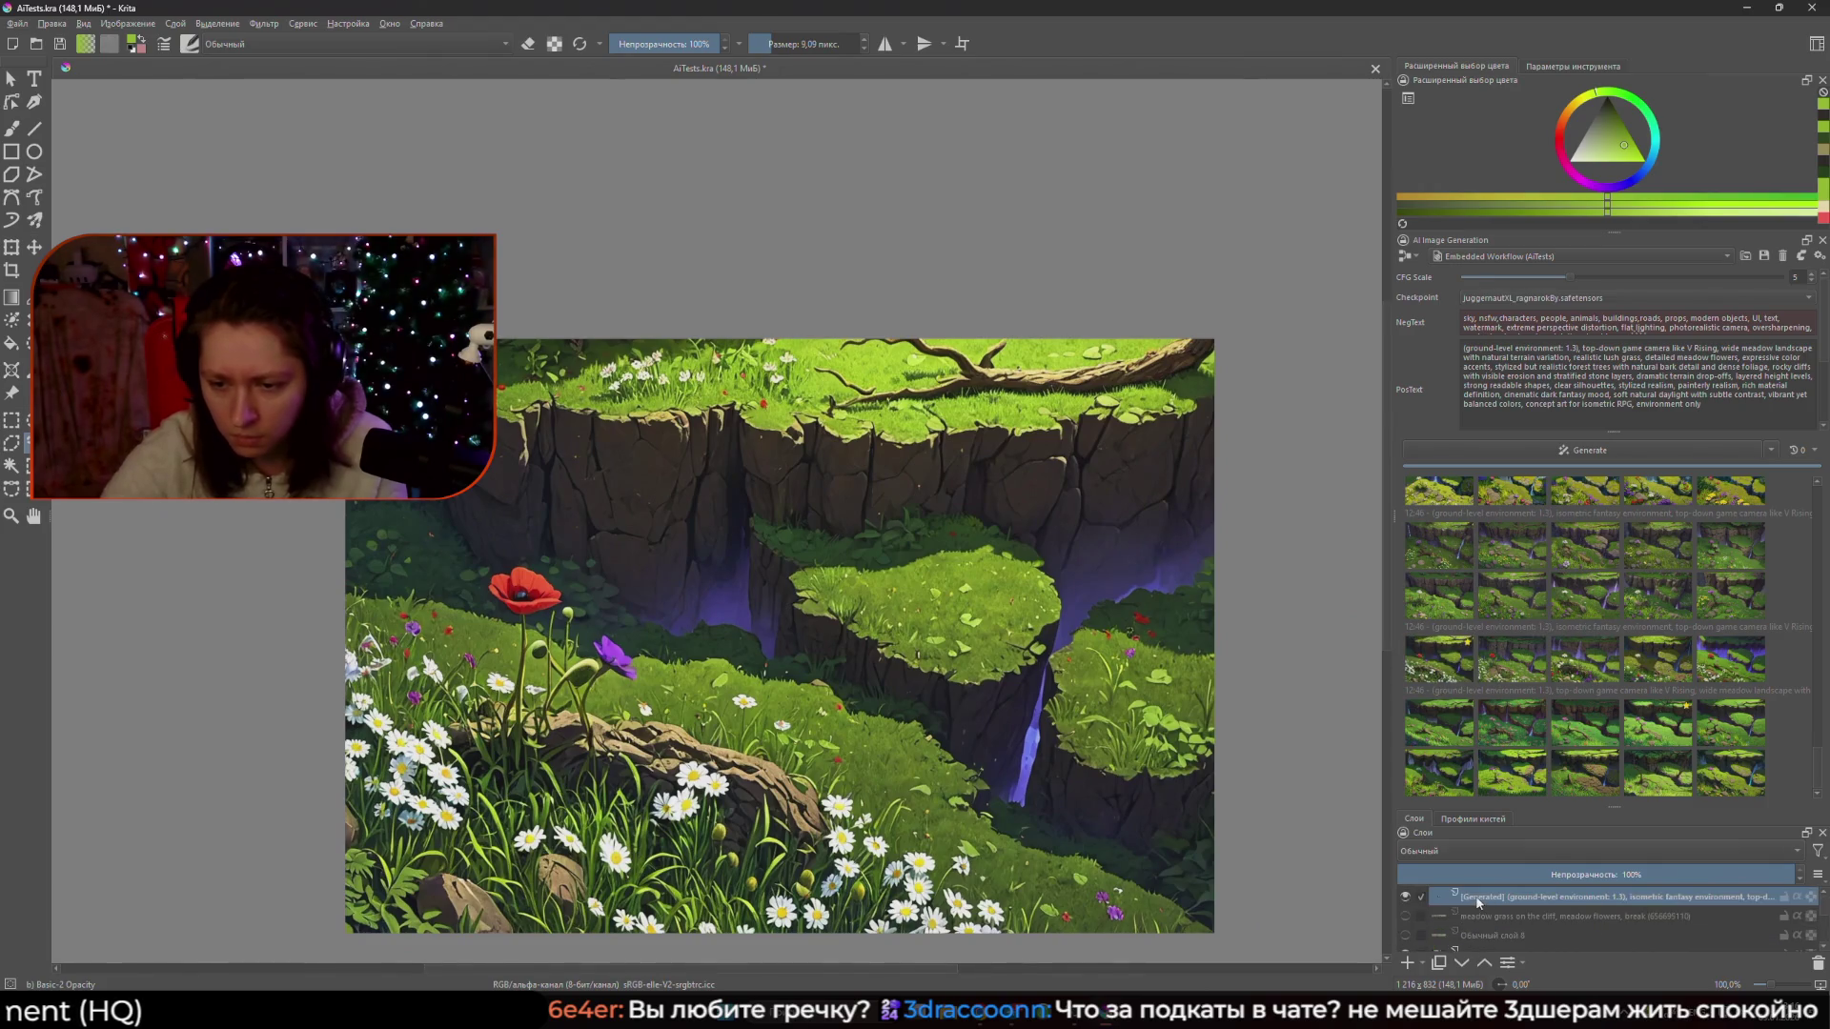
- Drag the grassy-cliff layer above the new Generated layer and make it visible
{"action": "left_click", "coordinate": [1406, 898]}
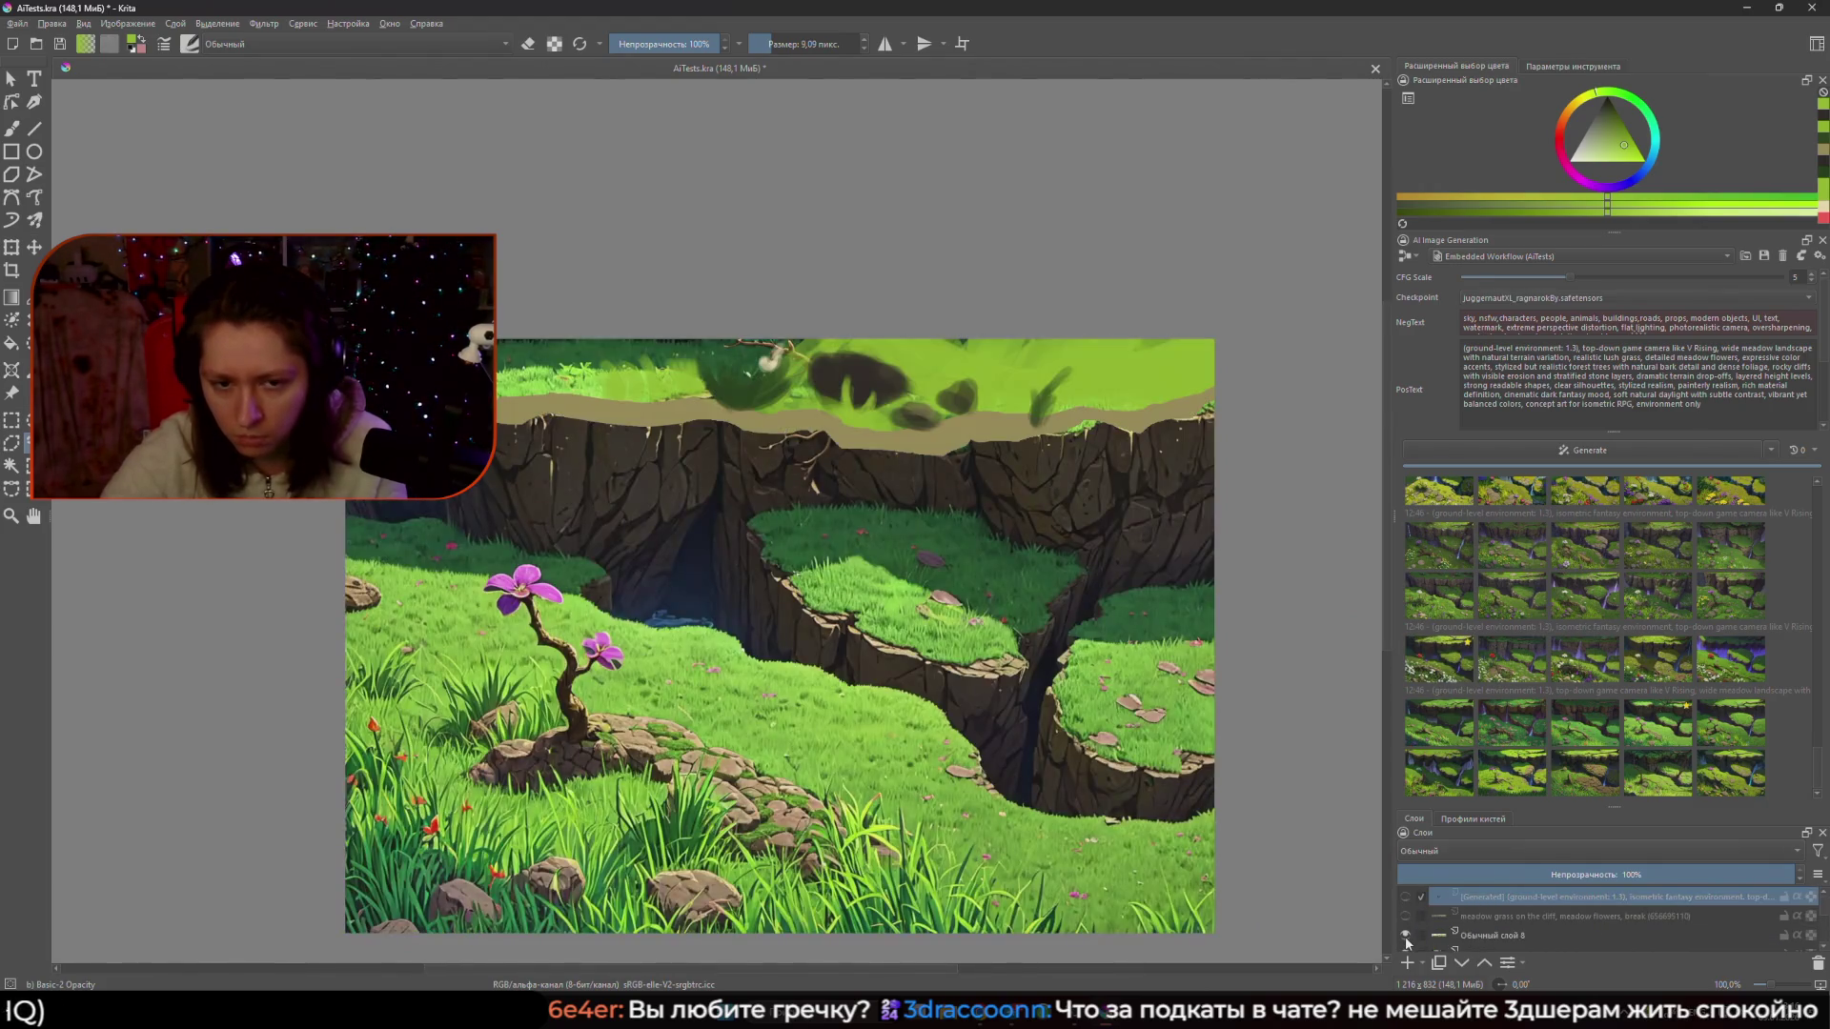
{"action": "scroll", "coordinate": [1525, 915], "scroll_direction": "down", "scroll_amount": 2}
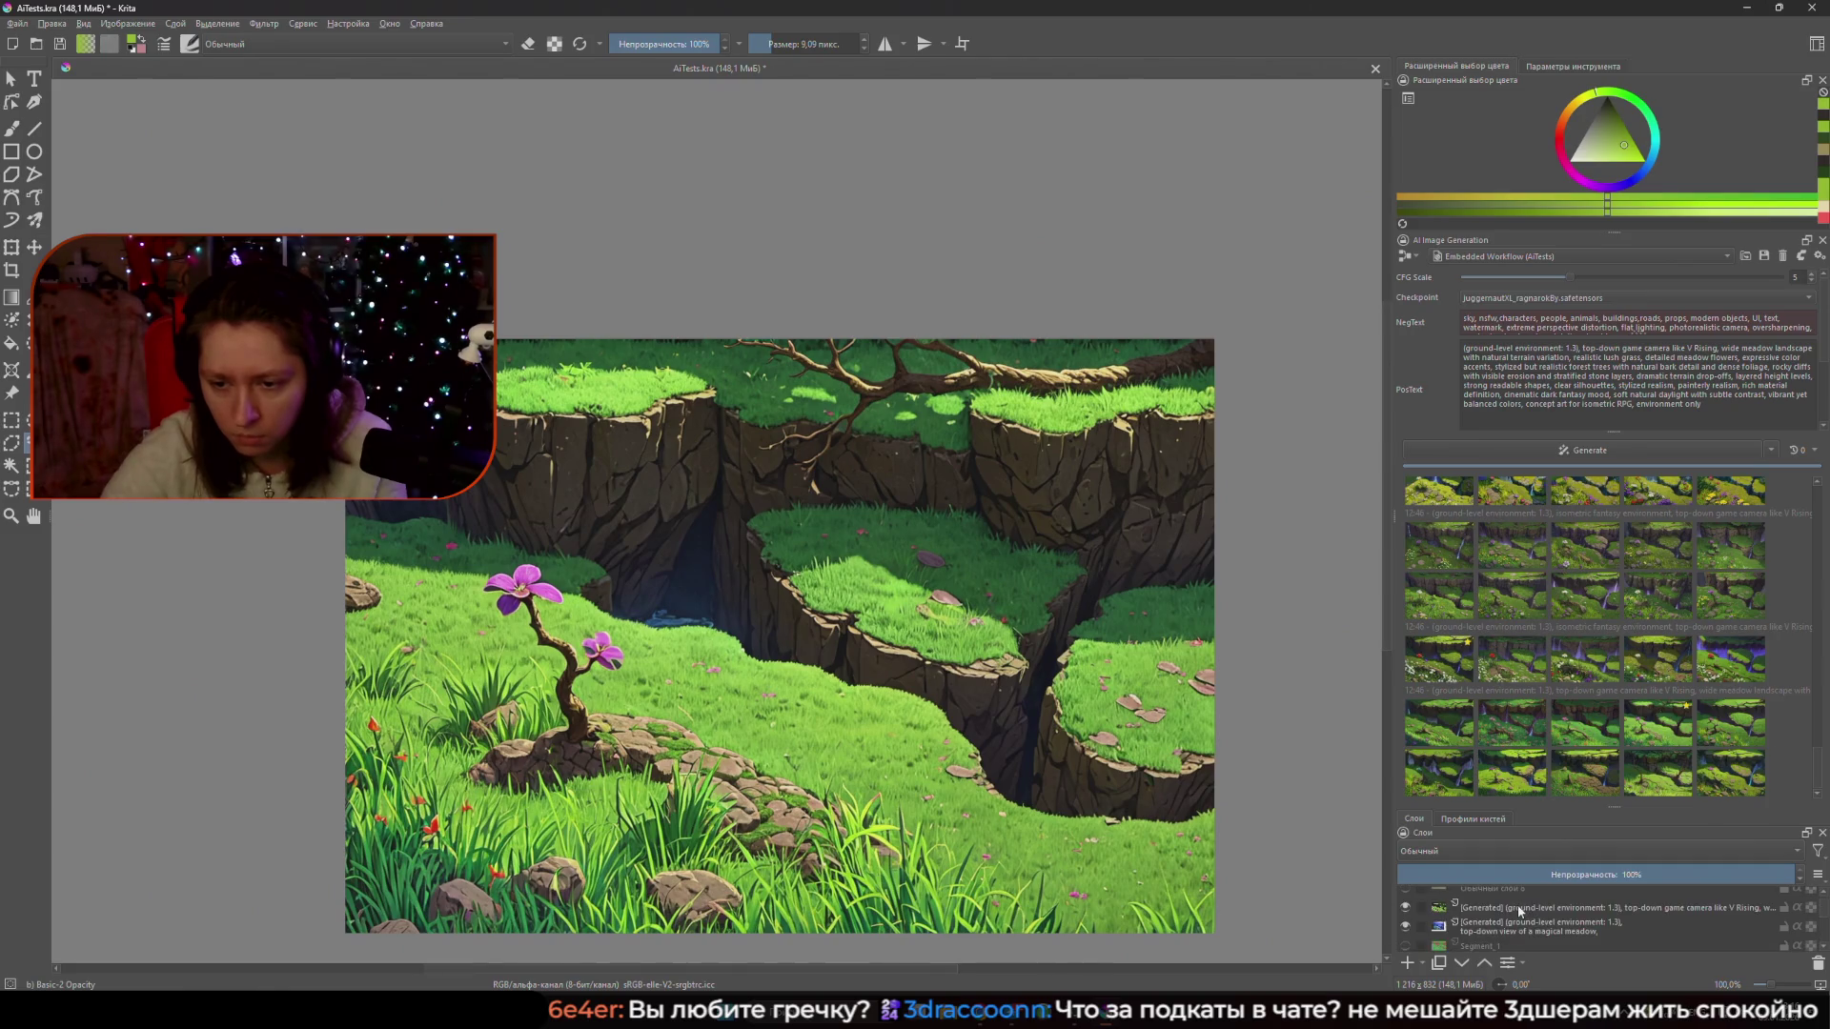
{"action": "left_click", "coordinate": [1495, 909]}
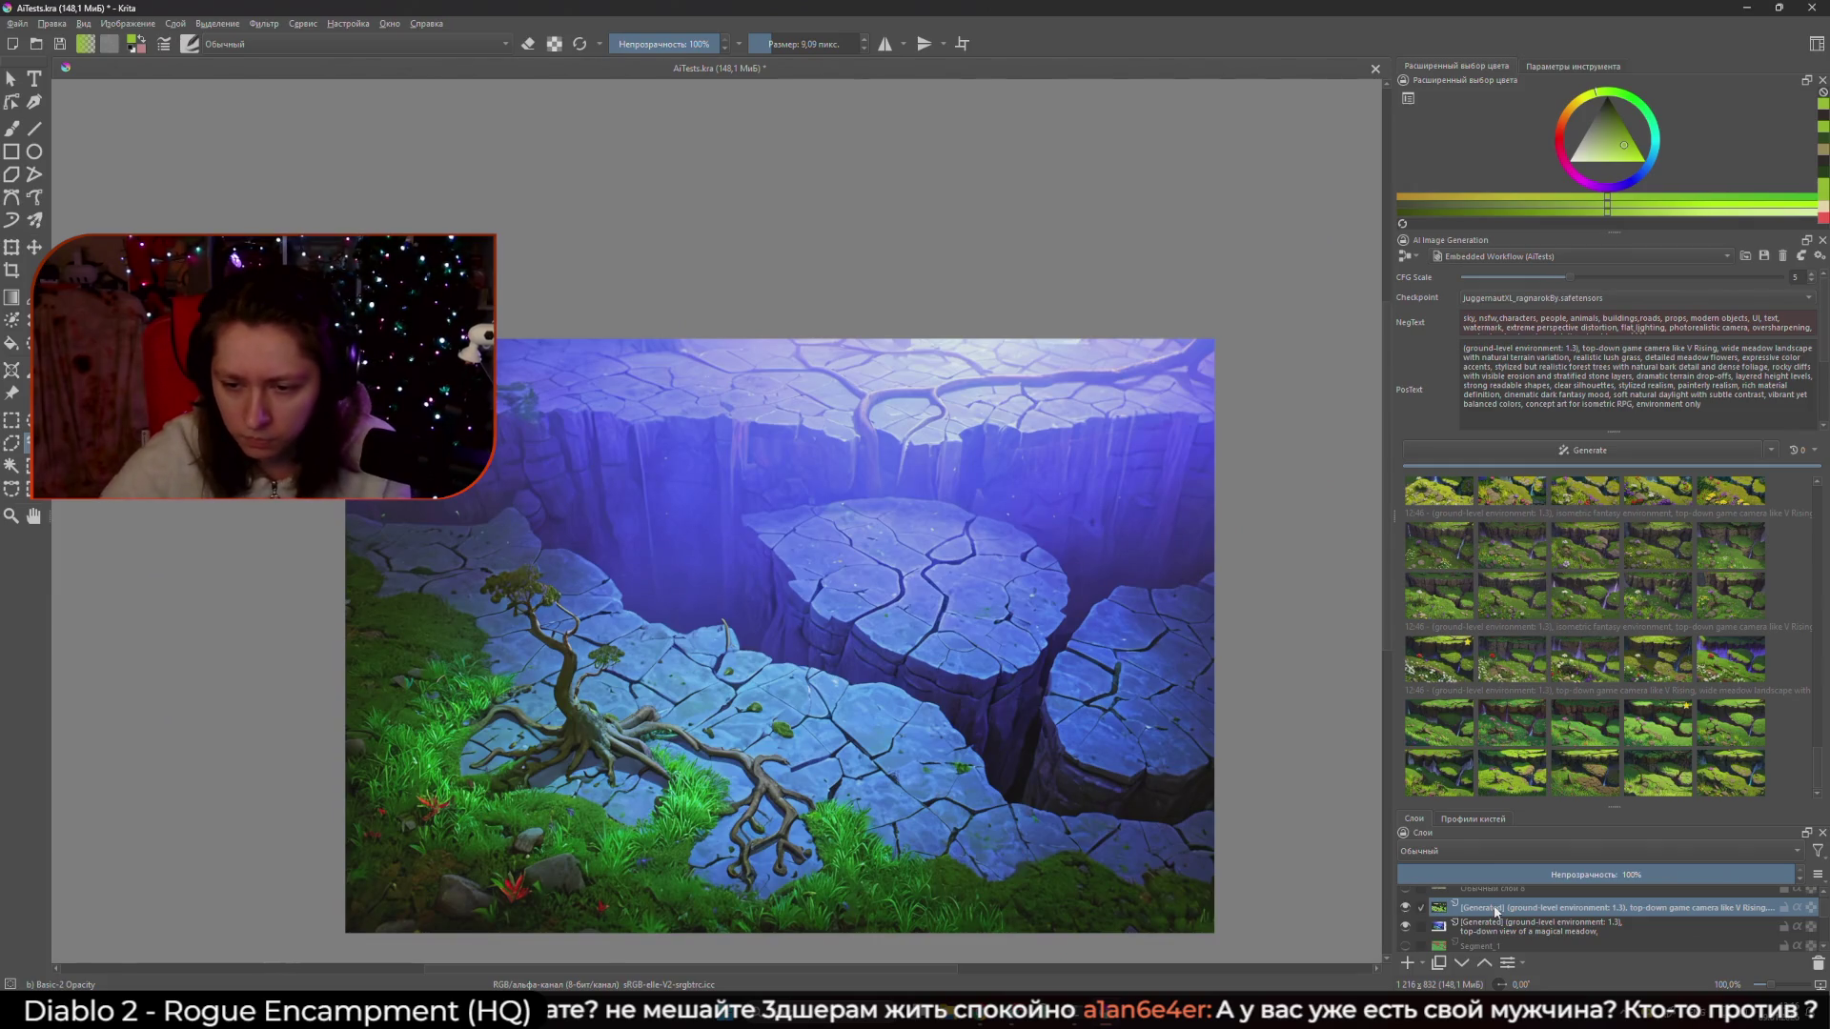
{"action": "scroll", "coordinate": [1573, 920], "scroll_direction": "up", "scroll_amount": 2}
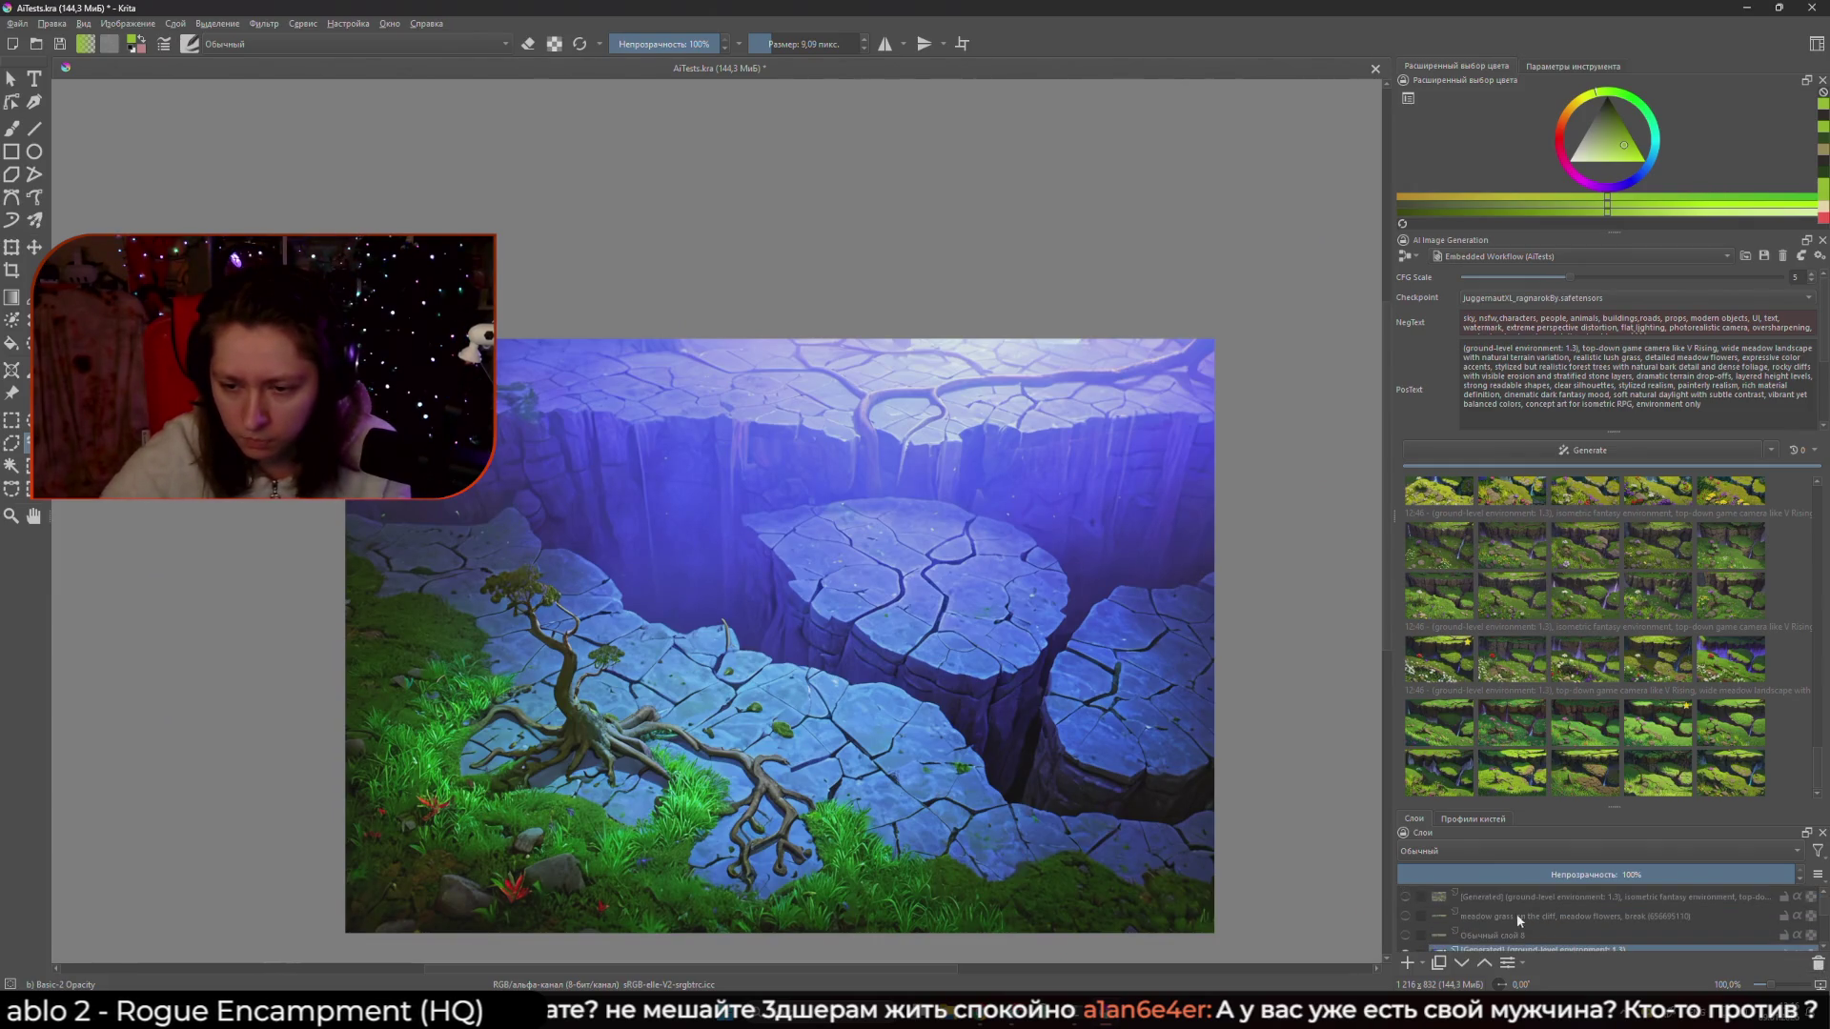
{"action": "left_click_drag", "start_coordinate": [1496, 896], "coordinate": [1496, 949]}
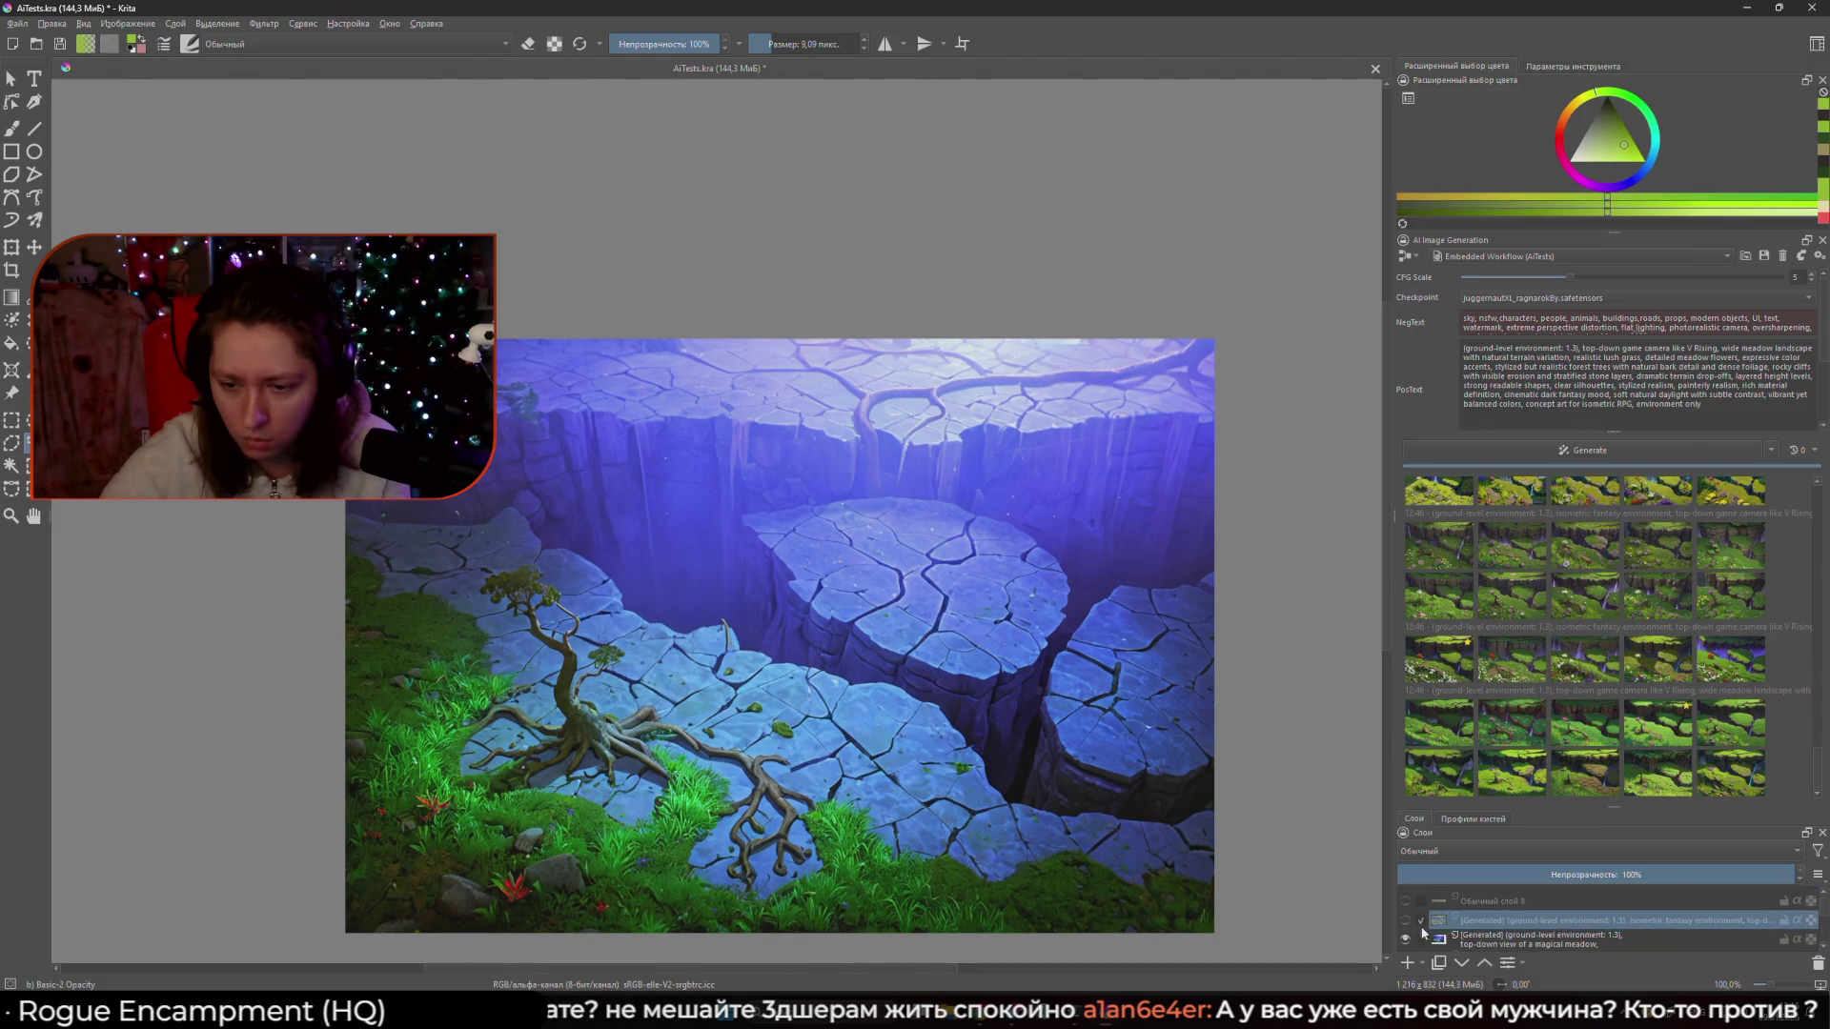
{"action": "left_click", "coordinate": [1406, 898]}
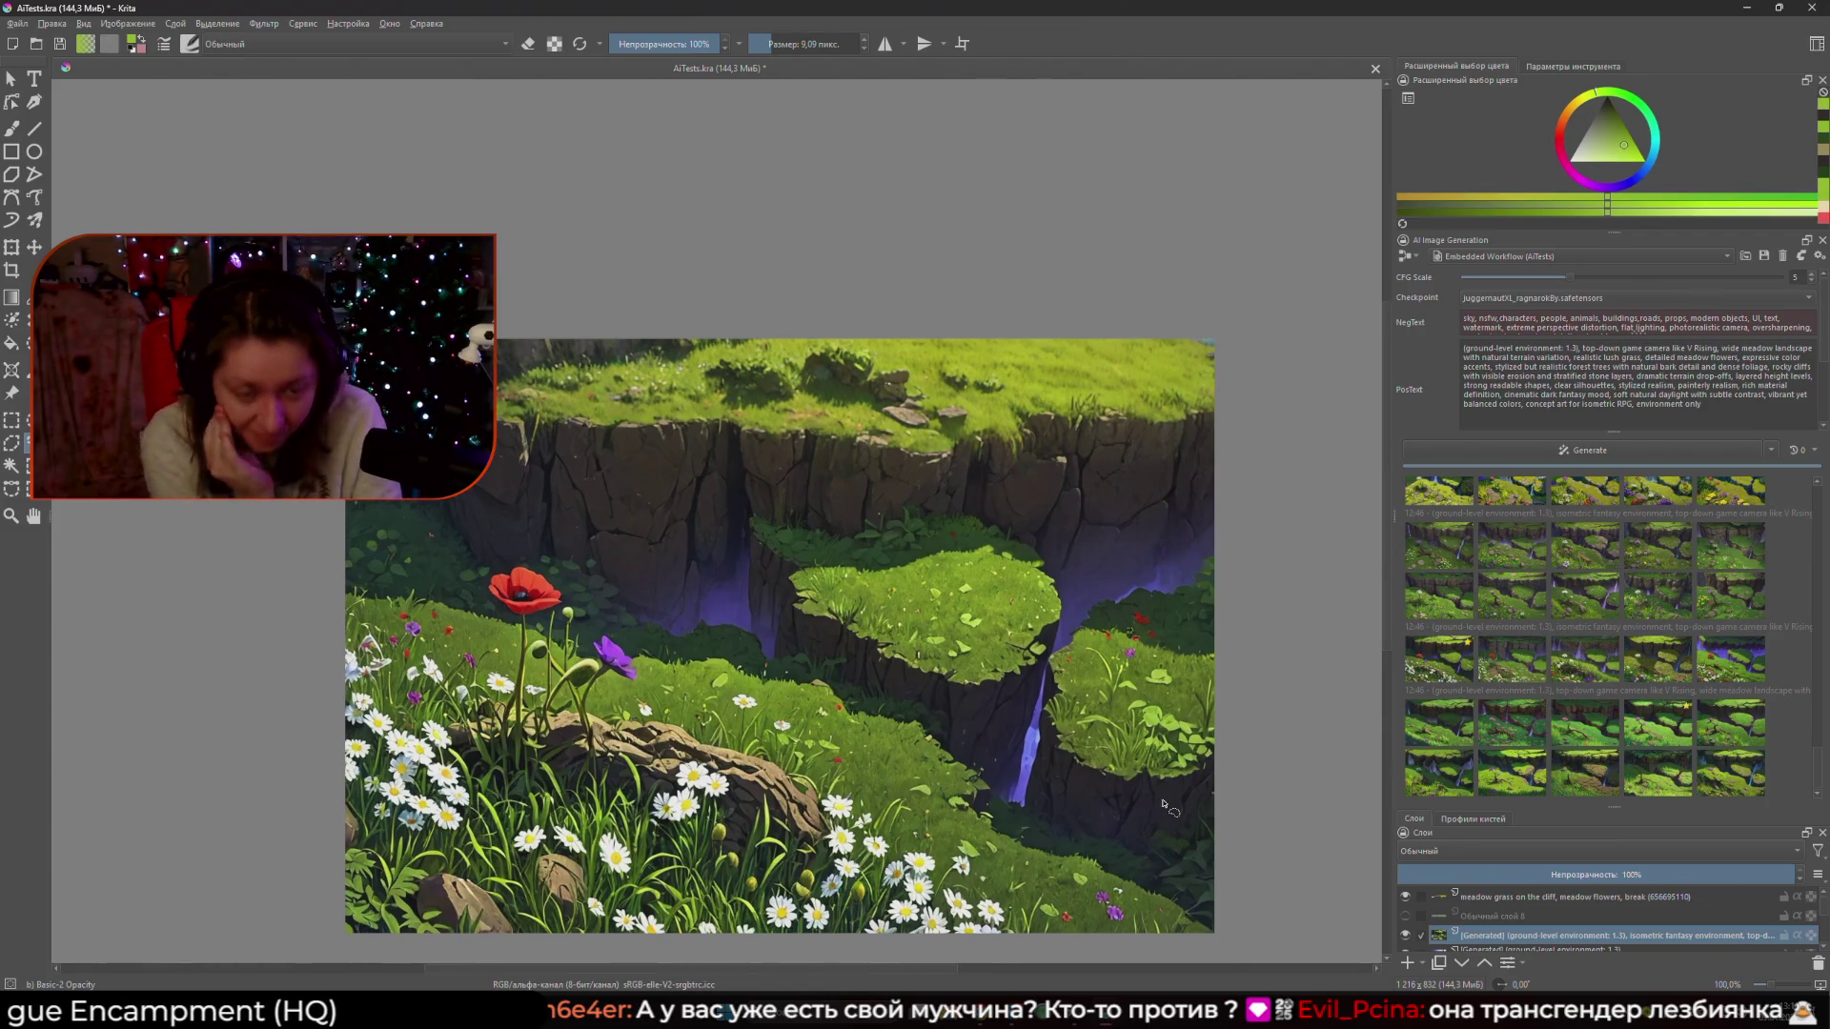
- Switch the AI workspace to Live and narrow the canvas by dragging the docker splitter
{"action": "left_click", "coordinate": [1409, 258]}
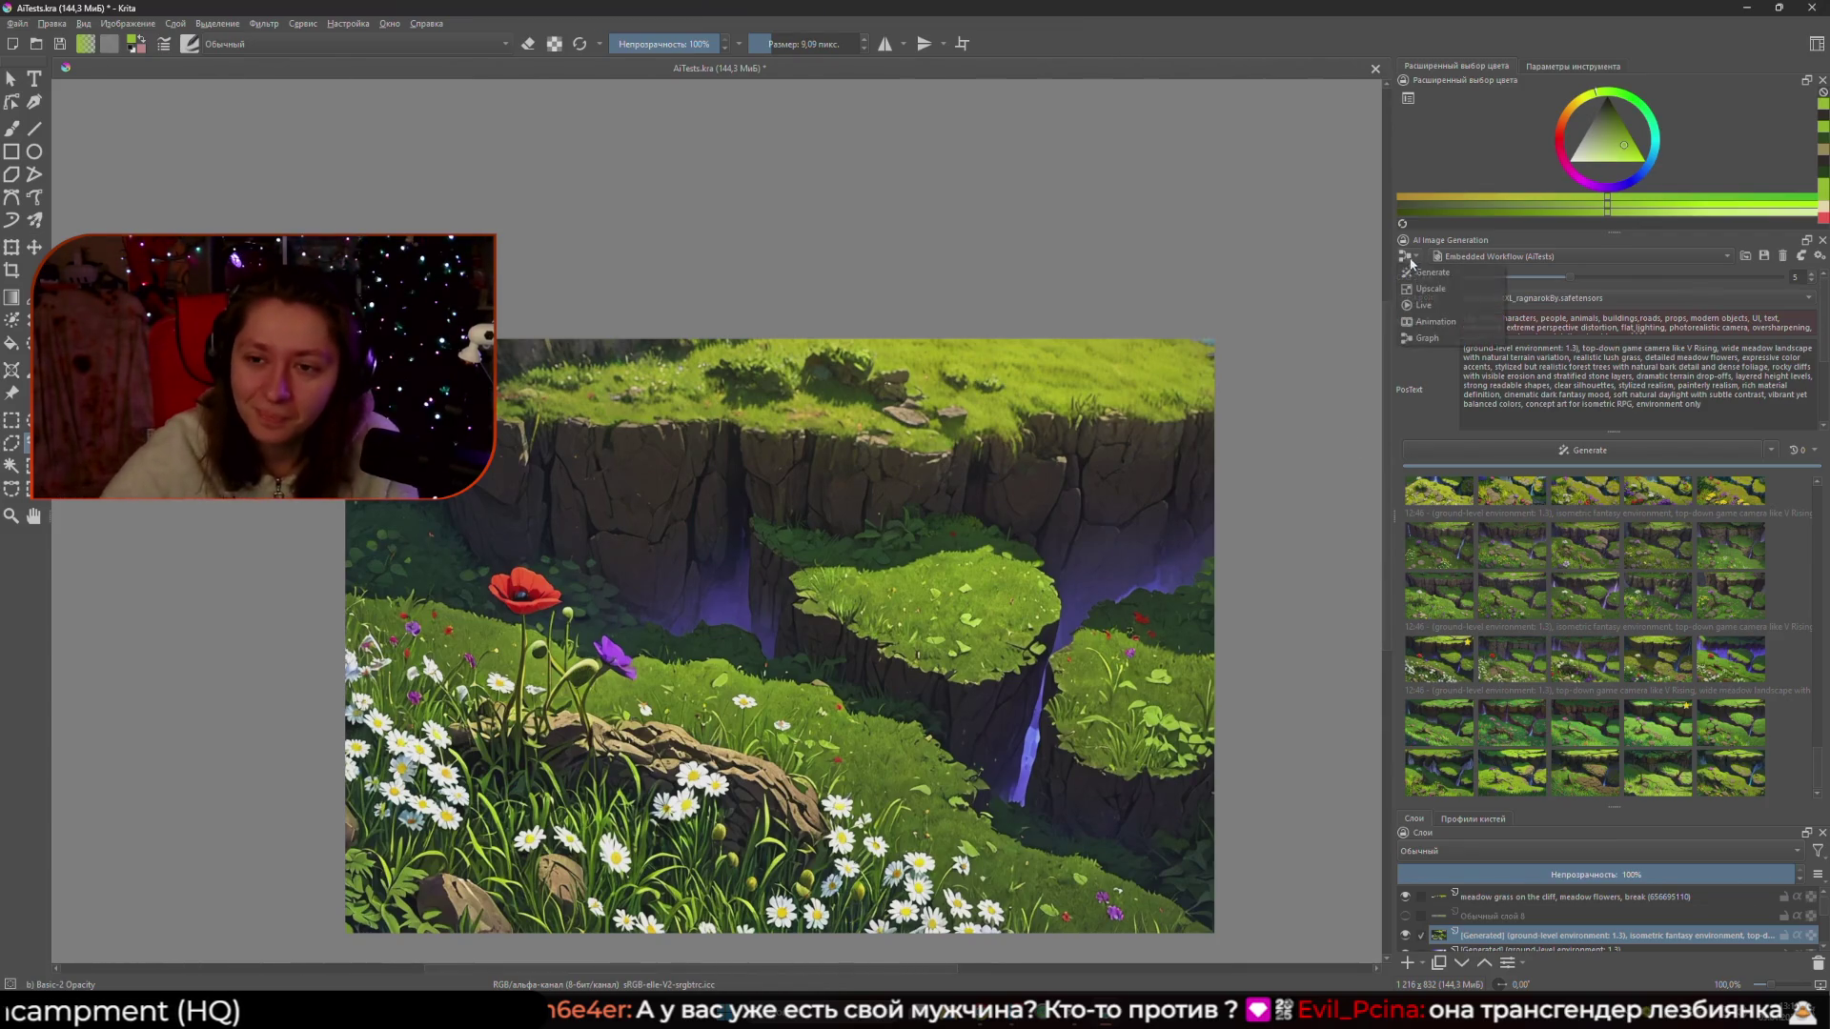
{"action": "left_click", "coordinate": [1424, 305]}
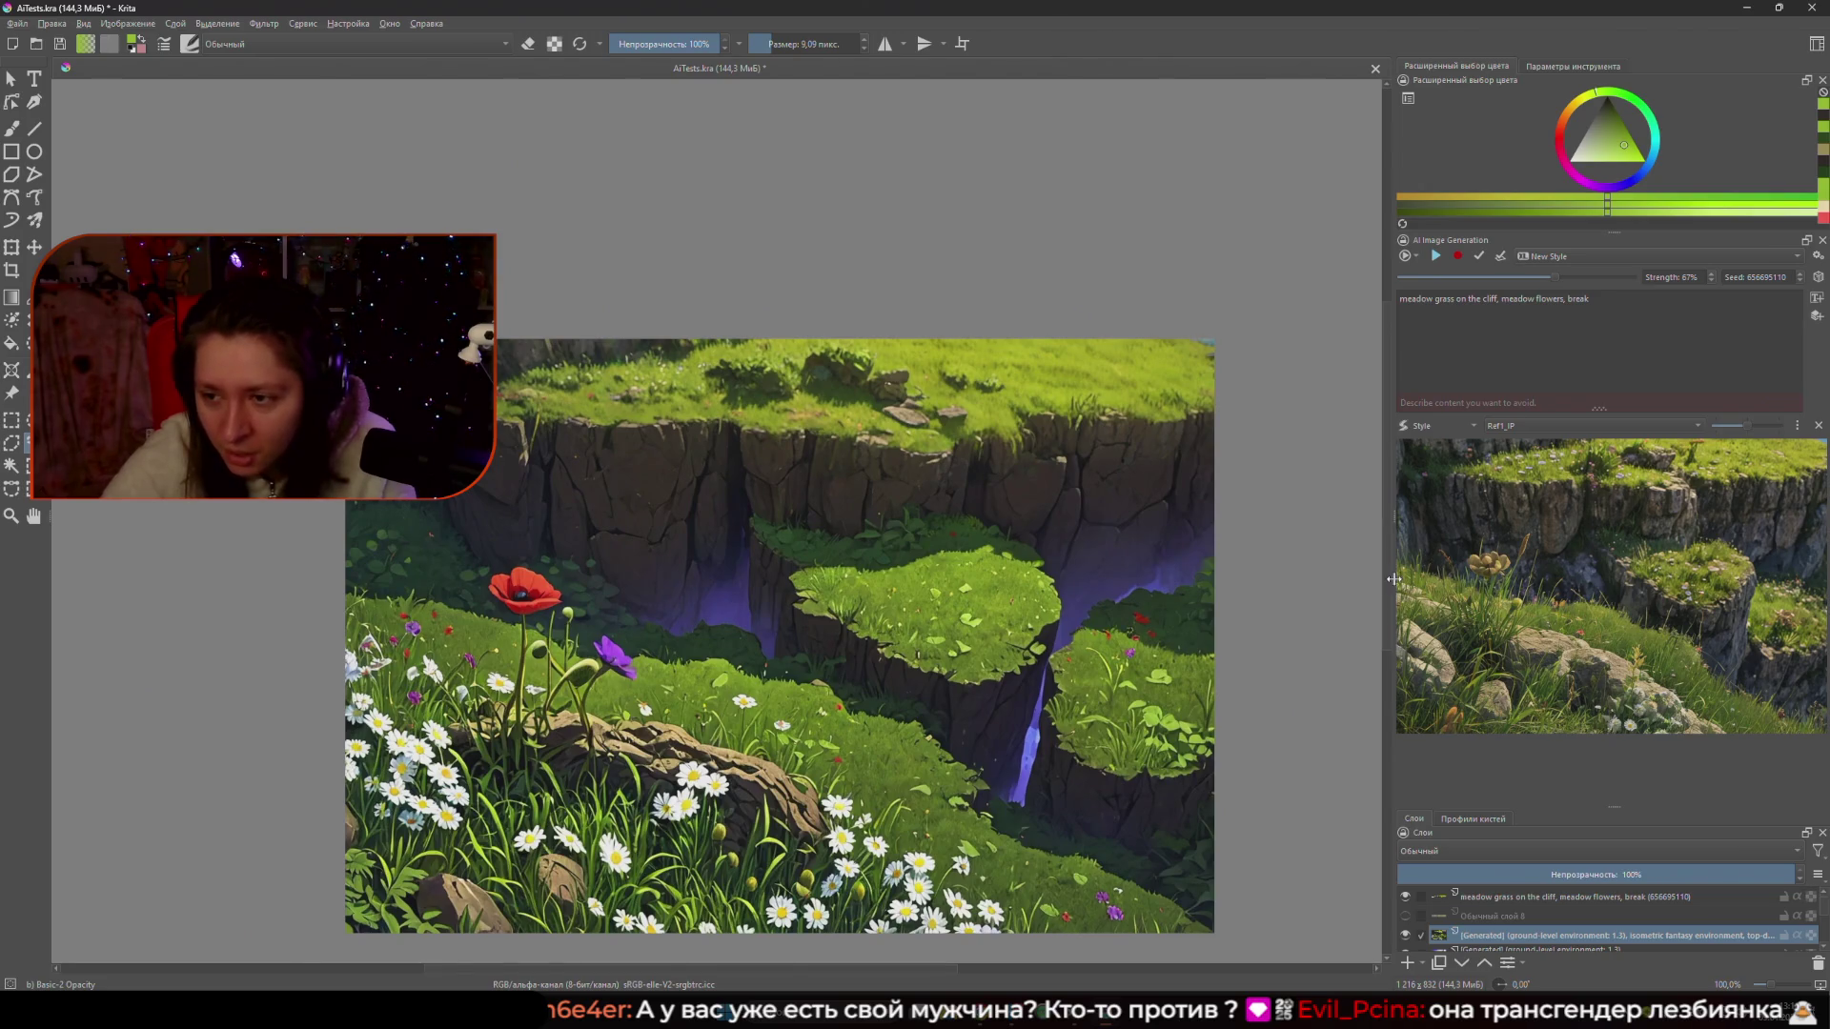
{"action": "left_click_drag", "start_coordinate": [1393, 578], "coordinate": [1339, 579]}
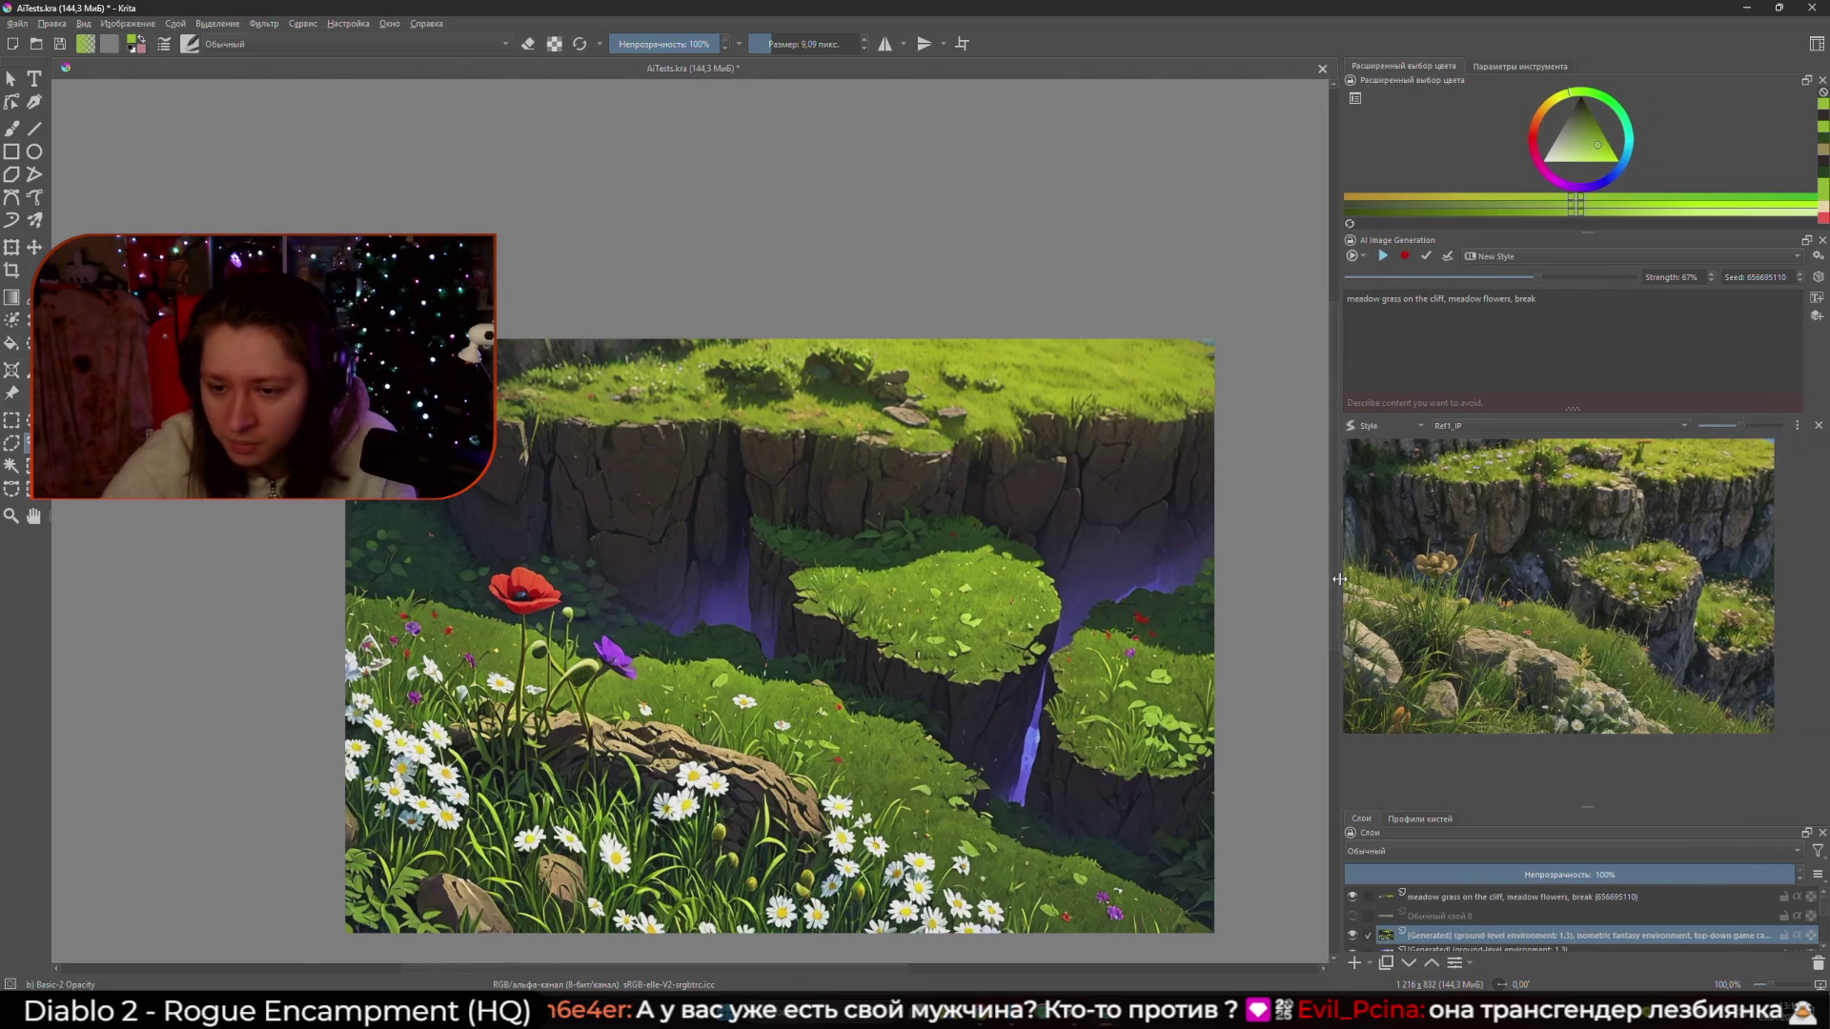
- Toggle the meadow grass layer's visibility repeatedly to compare the cliff top
{"action": "left_click", "coordinate": [1412, 898]}
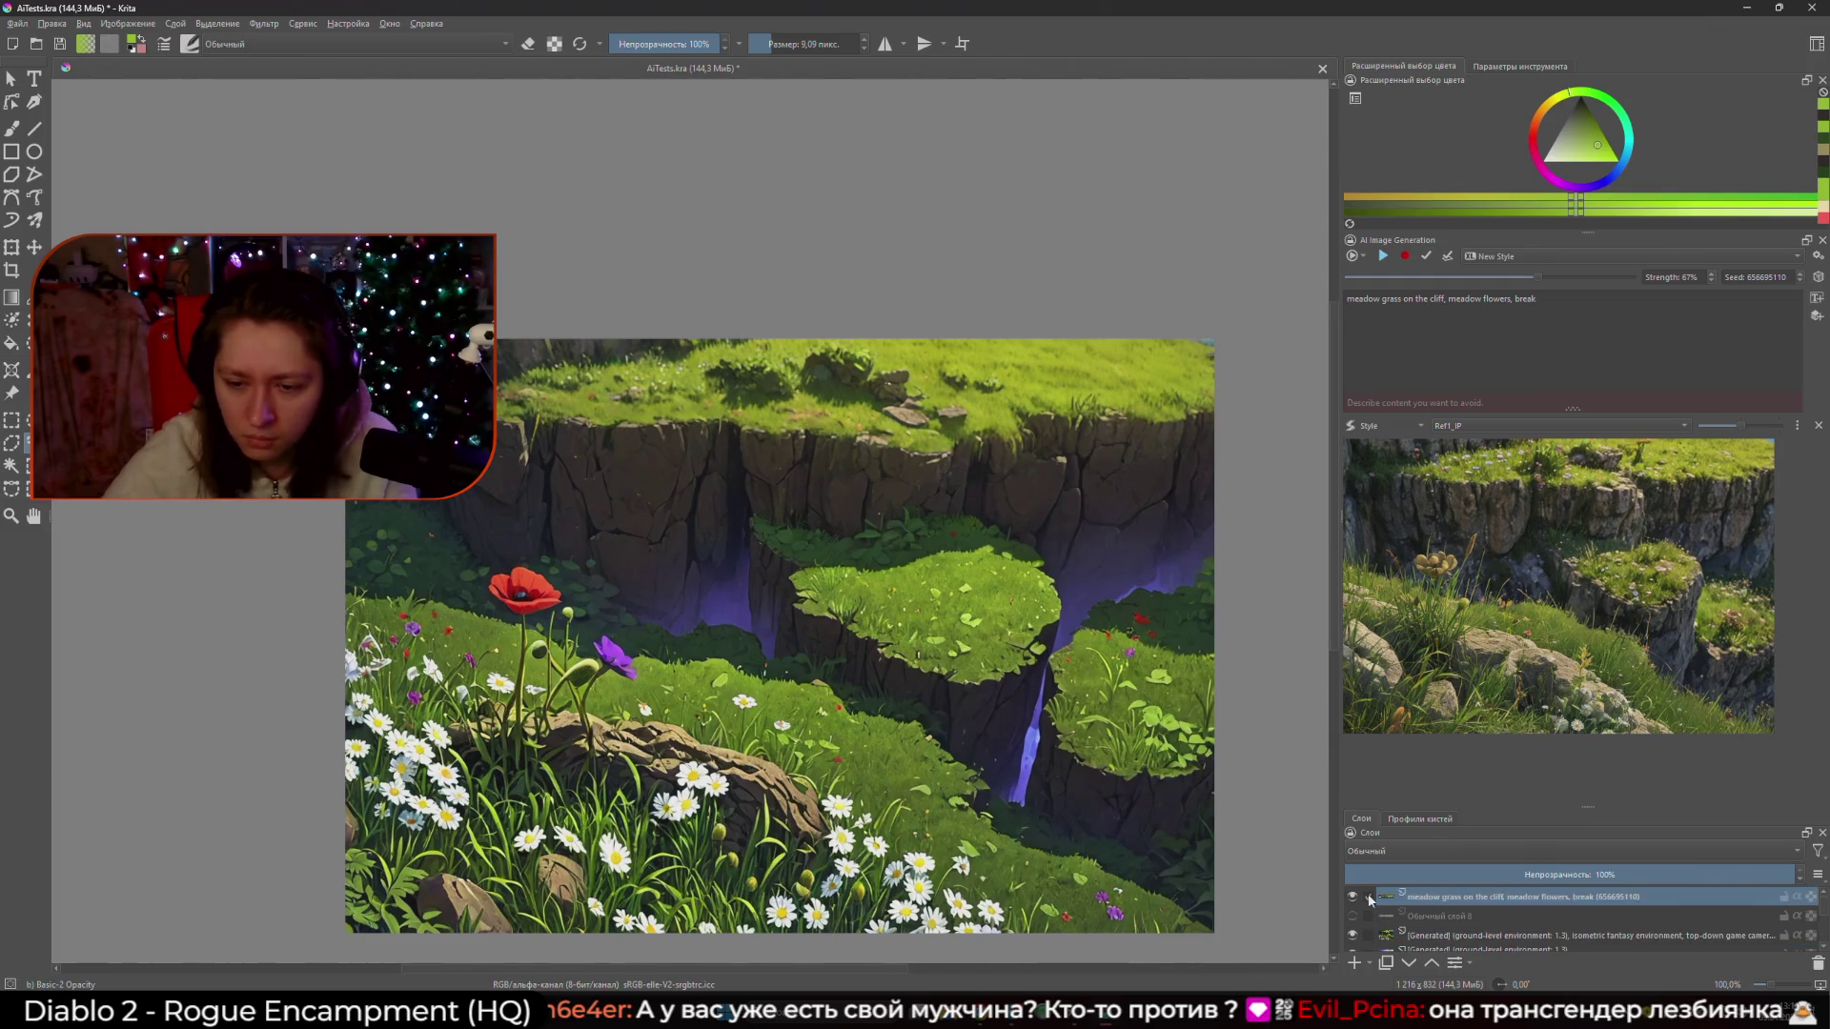
{"action": "left_click", "coordinate": [1353, 897]}
{"action": "left_click", "coordinate": [1354, 897]}
{"action": "left_click", "coordinate": [1353, 897]}
{"action": "left_click", "coordinate": [1354, 897]}
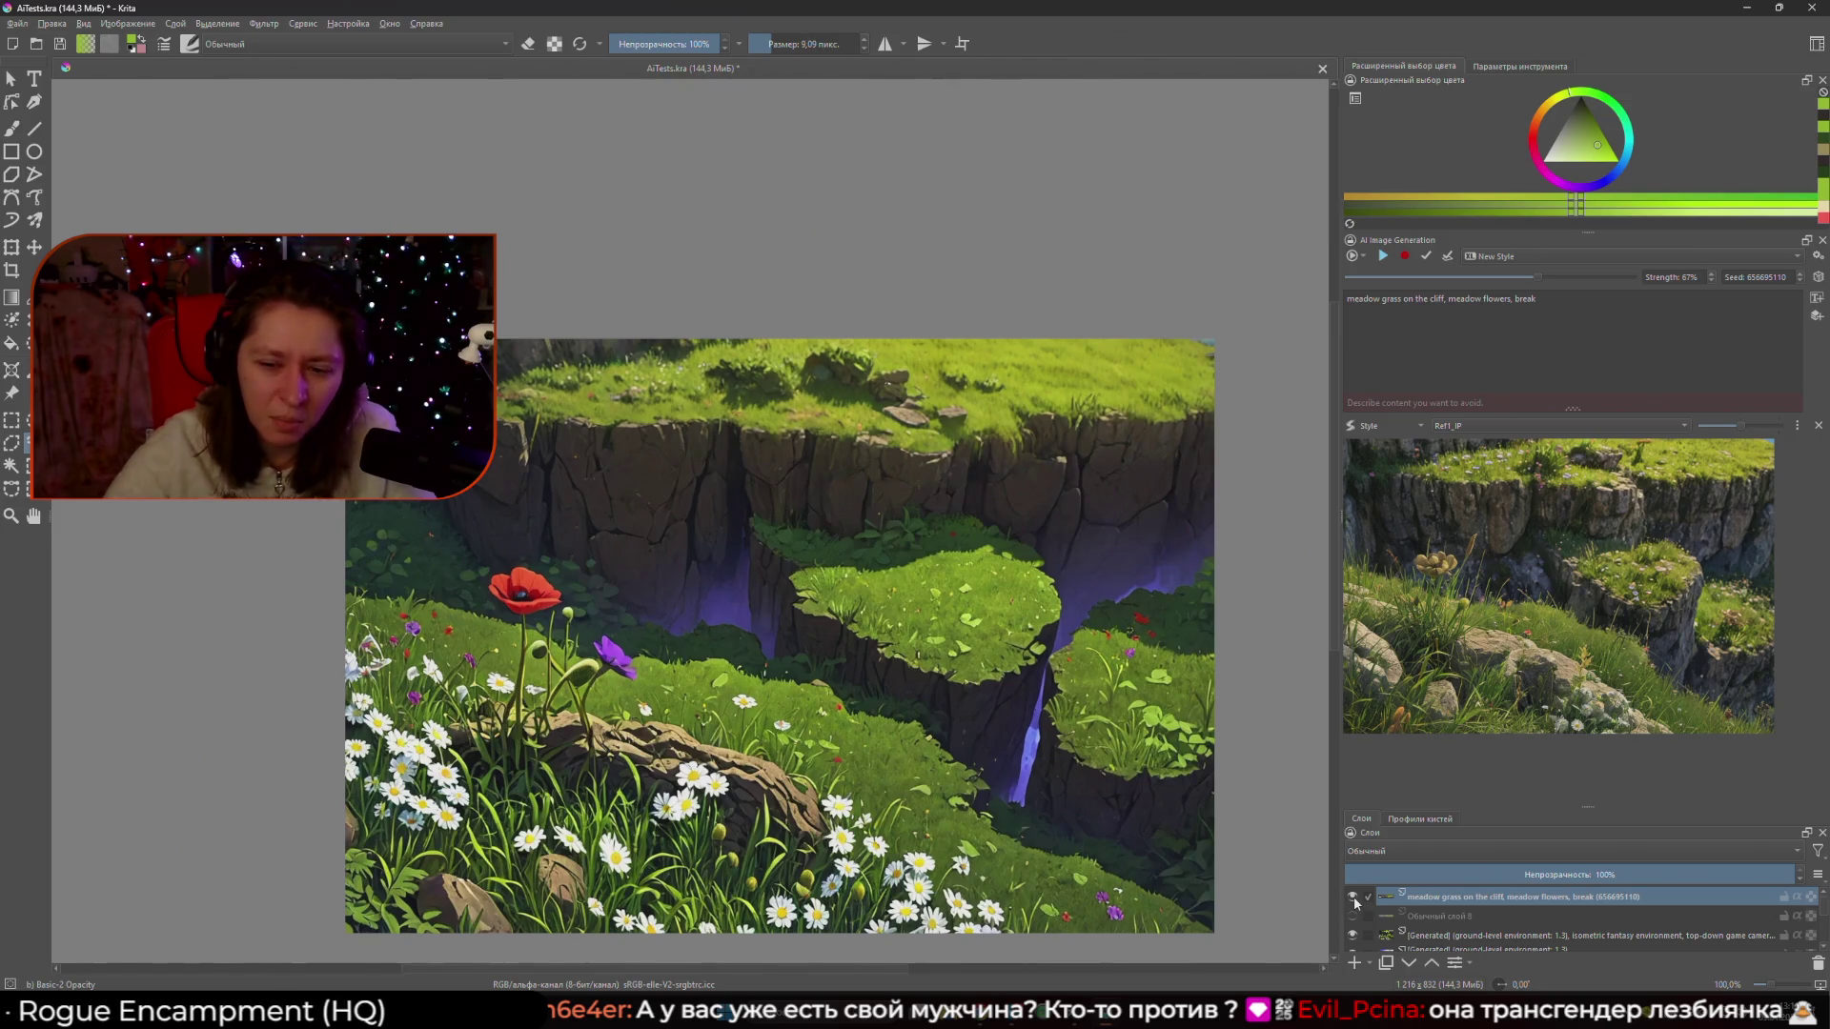
{"action": "left_click", "coordinate": [1355, 899]}
{"action": "left_click", "coordinate": [1355, 899]}
{"action": "left_click", "coordinate": [1353, 897]}
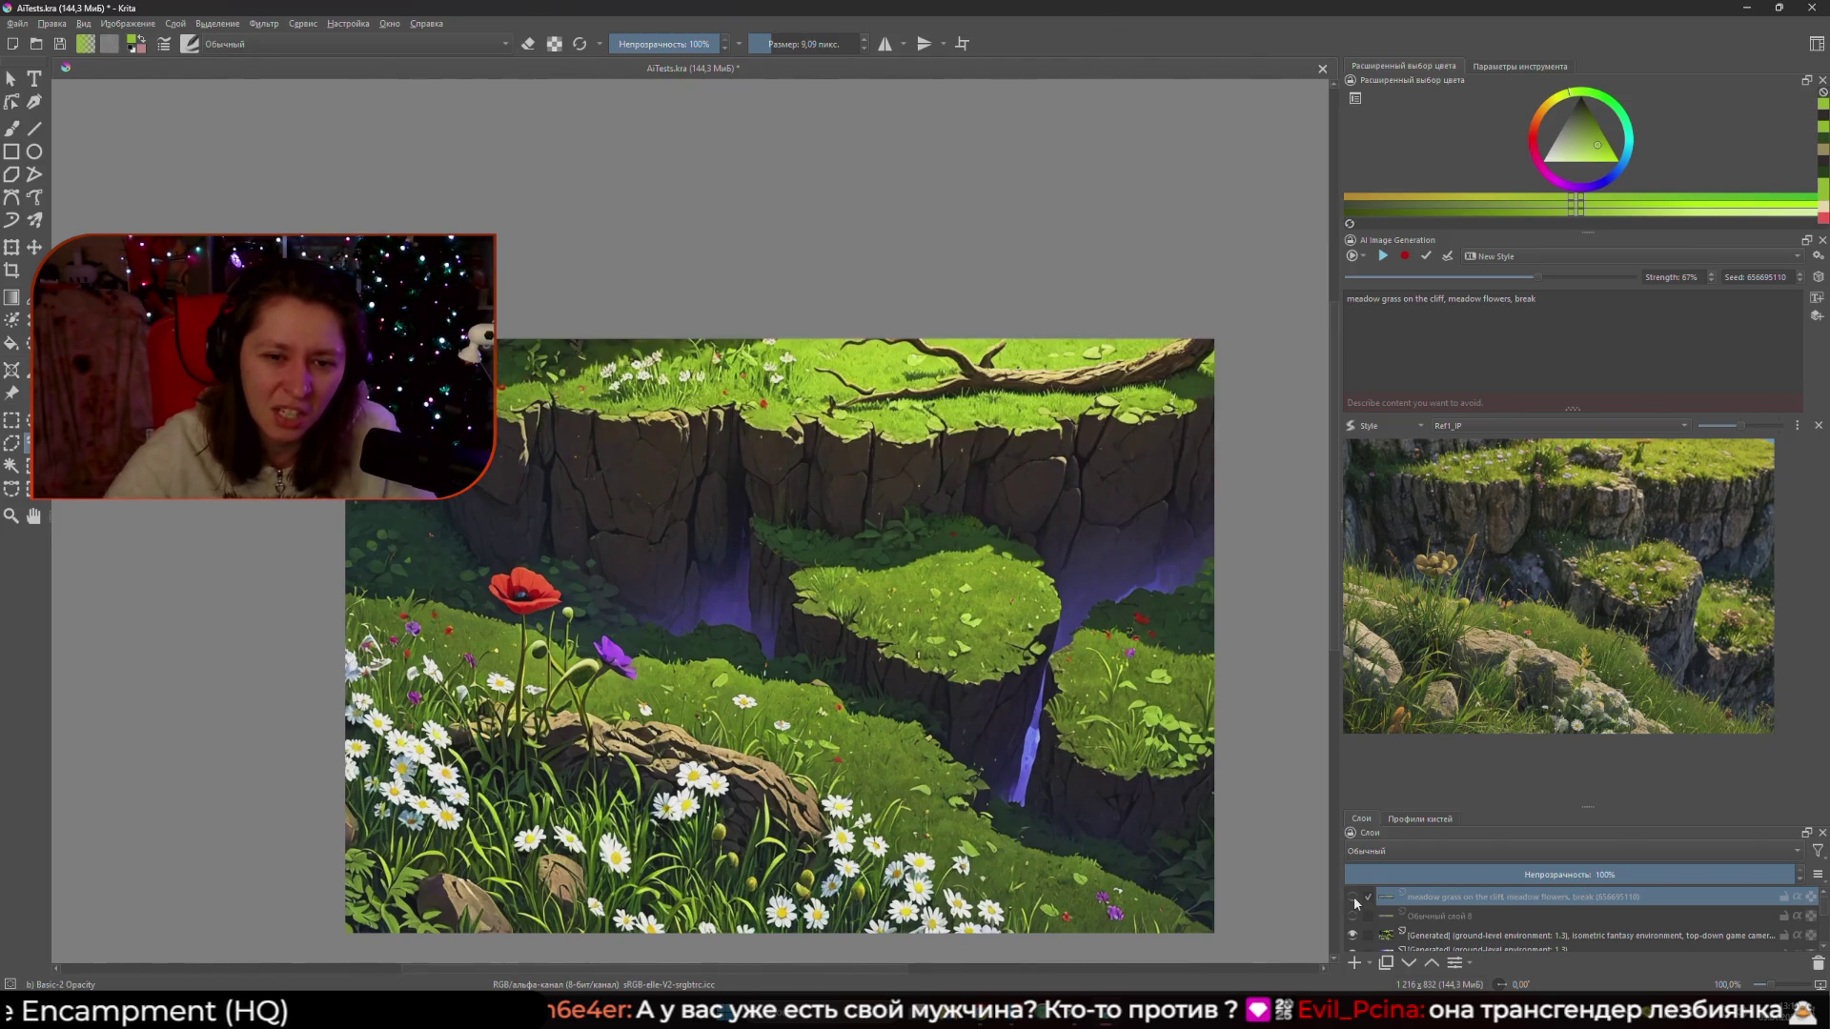
{"action": "left_click", "coordinate": [1354, 897]}
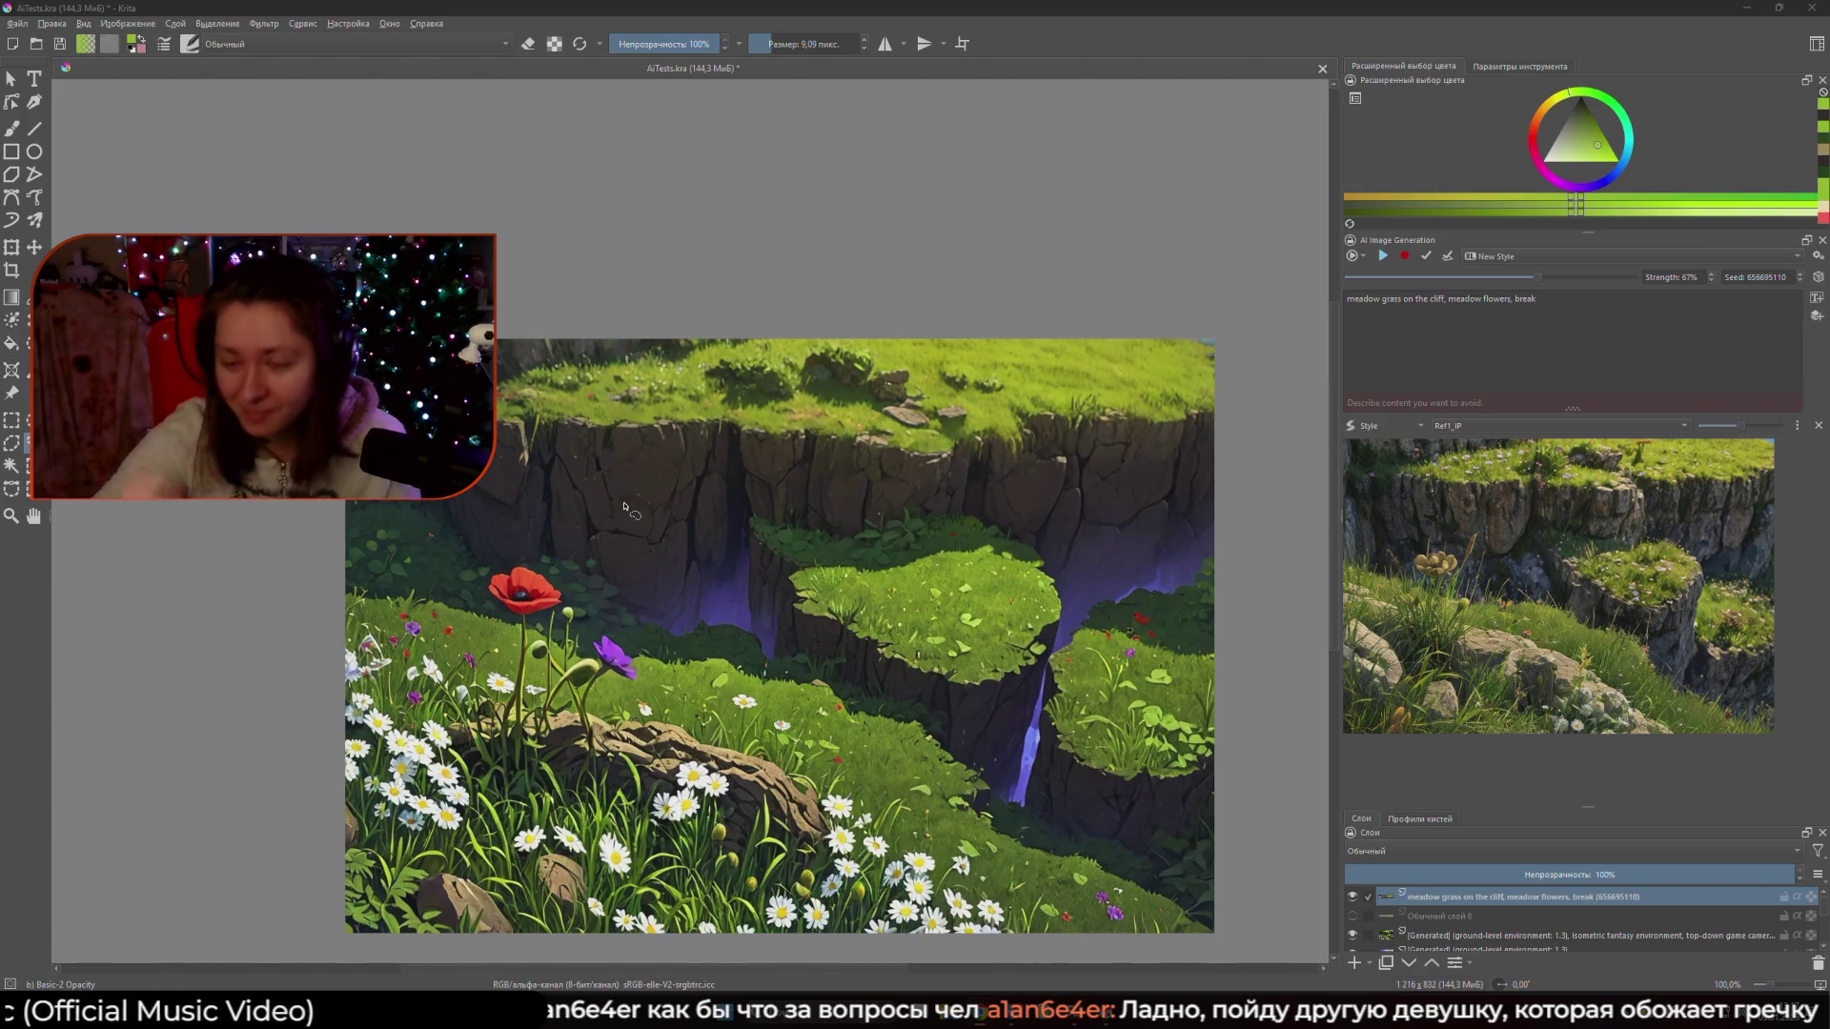
{"action": "scroll", "coordinate": [625, 507], "scroll_direction": "down", "scroll_amount": 2}
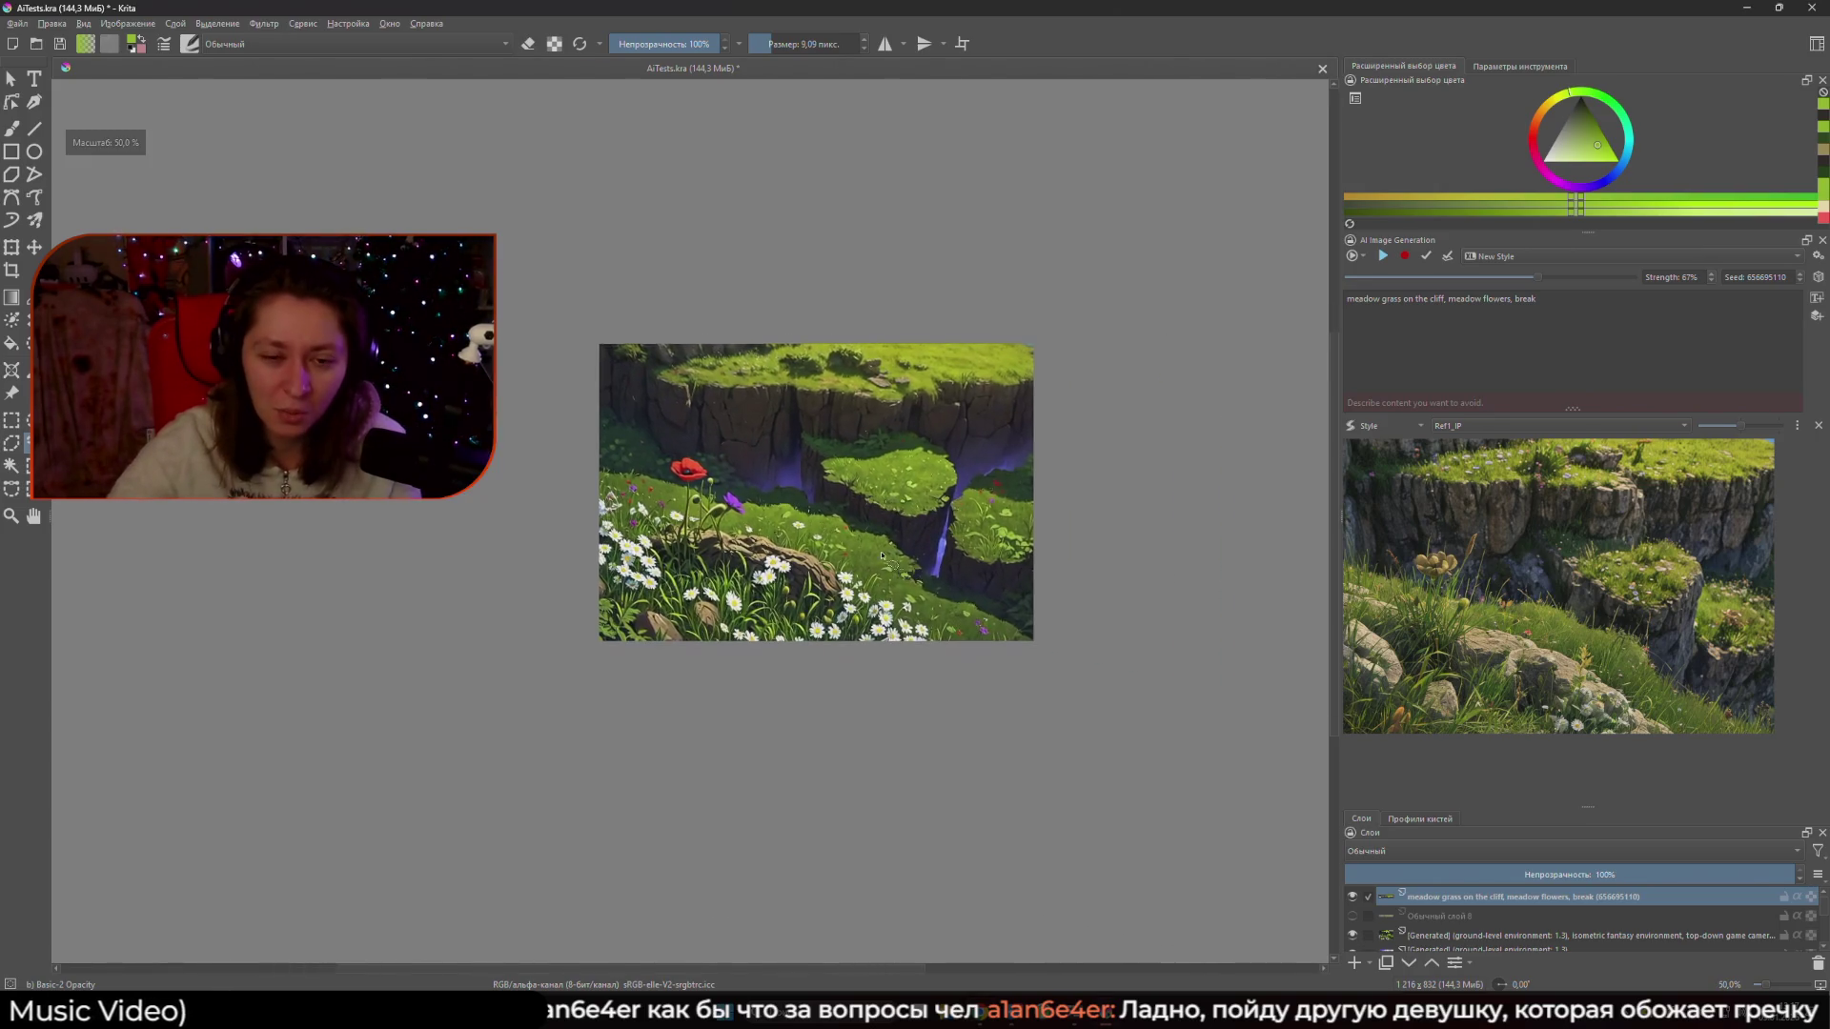
{"action": "scroll", "coordinate": [882, 556], "scroll_direction": "up", "scroll_amount": 4}
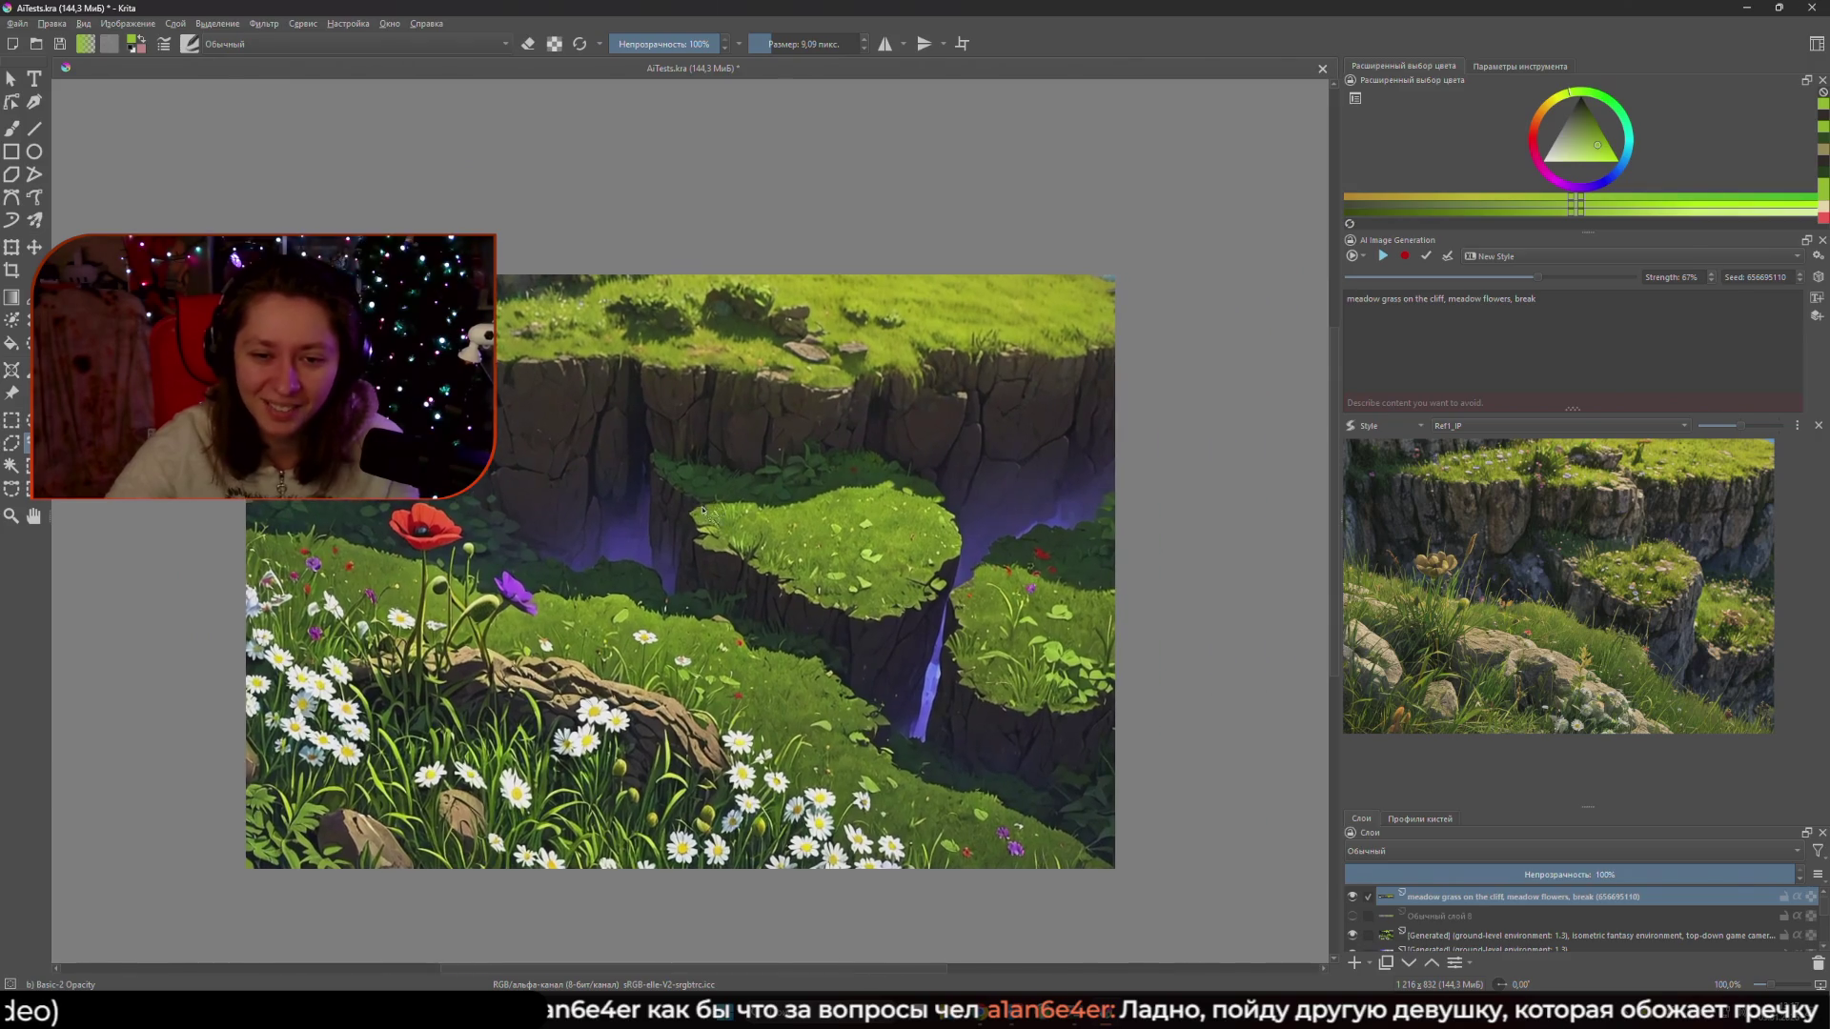
{"action": "scroll", "coordinate": [704, 510], "scroll_direction": "down", "scroll_amount": 1}
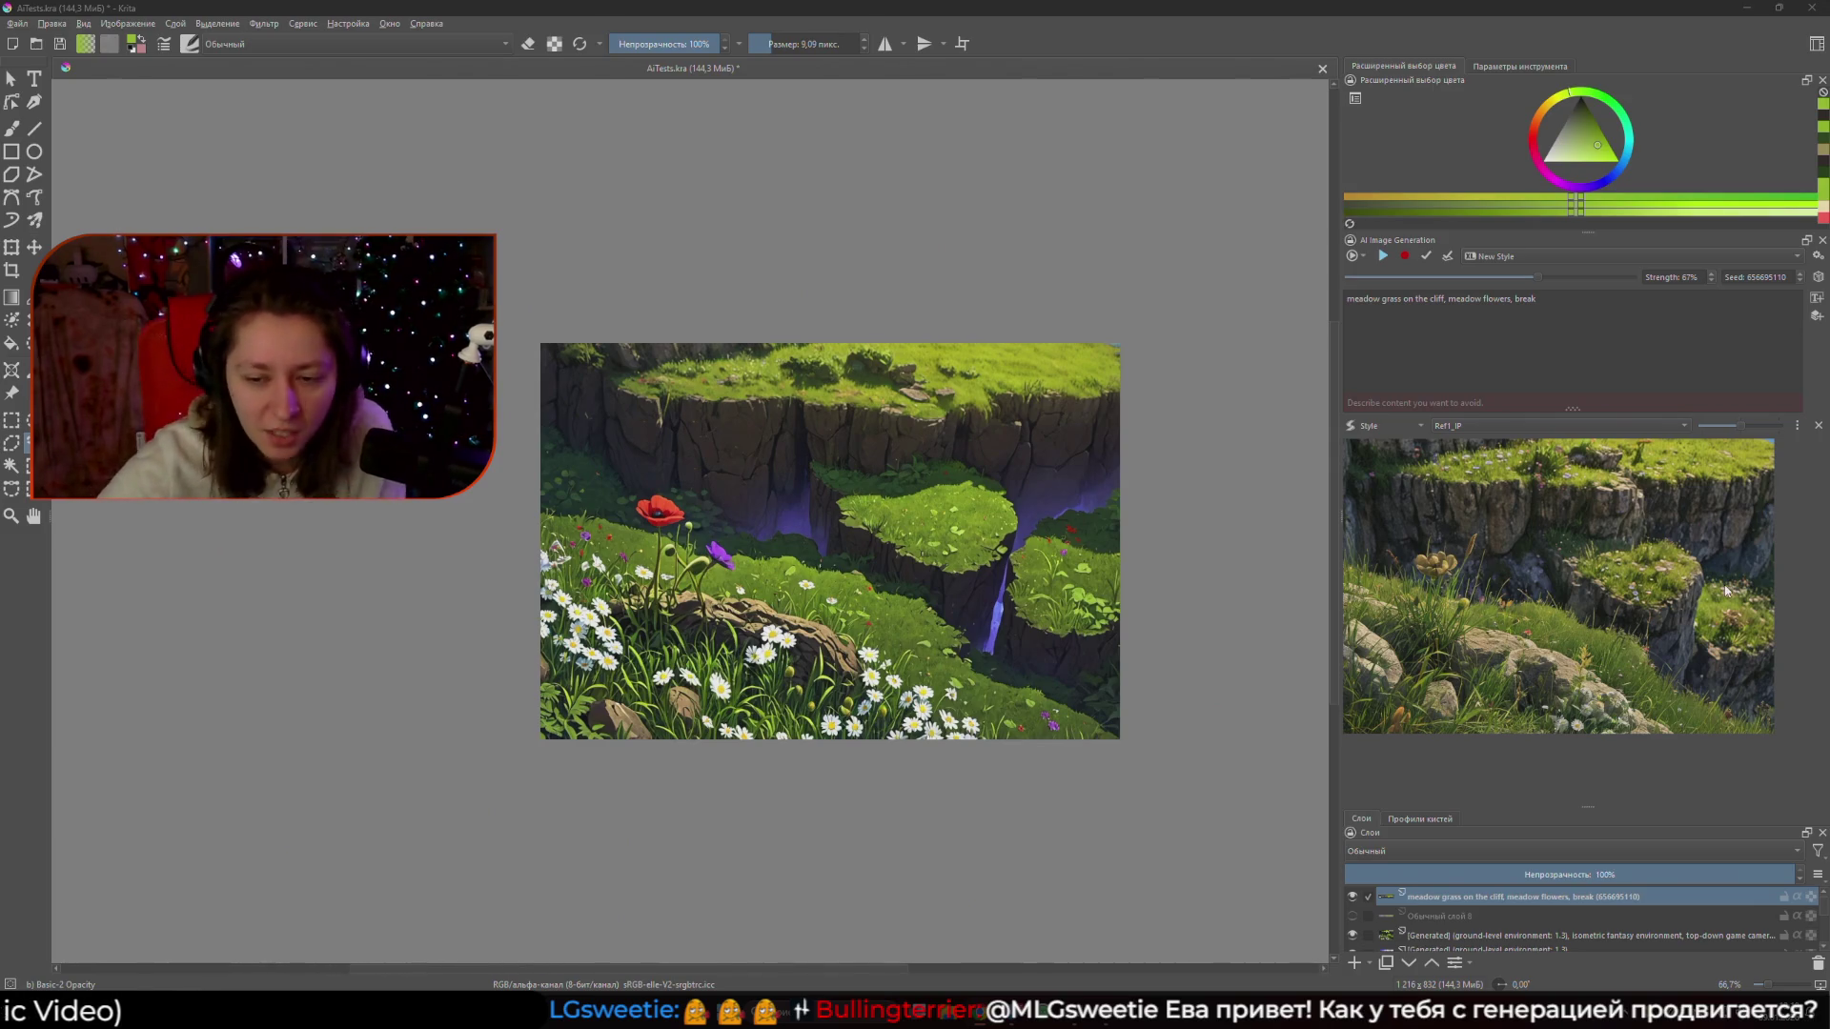
{"action": "left_click", "coordinate": [1354, 897]}
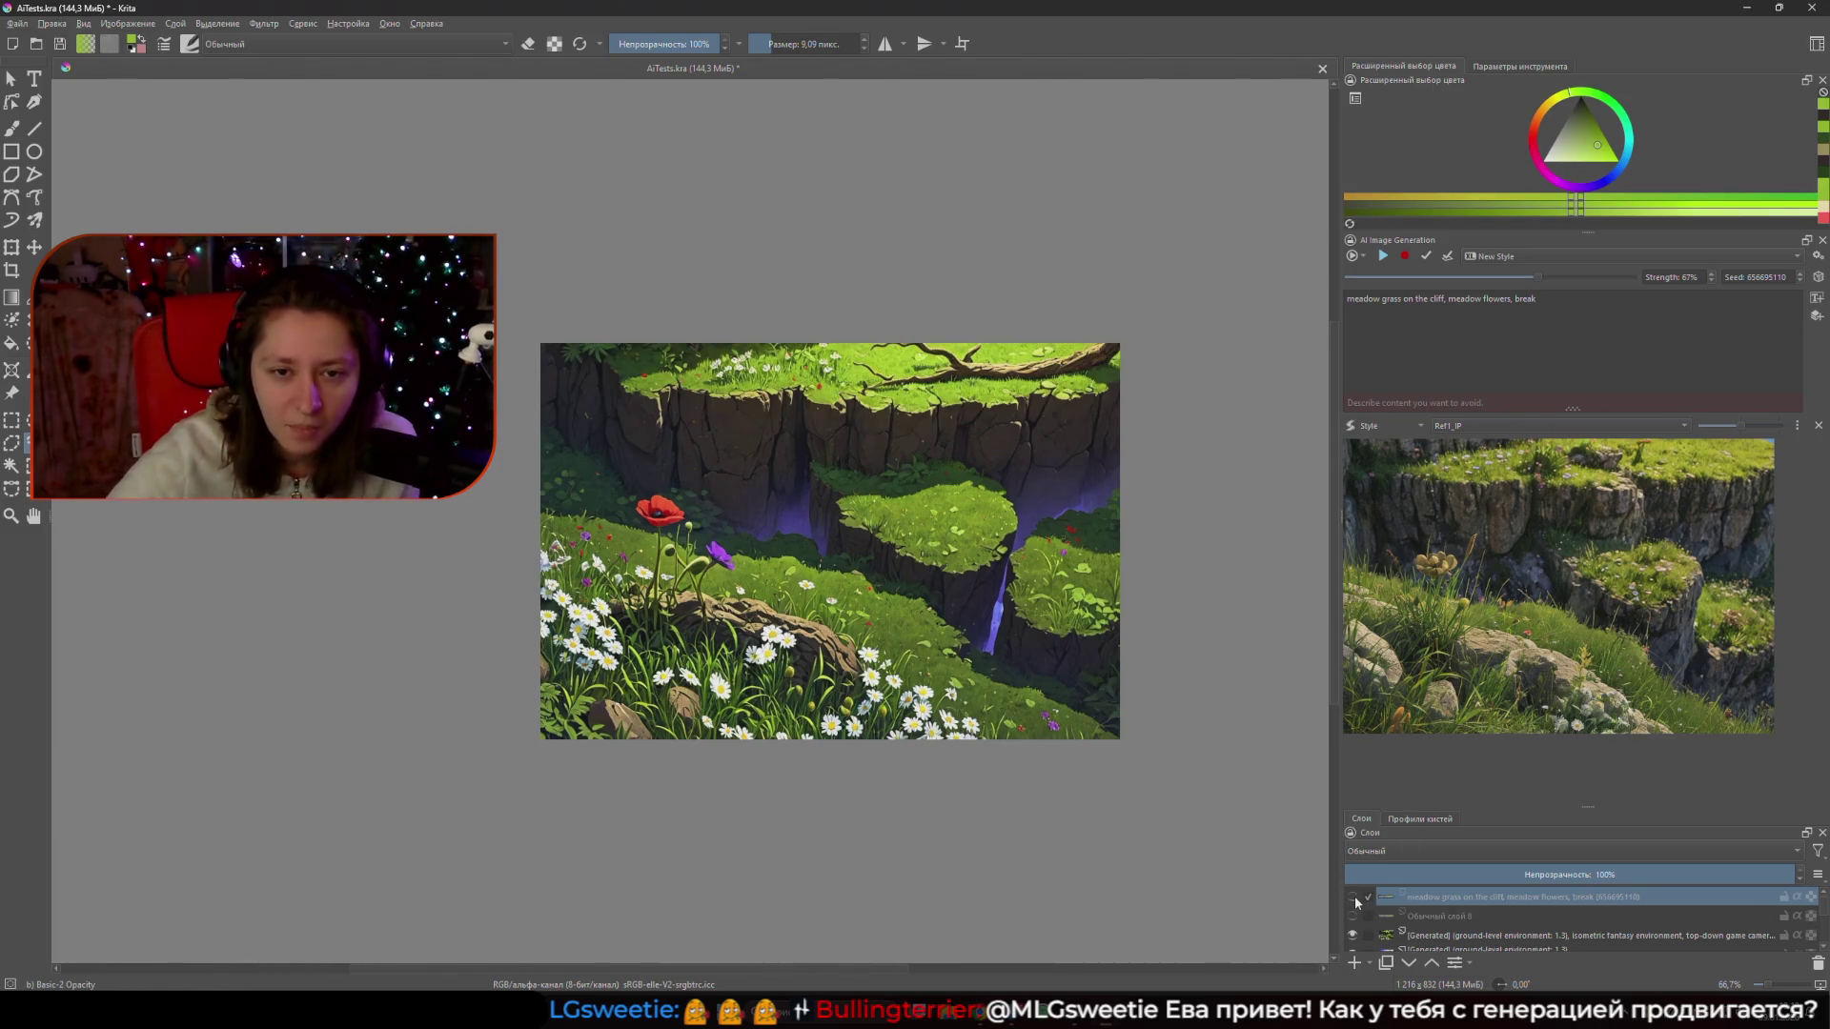
{"action": "left_click", "coordinate": [1353, 897]}
{"action": "left_click", "coordinate": [1354, 897]}
{"action": "left_click", "coordinate": [1354, 896]}
{"action": "left_click", "coordinate": [1353, 896]}
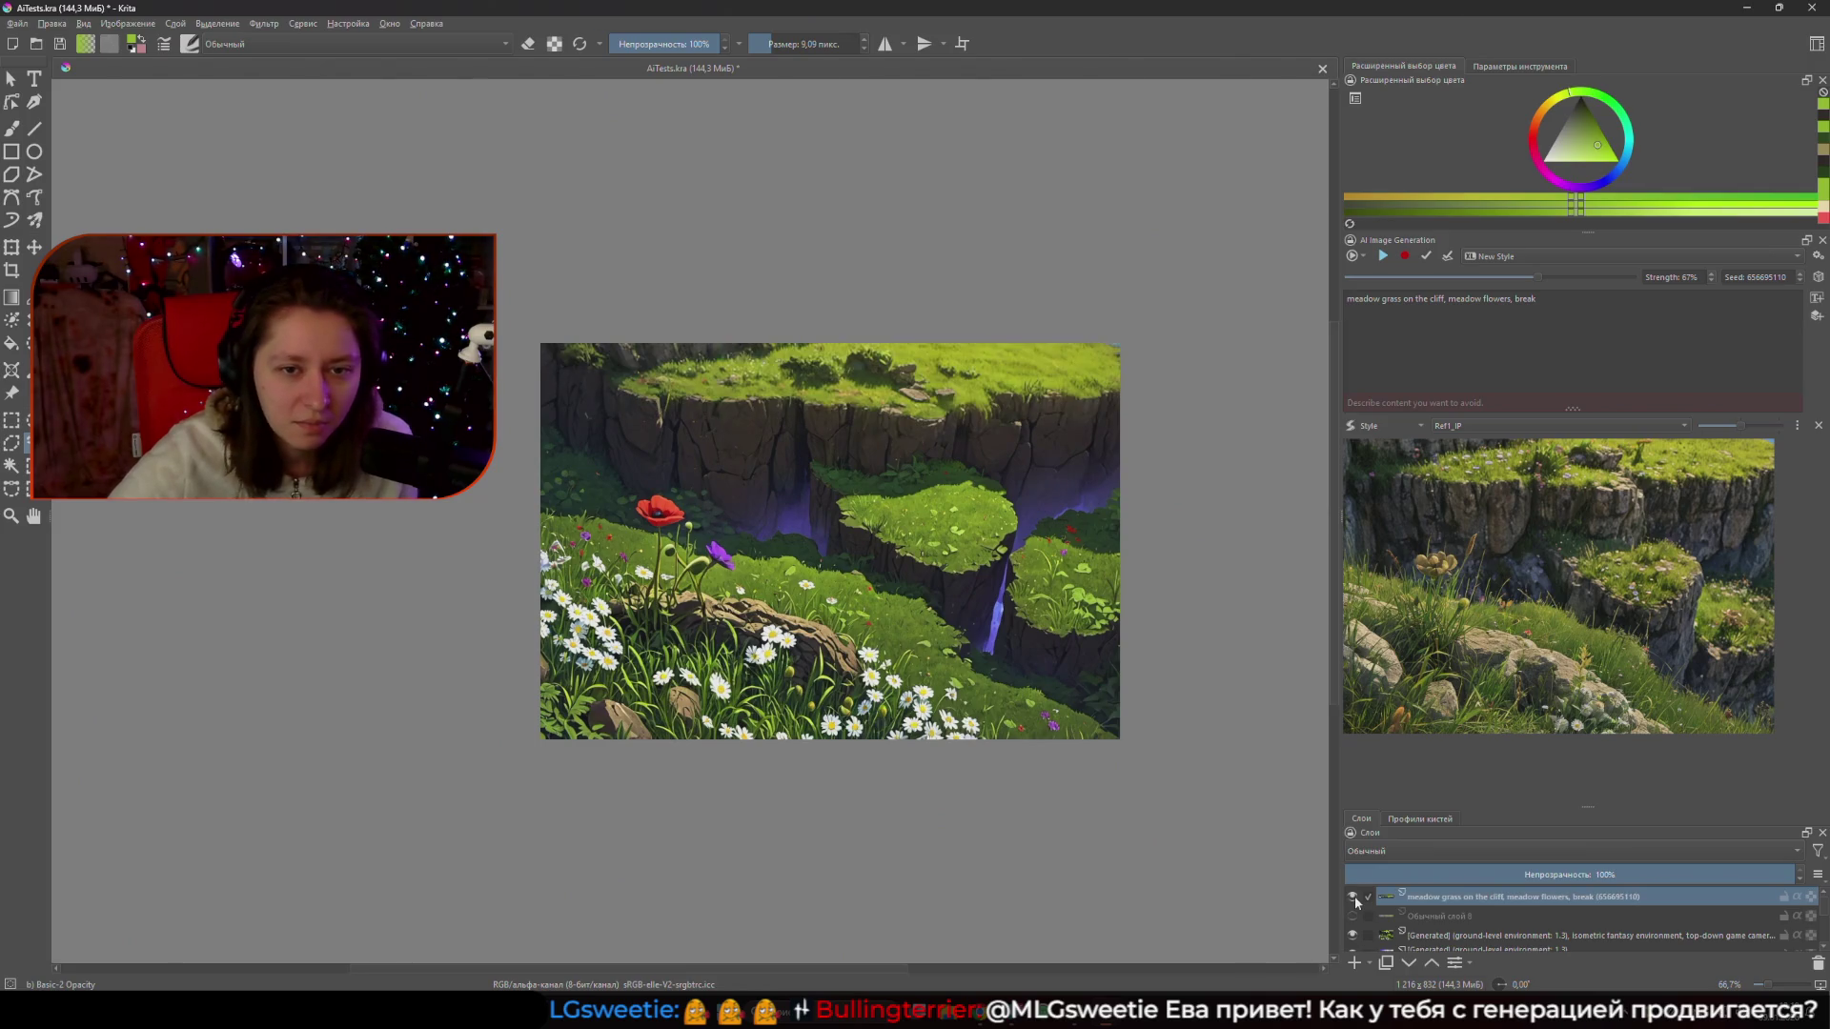
{"action": "left_click", "coordinate": [1353, 896]}
{"action": "left_click", "coordinate": [1353, 896]}
{"action": "left_click", "coordinate": [1353, 897]}
{"action": "left_click", "coordinate": [1354, 896]}
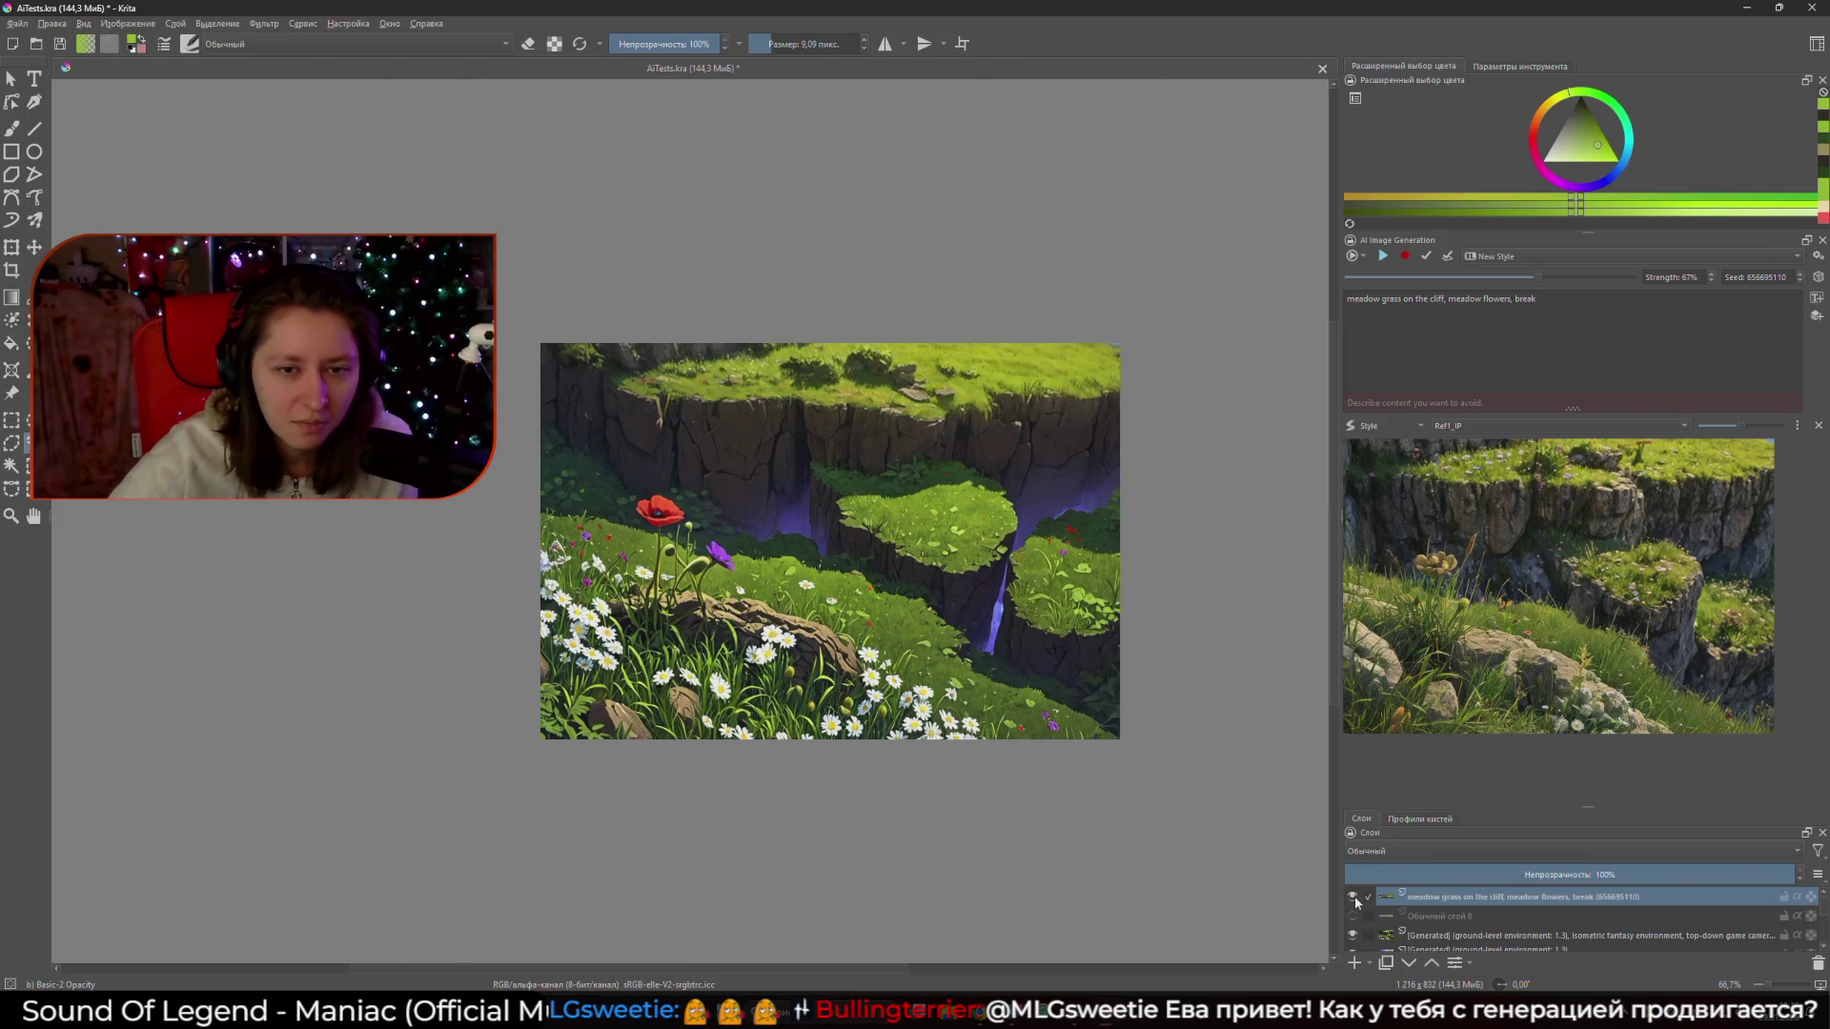
{"action": "left_click", "coordinate": [1354, 896]}
{"action": "left_click", "coordinate": [1353, 896]}
{"action": "left_click", "coordinate": [1354, 896]}
{"action": "left_click", "coordinate": [1354, 896]}
{"action": "left_click", "coordinate": [1353, 896]}
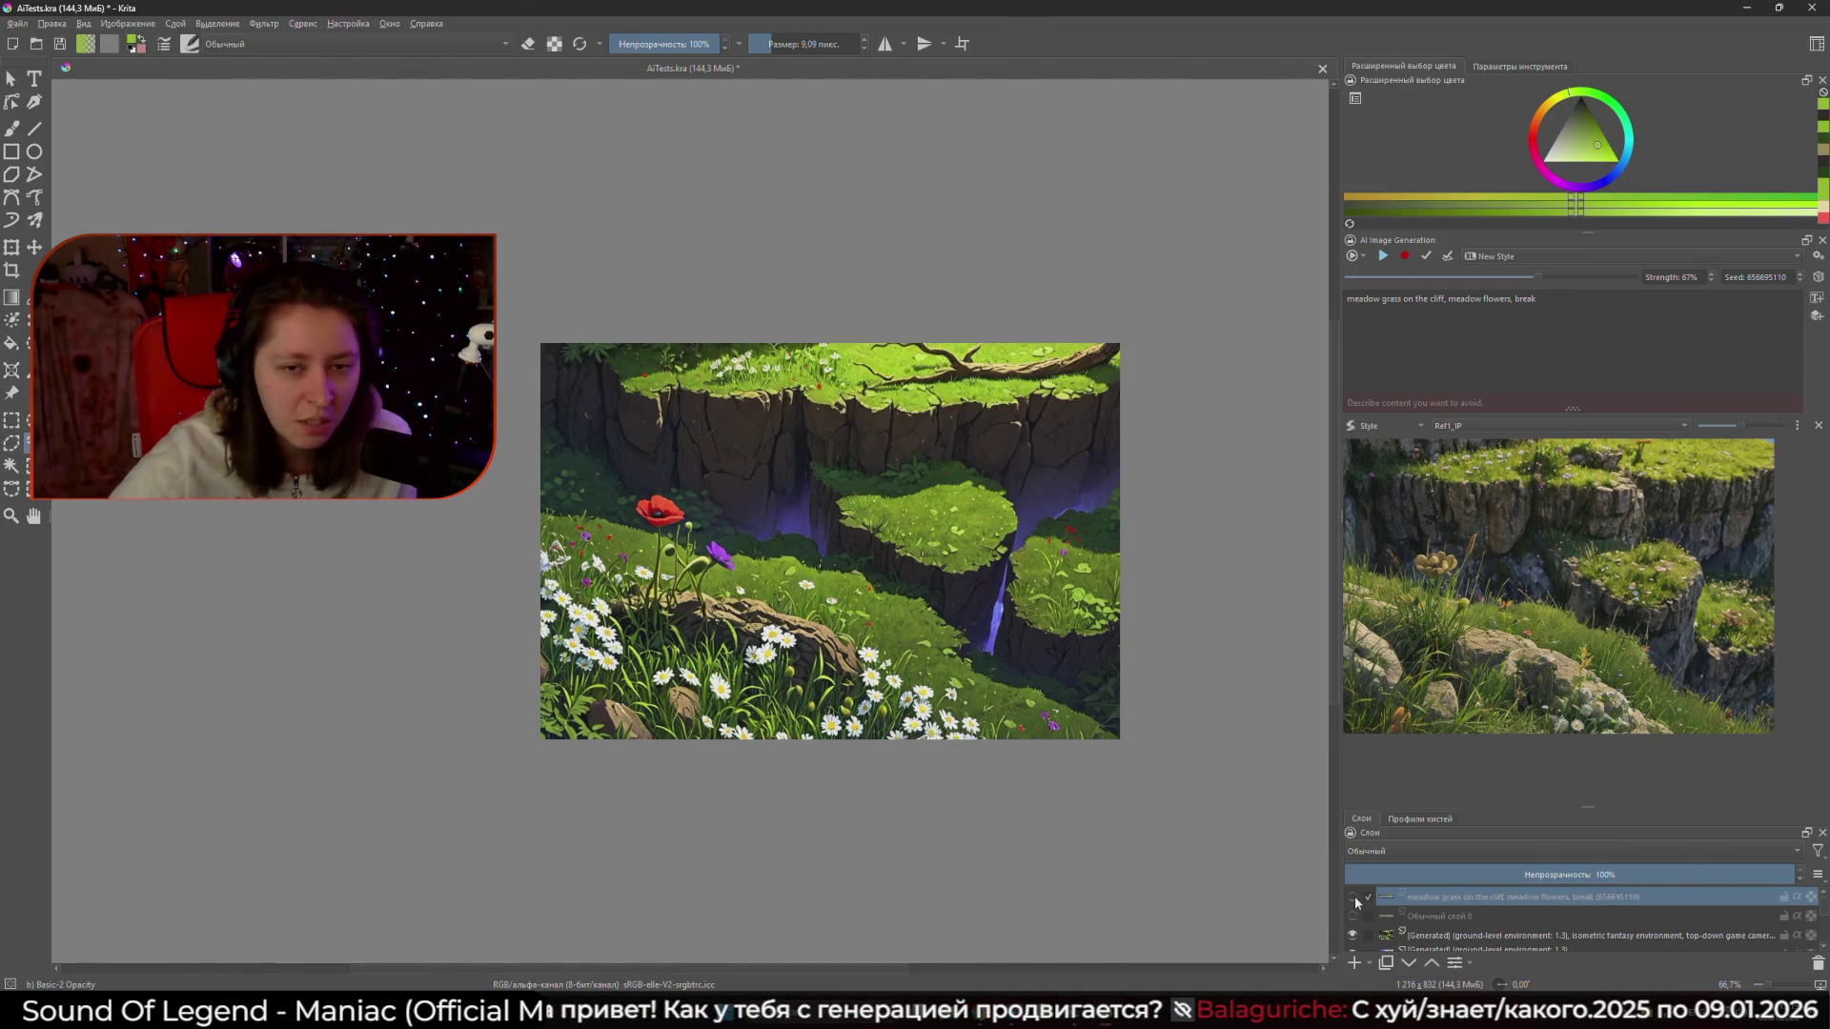
{"action": "left_click", "coordinate": [1353, 896]}
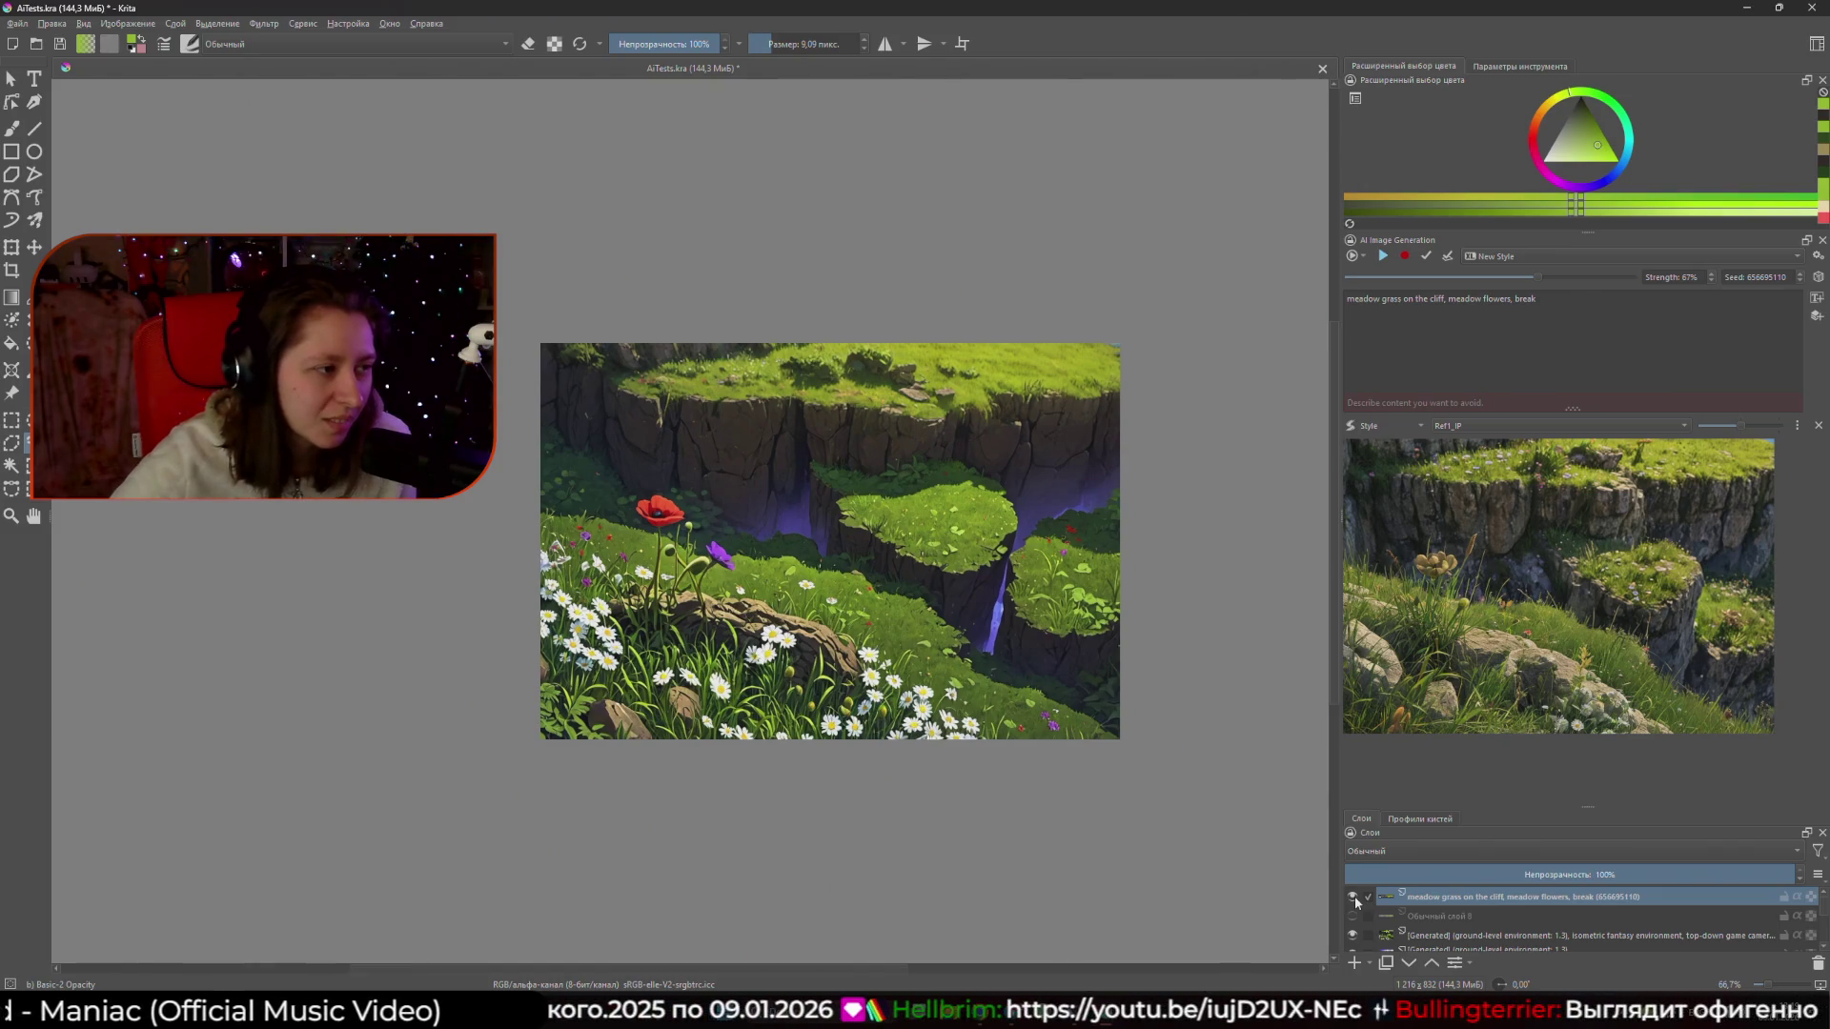
{"action": "left_click", "coordinate": [1355, 898]}
{"action": "left_click", "coordinate": [1355, 897]}
{"action": "left_click", "coordinate": [1354, 898]}
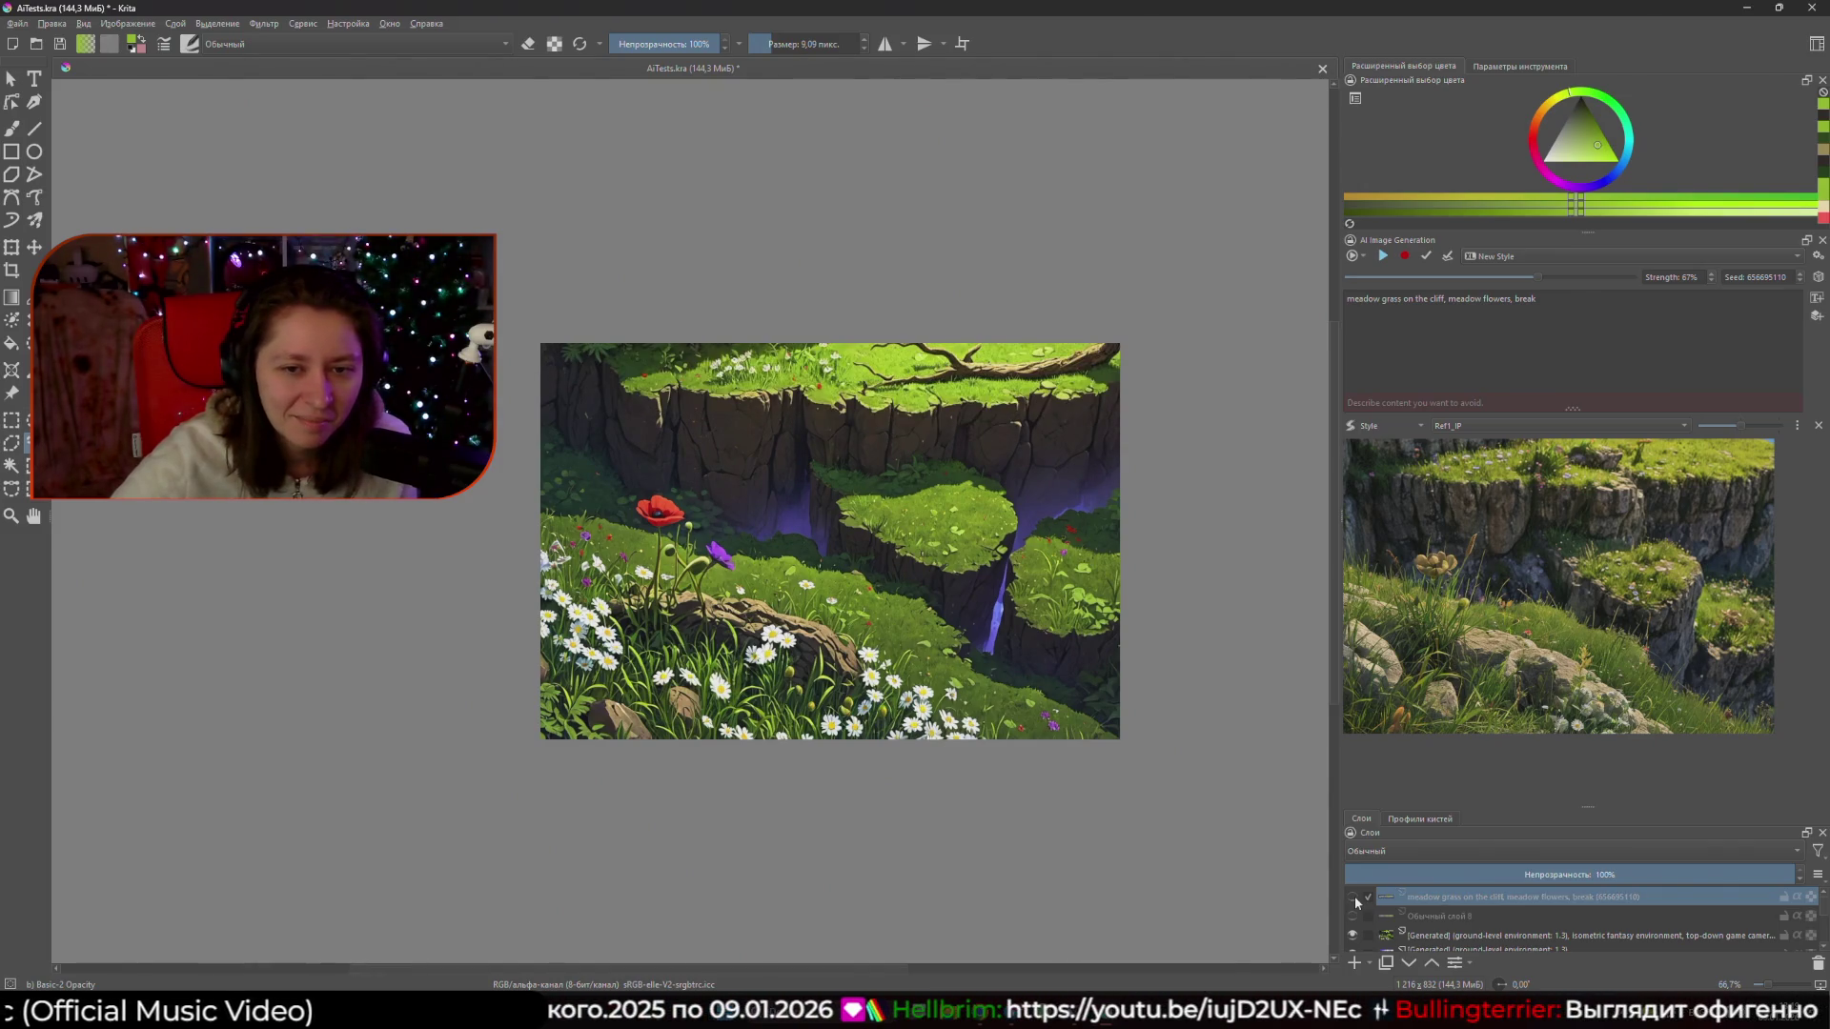
{"action": "left_click", "coordinate": [1355, 897]}
{"action": "left_click", "coordinate": [1355, 898]}
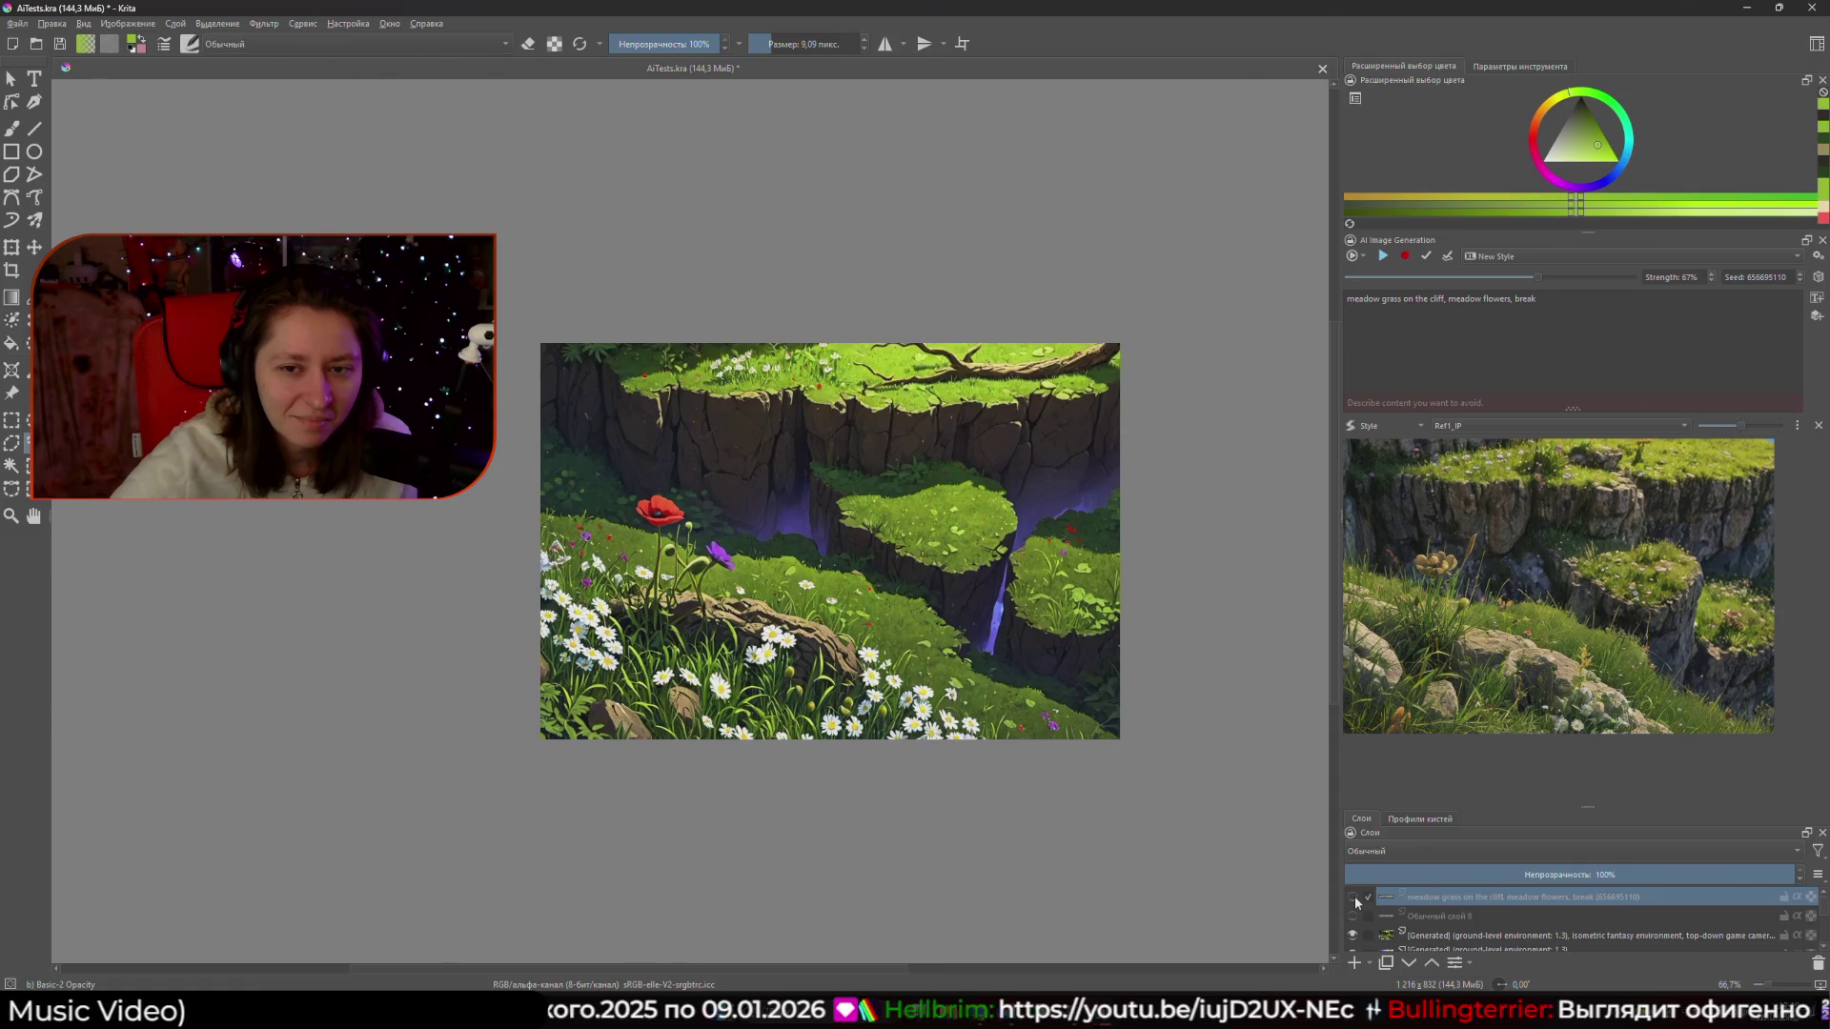
{"action": "left_click", "coordinate": [1354, 898]}
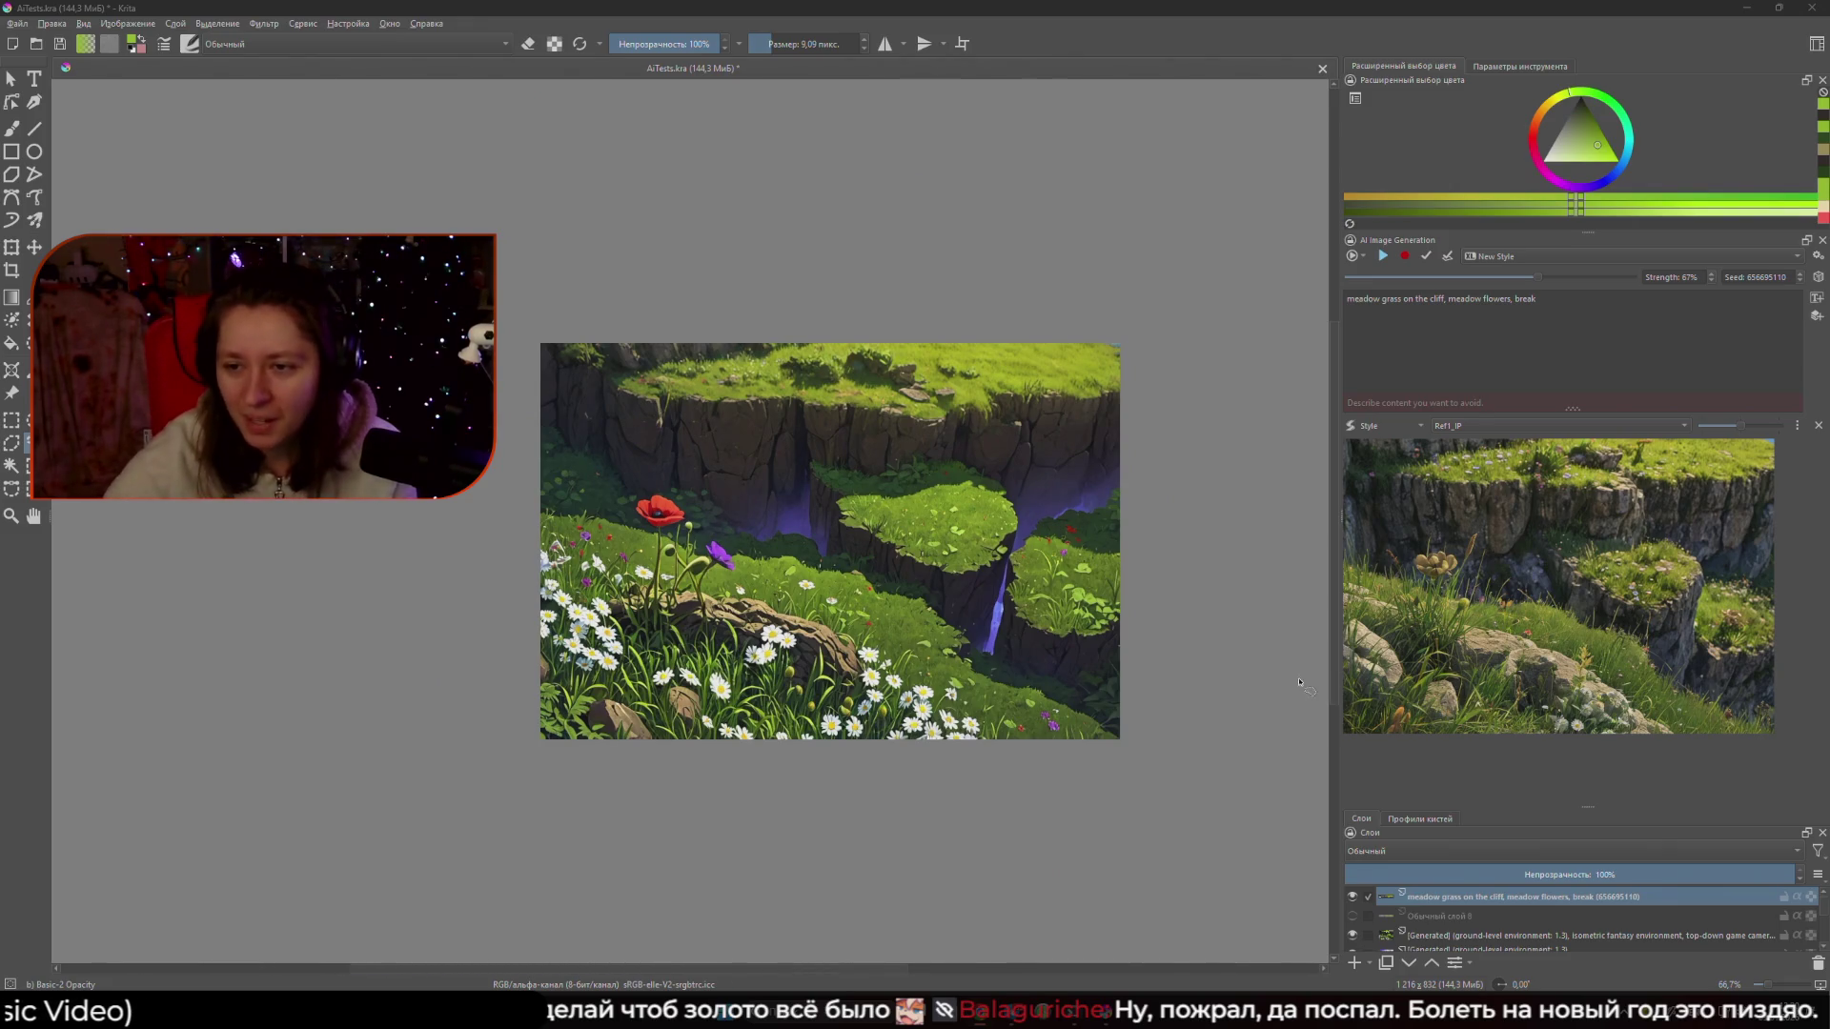
- Re-centre the meadow in the view and start live AI generation with the play button
{"action": "left_click_drag", "start_coordinate": [1299, 683], "coordinate": [1292, 682]}
{"action": "mouse_move", "coordinate": [1159, 617]}
{"action": "left_mouse_down"}
{"action": "mouse_move", "coordinate": [1297, 639]}
{"action": "mouse_move", "coordinate": [1261, 631]}
{"action": "left_mouse_up"}
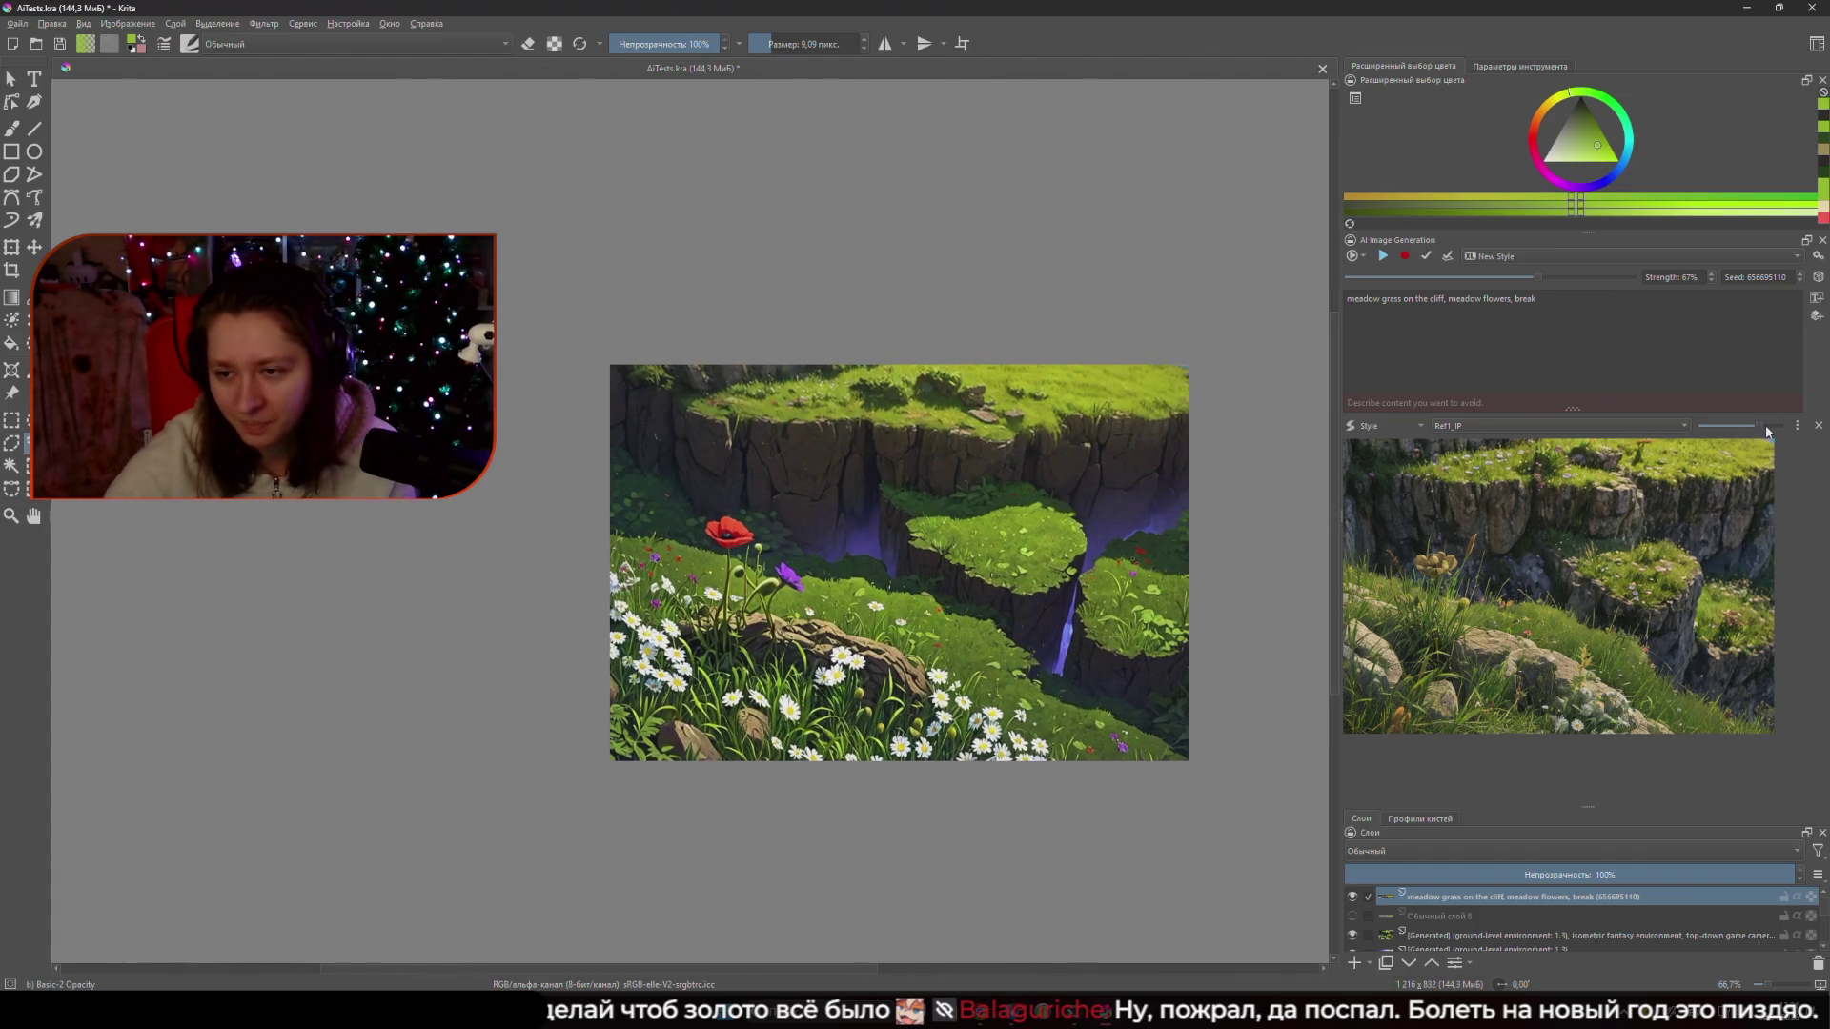
{"action": "left_click", "coordinate": [1383, 257]}
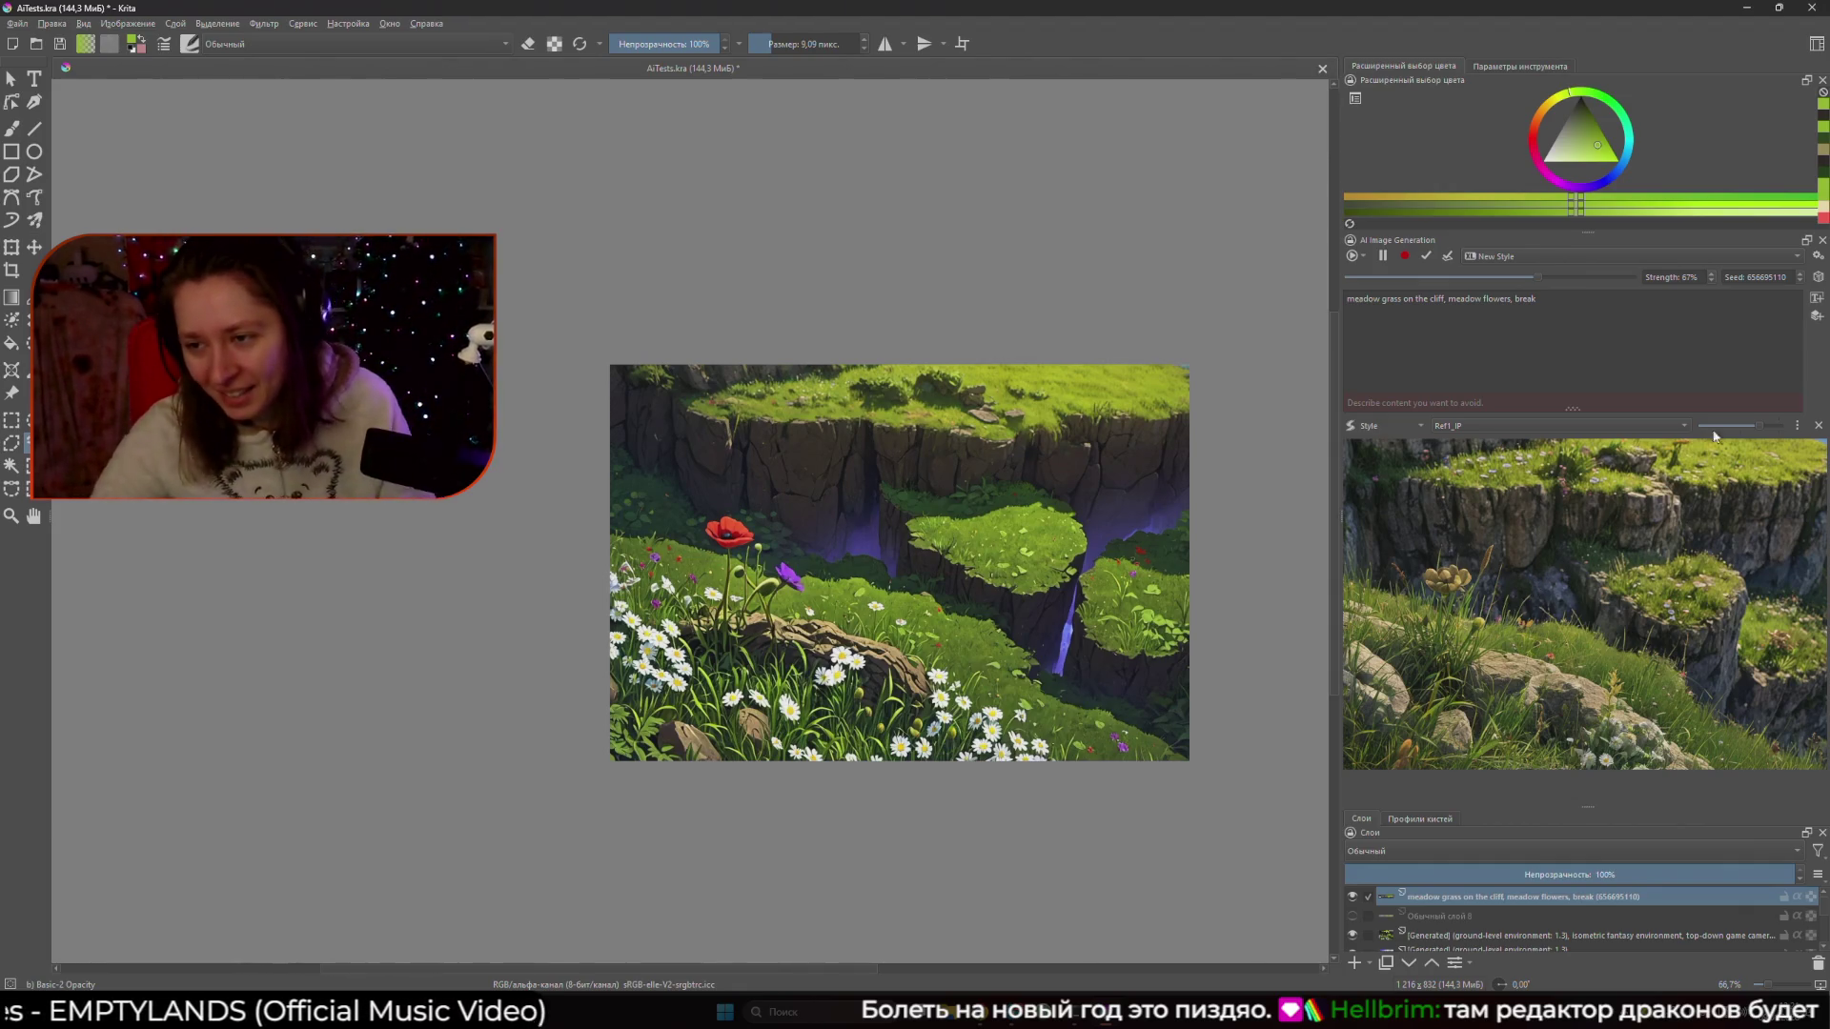
- Drag the style strength slider slightly left while live generation runs
{"action": "left_click_drag", "start_coordinate": [1769, 432], "coordinate": [1762, 432]}
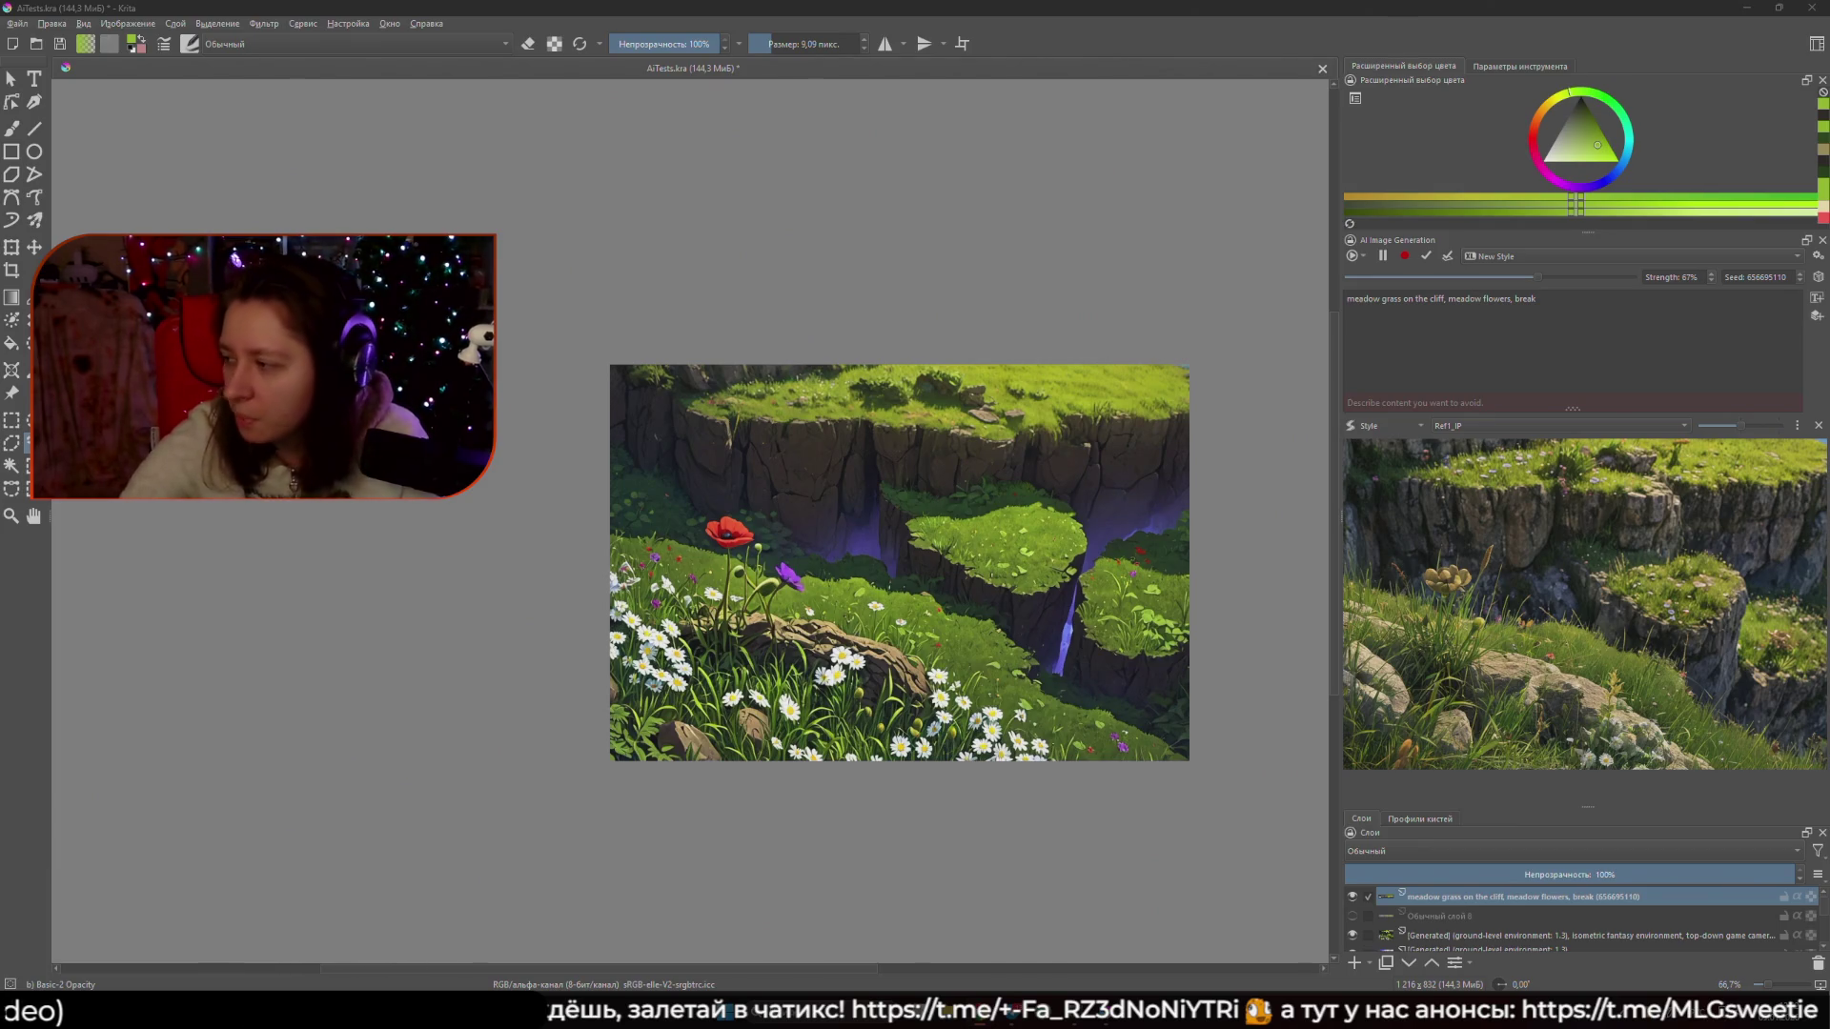
- Paste the isometric meadow prompt over the old one and paste the avoid-list into the negative prompt
{"action": "left_click_drag", "start_coordinate": [1542, 300], "coordinate": [1337, 289]}
{"action": "type", "text": "isometric meadow grass, top-down game camera like V Rising, lush natural grass with varied height, dense grassy patches, organic distribution, stylized realism, readable grass masses, hand-painted look, rich green tones with warm highlights and cooler shadows, subtle color variation, soft natural daylight, painterly texture, game-ready environment detail, clear shapes, no clutter"}
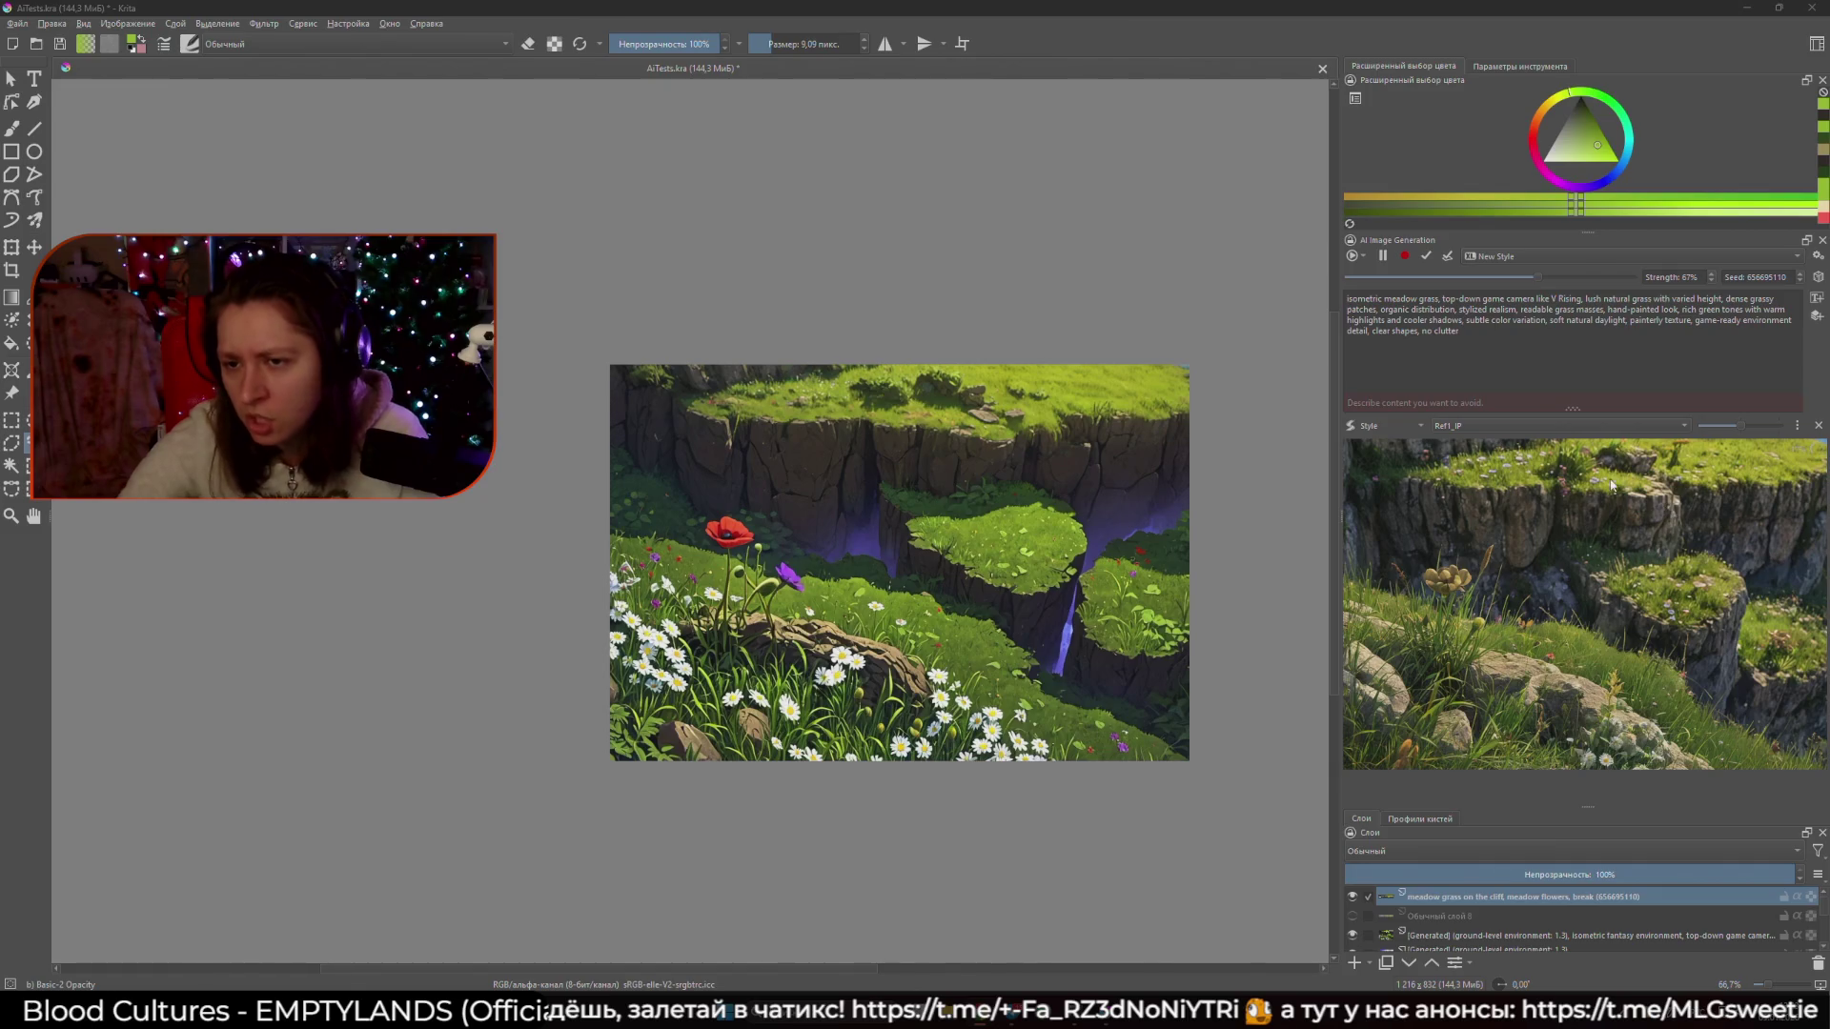
{"action": "left_click", "coordinate": [1577, 402]}
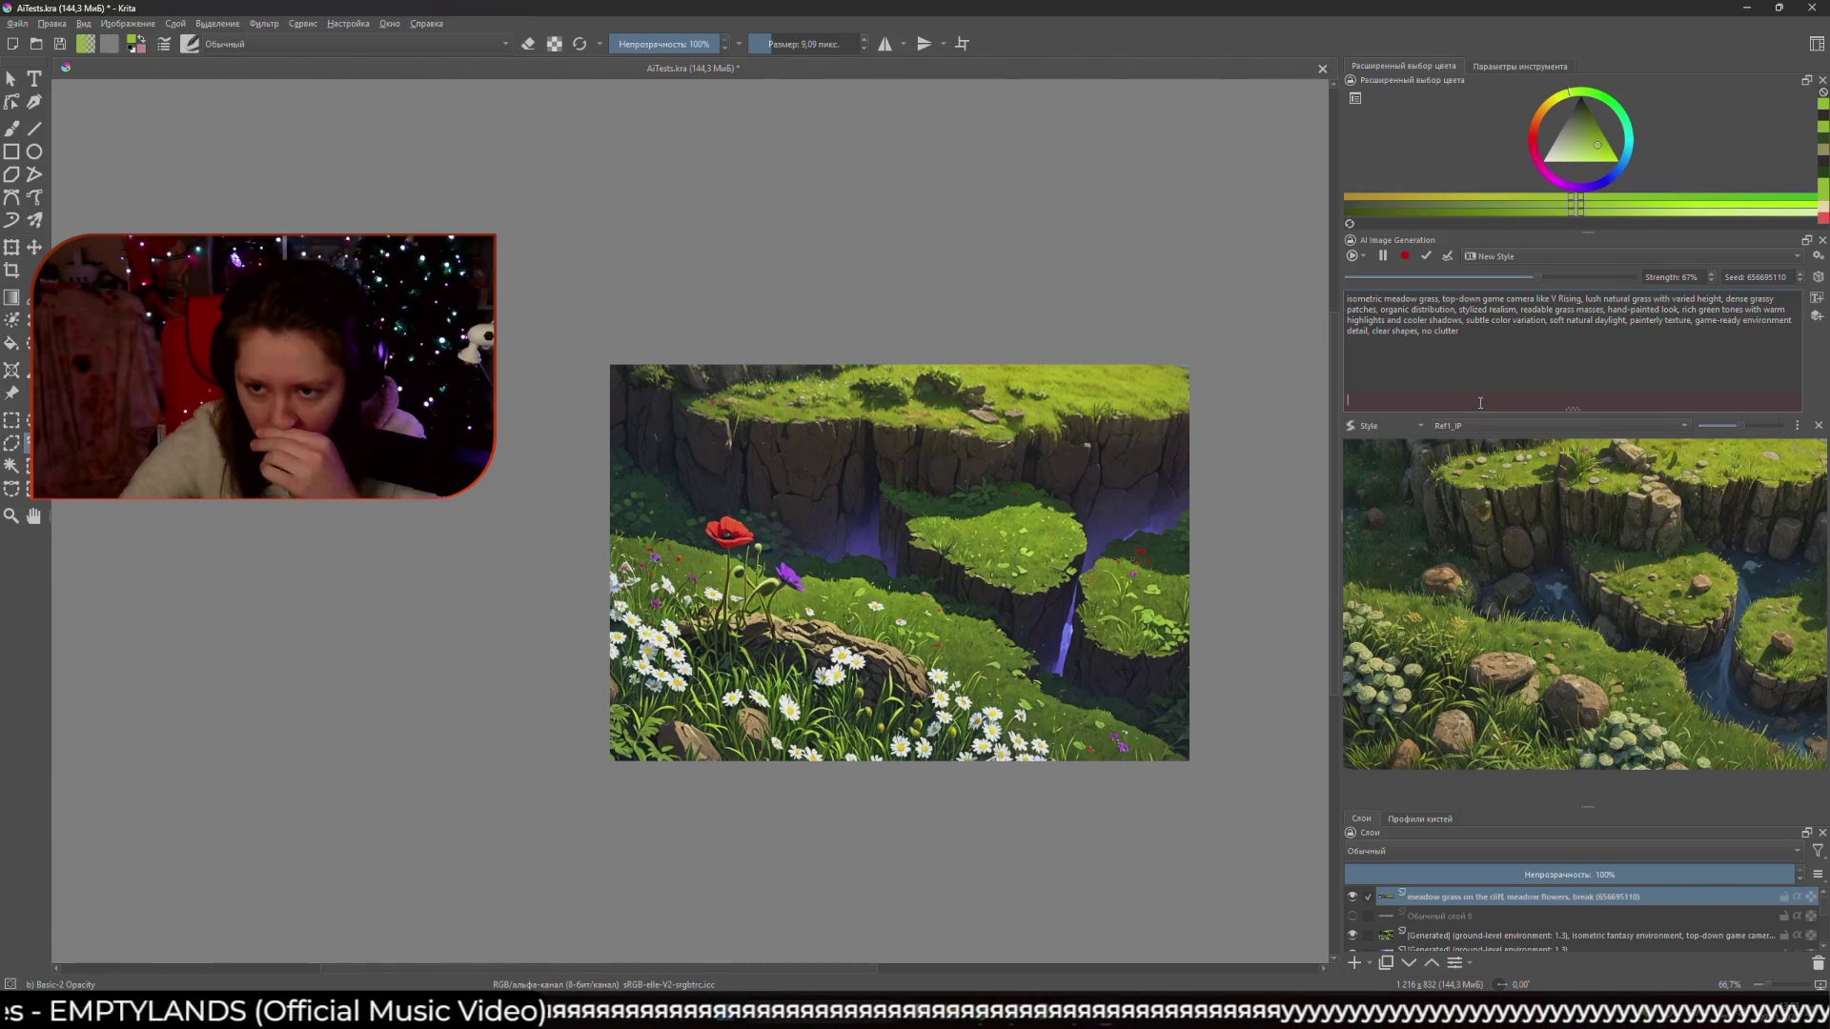
{"action": "type", "text": "flowers, characters, animals, buildings, dirt paths, photorealism, macro grass, extreme detail, noise, blur,"}
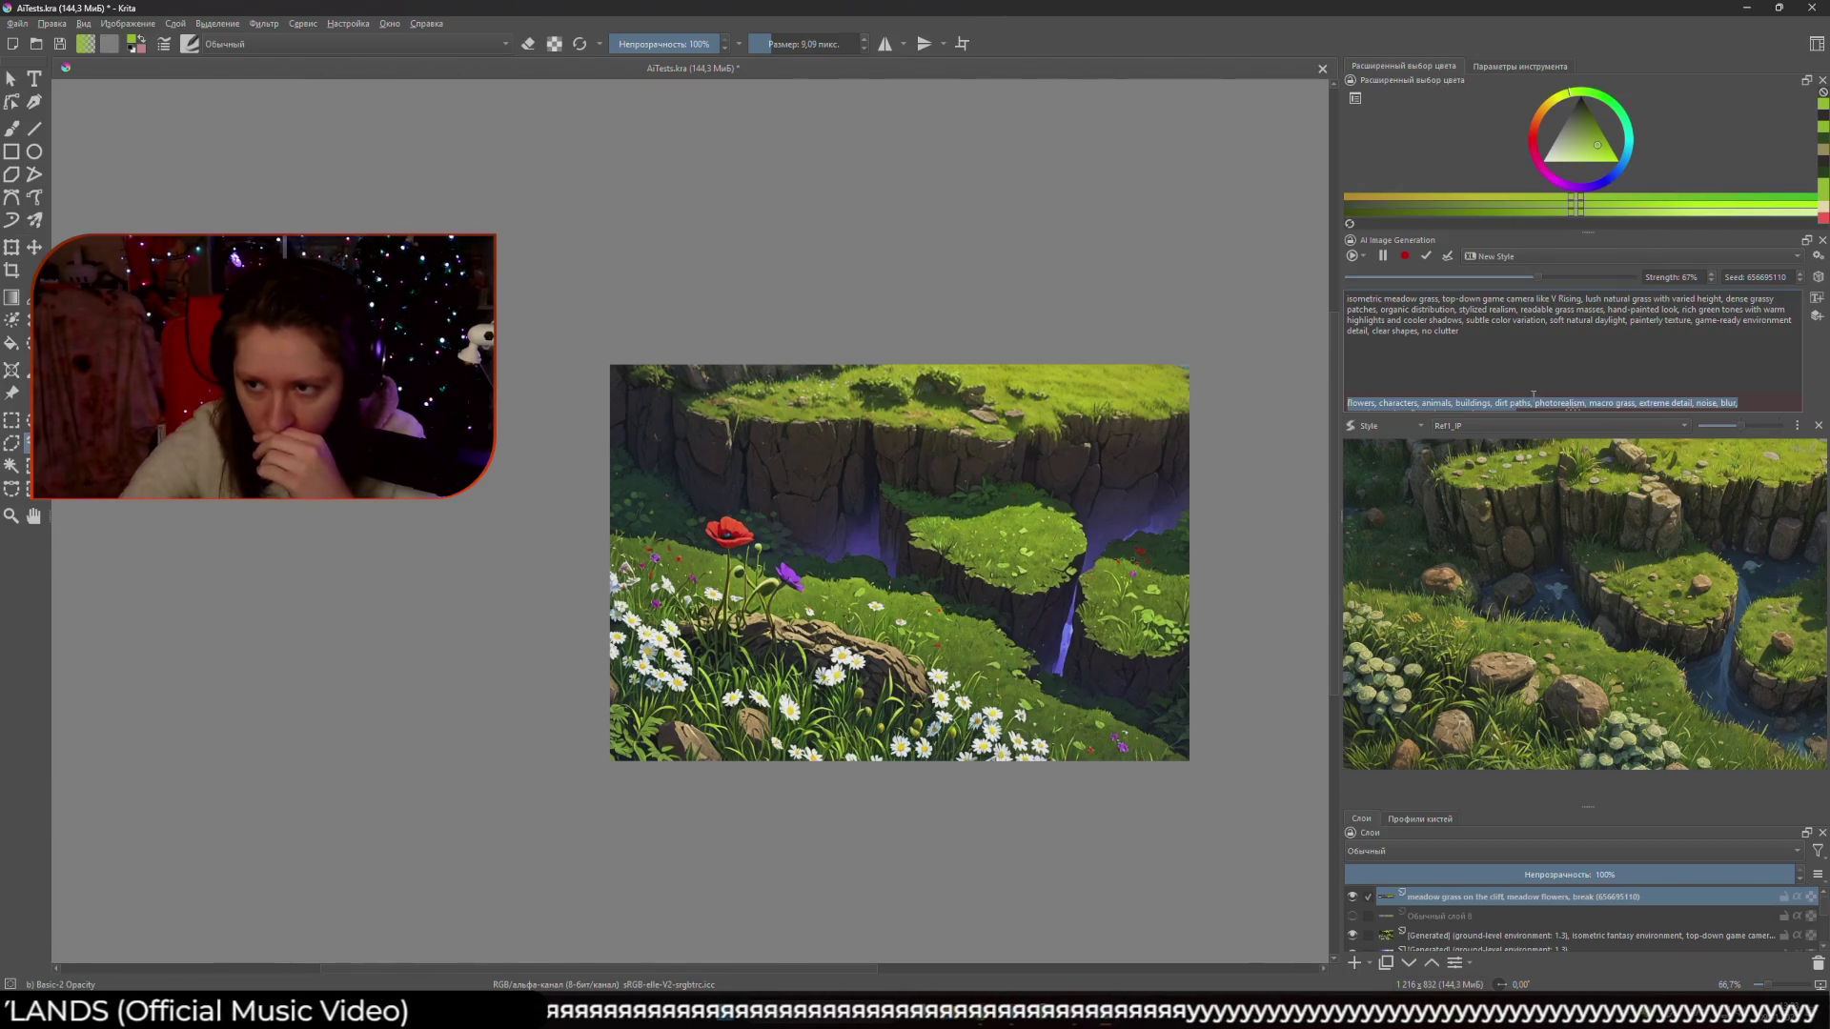
- Remove 'flowers, ' from the negative prompt, keeping the rest of the avoid-list
{"action": "left_click_drag", "start_coordinate": [1534, 402], "coordinate": [1525, 352]}
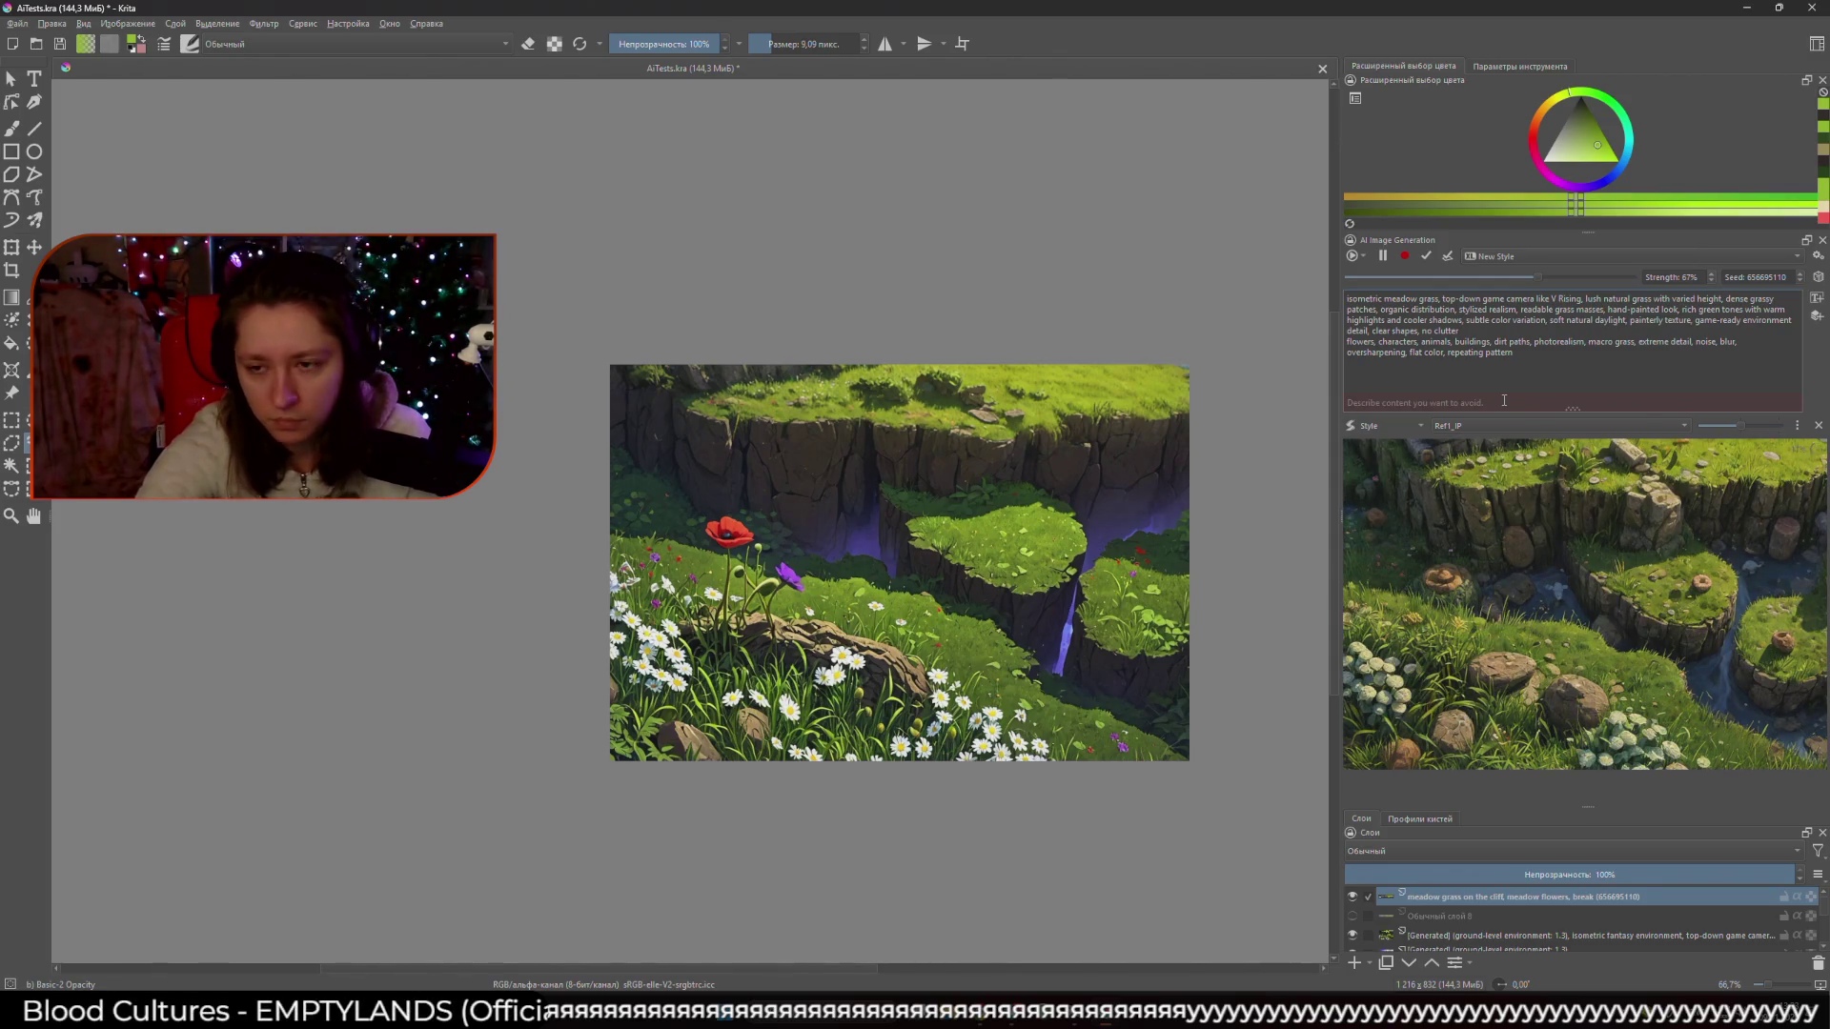
{"action": "left_click", "coordinate": [1504, 401]}
{"action": "key", "text": "ctrl+z"}
{"action": "scroll", "coordinate": [1504, 400], "scroll_direction": "up", "scroll_amount": 1}
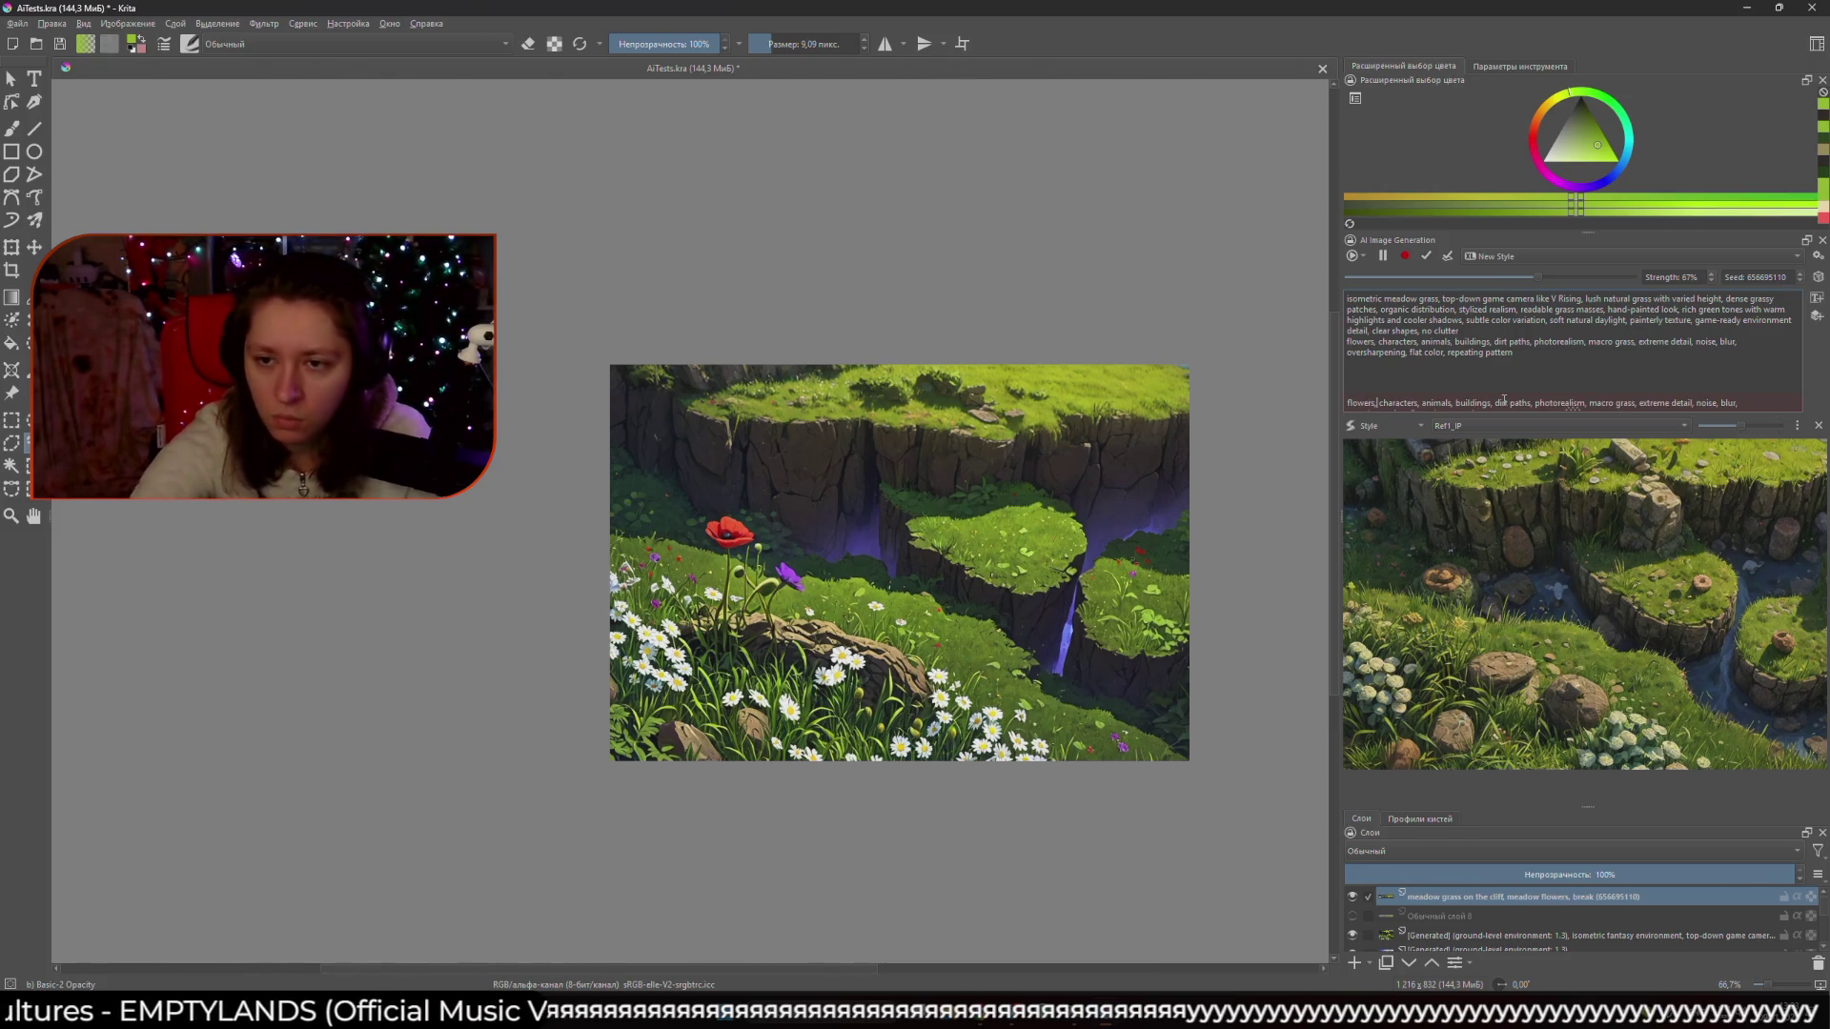
{"action": "key", "text": "ctrl+Delete"}
{"action": "key", "text": "ctrl+Delete"}
{"action": "key", "text": "Delete"}
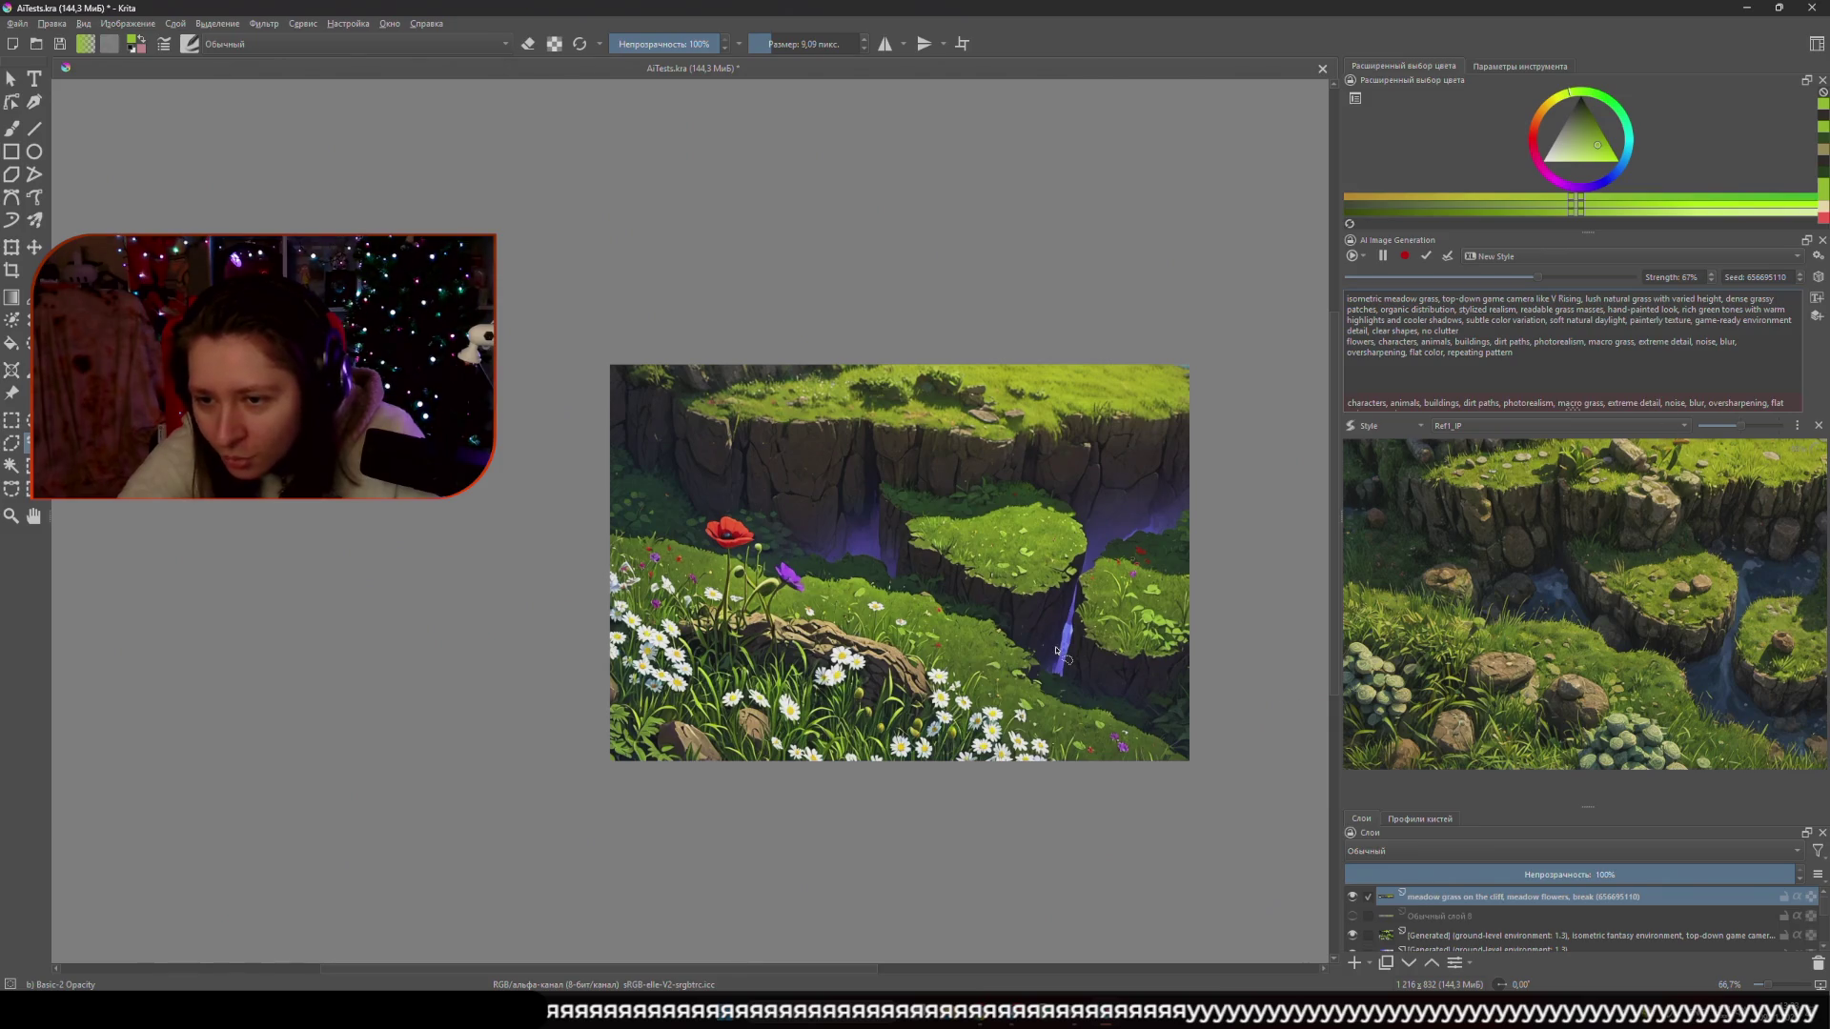
{"action": "right_click", "coordinate": [1109, 638]}
{"action": "right_click", "coordinate": [1195, 463]}
{"action": "right_click", "coordinate": [1209, 398]}
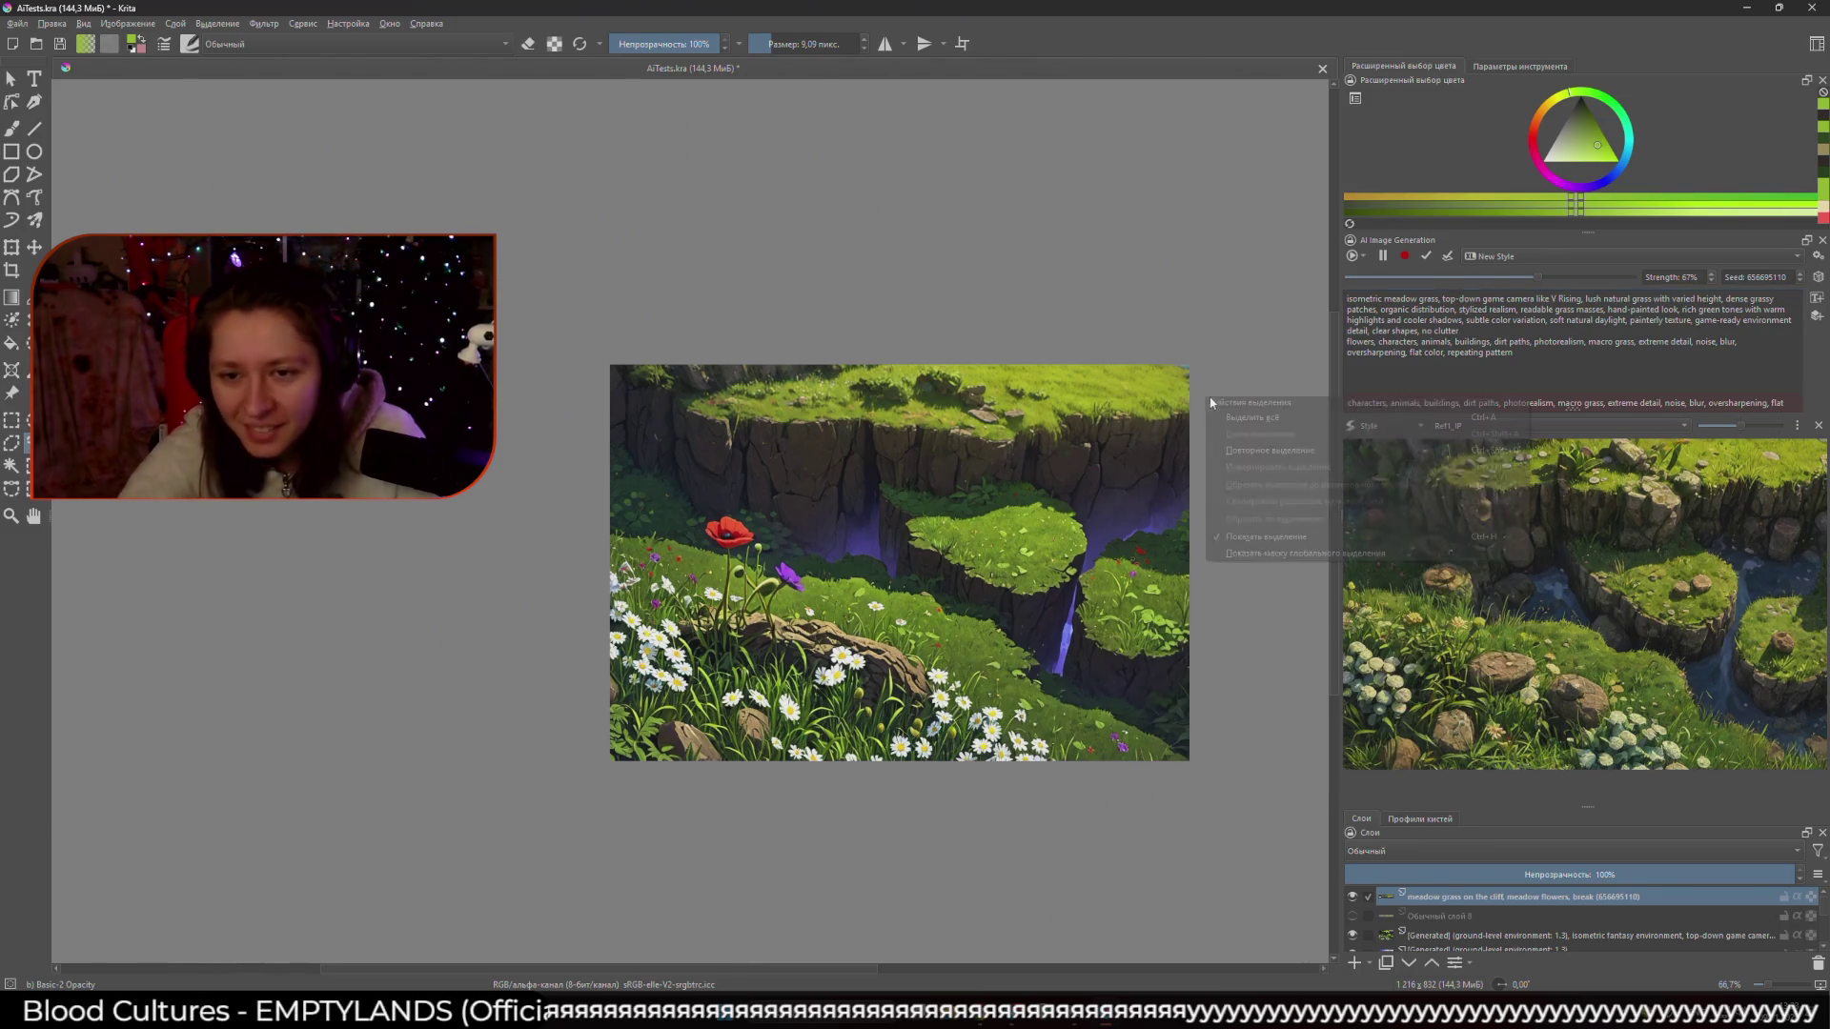
{"action": "left_click", "coordinate": [1216, 335]}
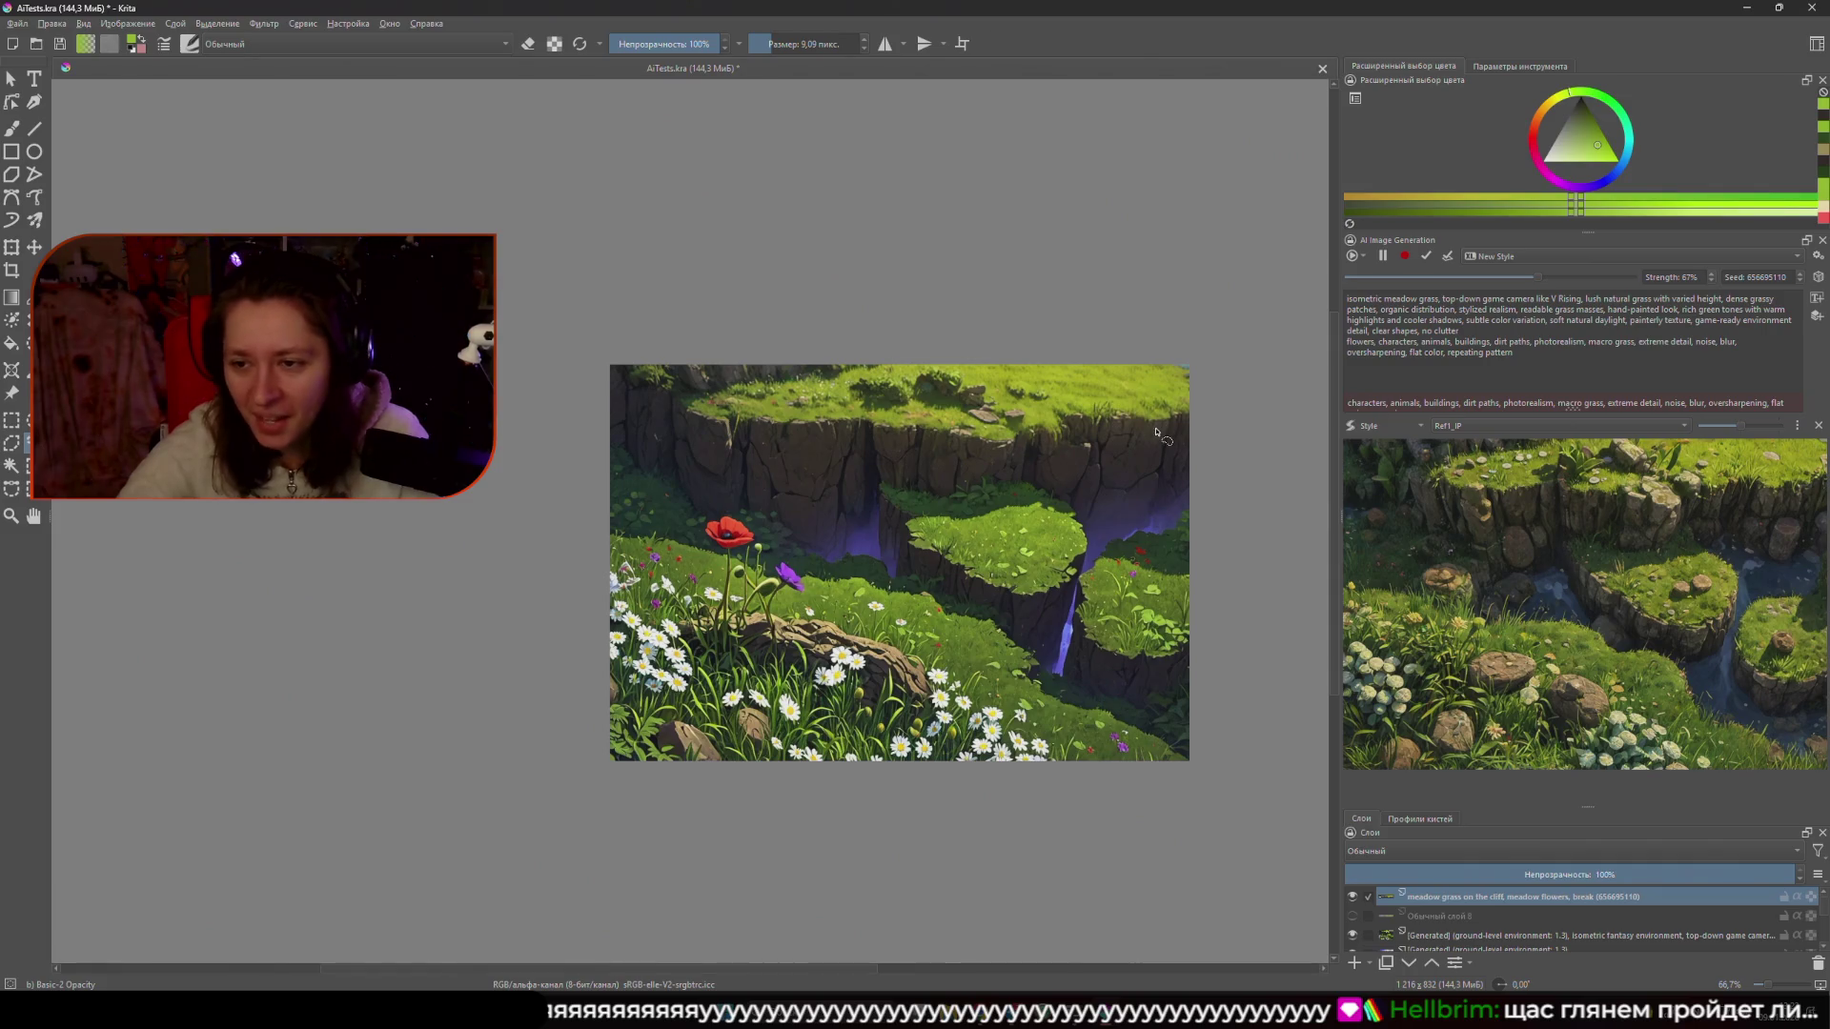
{"action": "scroll", "coordinate": [1044, 441], "scroll_direction": "up", "scroll_amount": 1}
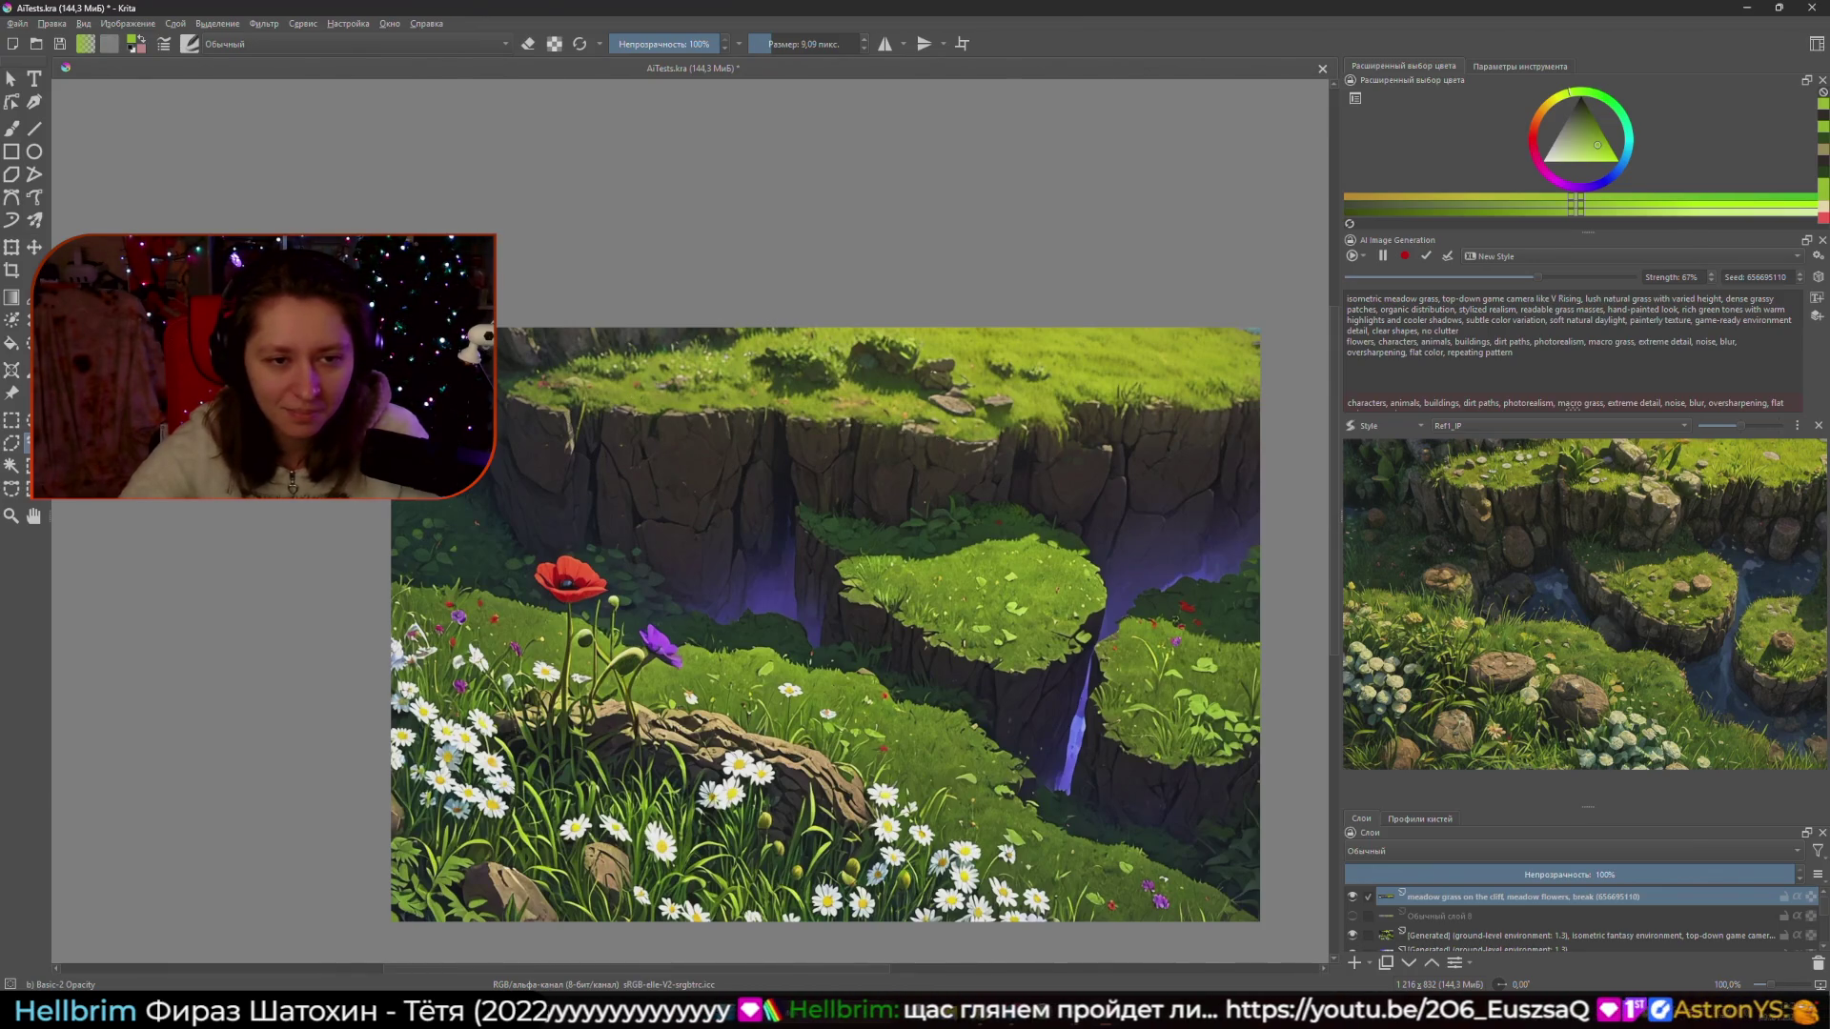
- Lasso the grassy cliff top at the back of the meadow with the Freehand Selection tool
{"action": "mouse_move", "coordinate": [496, 392]}
{"action": "left_mouse_down"}
{"action": "mouse_move", "coordinate": [997, 456]}
{"action": "mouse_move", "coordinate": [1191, 419]}
{"action": "mouse_move", "coordinate": [1296, 315]}
{"action": "mouse_move", "coordinate": [1097, 191]}
{"action": "mouse_move", "coordinate": [701, 198]}
{"action": "mouse_move", "coordinate": [482, 234]}
{"action": "left_mouse_up"}
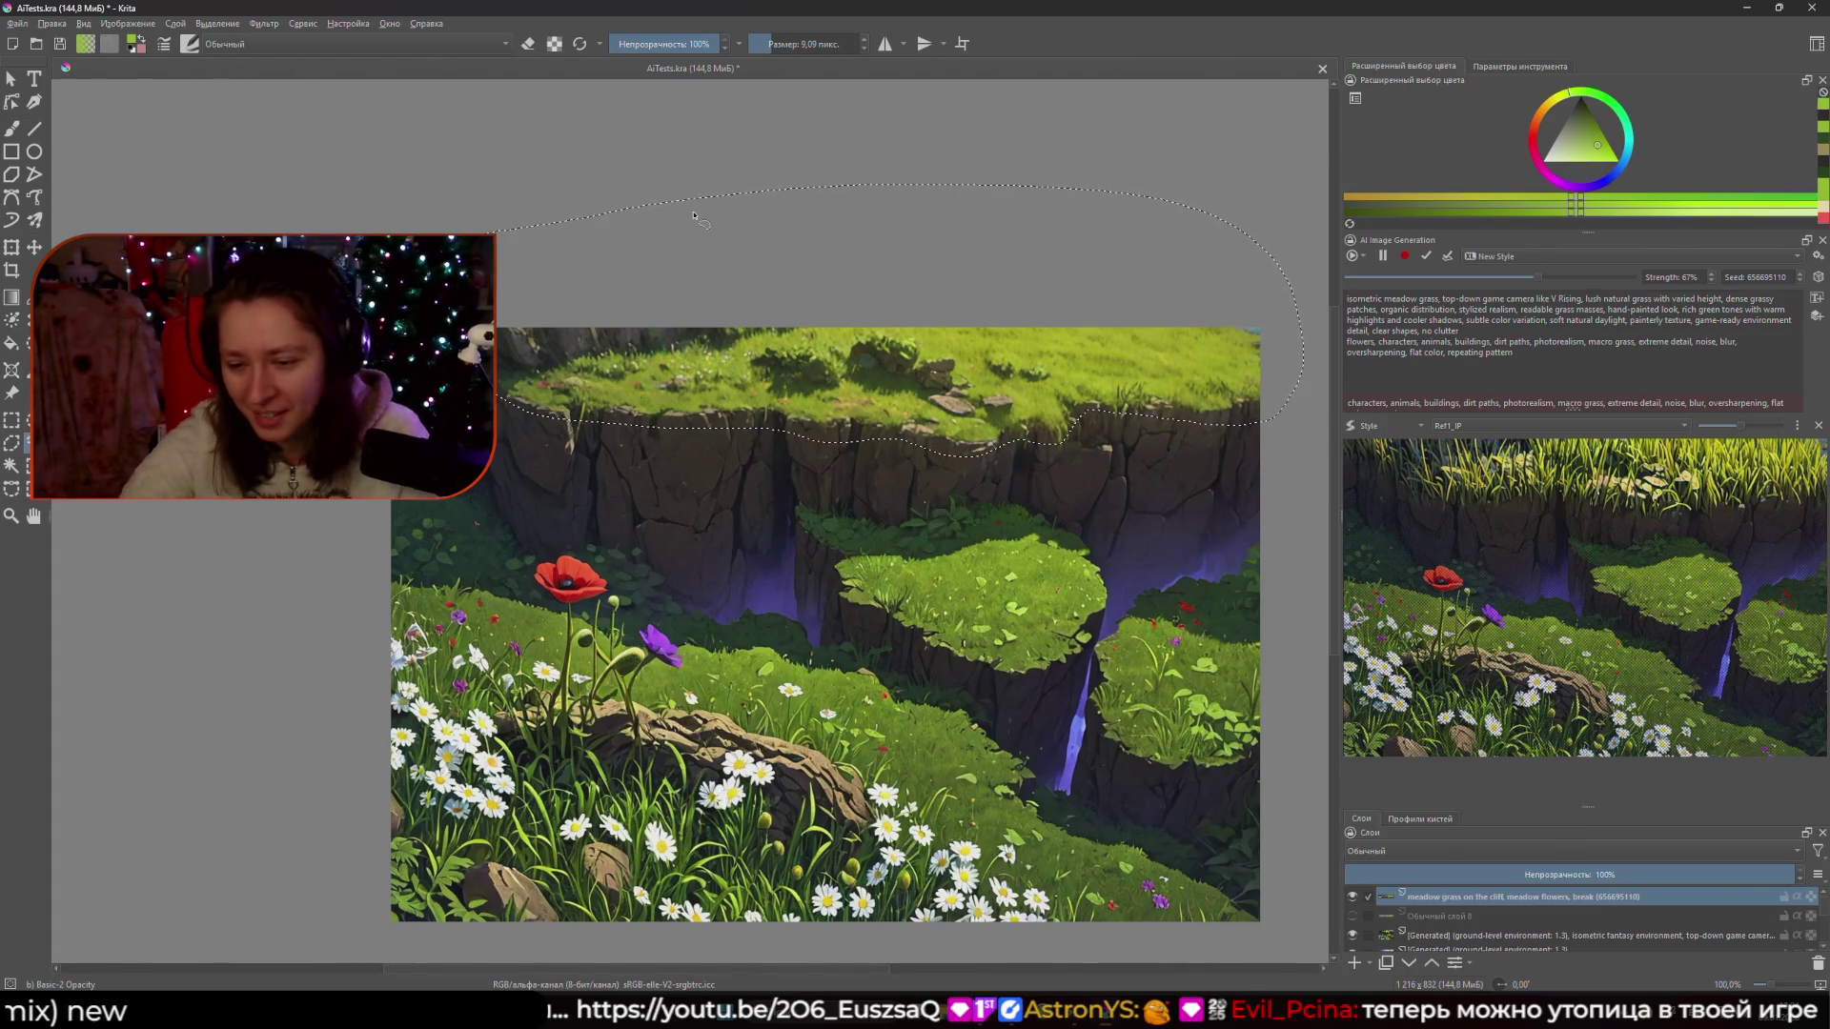
- Apply Filter > Artistic > Pixelize with 10×10 pixel blocks to the selected cliff top
{"action": "left_click", "coordinate": [272, 24]}
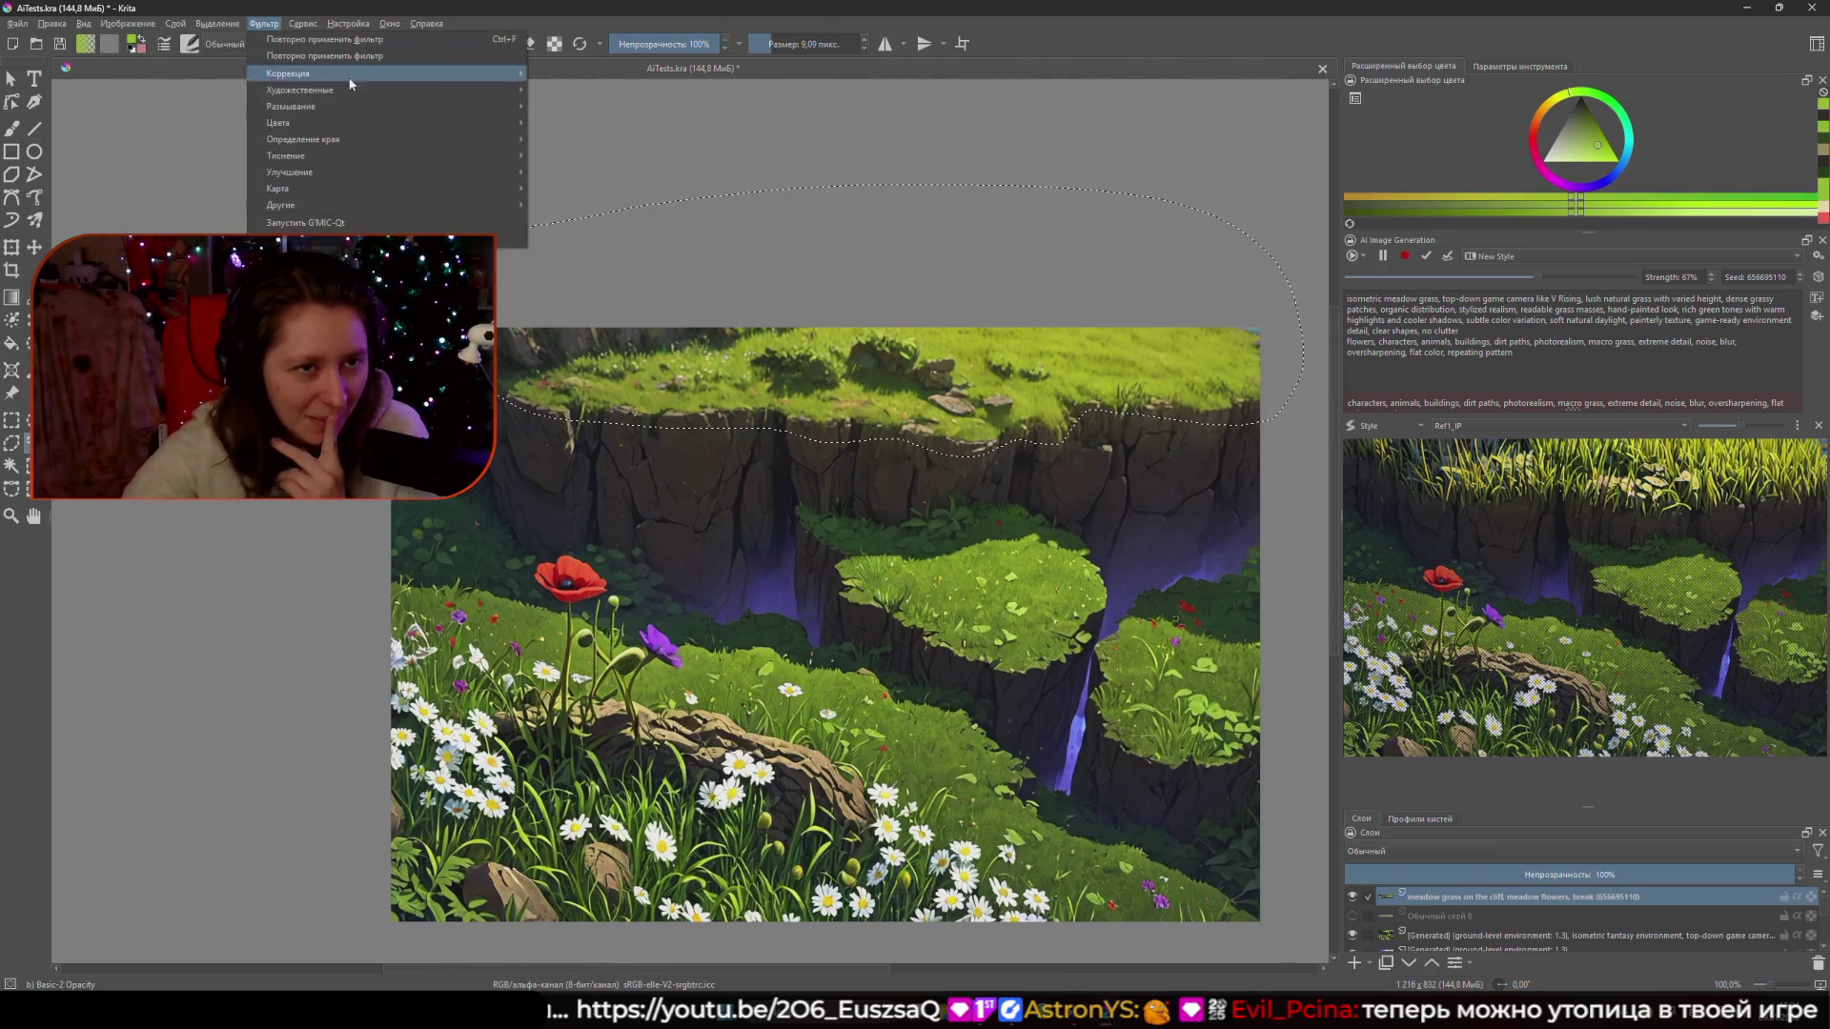
{"action": "mouse_move", "coordinate": [365, 91]}
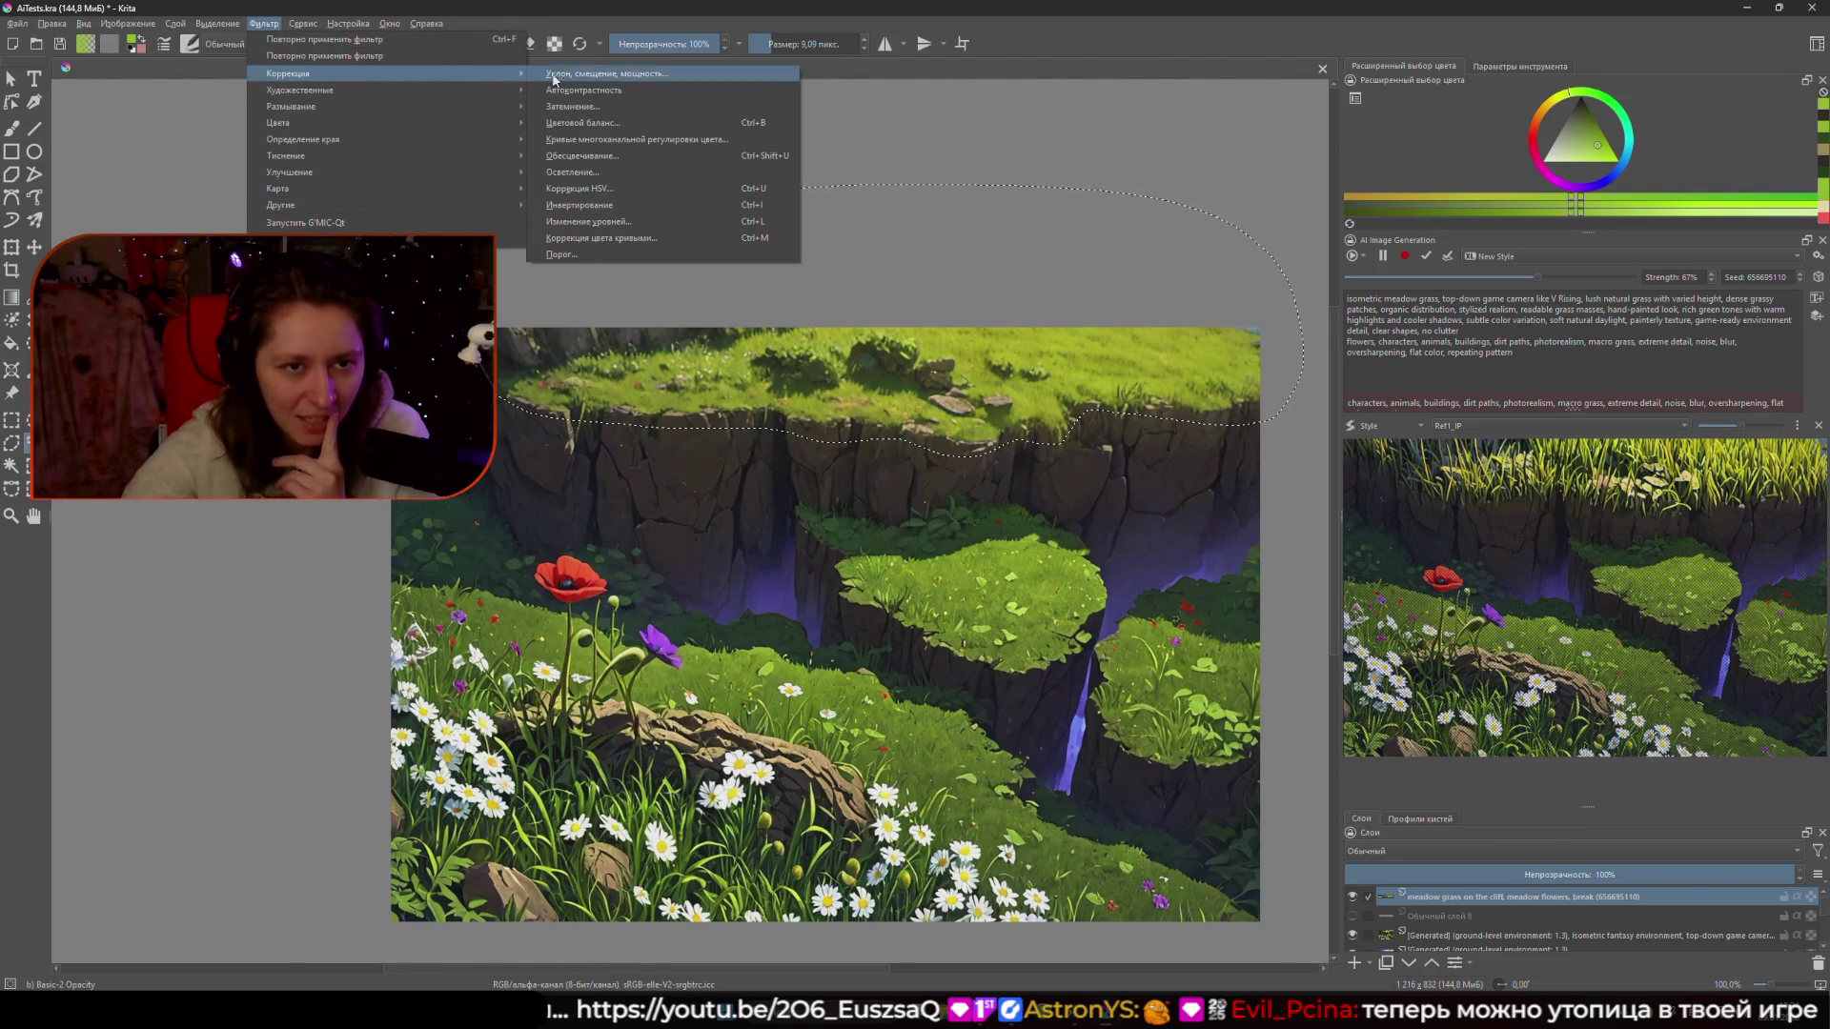
{"action": "left_click", "coordinate": [577, 140]}
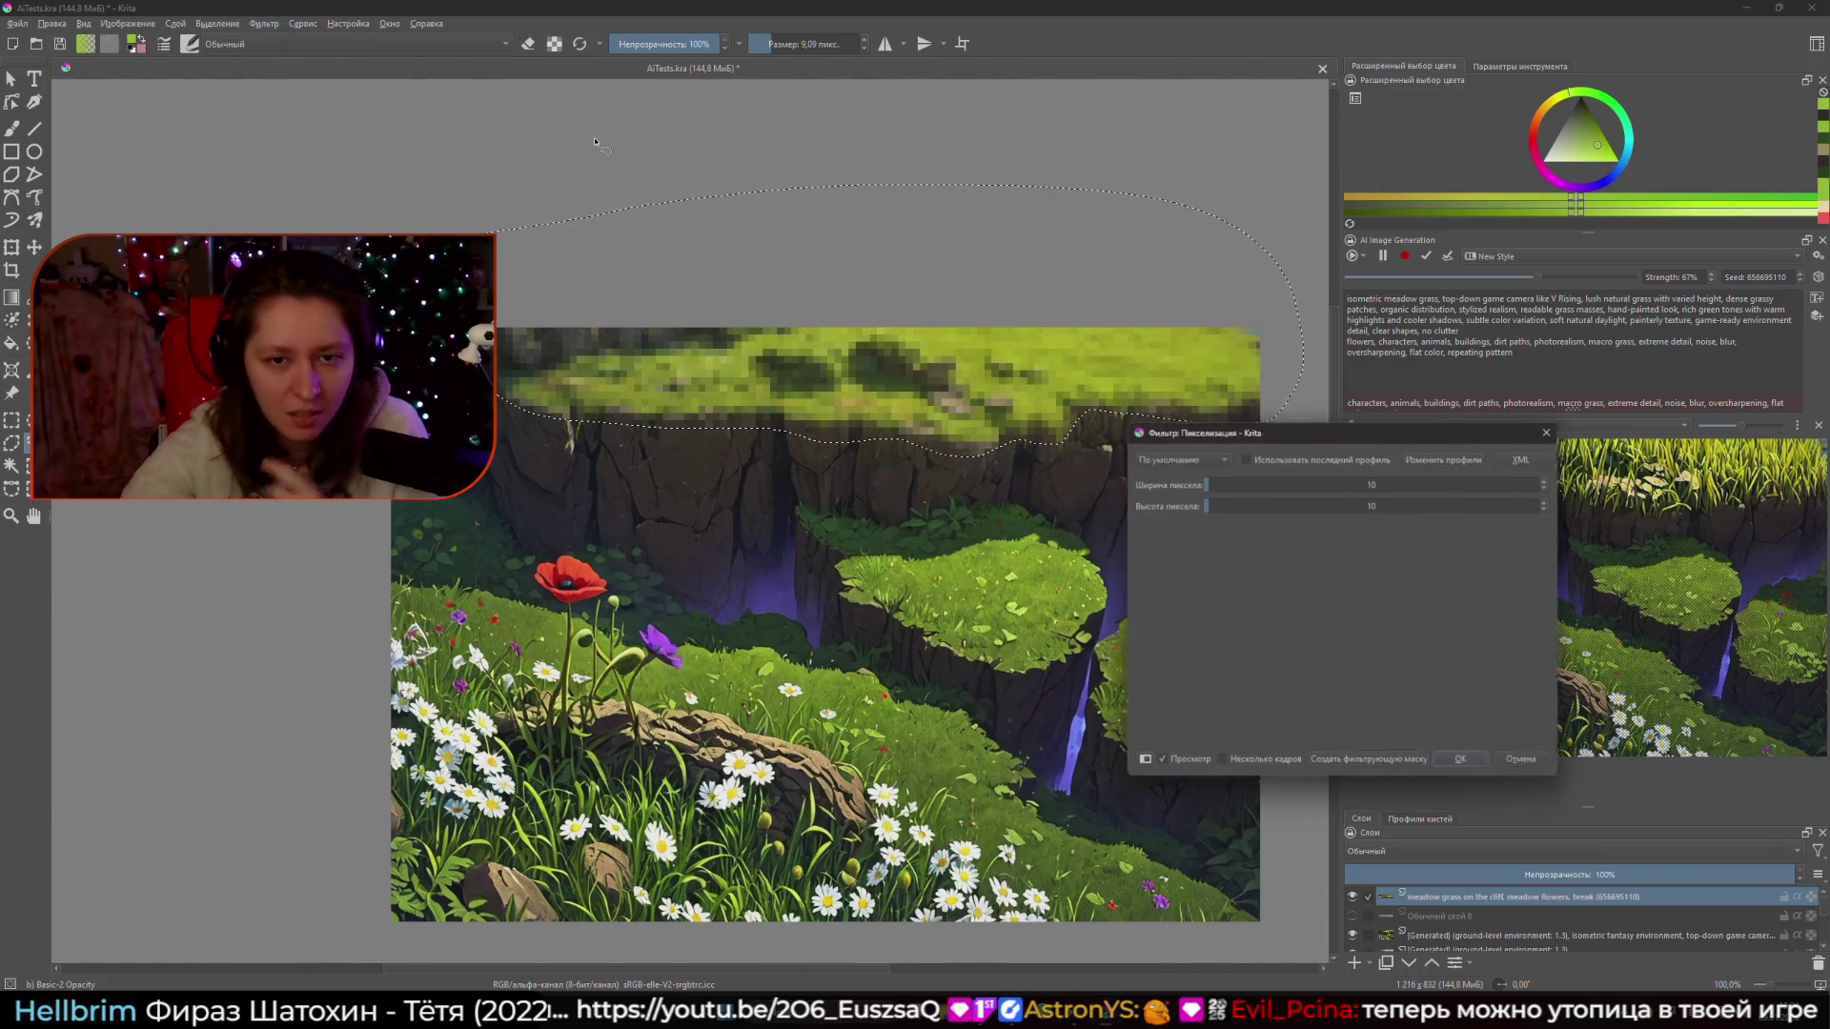
{"action": "left_click", "coordinate": [1460, 761]}
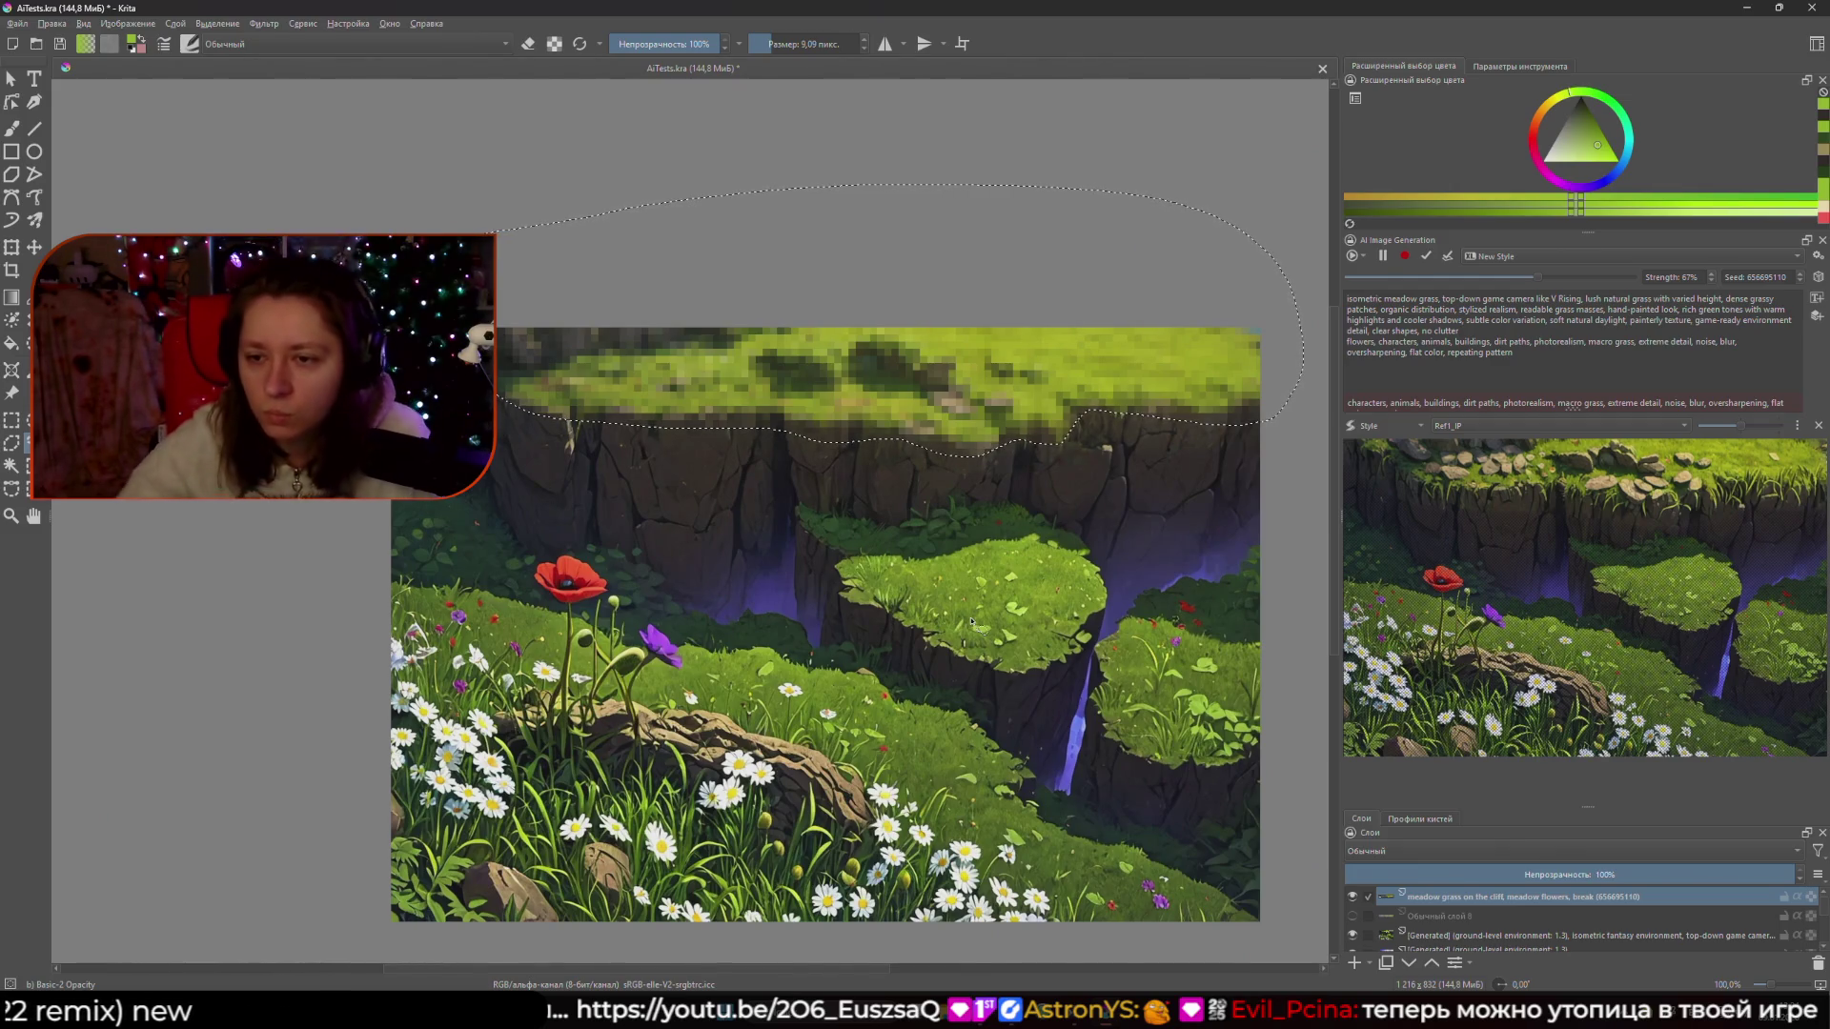
- Sample greens and a dark brown from the cliff and shrink the brush to about 22 px
{"action": "left_click", "coordinate": [894, 358], "text": "ctrl"}
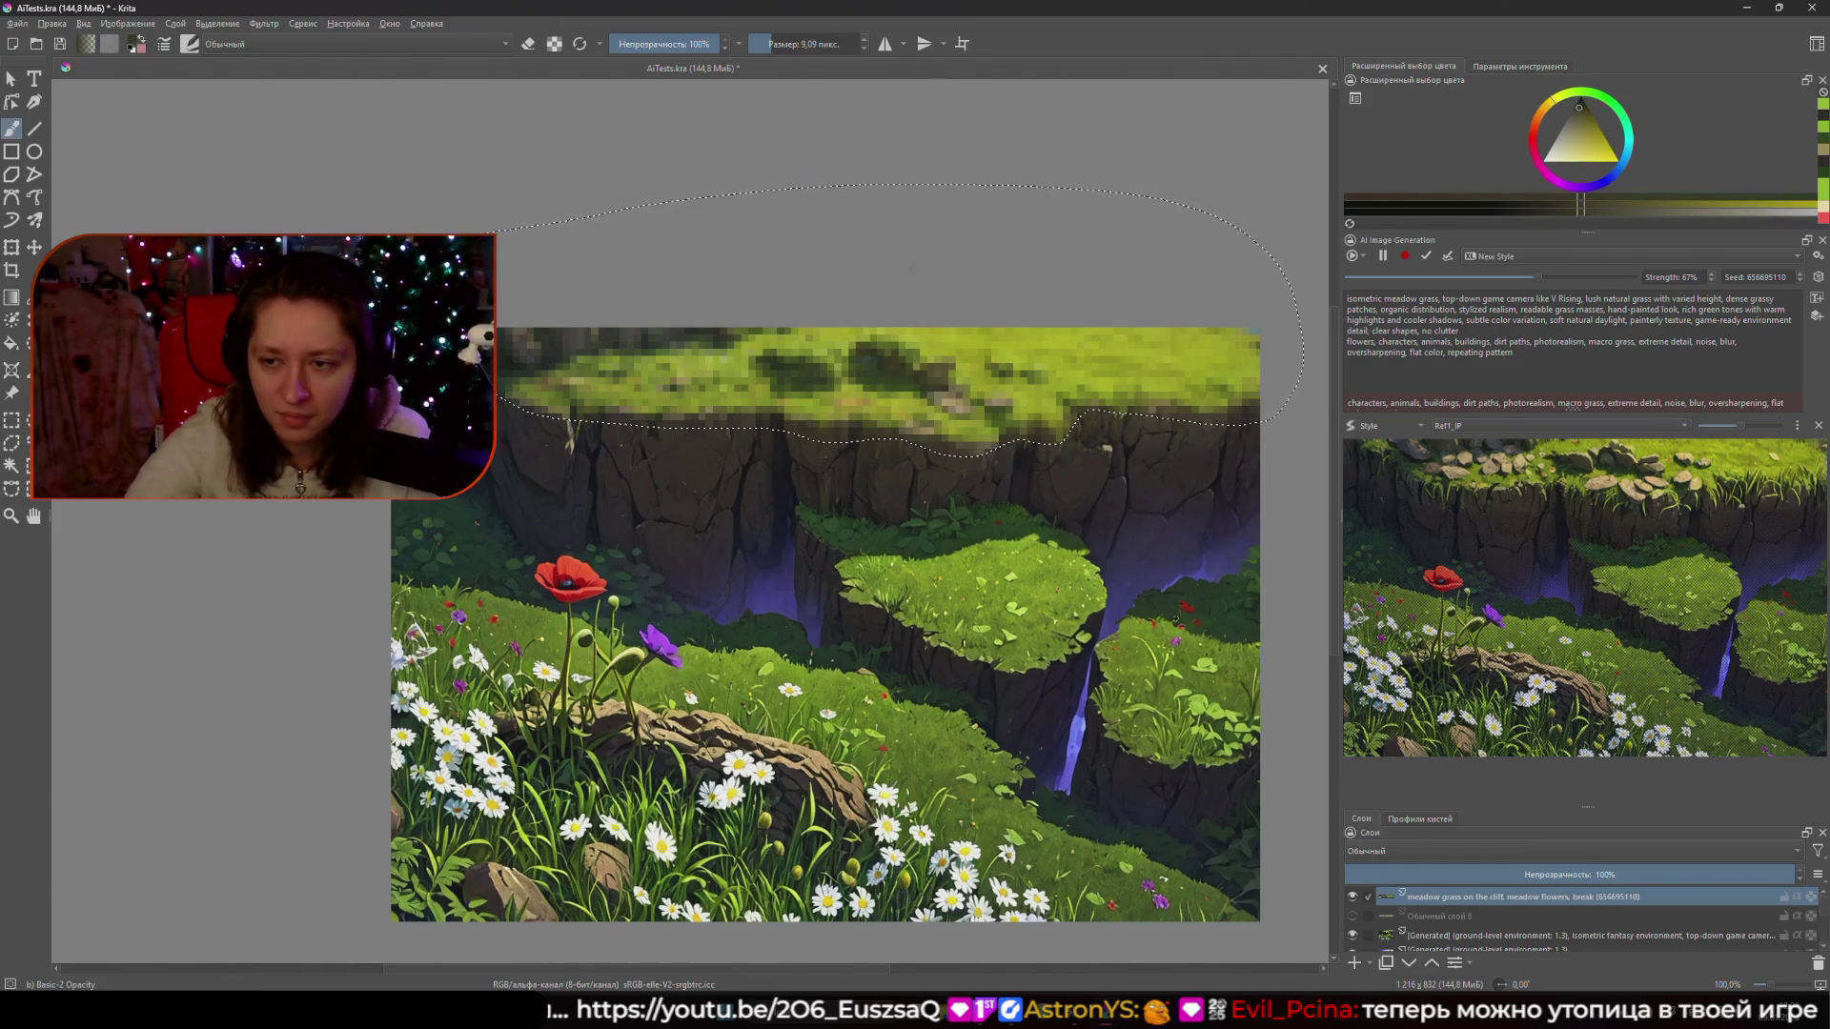
{"action": "left_click", "coordinate": [646, 362], "text": "ctrl"}
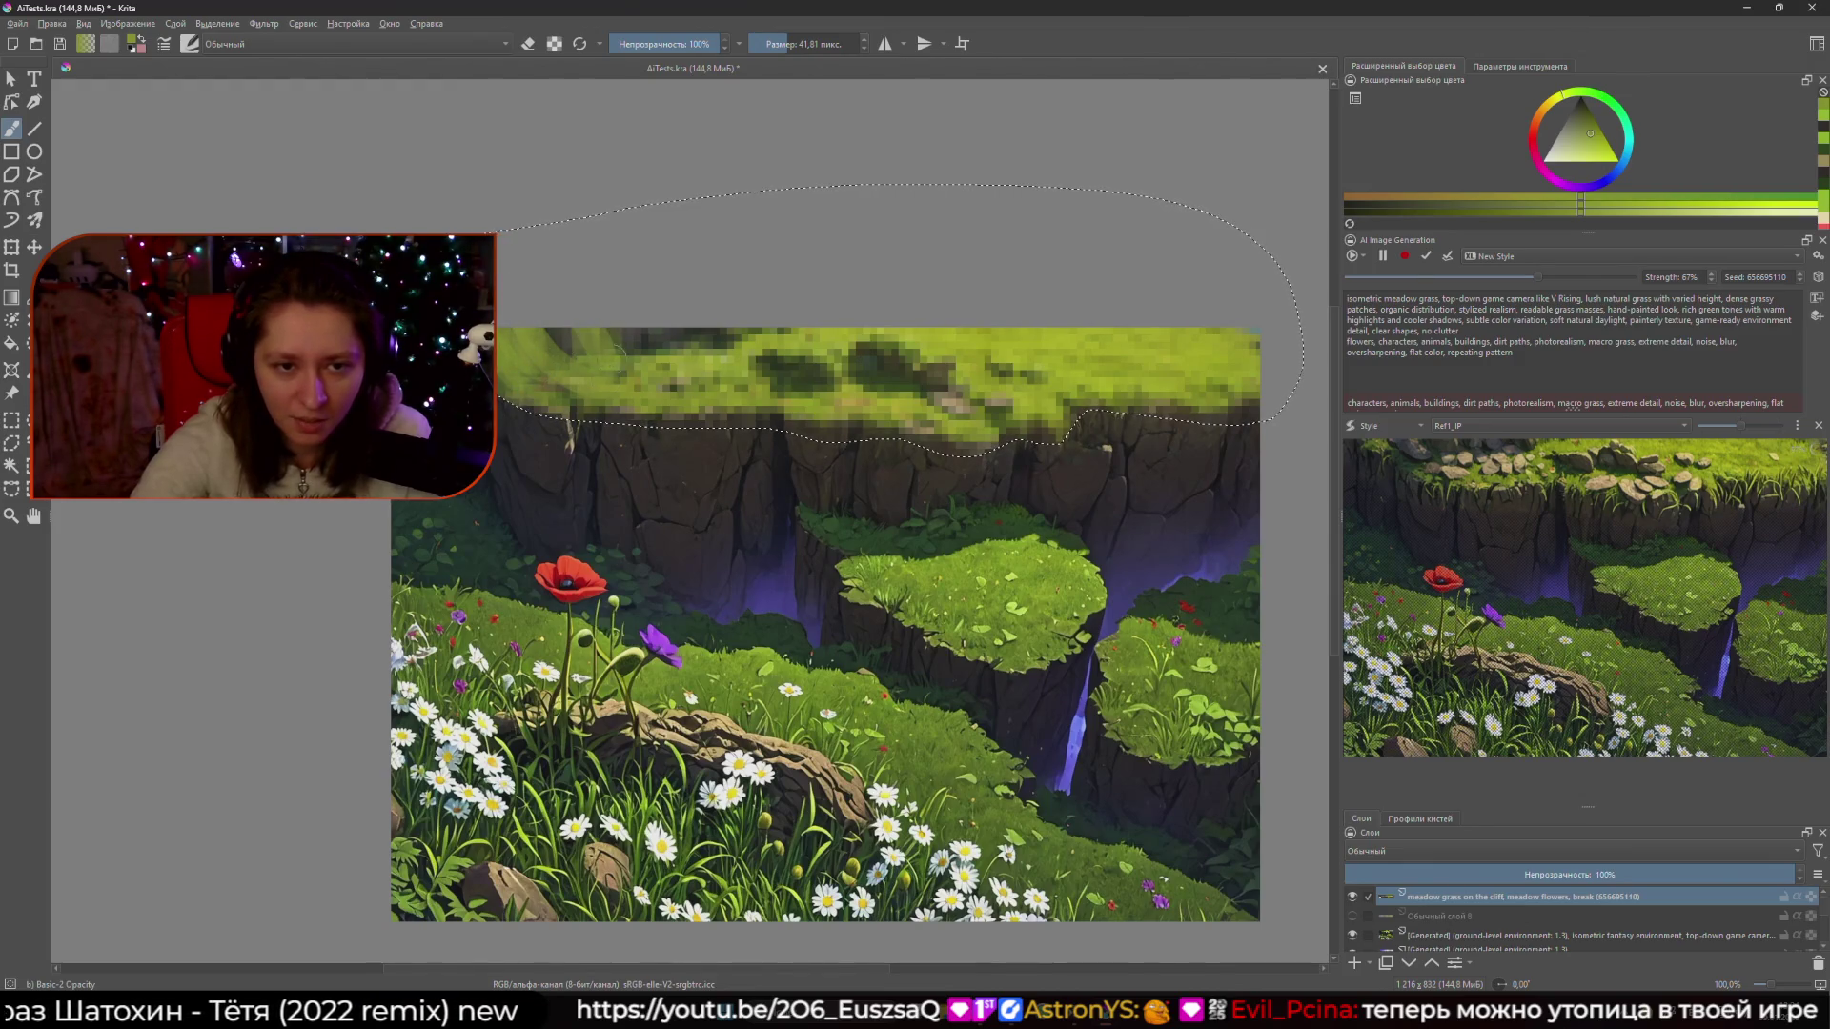
{"action": "key", "text": "["}
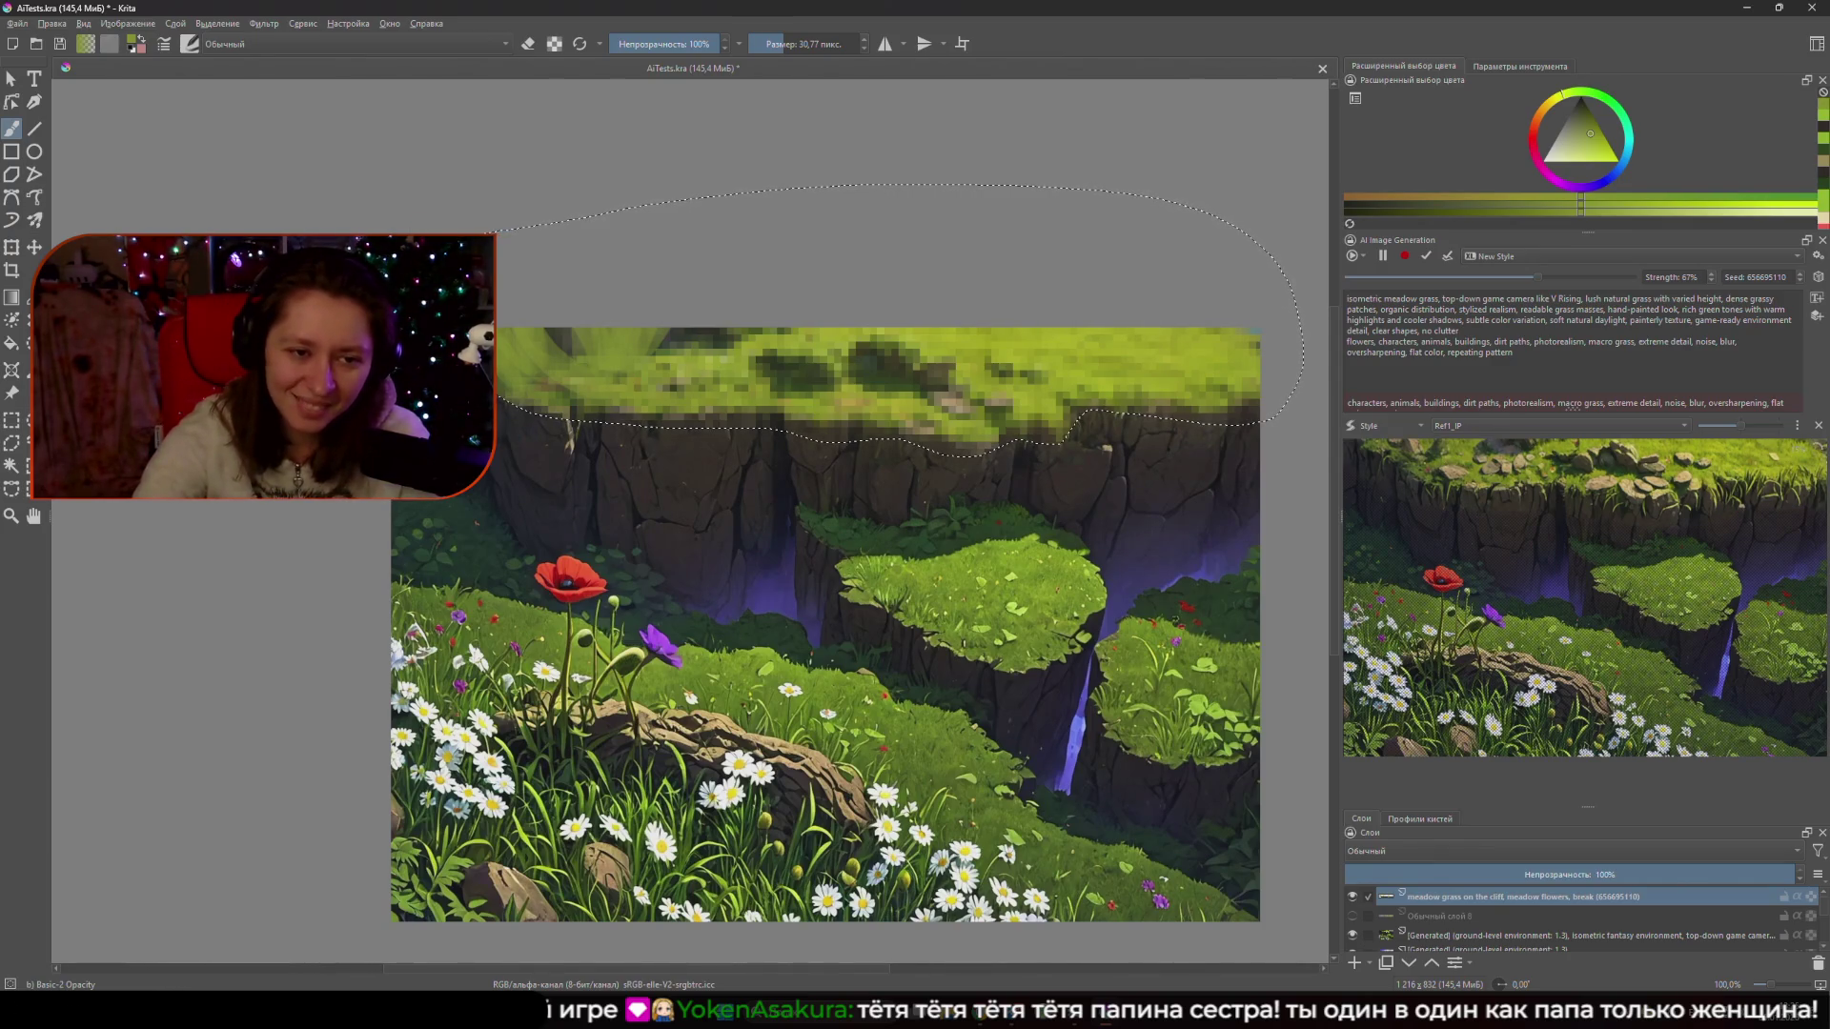
{"action": "key", "text": "bracketleft"}
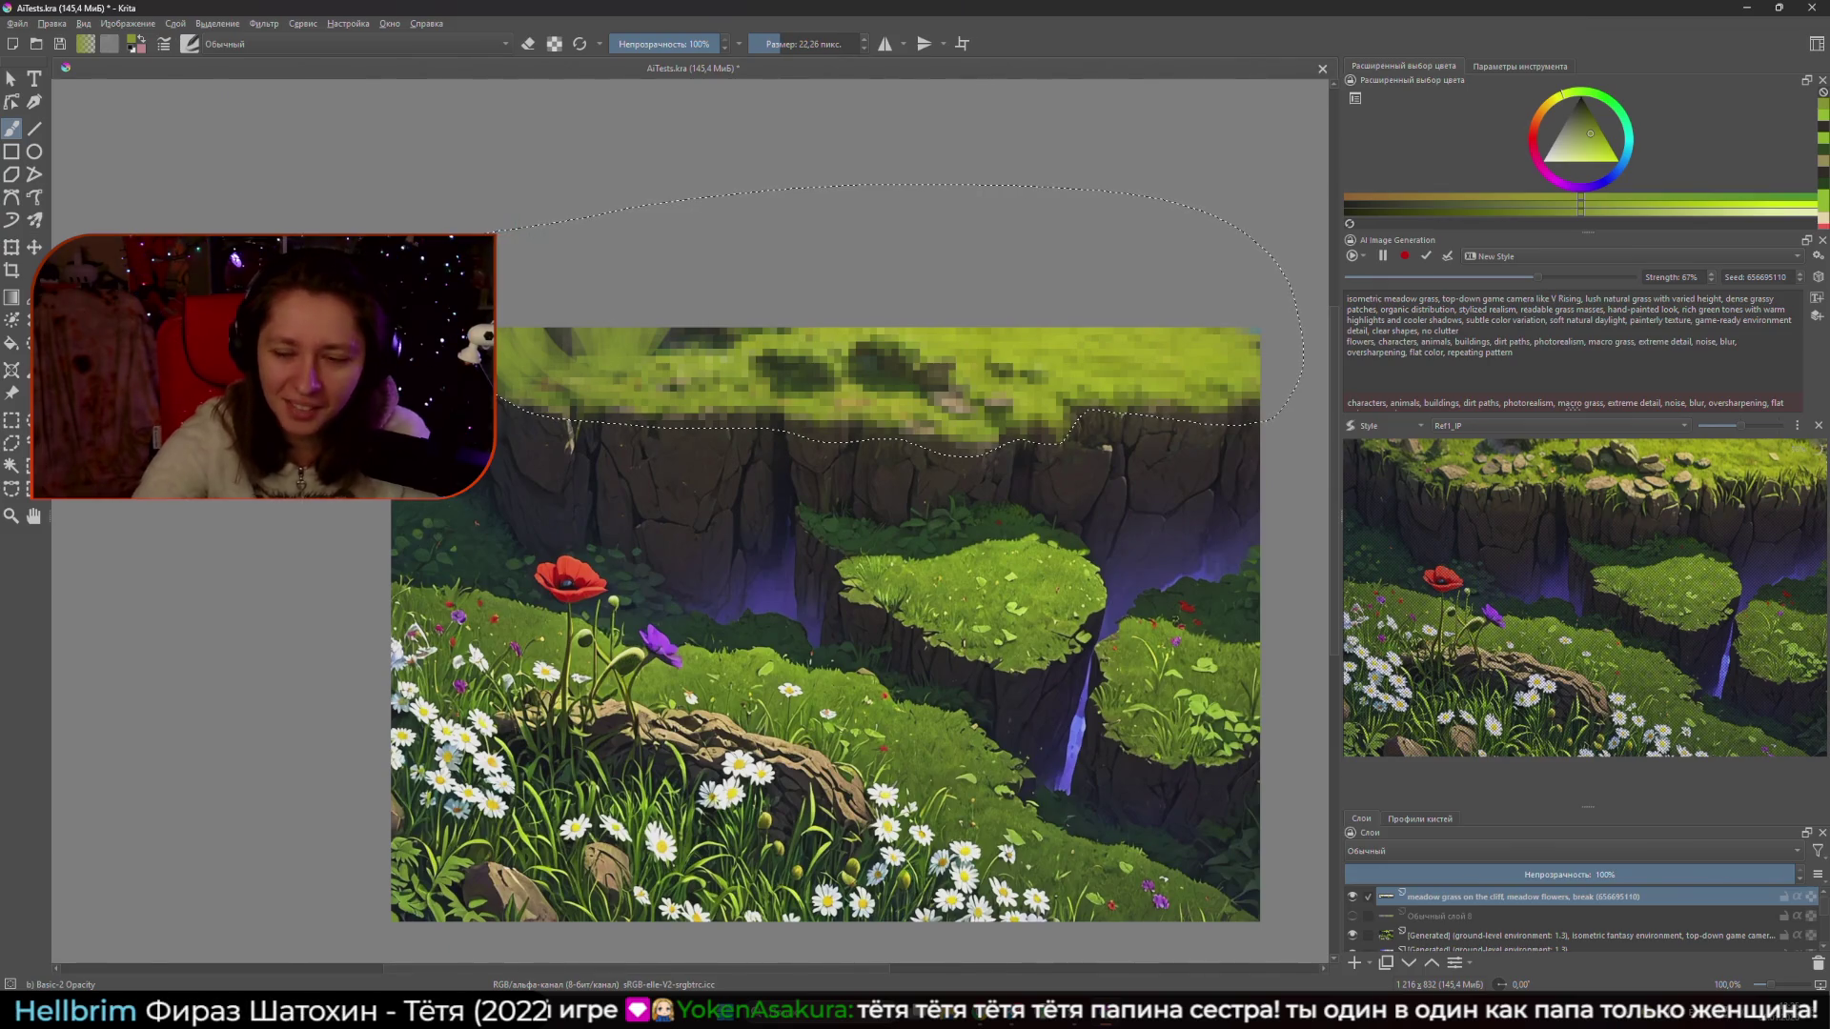
{"action": "left_click", "coordinate": [777, 429], "text": "ctrl"}
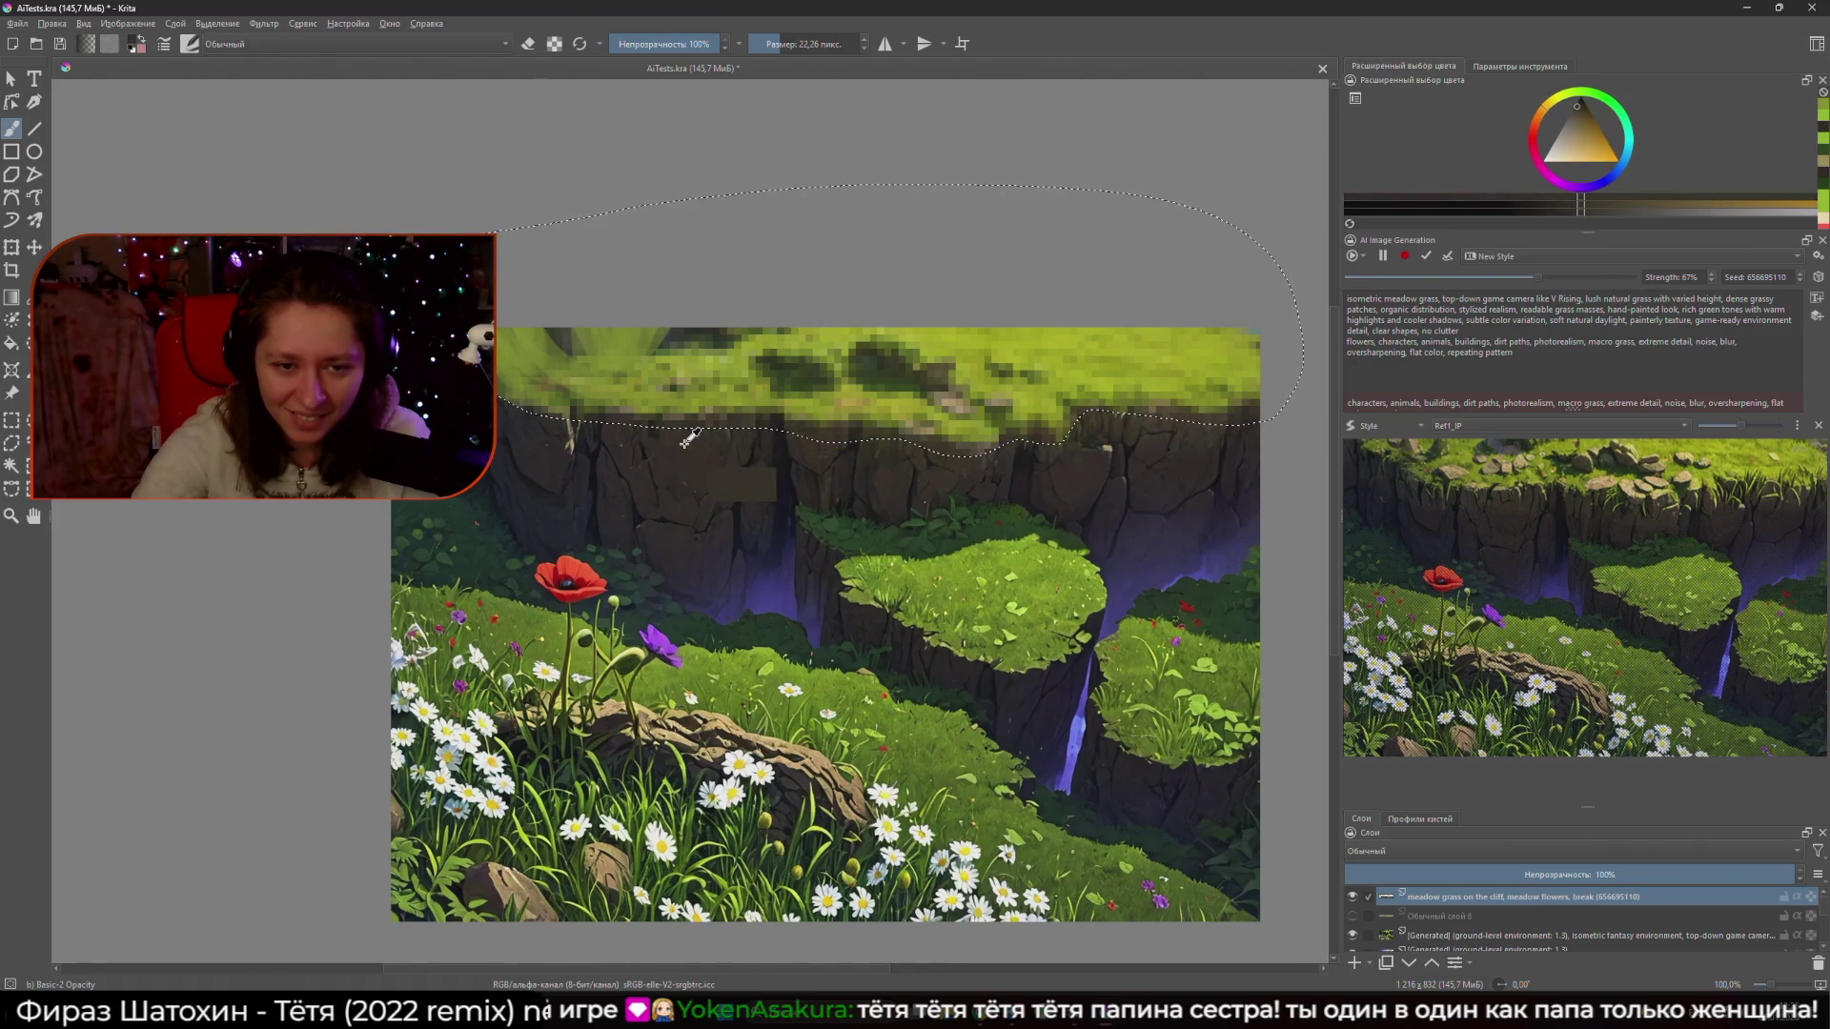
{"action": "key", "text": "bracketleft"}
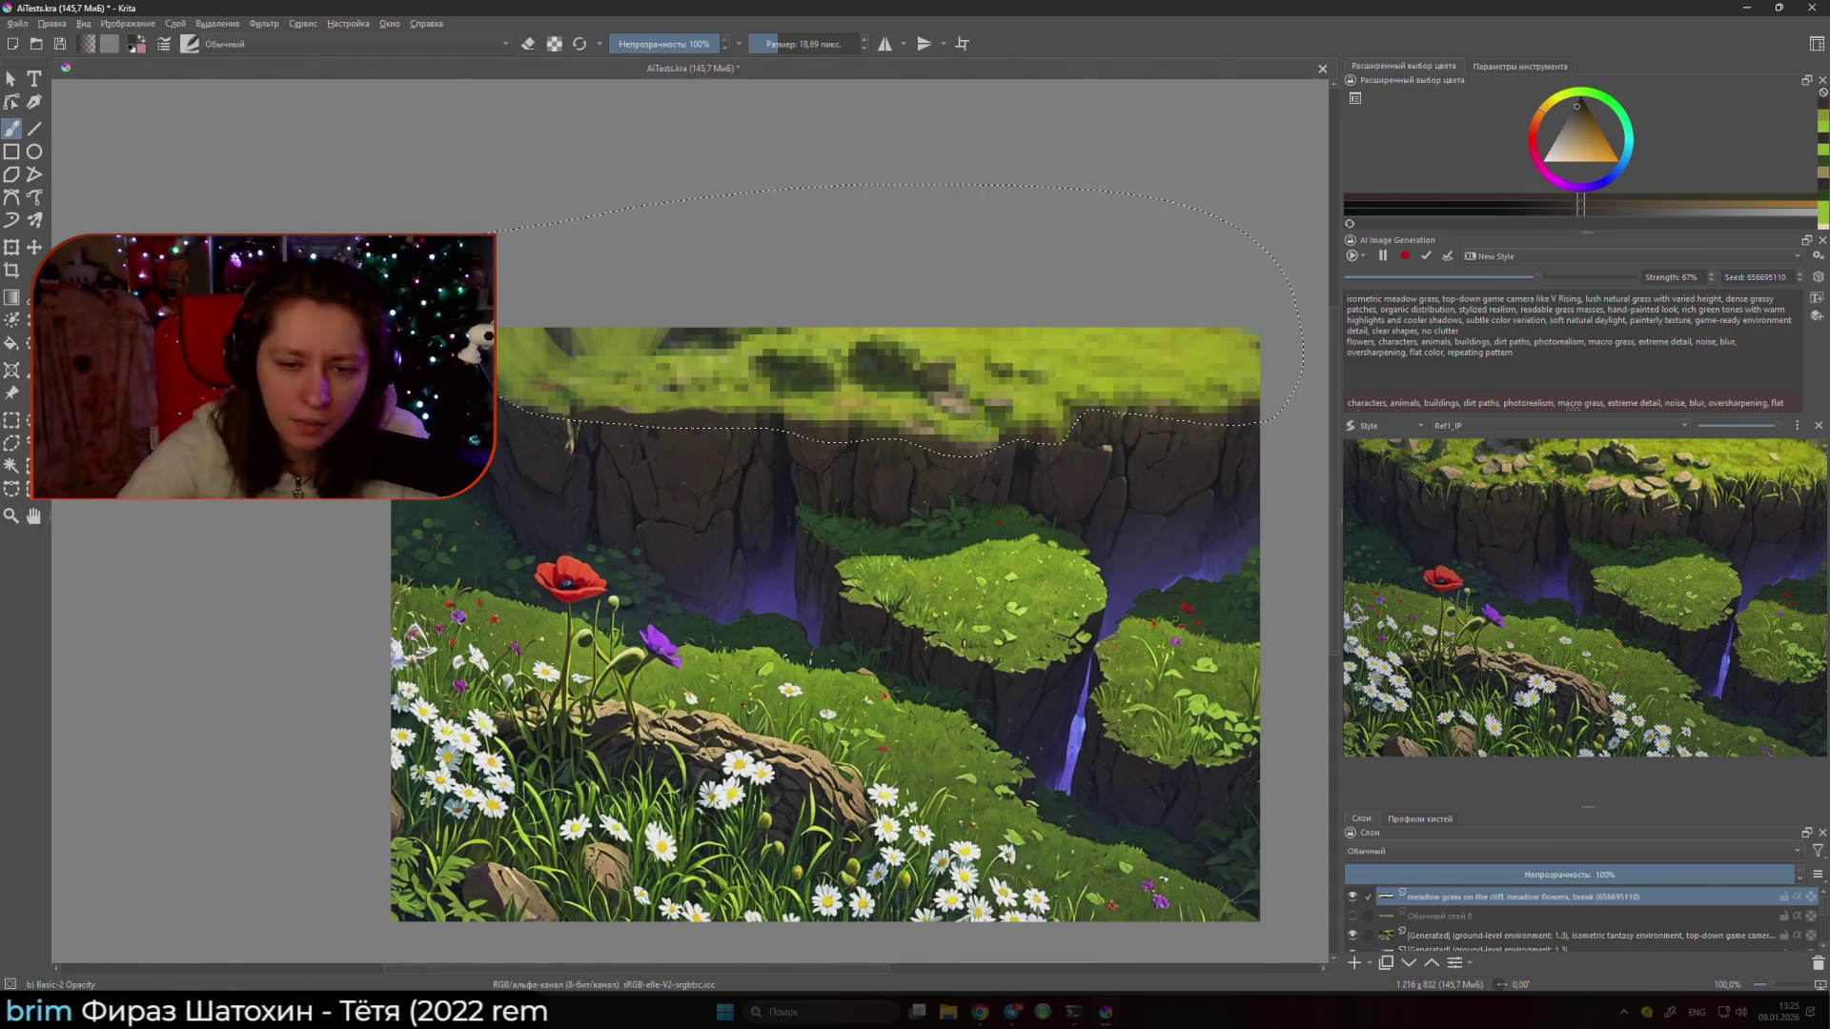
- Sample olive green, enlarge the brush, and paint over the pixelated grass band
{"action": "left_click", "coordinate": [965, 598], "text": "ctrl"}
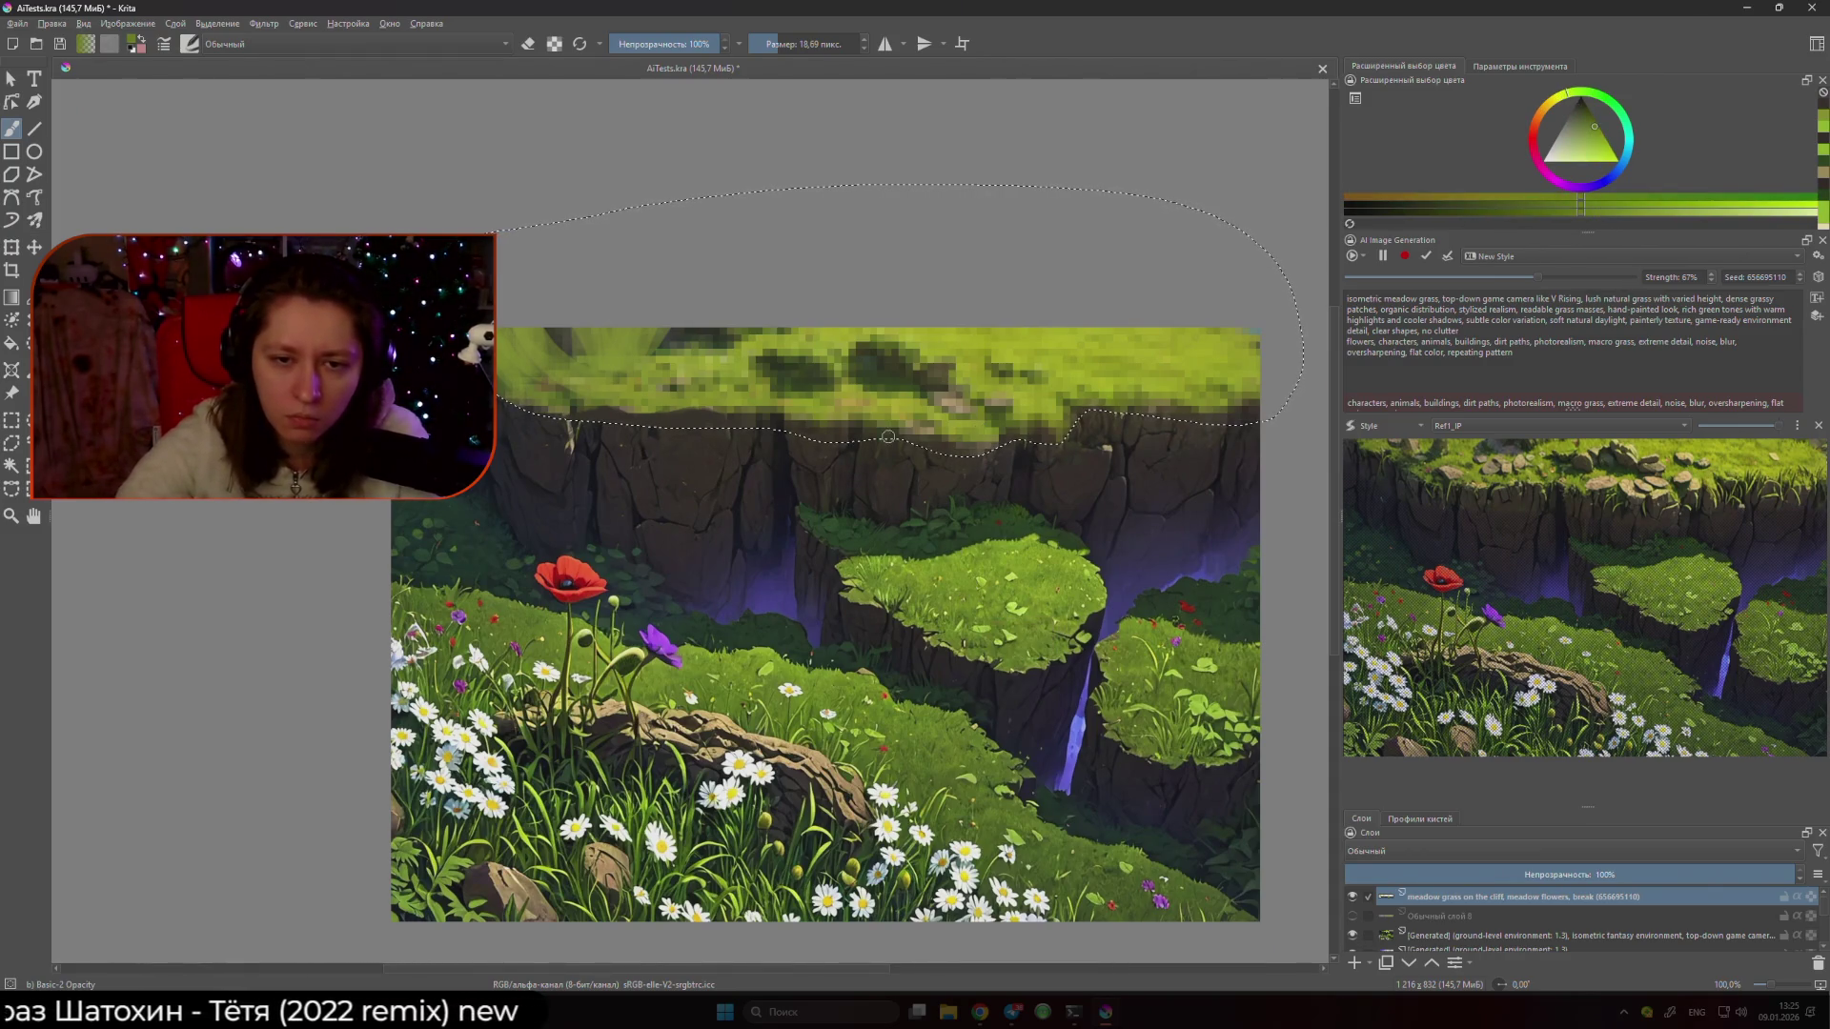
{"action": "left_click_drag", "start_coordinate": [972, 588], "coordinate": [857, 515], "text": "shift"}
{"action": "left_click_drag", "start_coordinate": [667, 381], "coordinate": [1192, 372]}
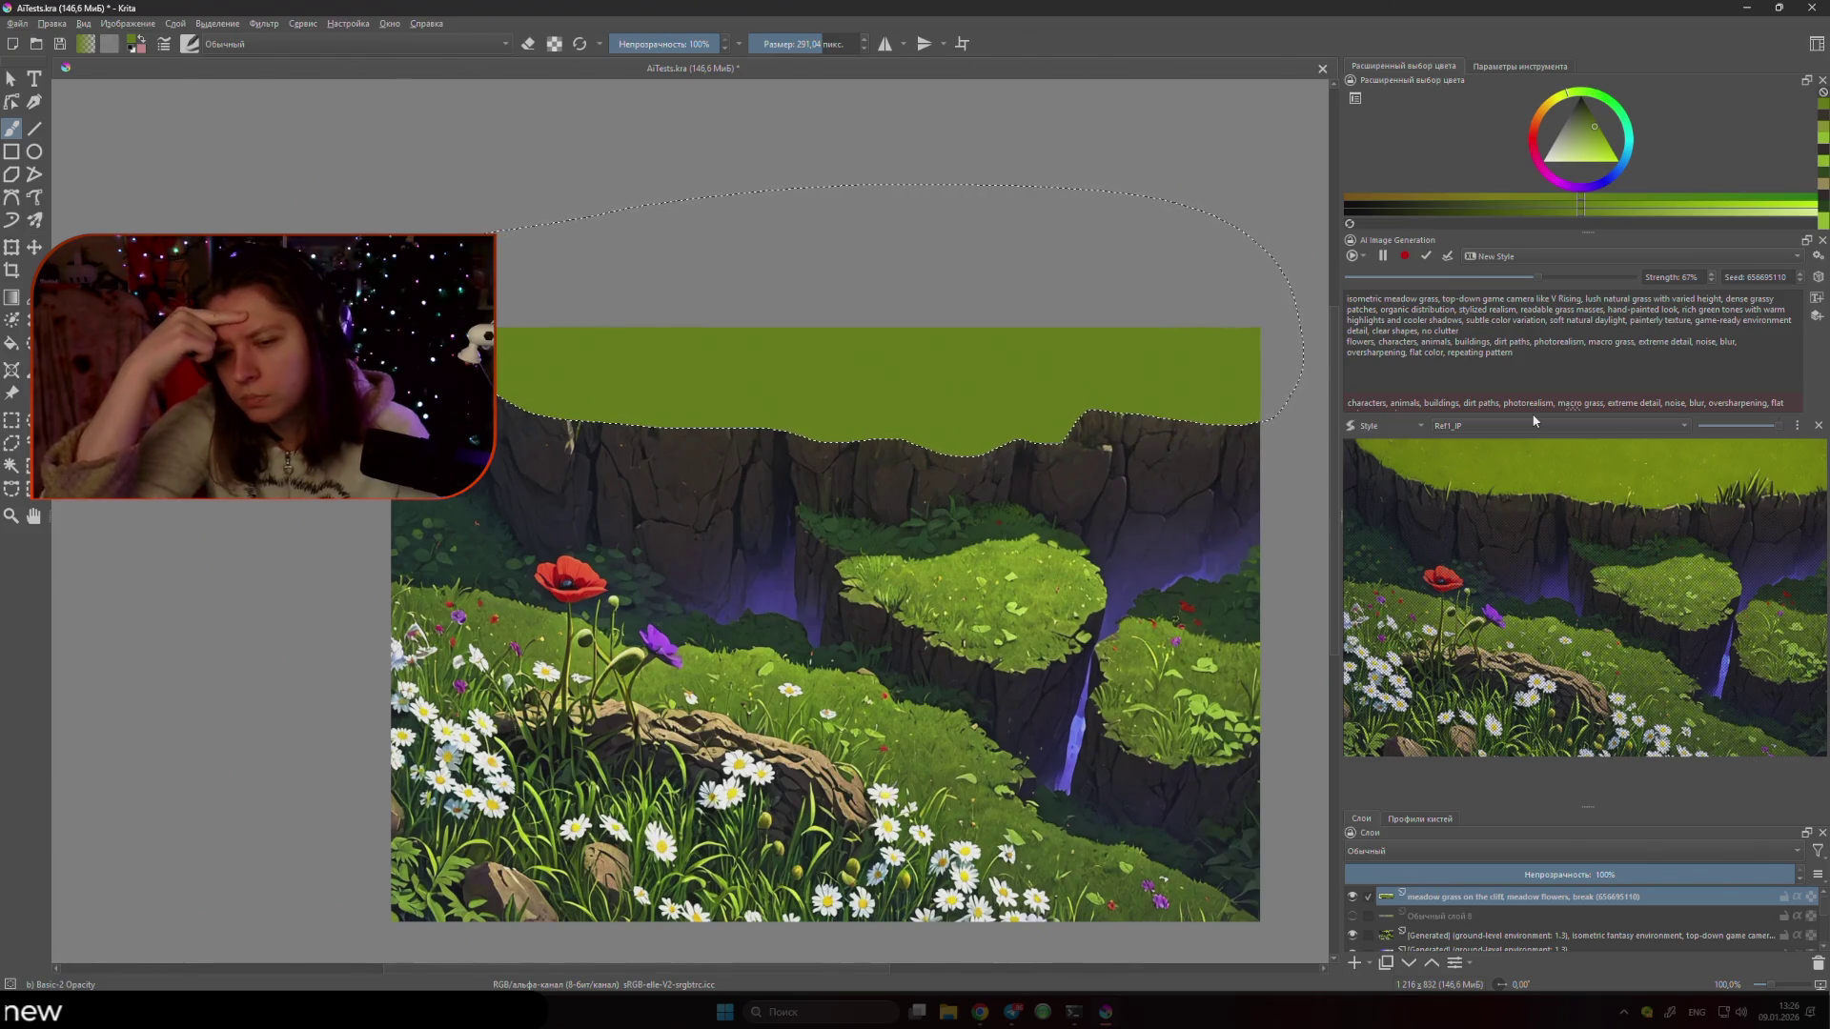
- Sample darker meadow greens and resize the brush, ending at about 46 px
{"action": "left_click", "coordinate": [1039, 869], "text": "ctrl"}
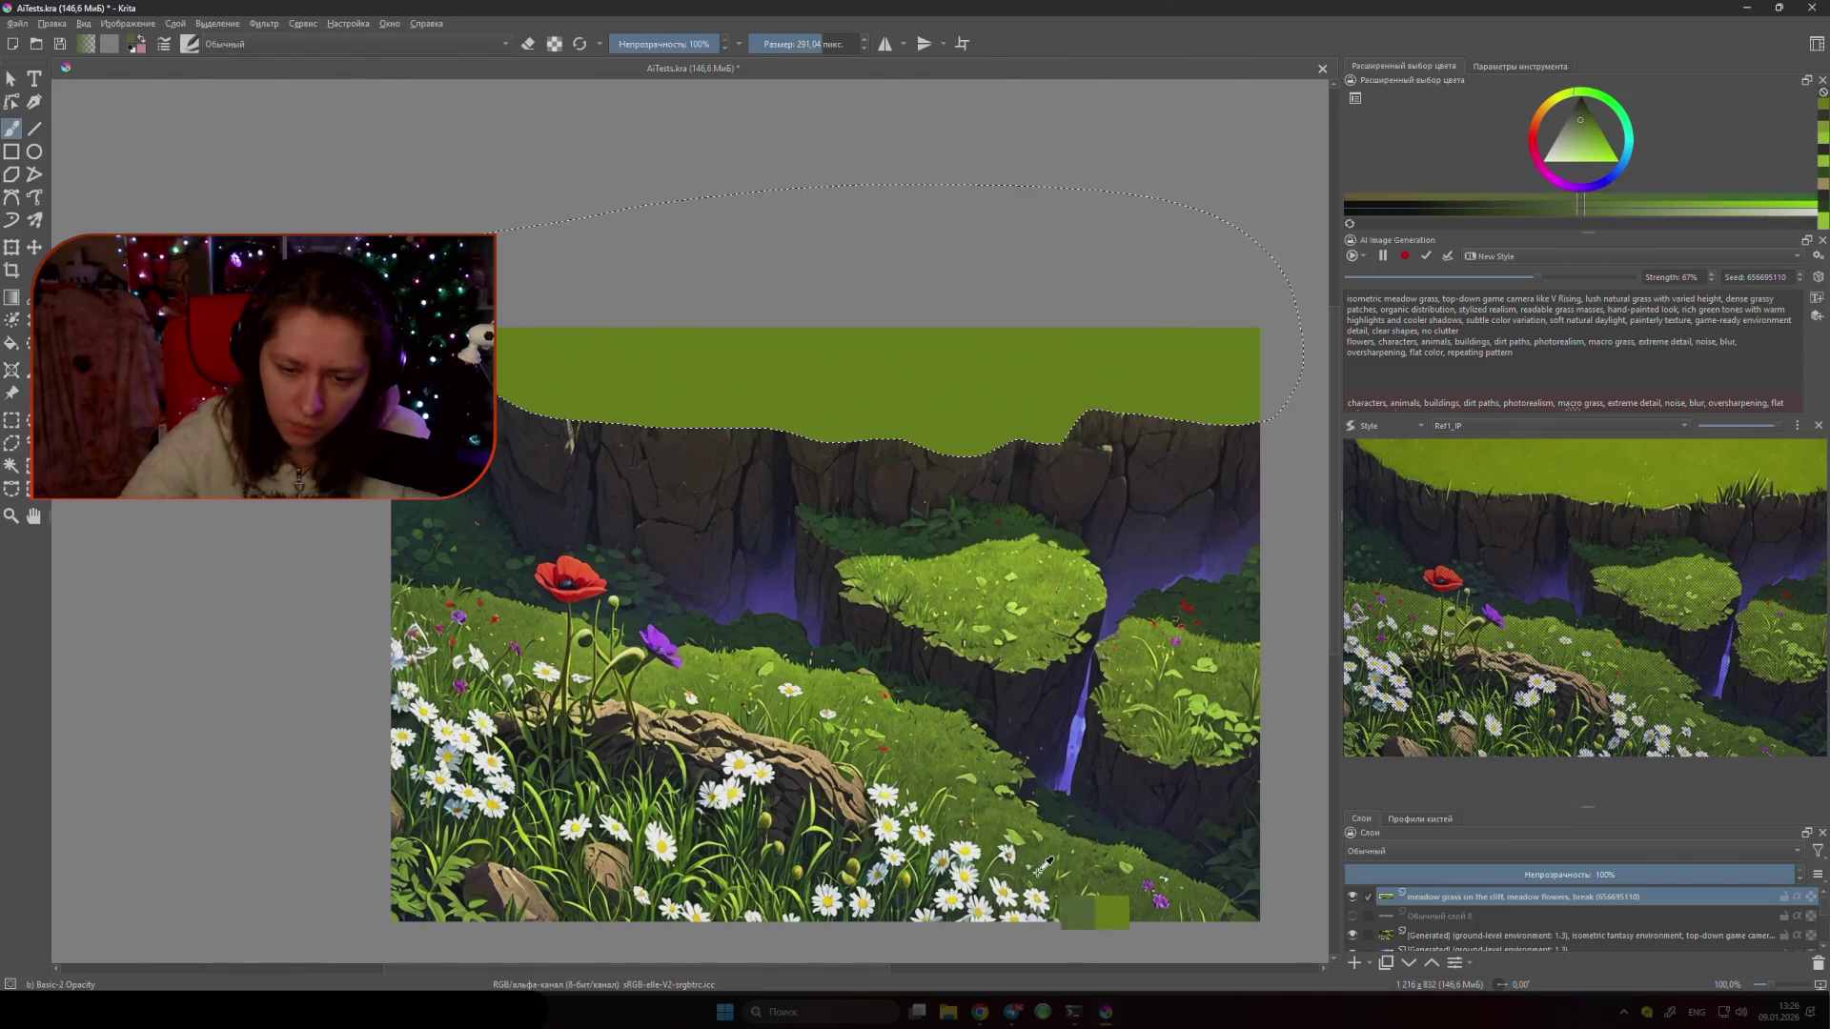
{"action": "left_click_drag", "start_coordinate": [658, 362], "coordinate": [705, 363]}
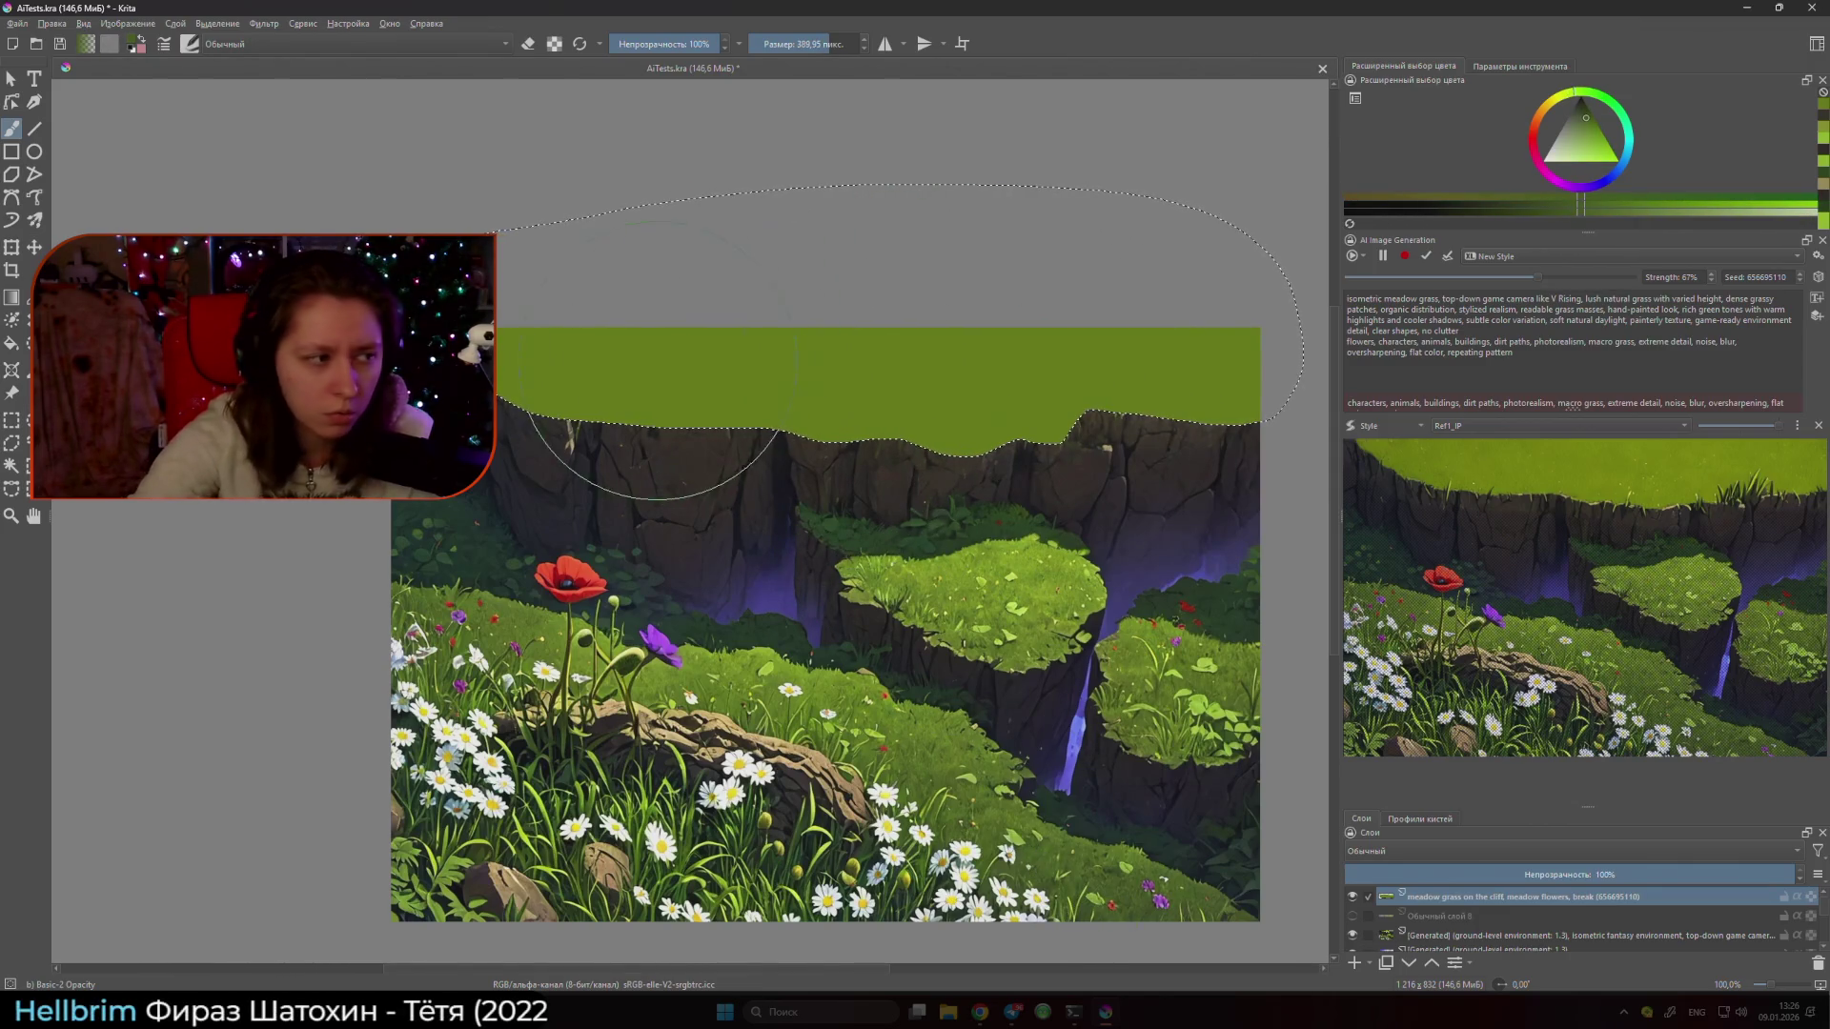
{"action": "left_click", "coordinate": [930, 732], "text": "ctrl"}
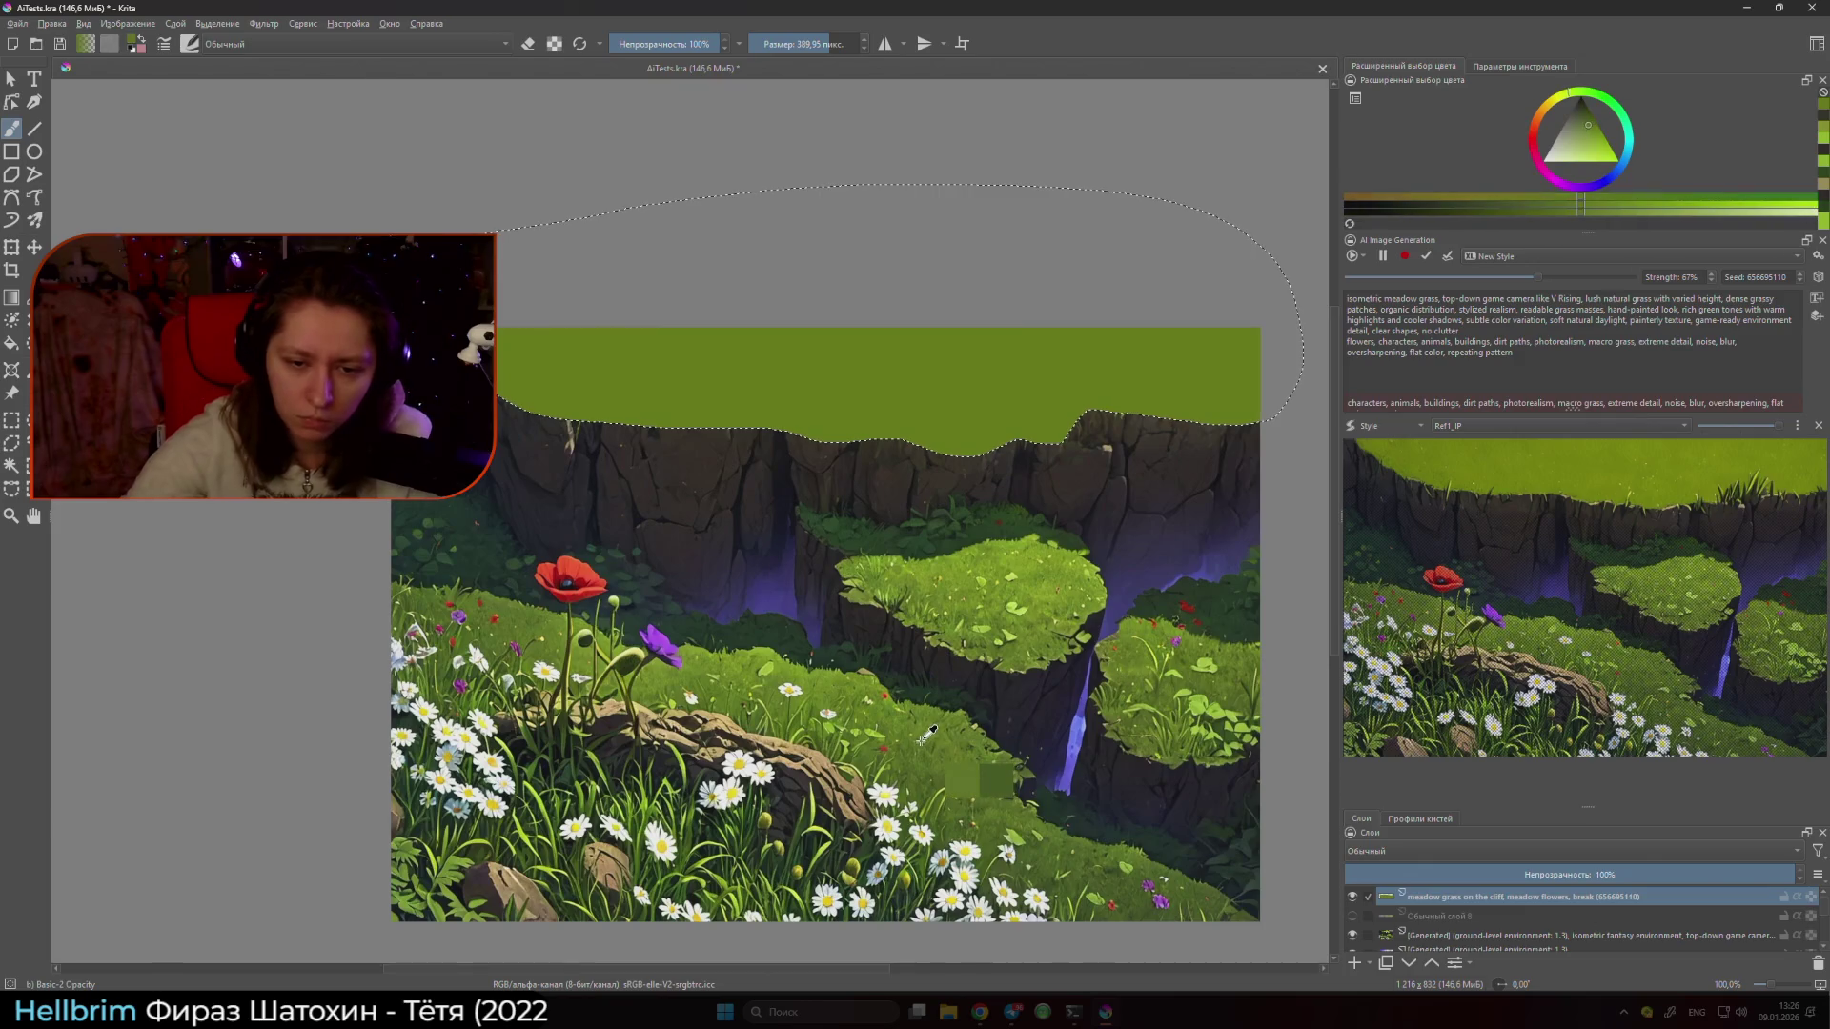
{"action": "left_click", "coordinate": [939, 742], "text": "ctrl"}
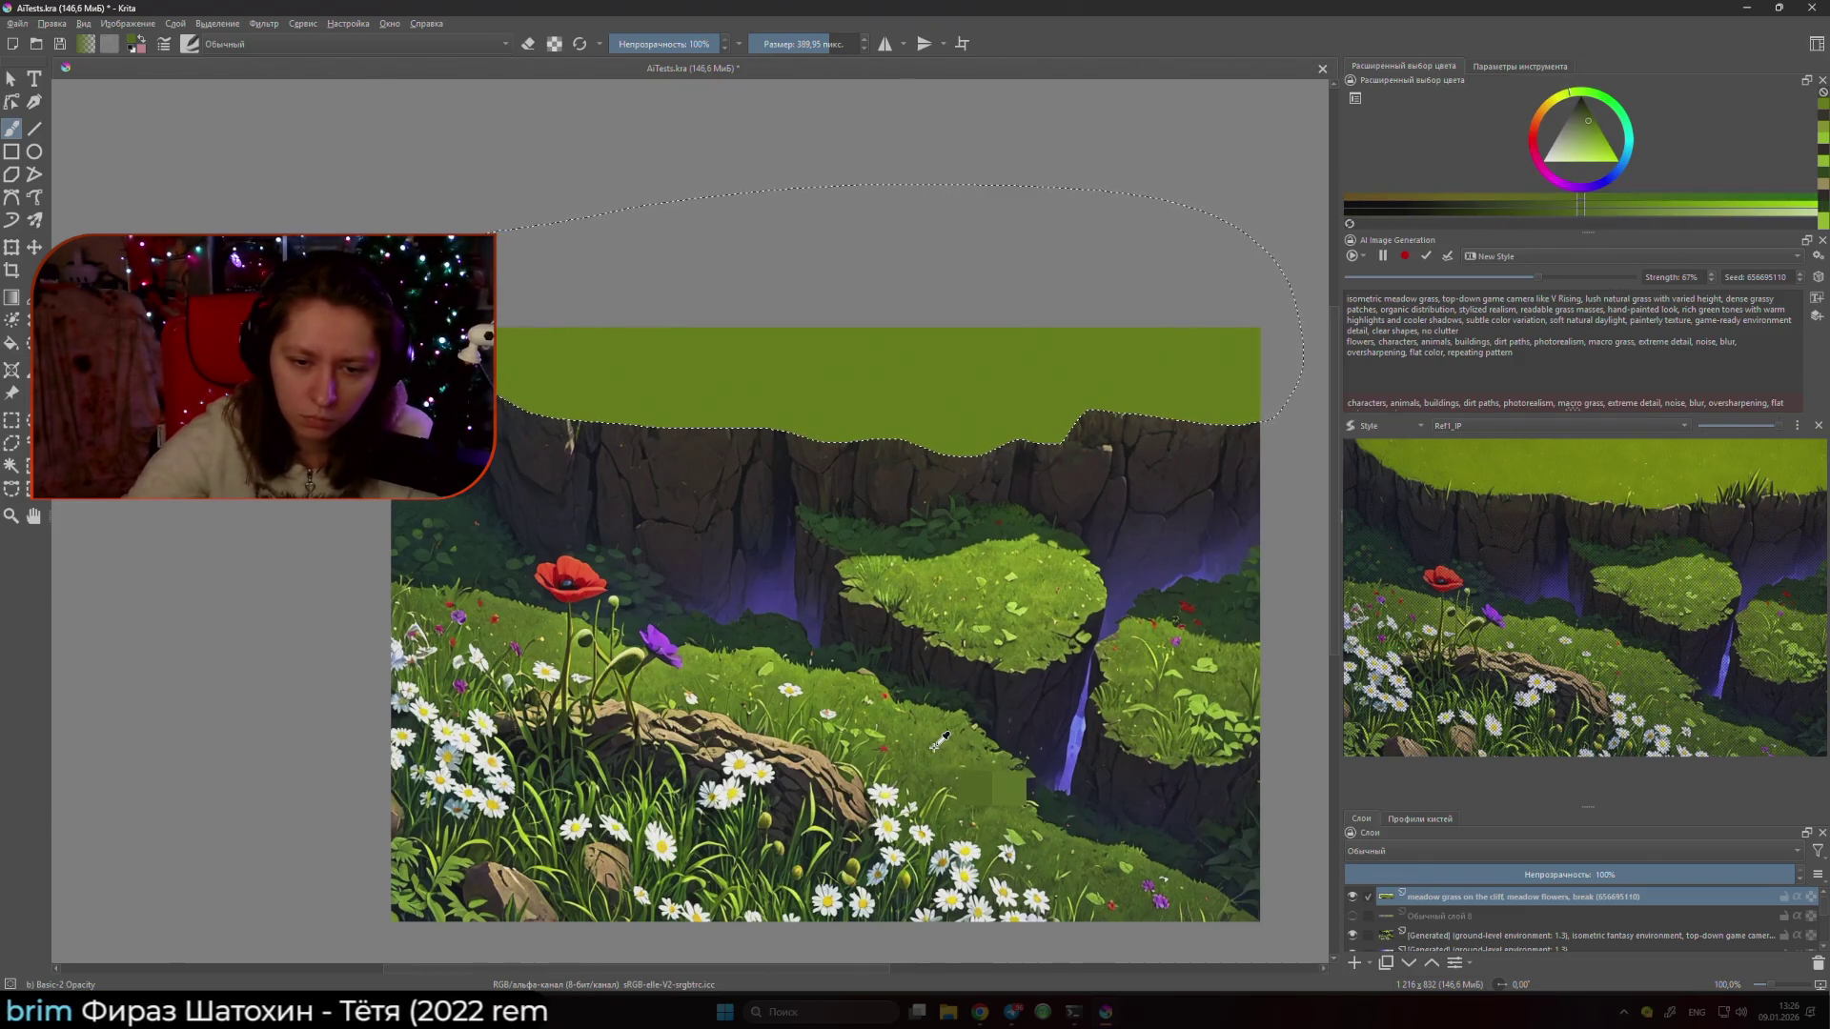
{"action": "left_click_drag", "start_coordinate": [912, 564], "coordinate": [858, 564]}
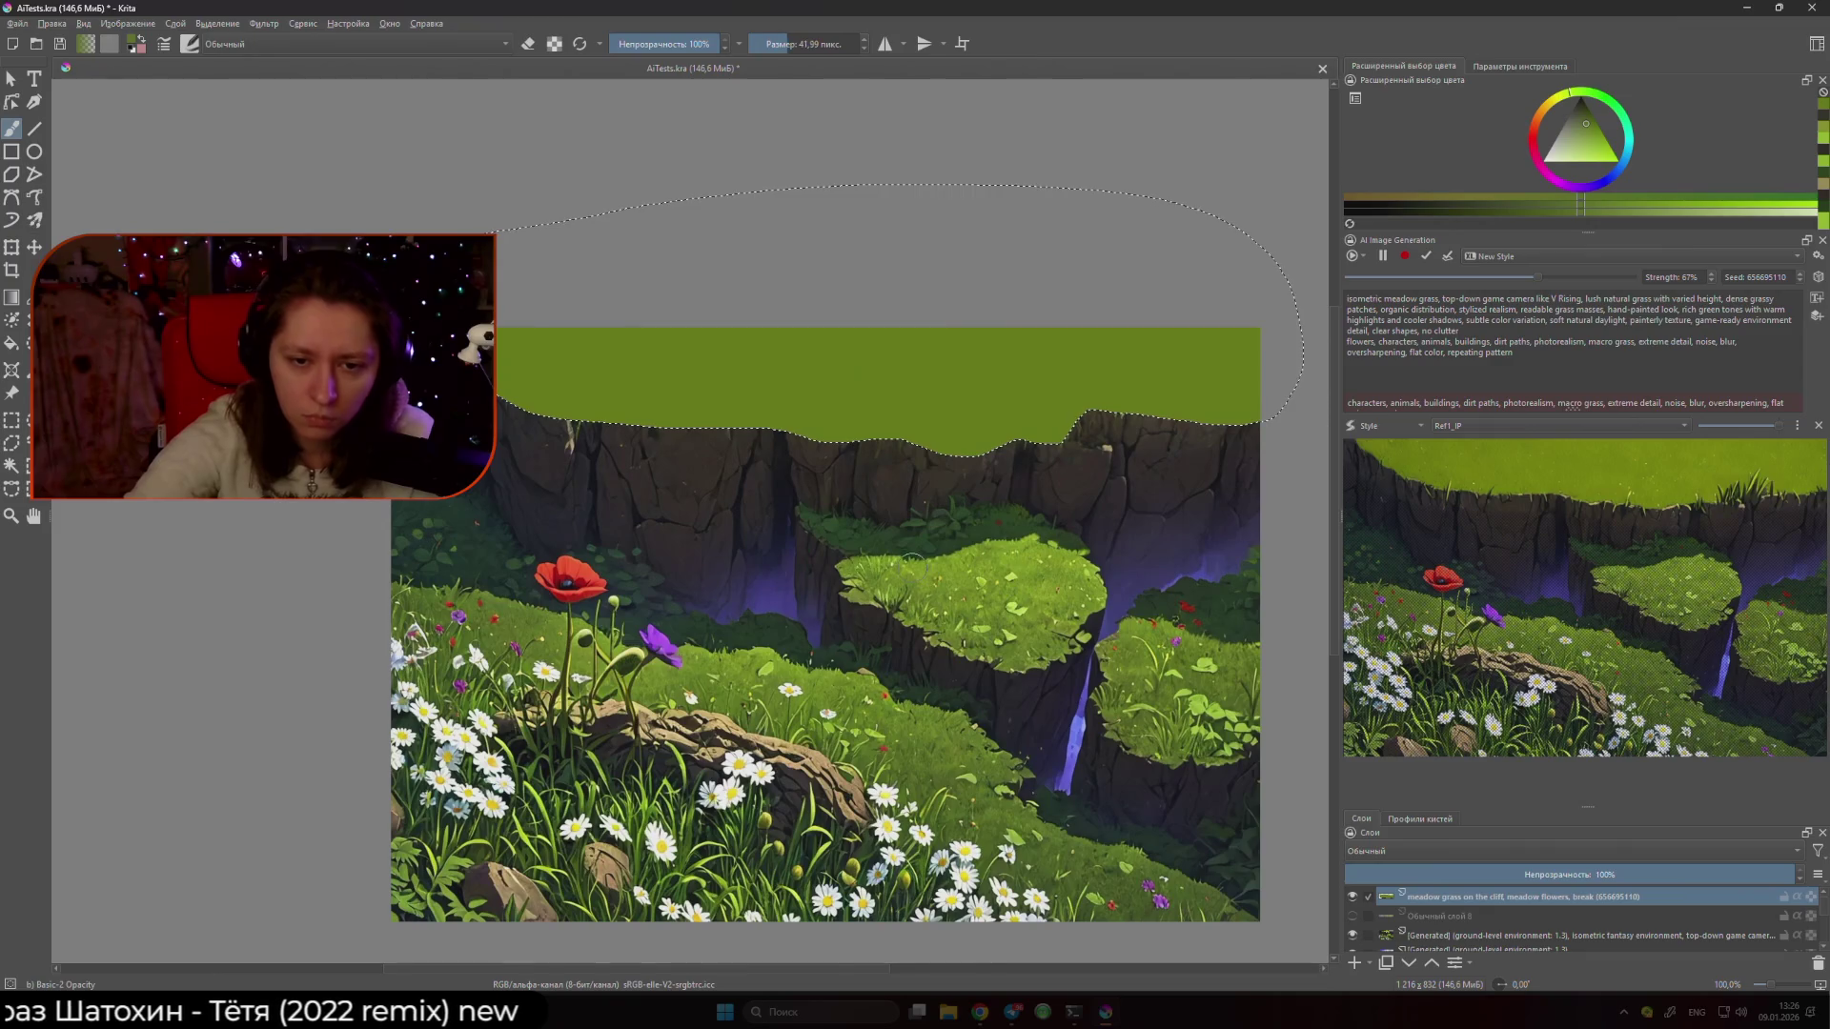
- Fine-tune the brush size and sample lighter and yellow-greens from the cliff top for grass tufts
{"action": "key", "text": "bracketleft"}
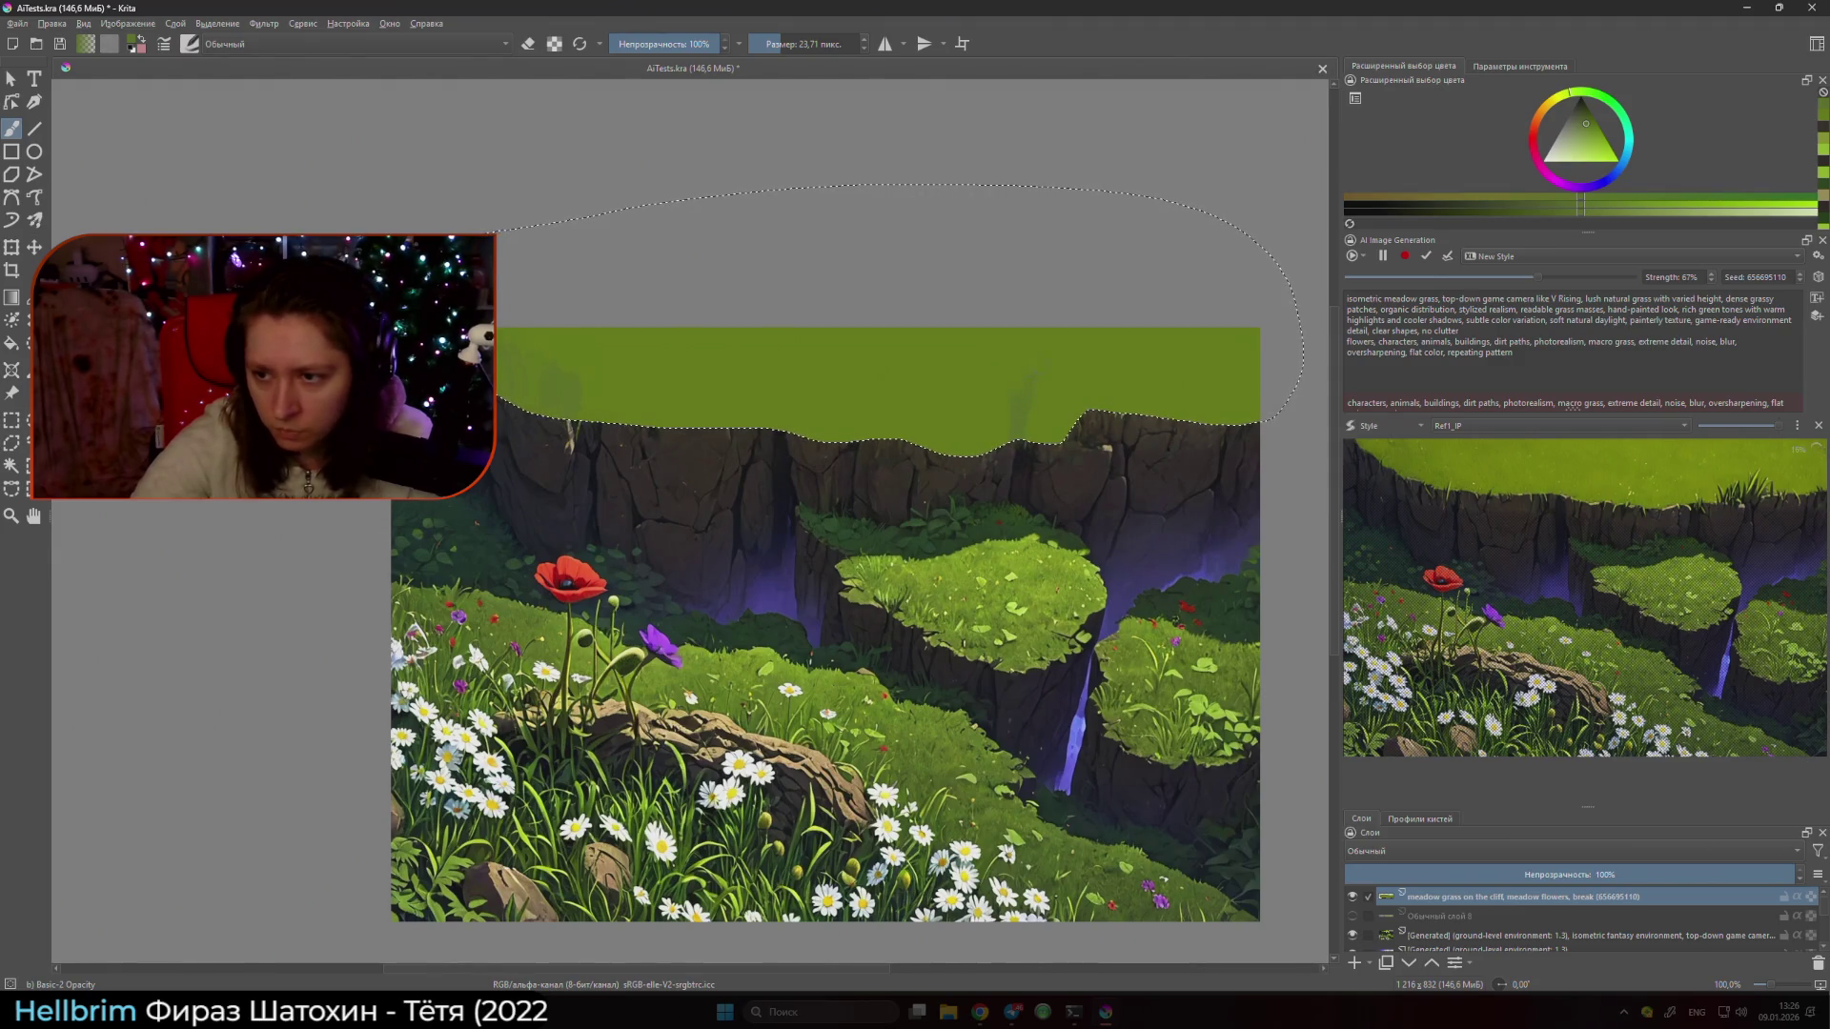
{"action": "key", "text": "bracketleft"}
{"action": "key", "text": "bracketleft"}
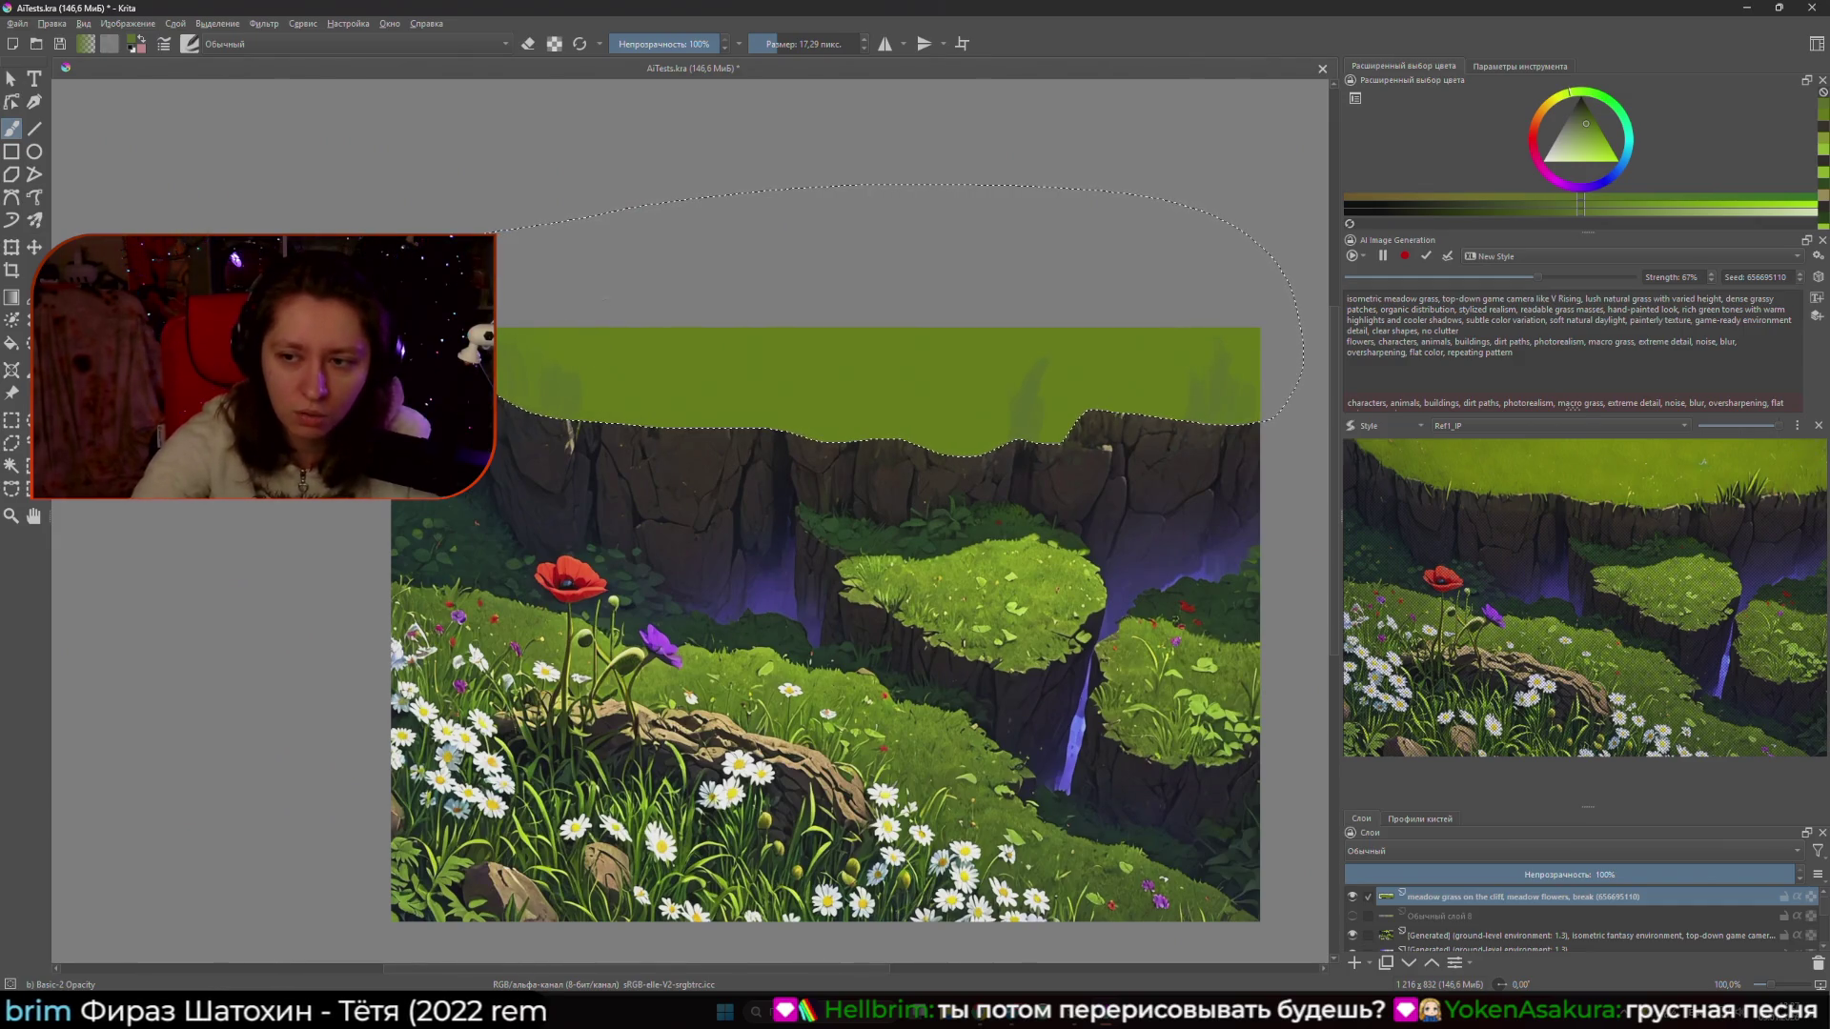
{"action": "key", "text": "bracketright"}
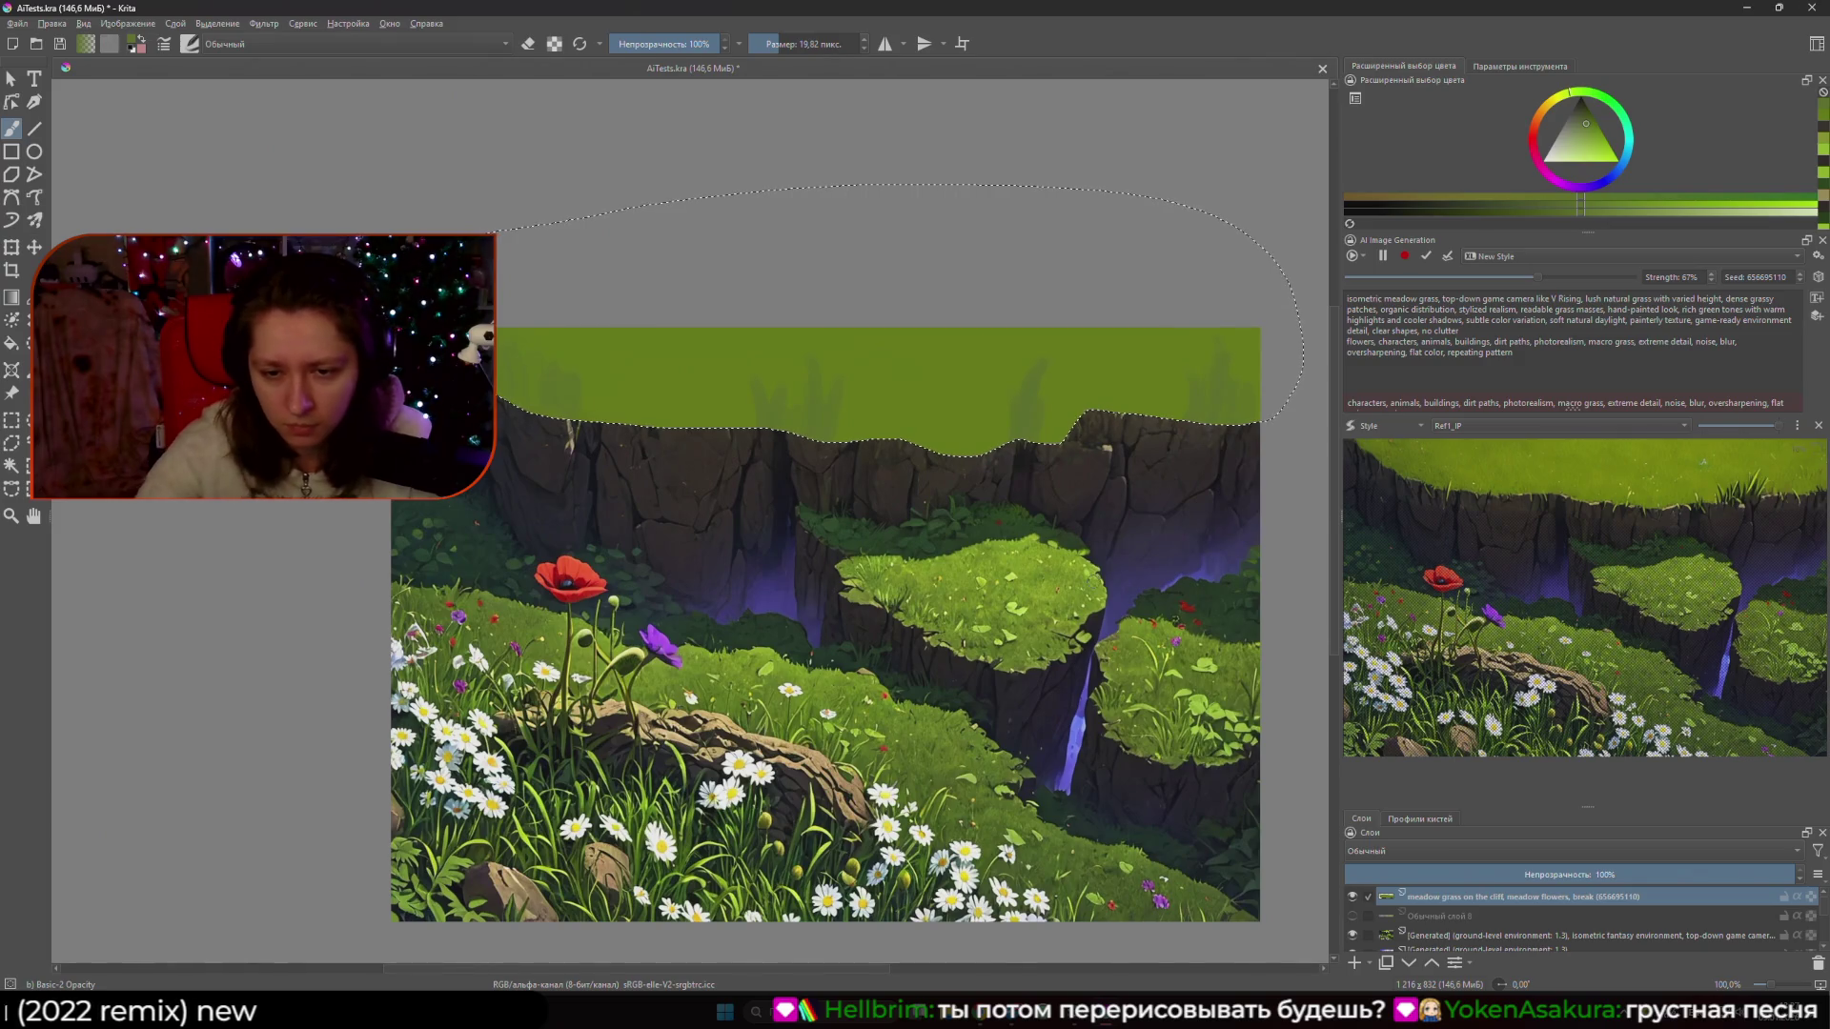
{"action": "left_click", "coordinate": [985, 527], "text": "ctrl"}
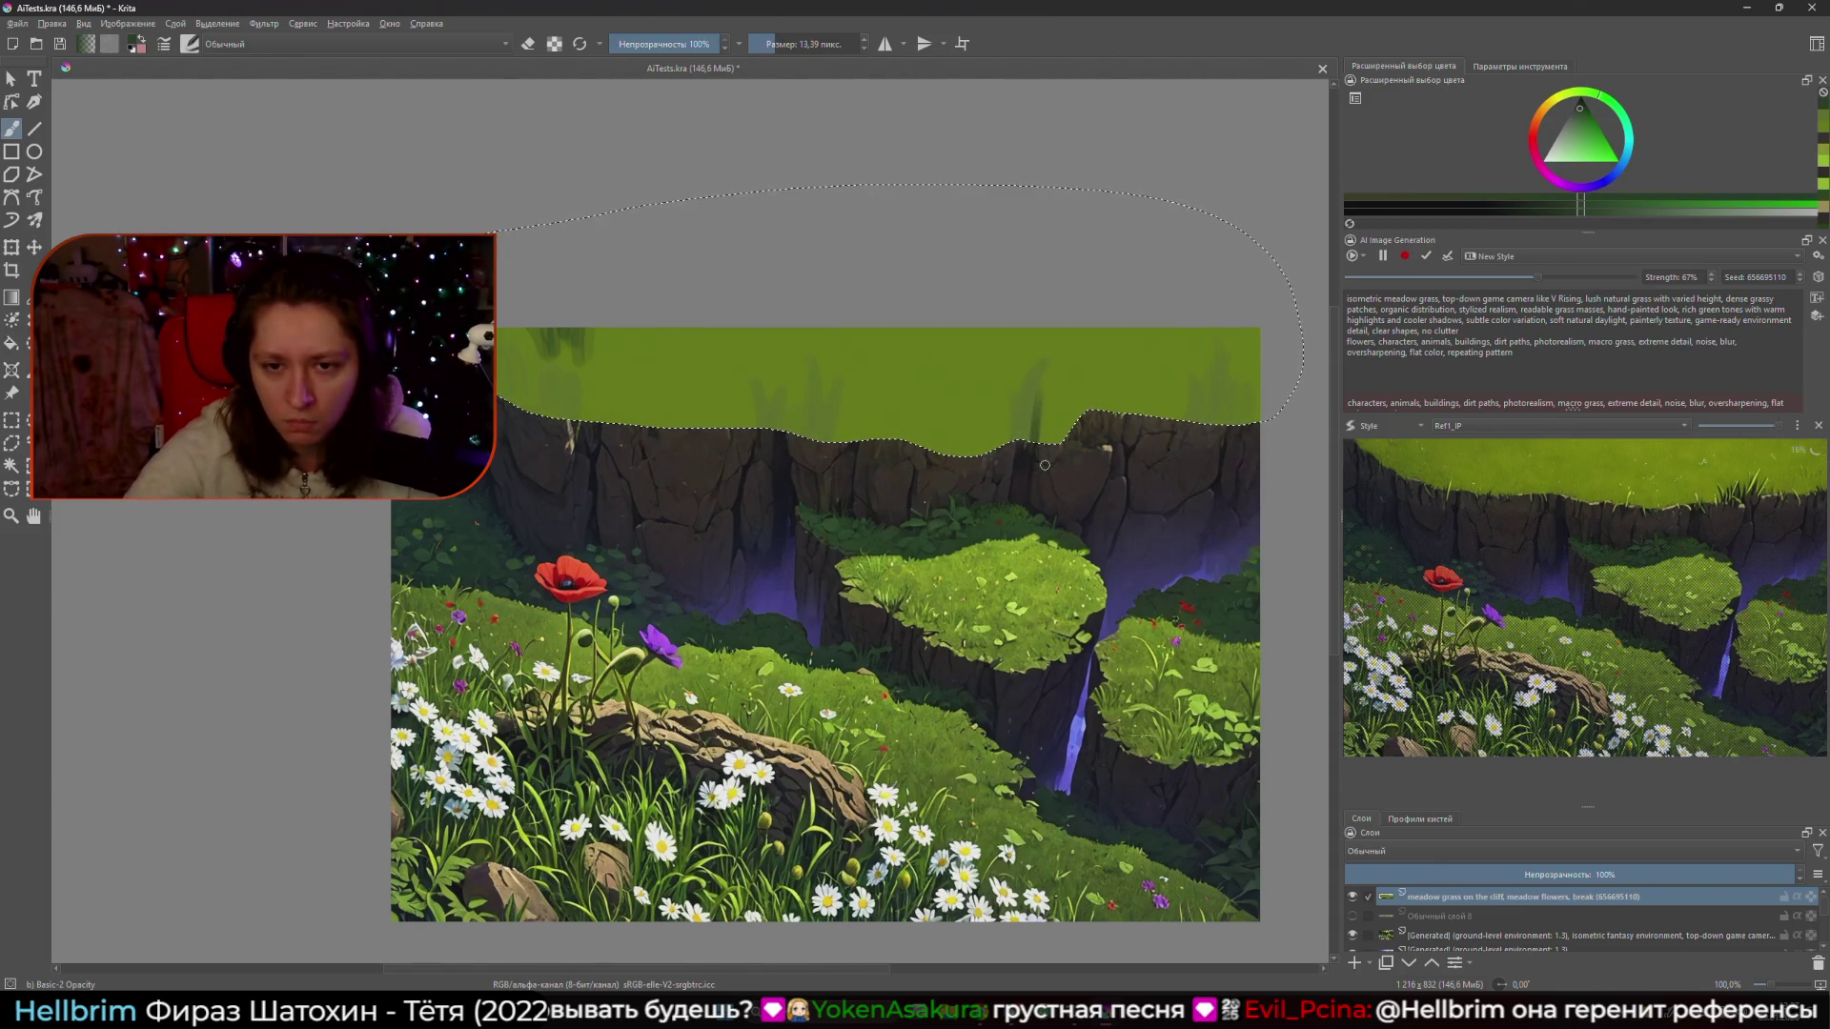
{"action": "left_click", "coordinate": [1035, 405], "text": "ctrl"}
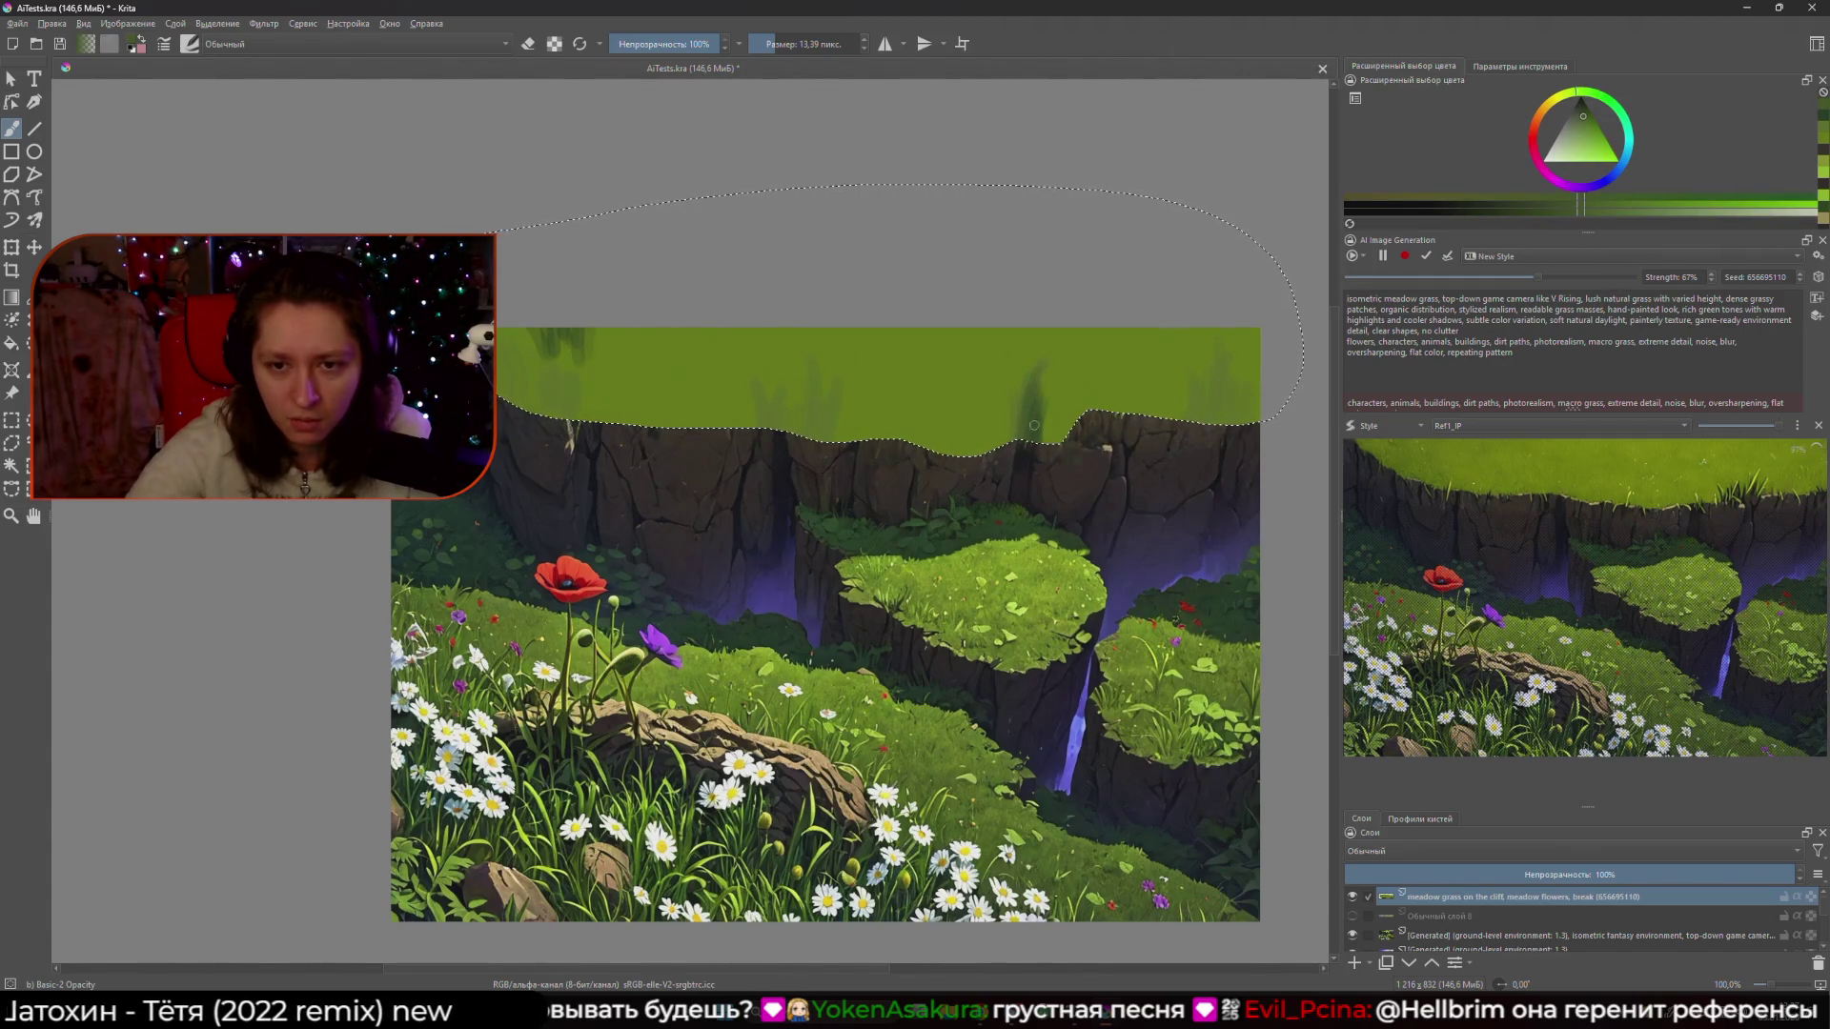
{"action": "left_click", "coordinate": [1035, 420], "text": "ctrl"}
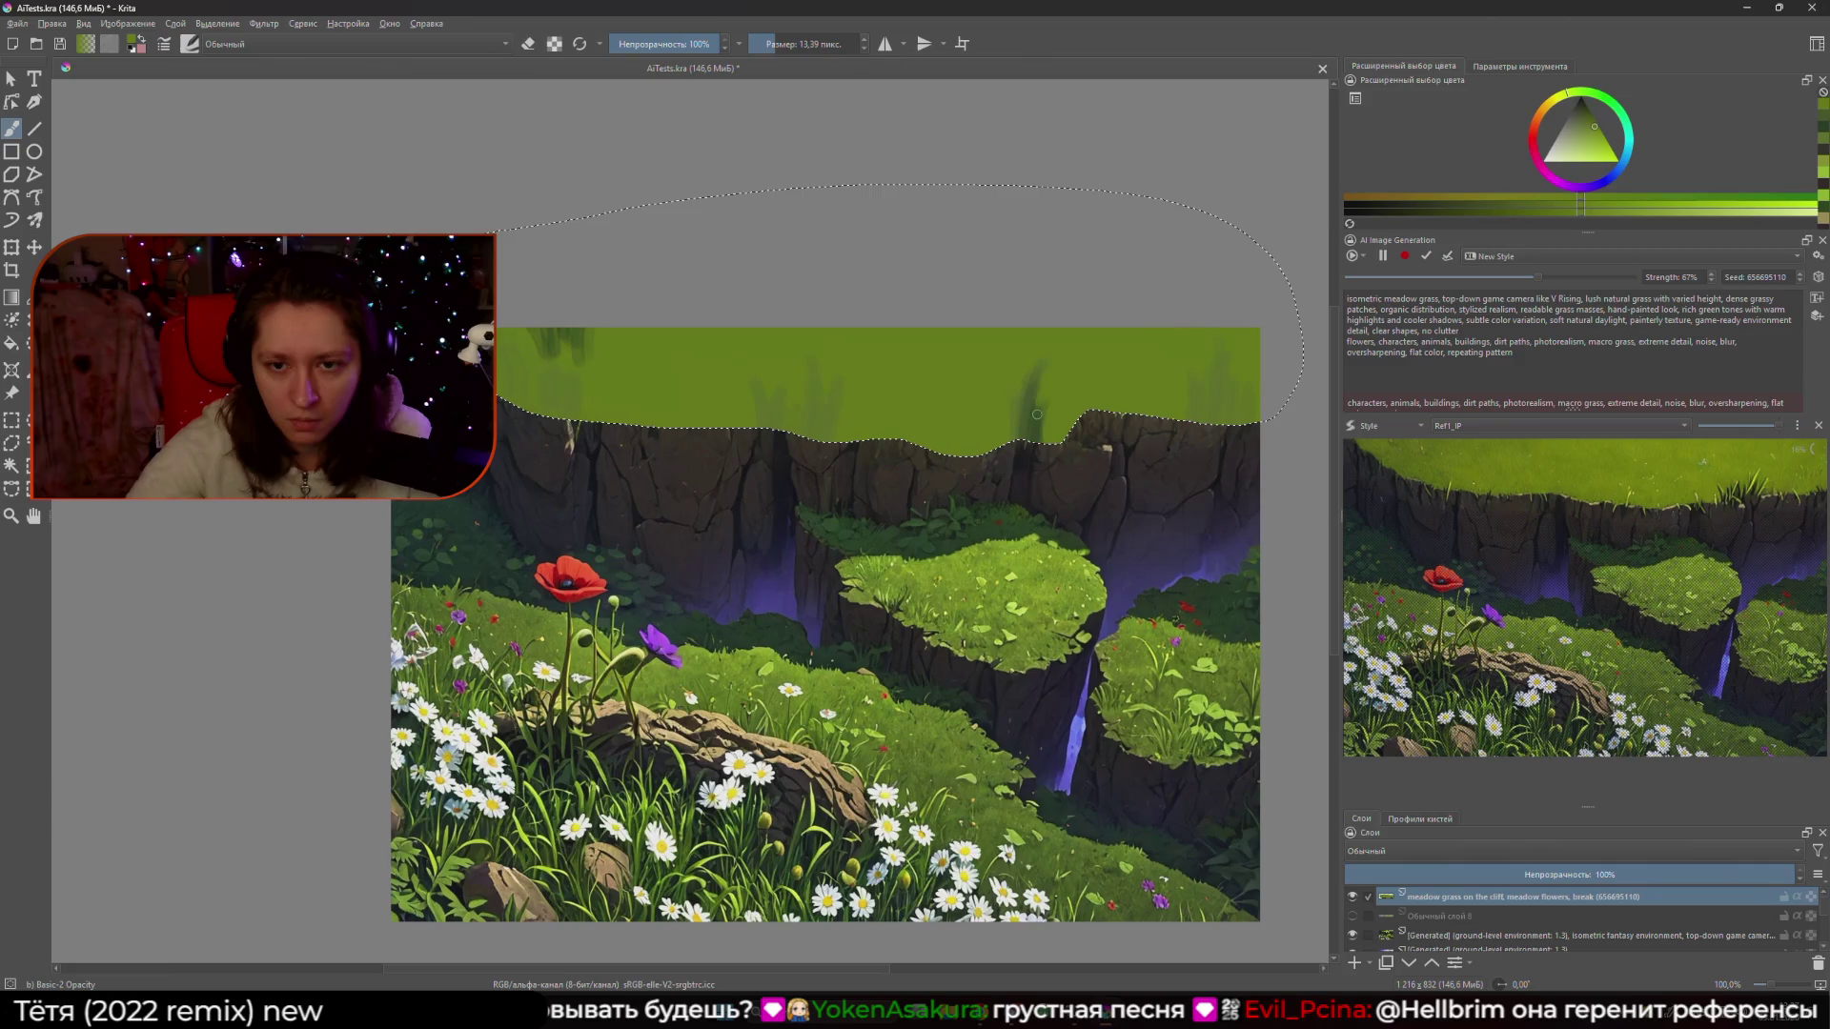
{"action": "left_click", "coordinate": [1037, 415], "text": "ctrl"}
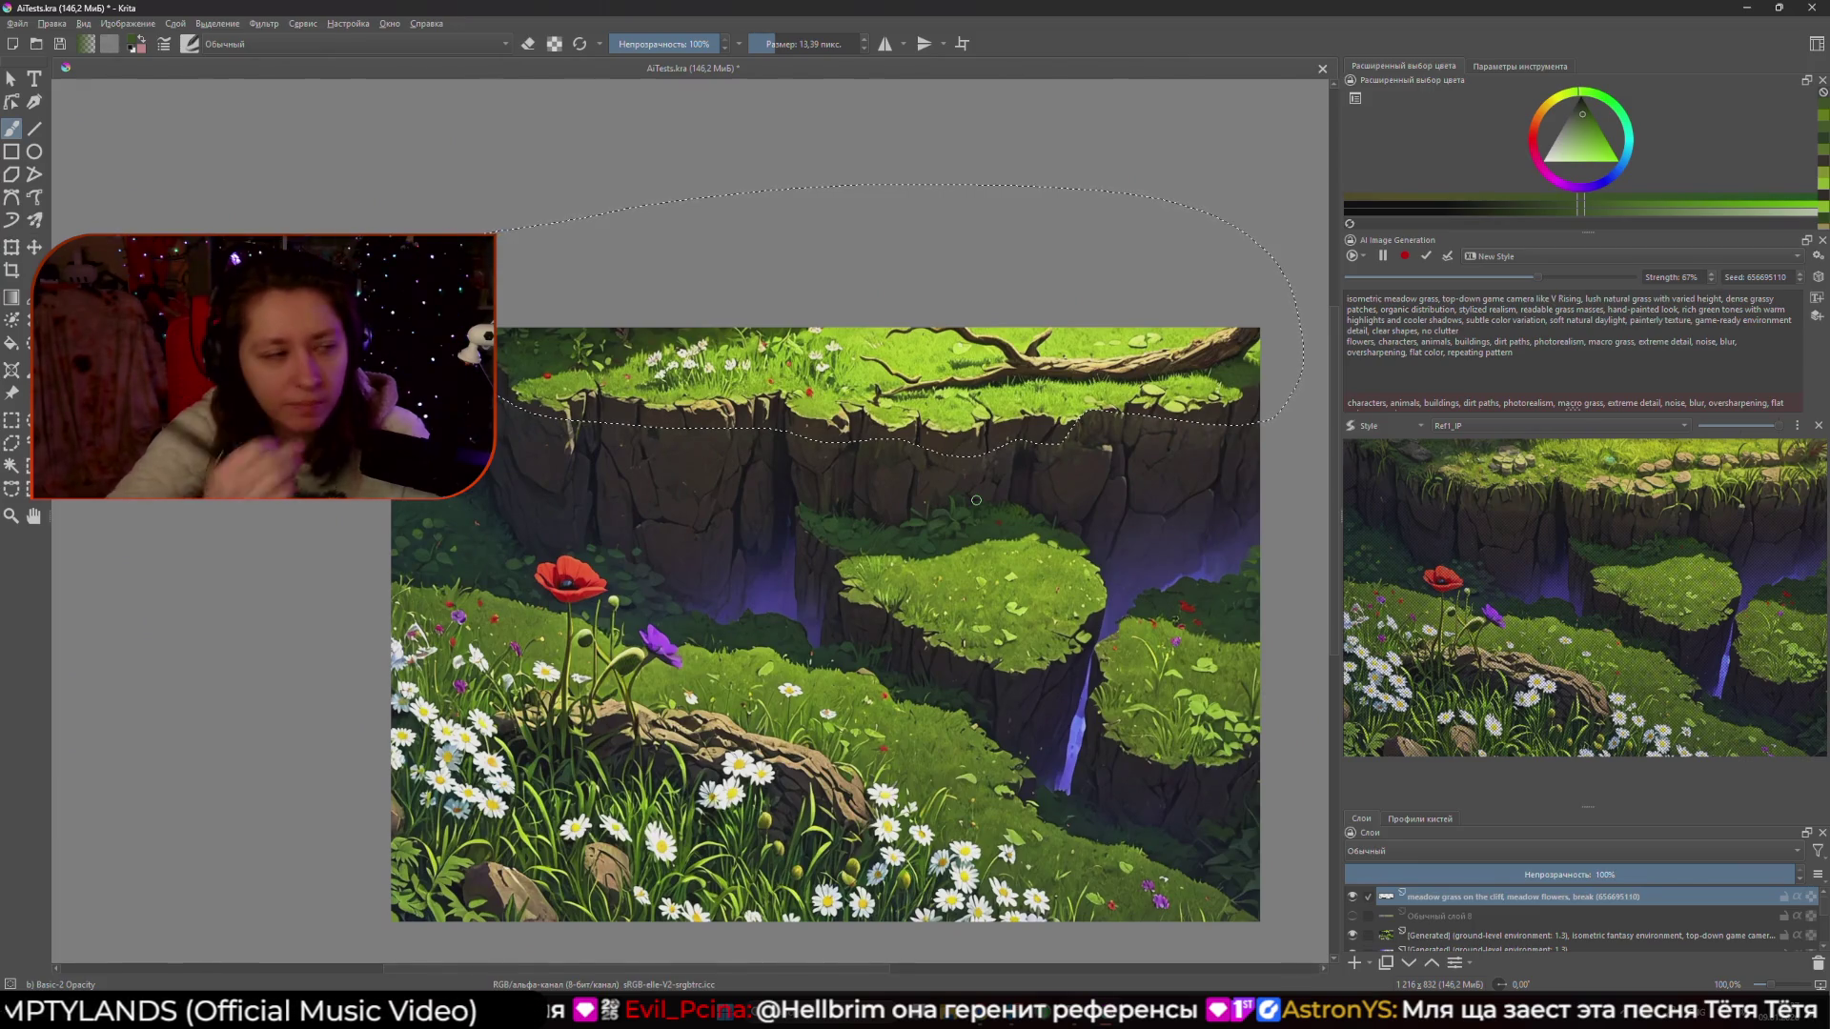
- Sample the cliff-top grass green and enlarge the brush to cover the branch area
{"action": "left_click", "coordinate": [915, 361], "text": "ctrl"}
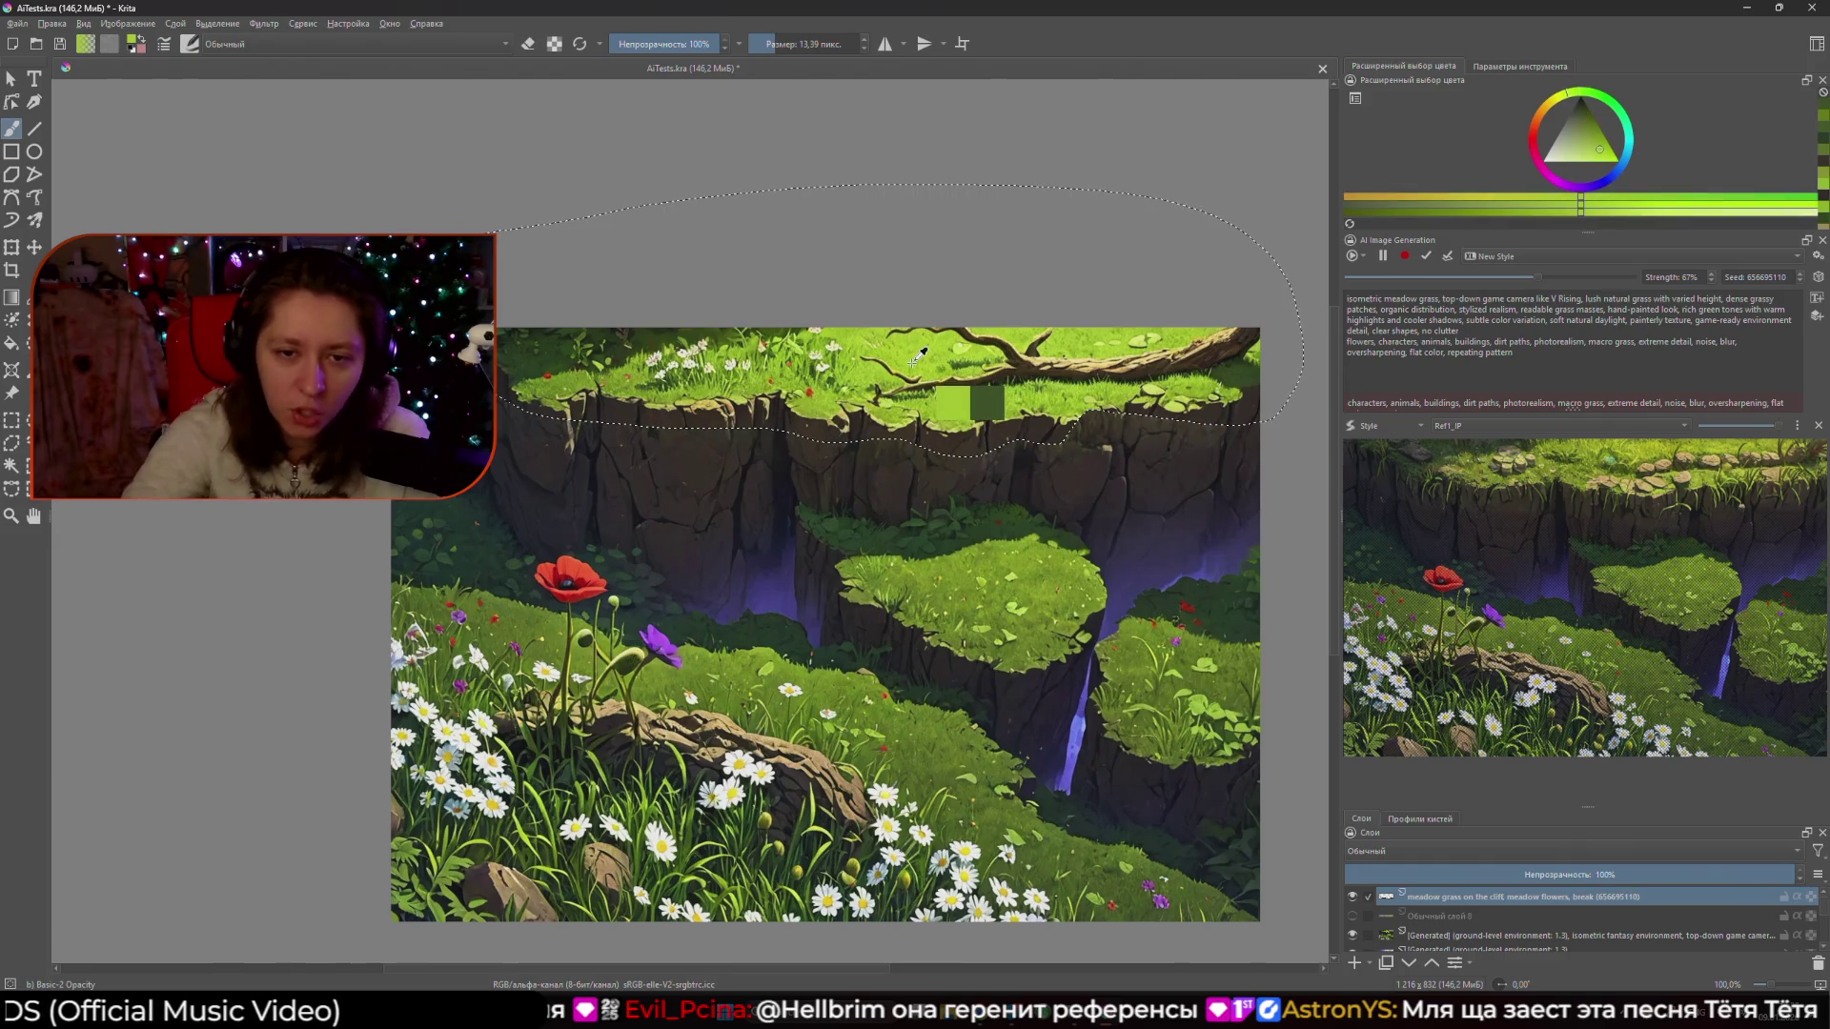
{"action": "left_click_drag", "start_coordinate": [953, 315], "coordinate": [972, 310]}
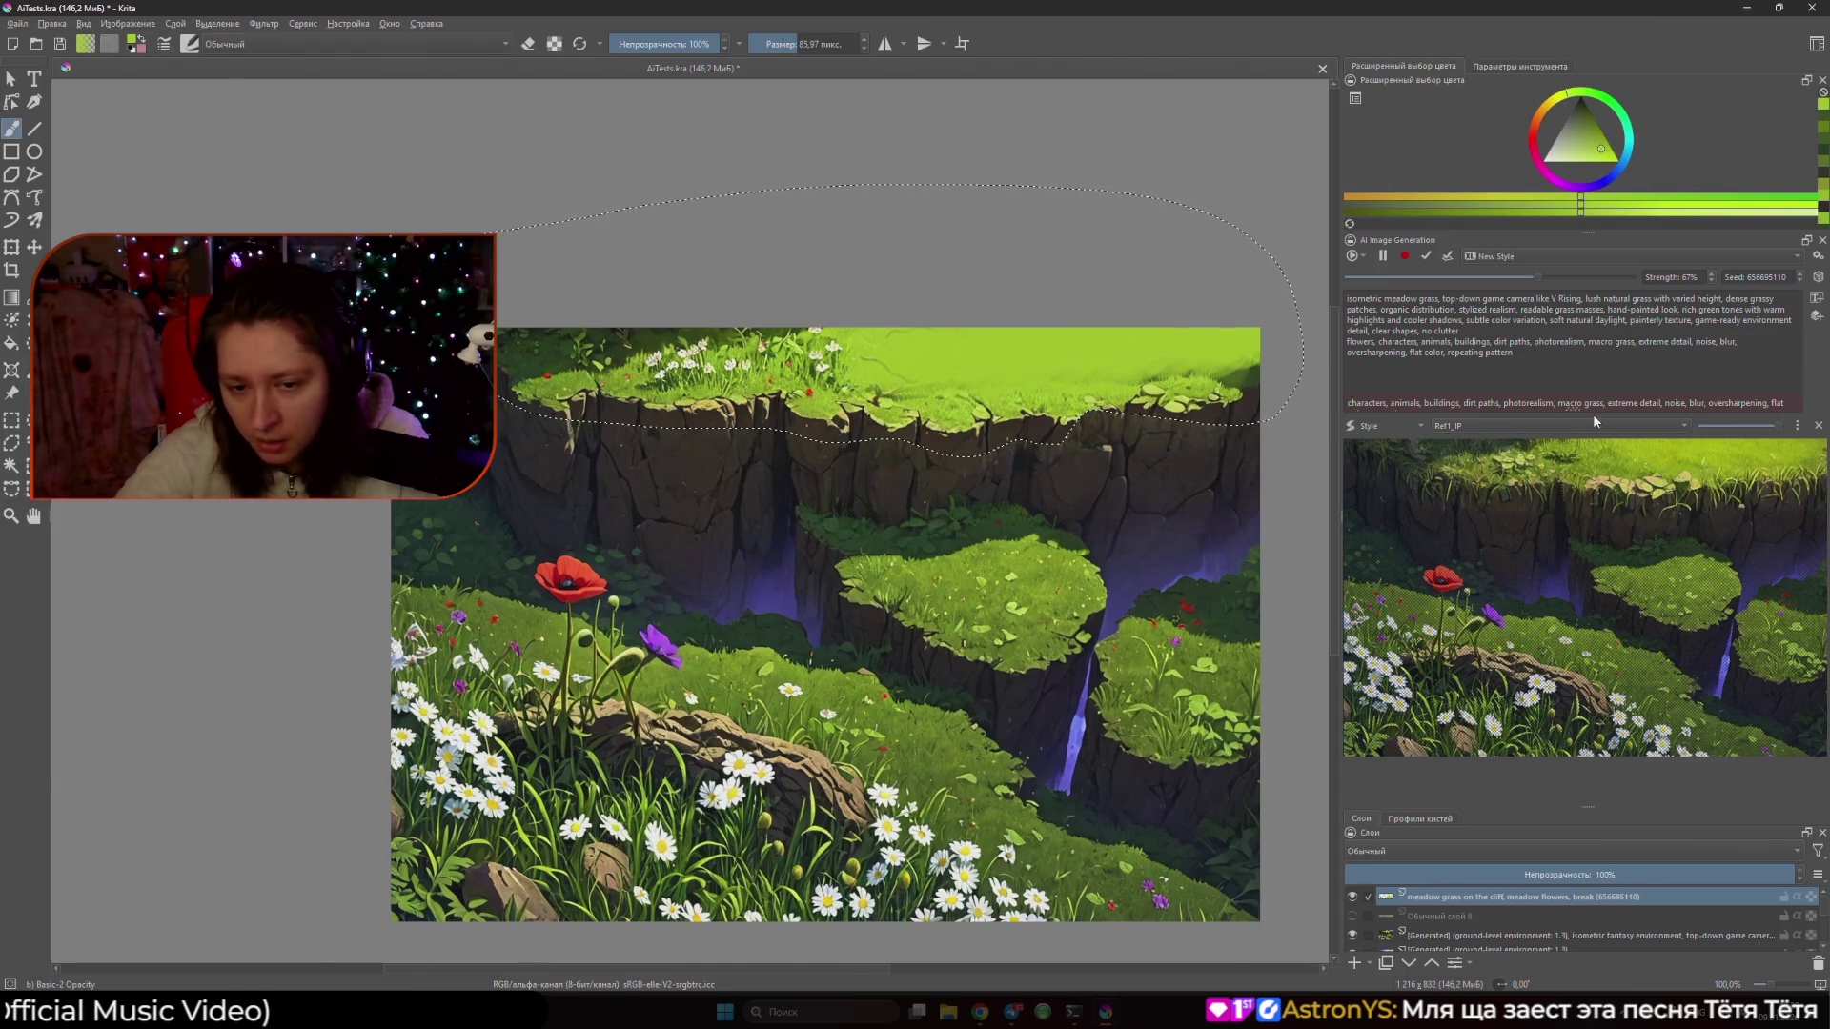
- Close the pop-up palette and target the [Generated] ground-level environment layer via its context menu
{"action": "right_click", "coordinate": [1058, 772]}
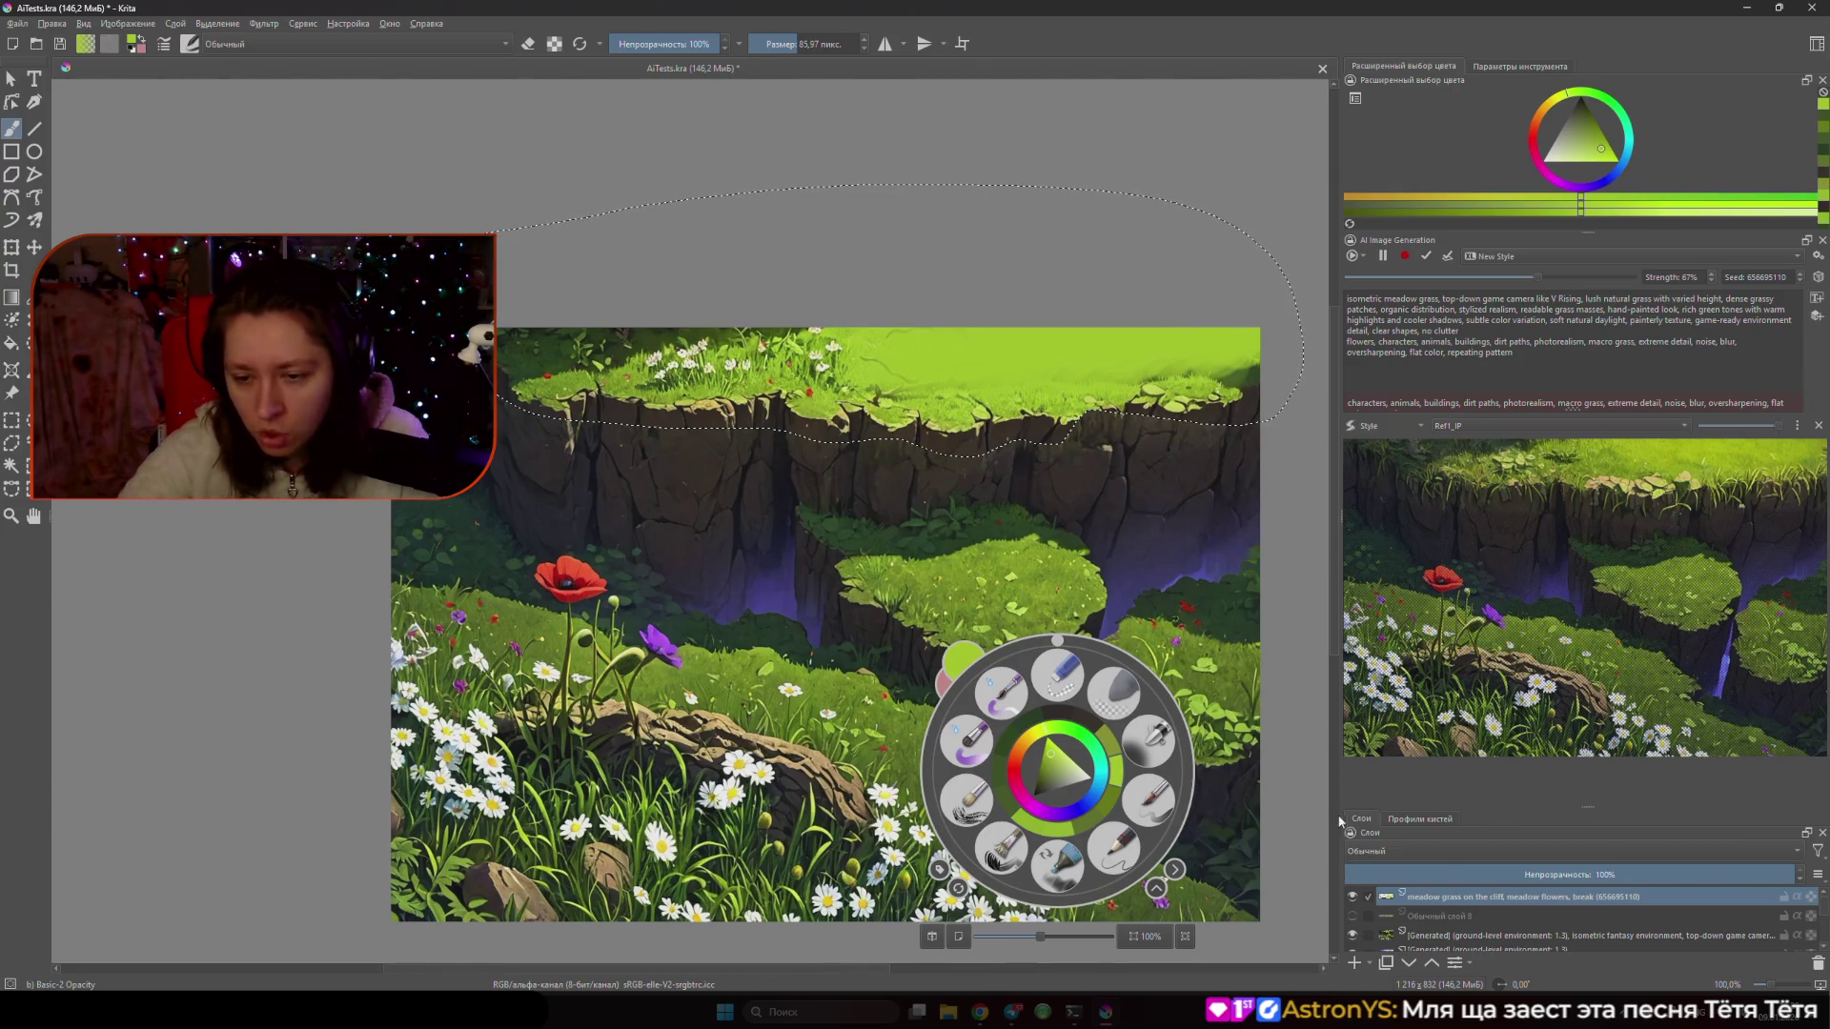
{"action": "left_click", "coordinate": [1304, 789]}
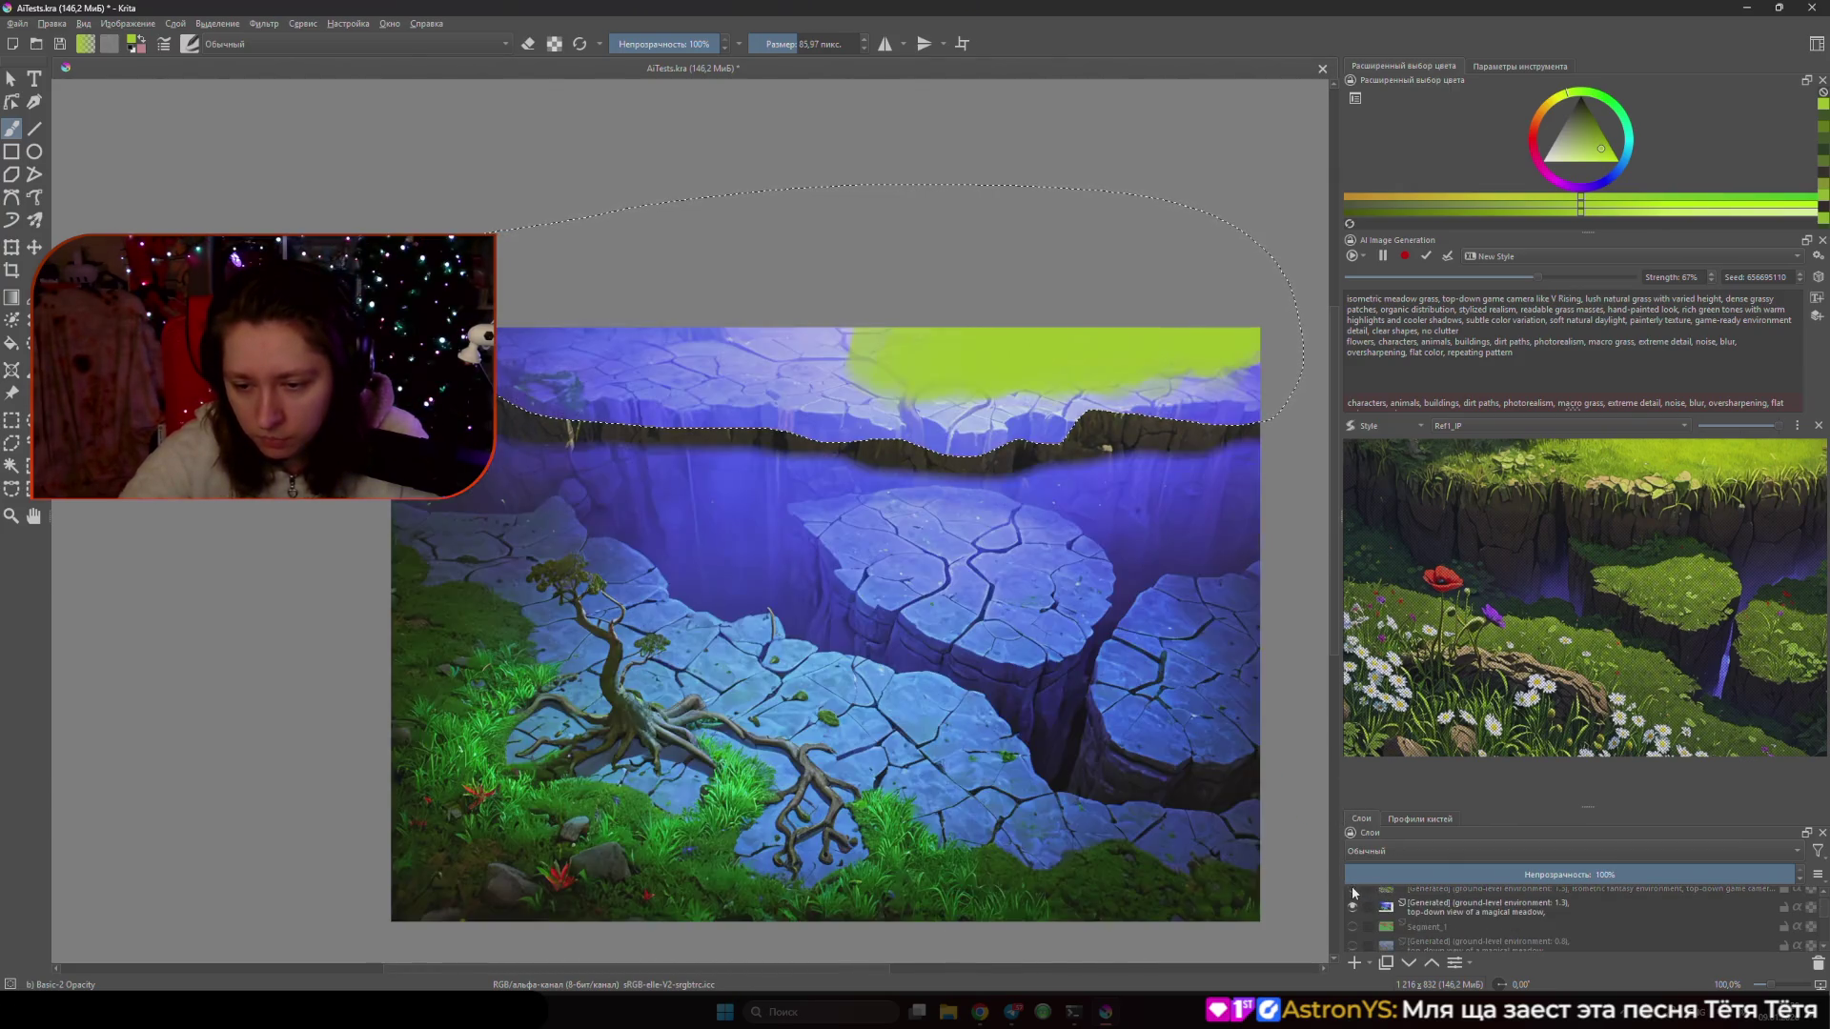
{"action": "right_click", "coordinate": [1434, 937]}
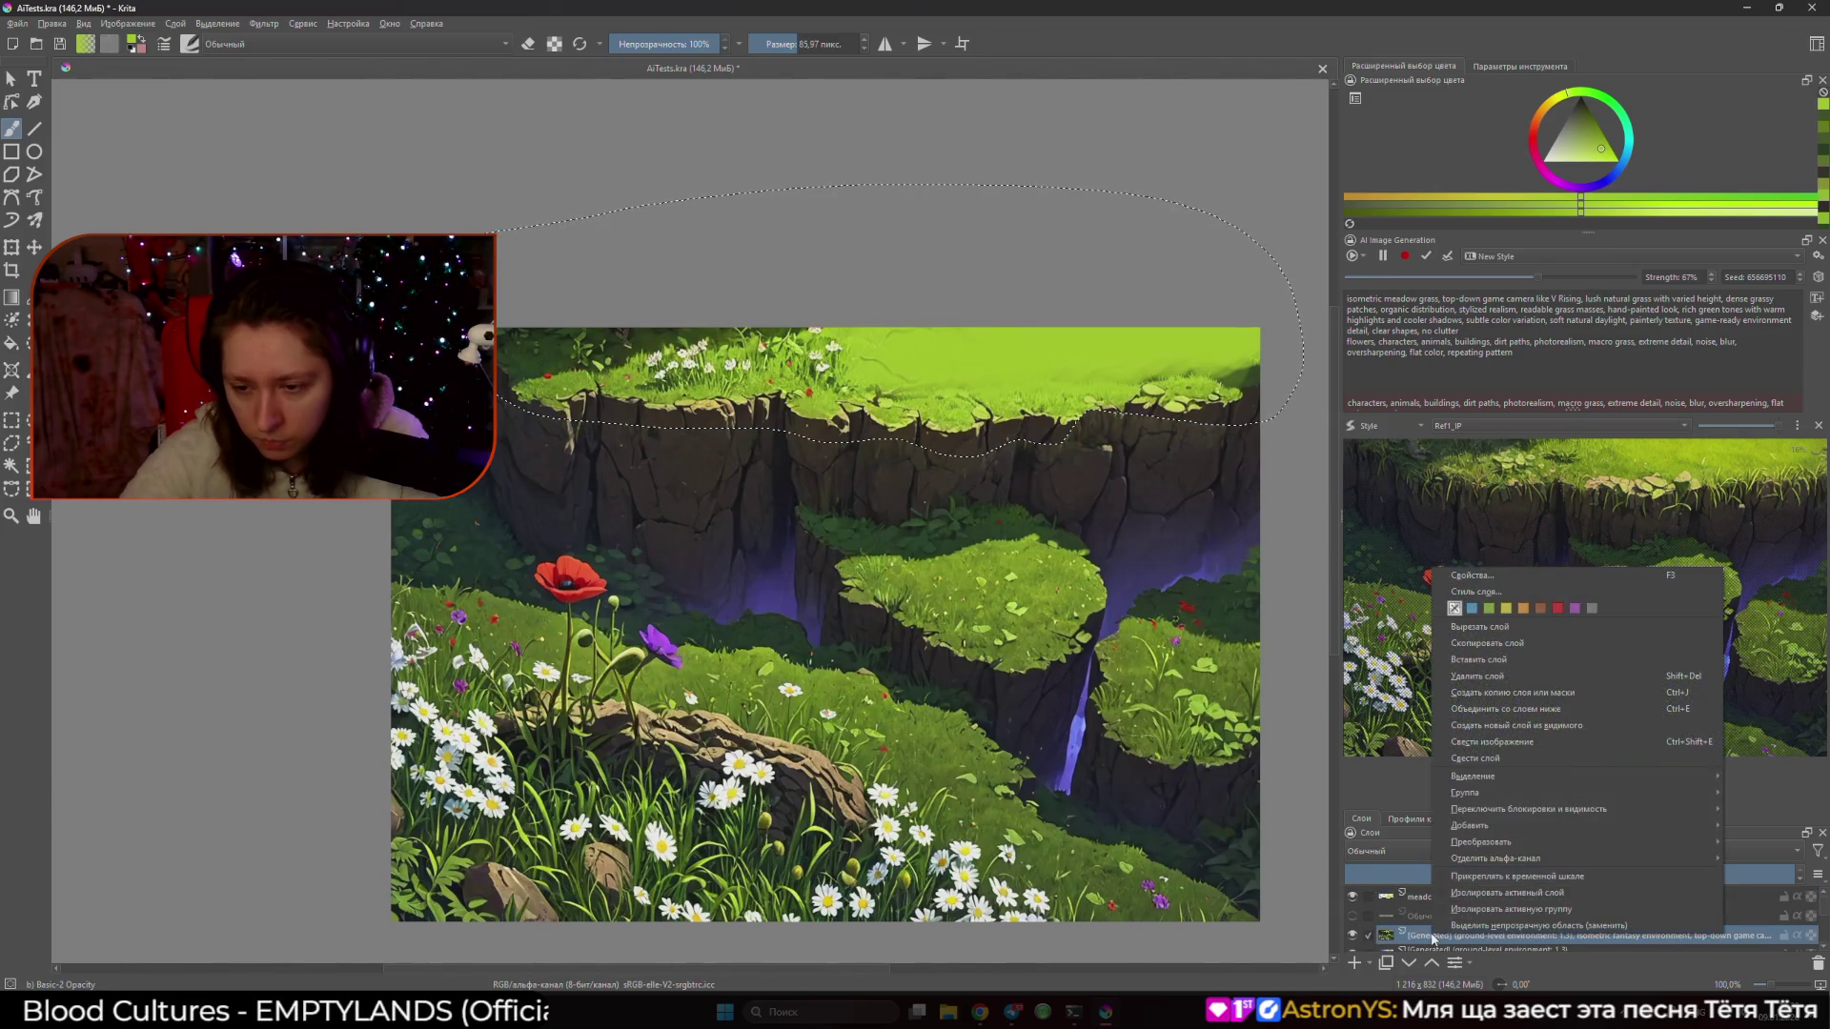
{"action": "left_click", "coordinate": [1374, 786]}
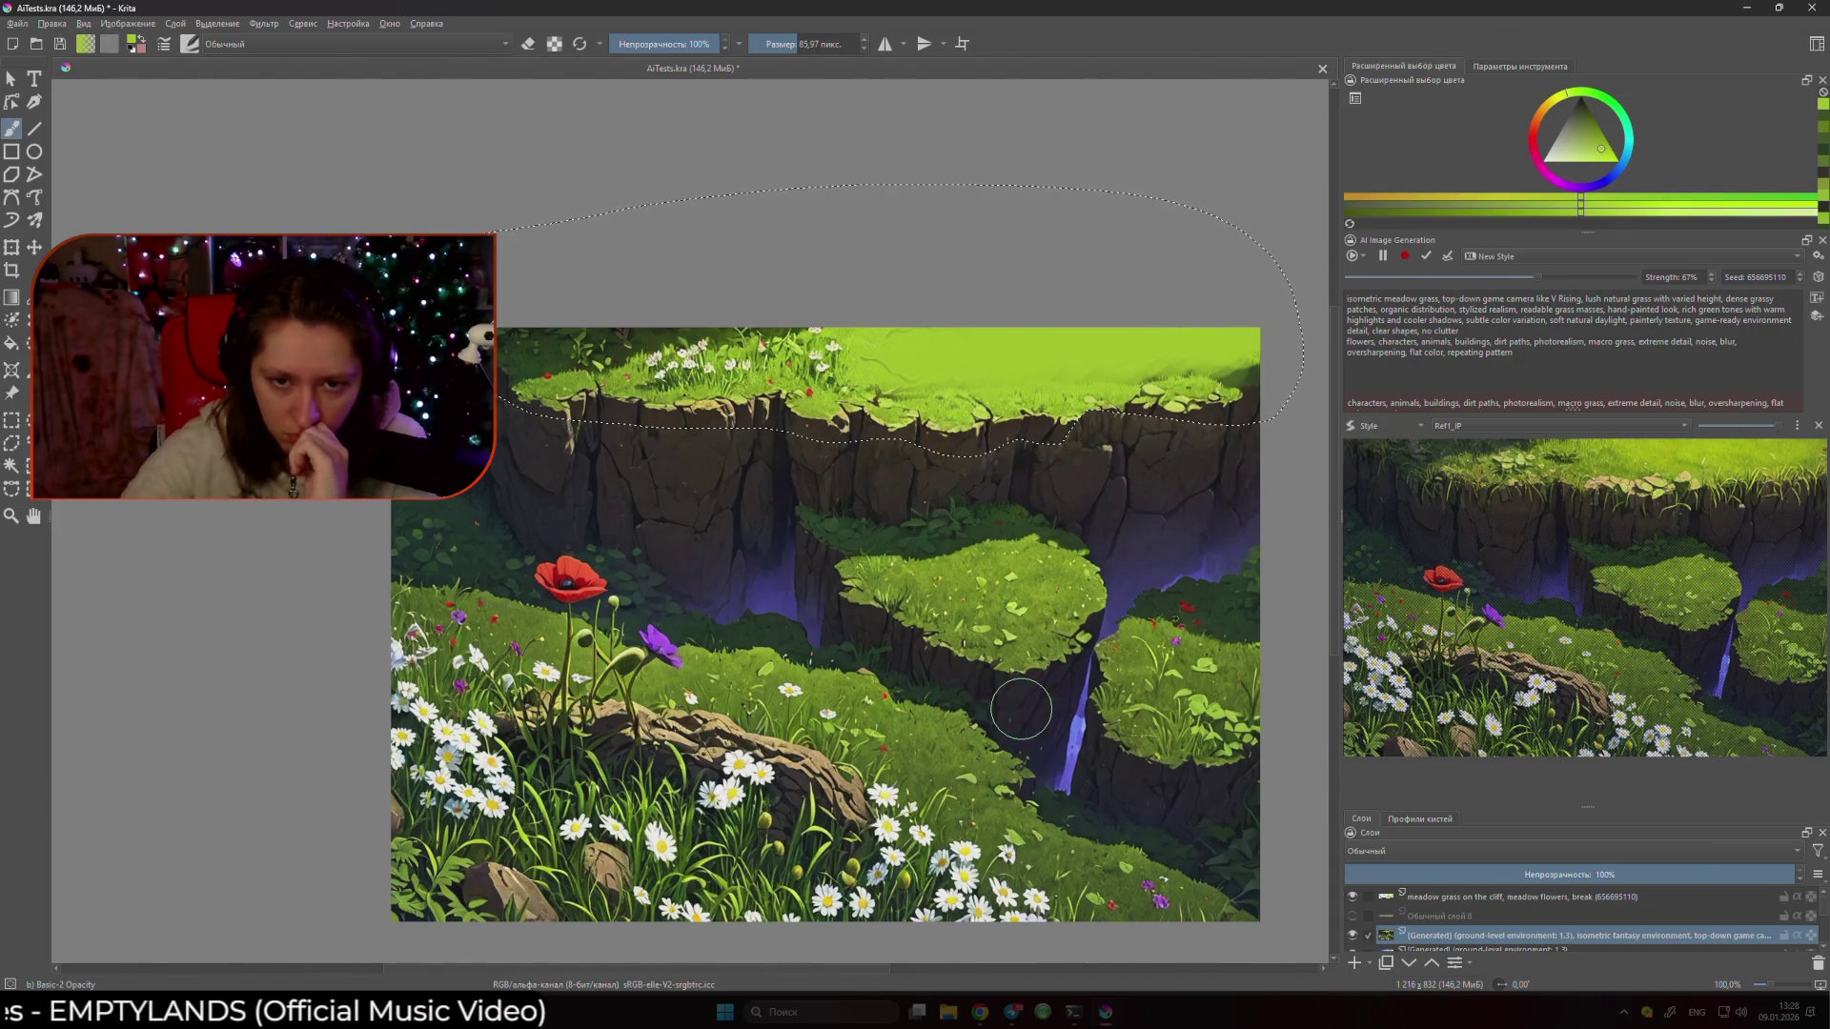
- Keep the control type on Style and sample the light green from the cliff top
{"action": "left_click", "coordinate": [1391, 427]}
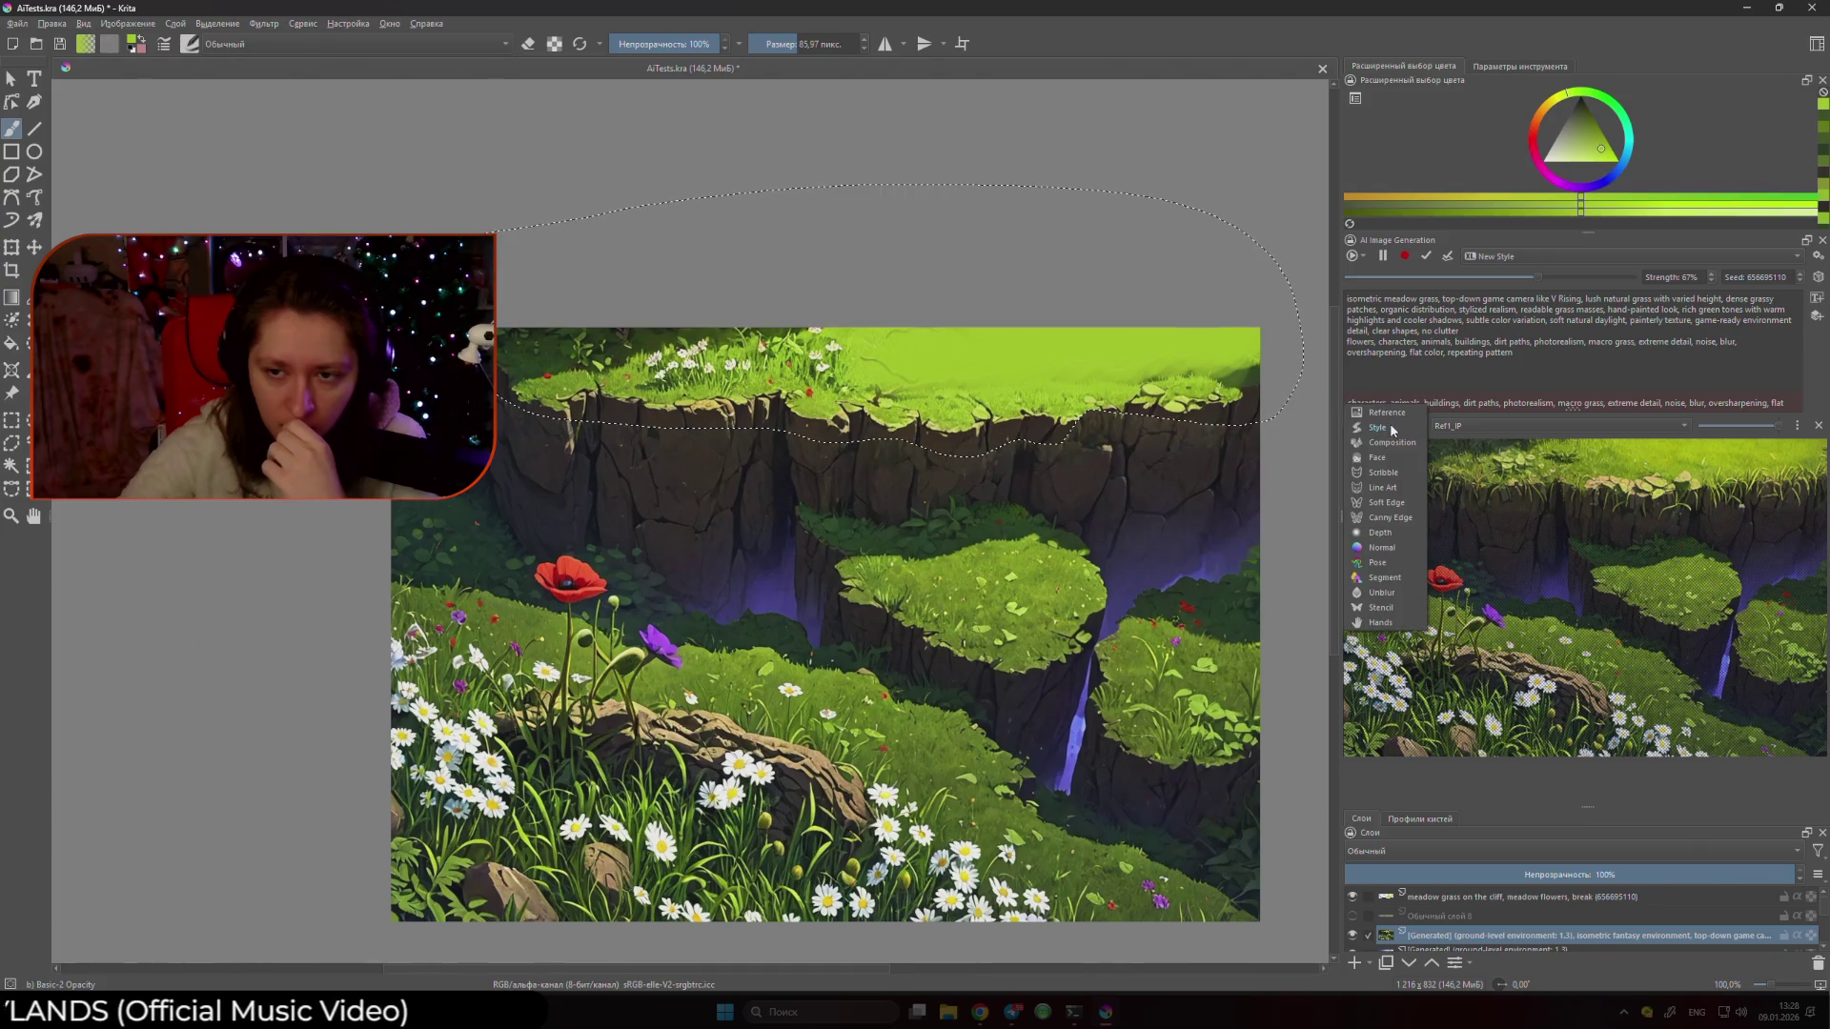
{"action": "left_click", "coordinate": [1377, 427]}
{"action": "right_click", "coordinate": [1164, 420]}
{"action": "left_click", "coordinate": [1003, 221]}
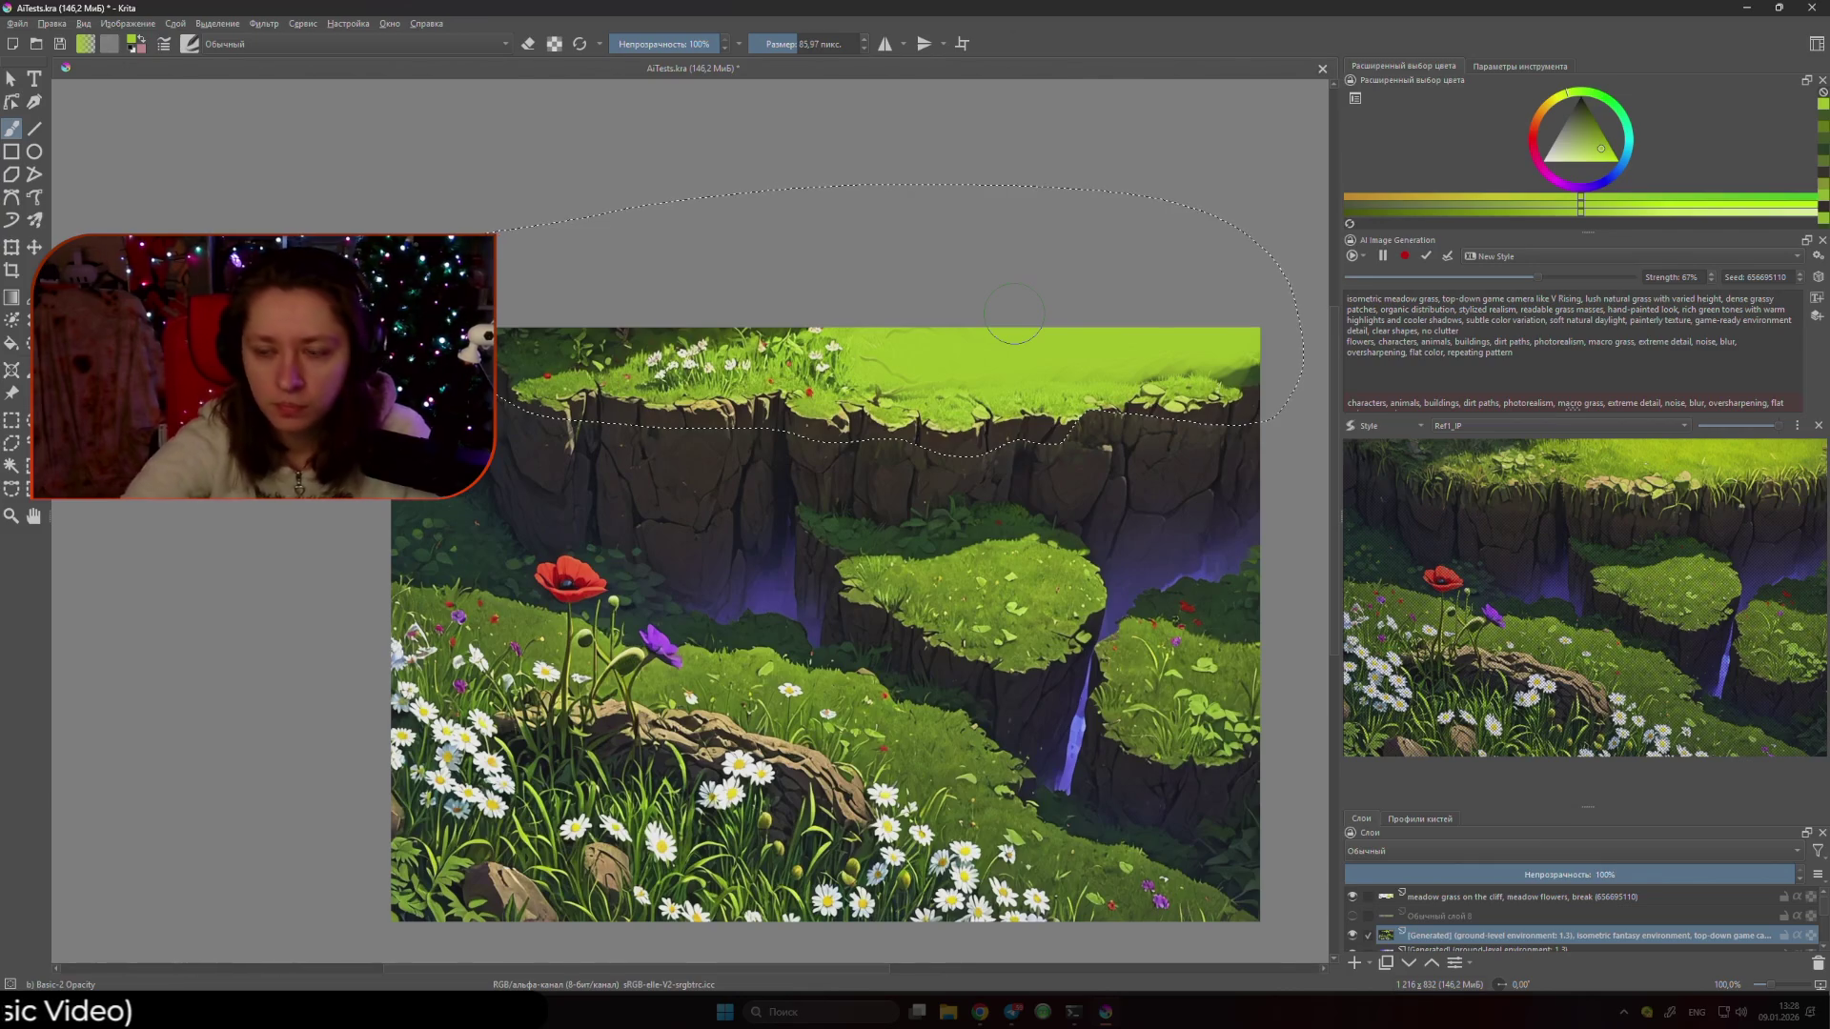
{"action": "left_click", "coordinate": [922, 388], "text": "ctrl"}
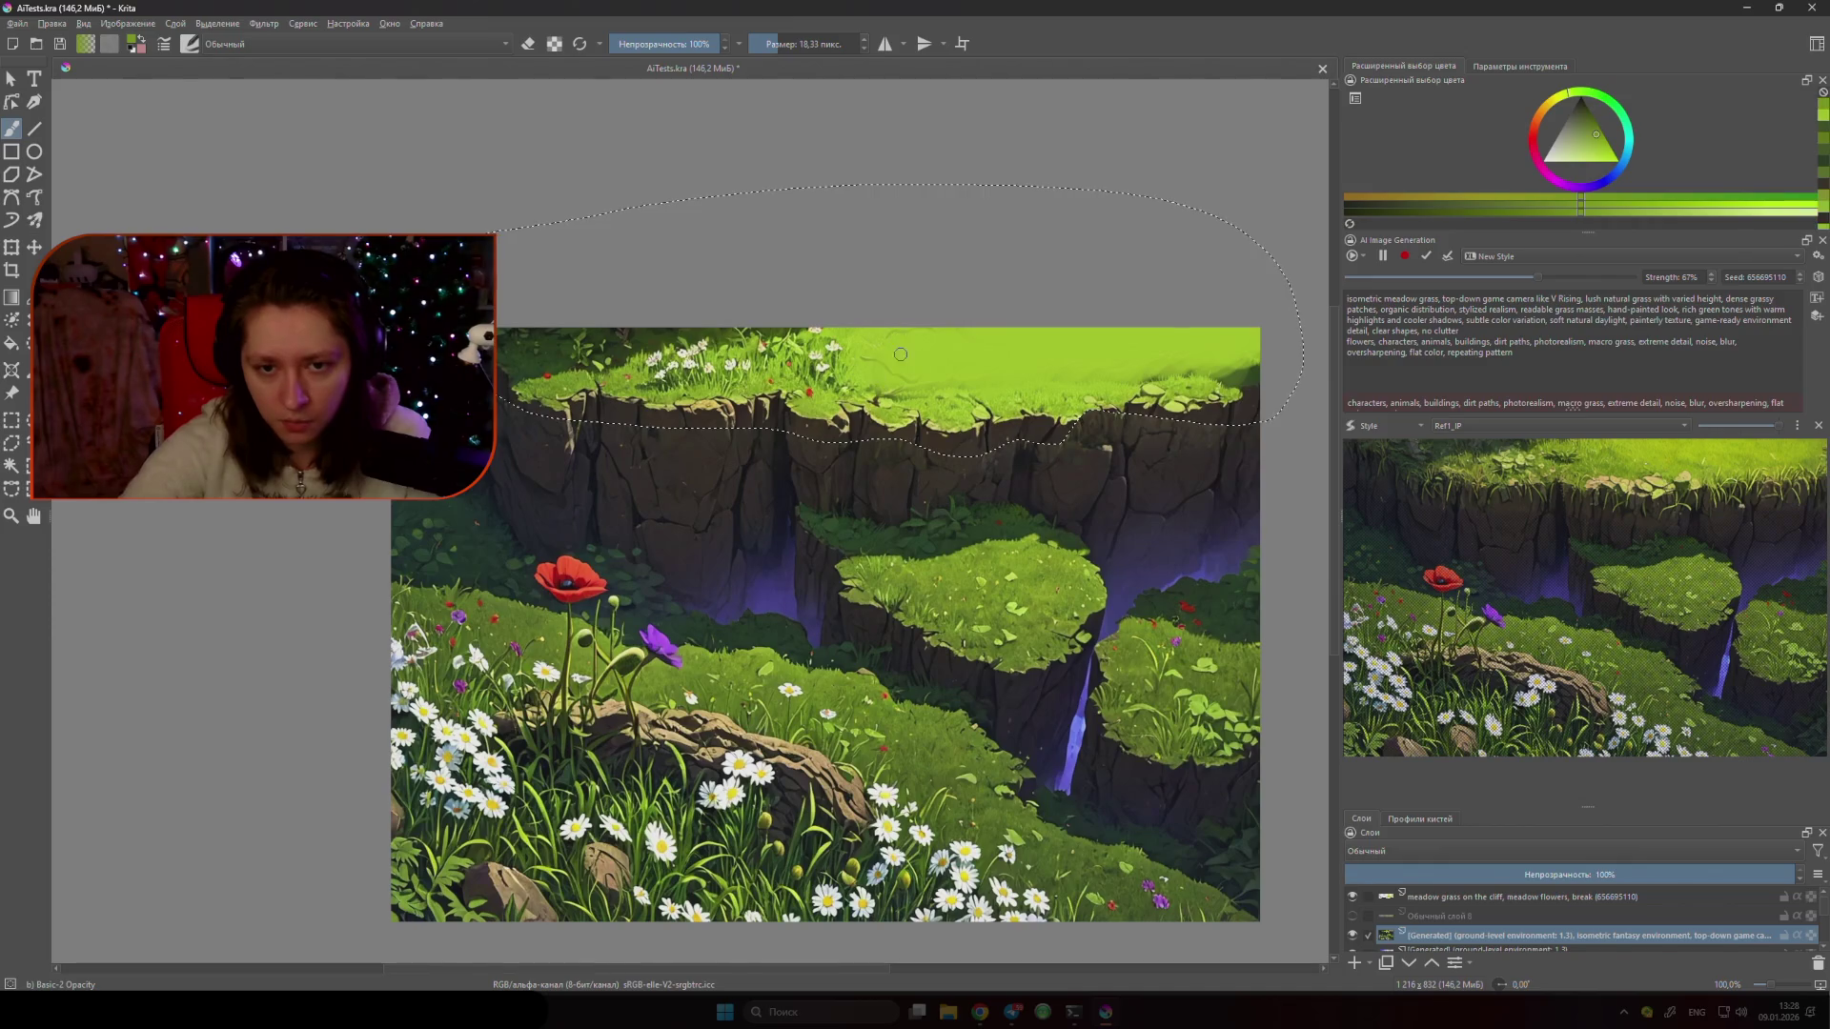
- Switch to the Basic-5 Size preset with a smaller brush on the meadow grass layer
{"action": "left_click", "coordinate": [1419, 822]}
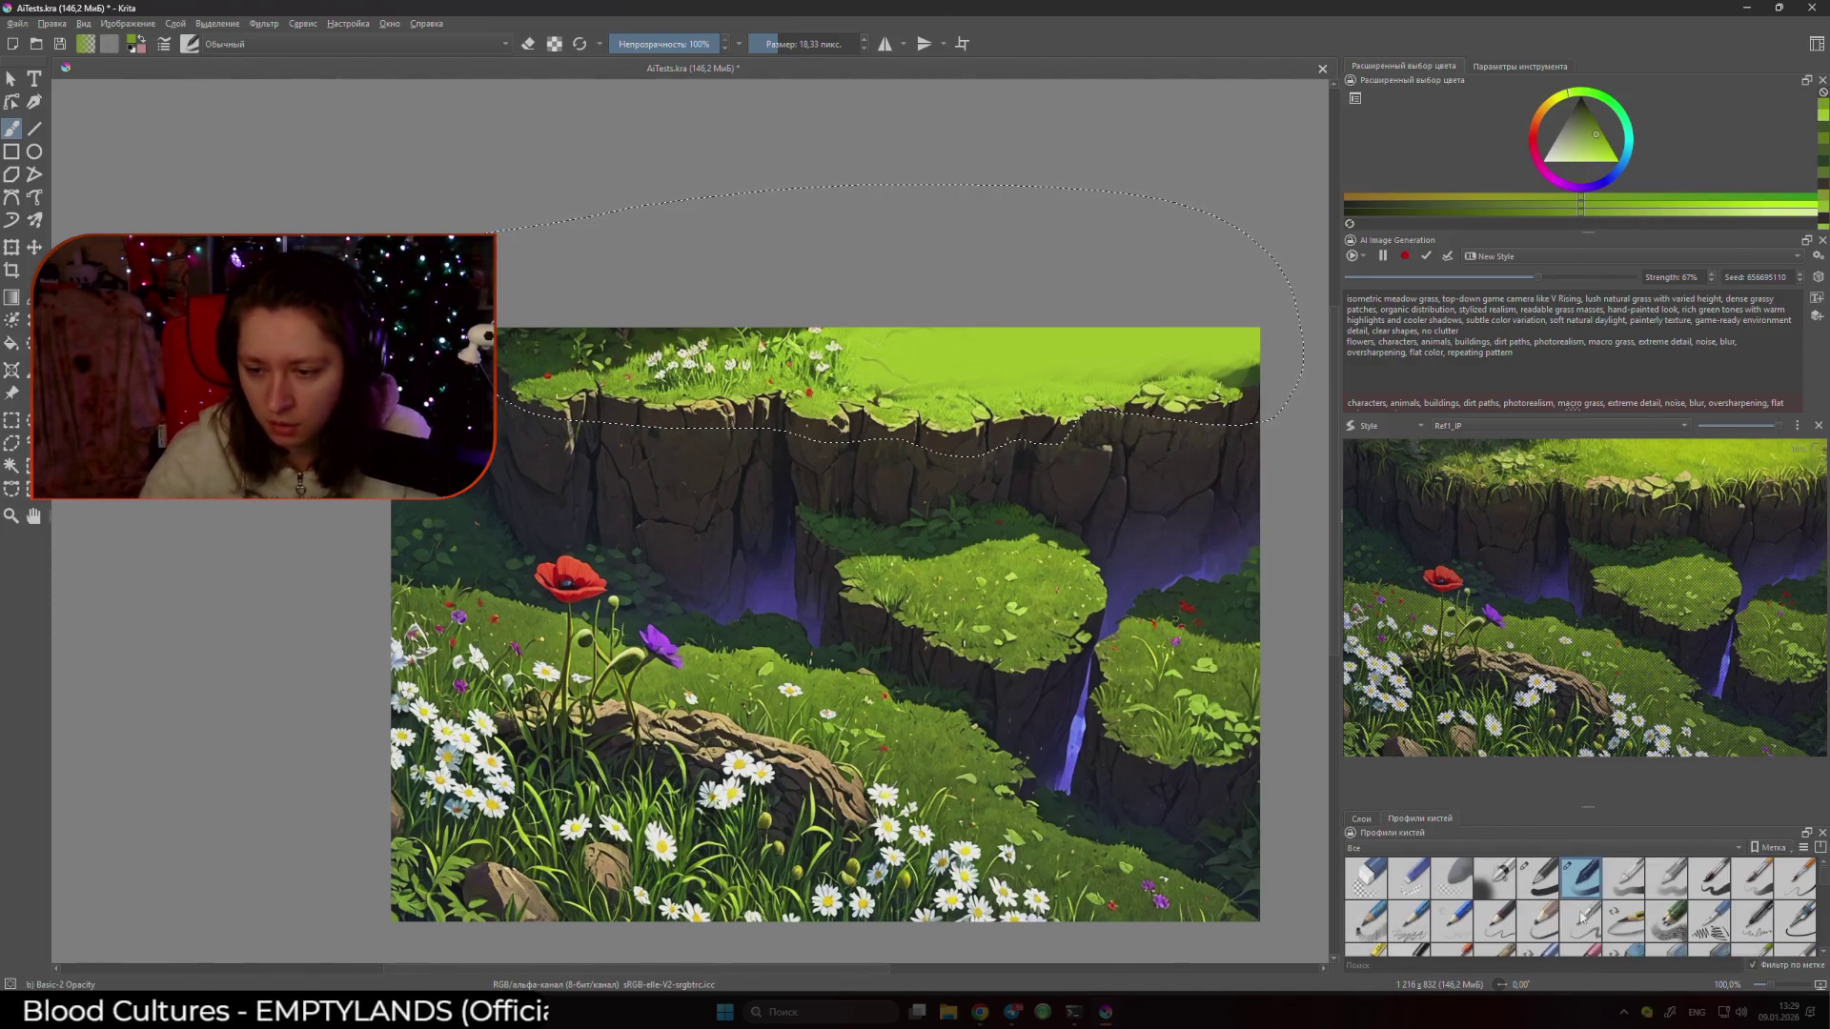
{"action": "left_click", "coordinate": [1713, 893]}
{"action": "left_click", "coordinate": [1361, 819]}
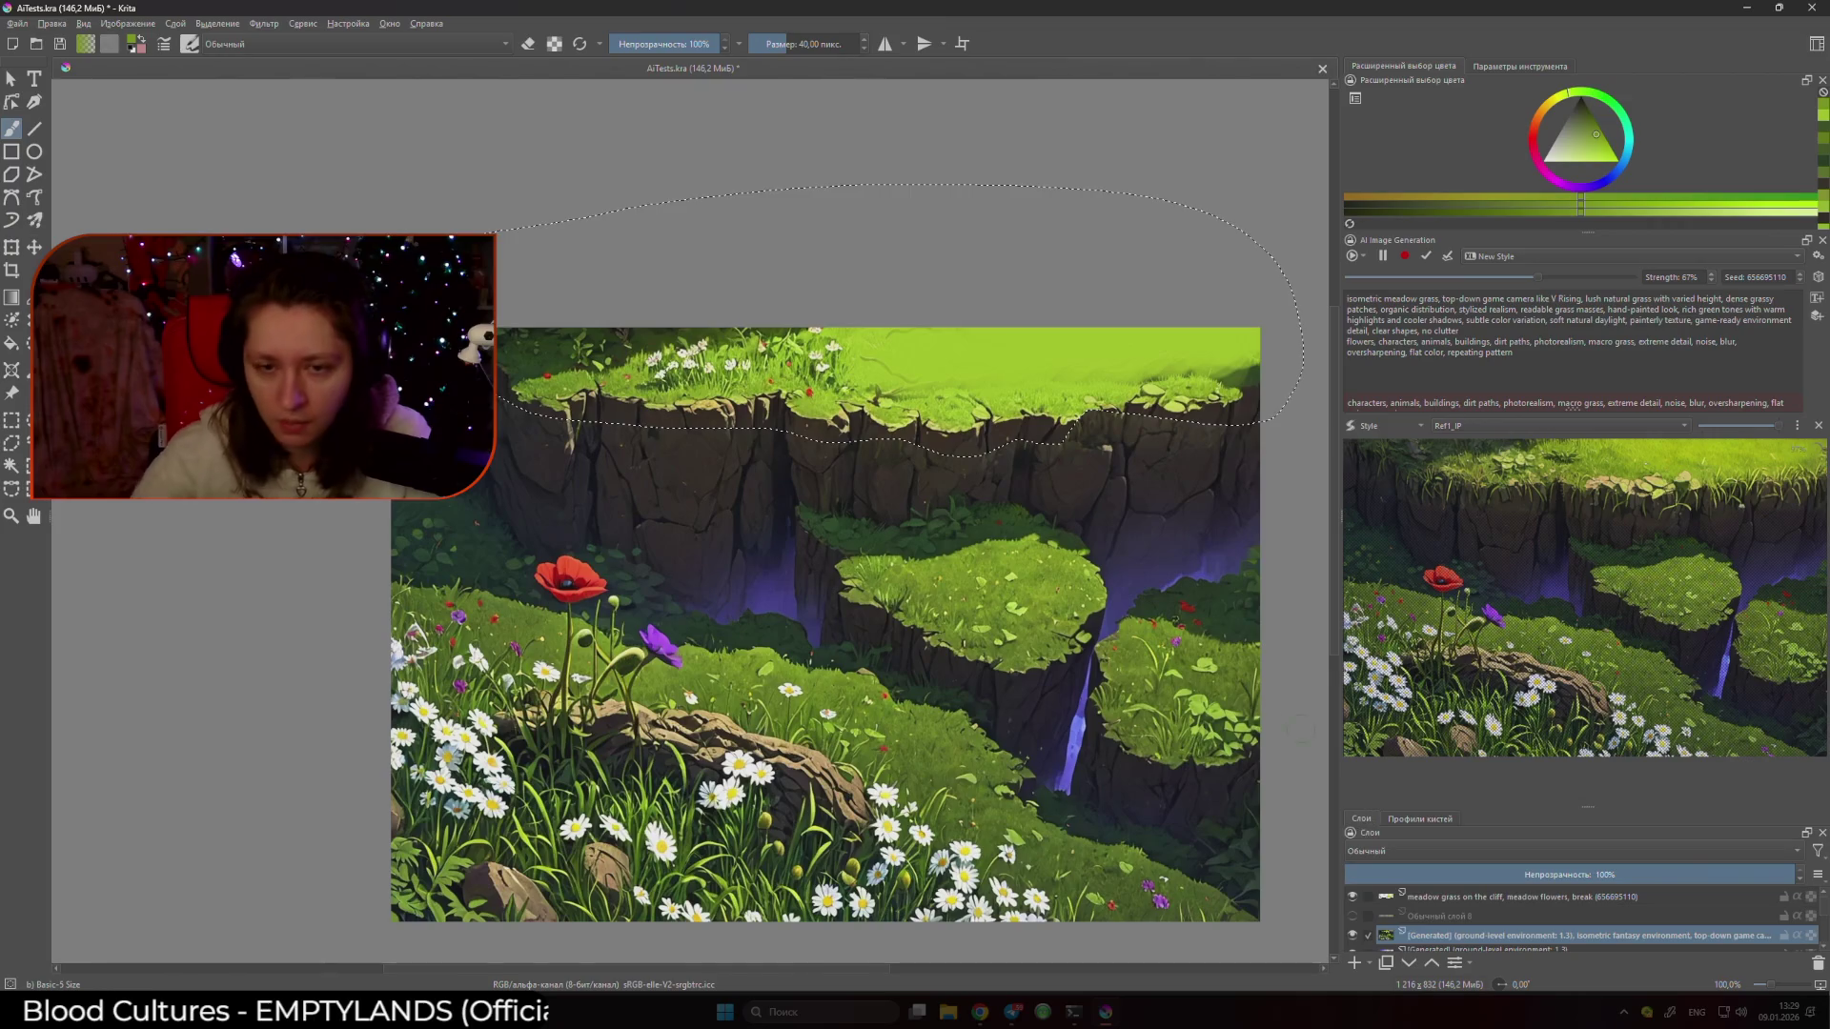
{"action": "left_click", "coordinate": [909, 358], "text": "ctrl"}
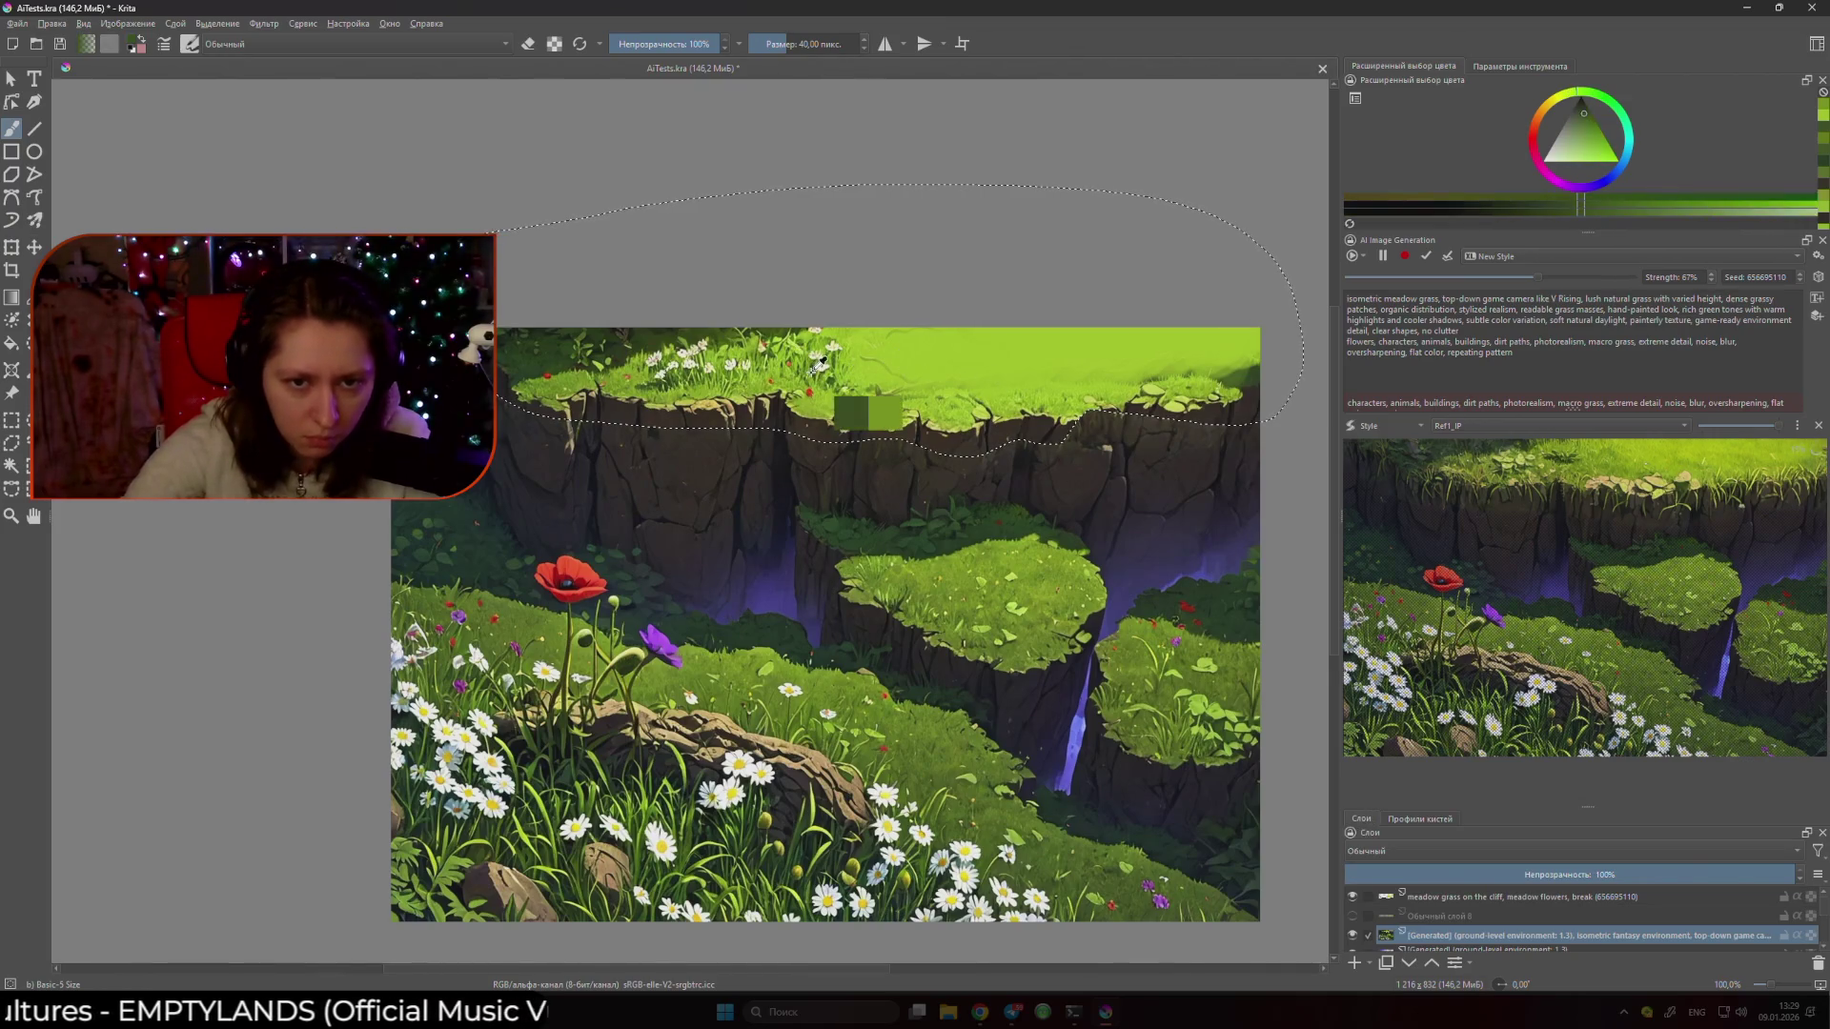
{"action": "key", "text": "bracketleft"}
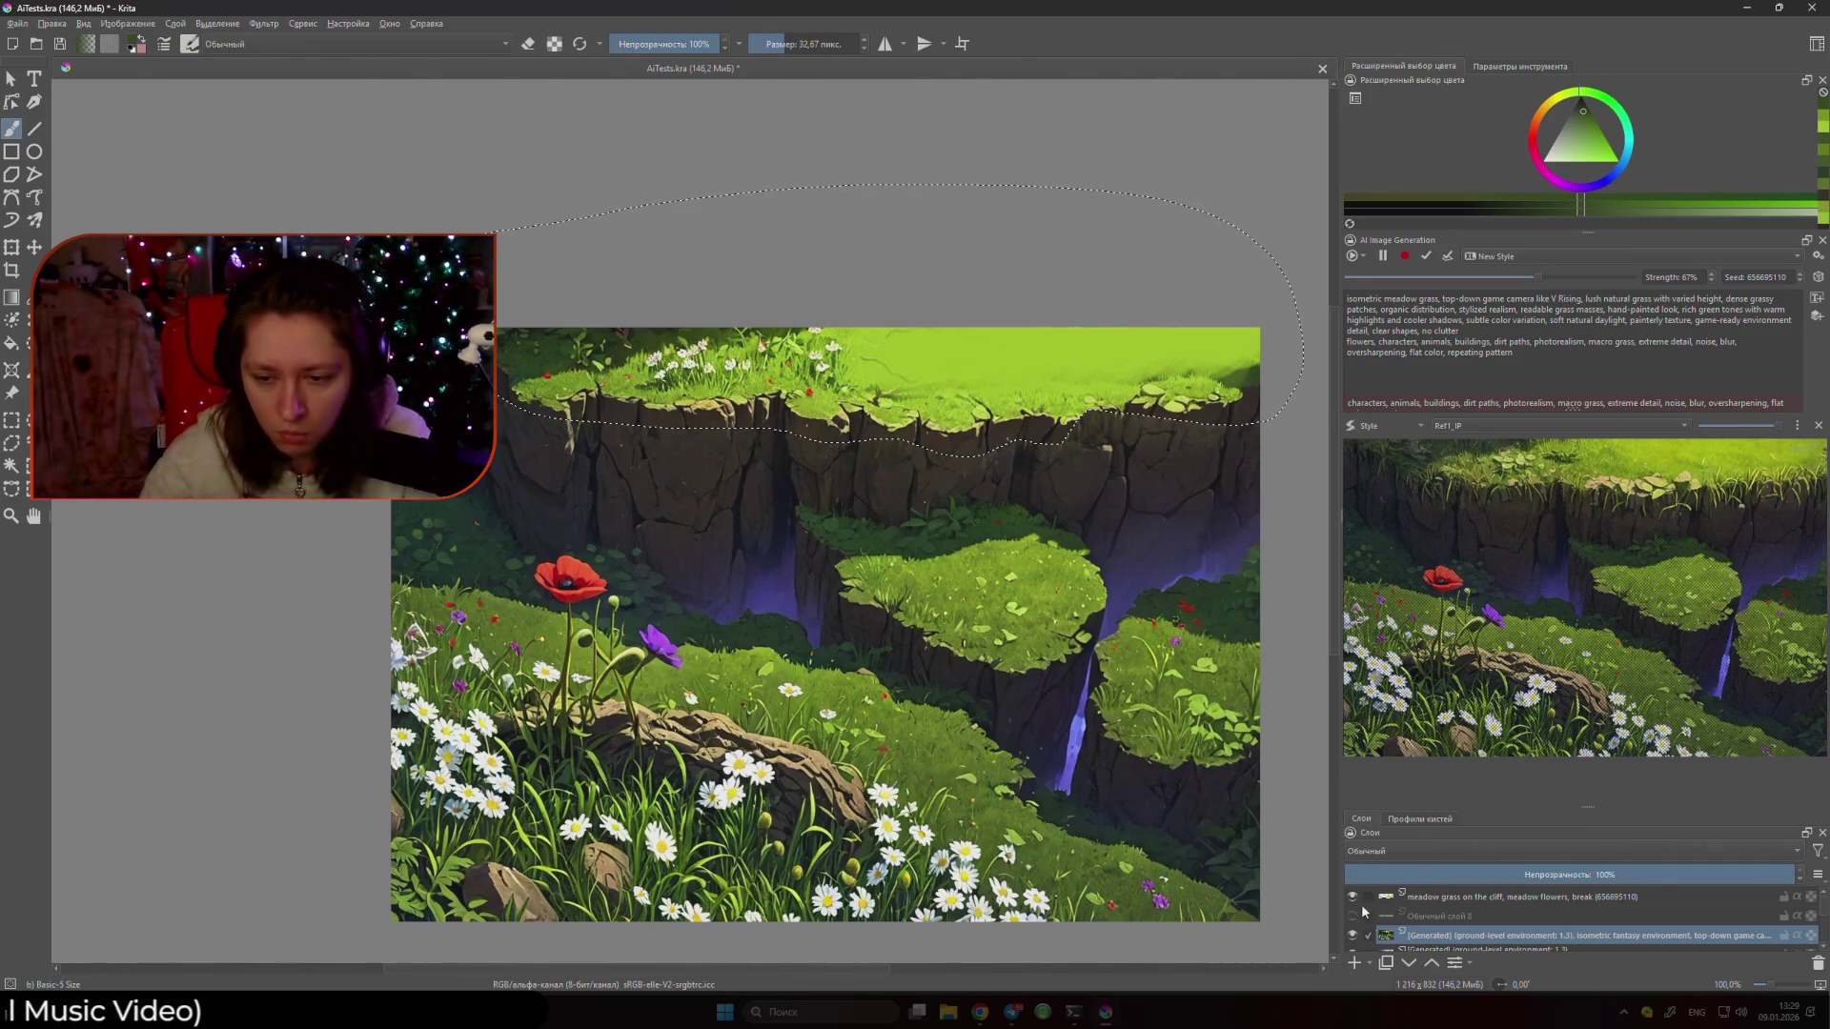
{"action": "left_click", "coordinate": [1449, 902]}
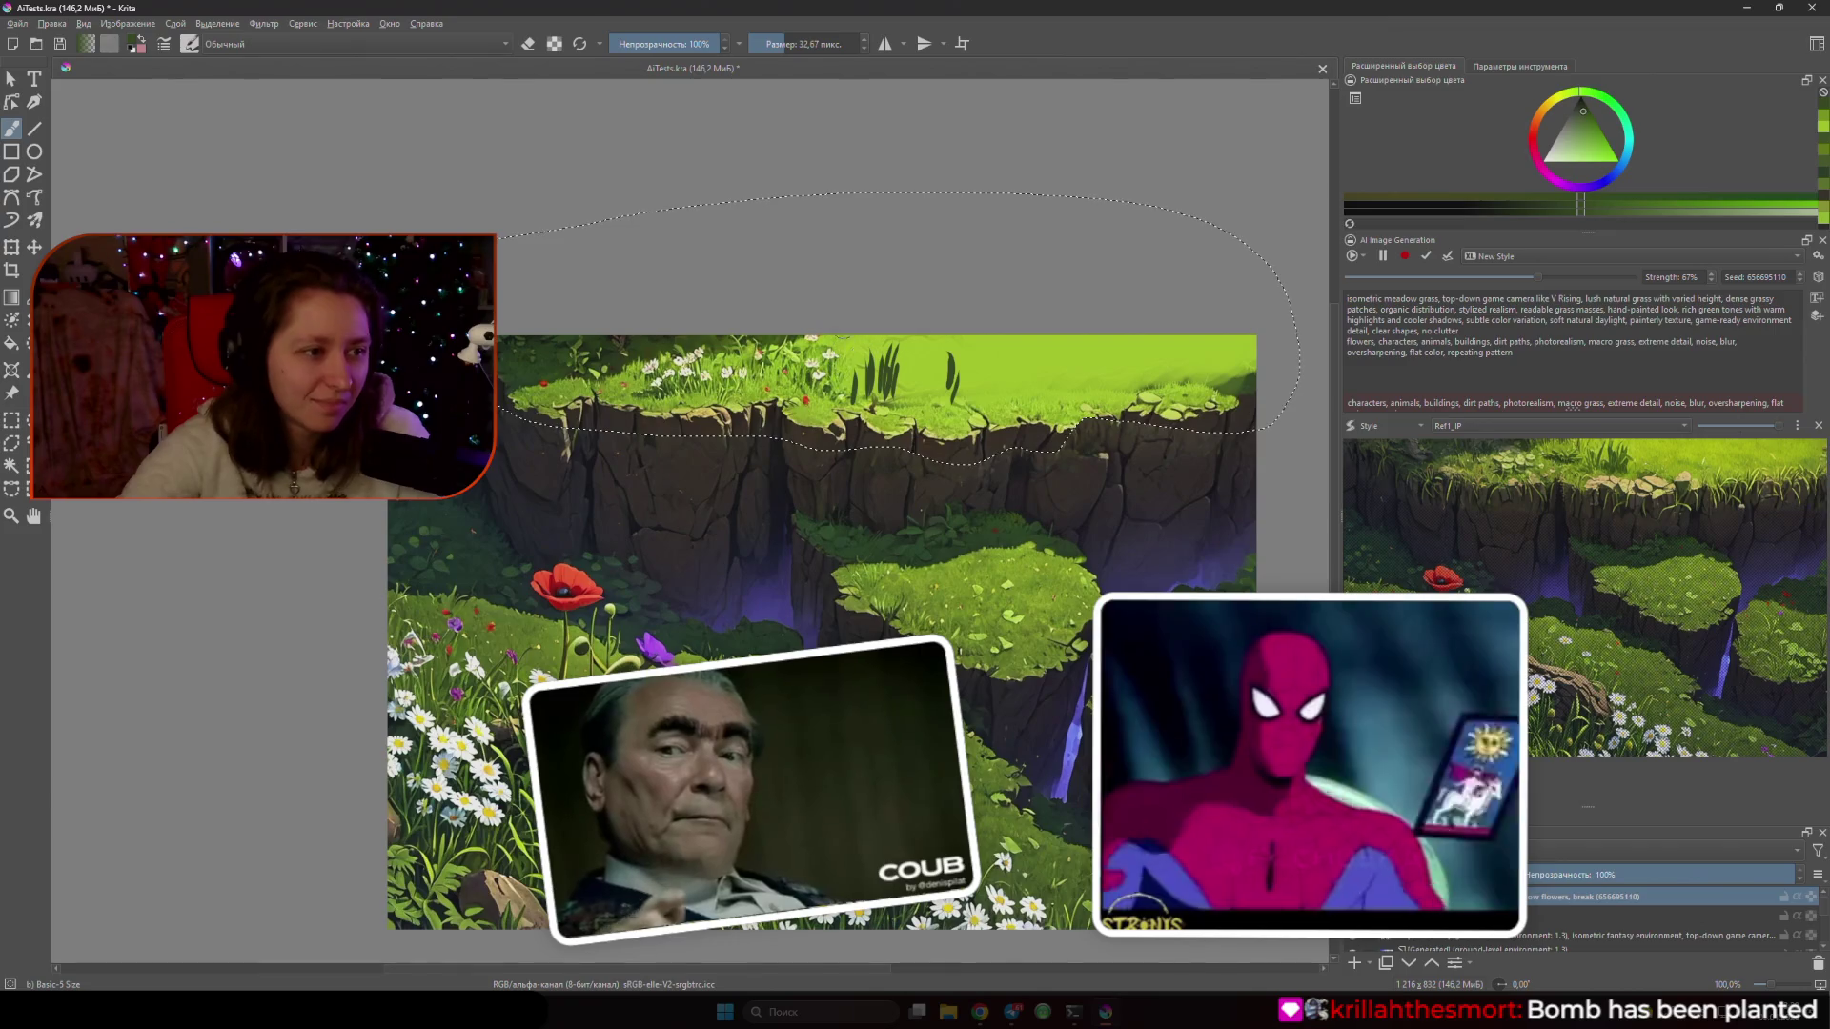
- Set the brush to about 24 px and paint flat lime with dark grass blades
{"action": "key", "text": "bracketleft"}
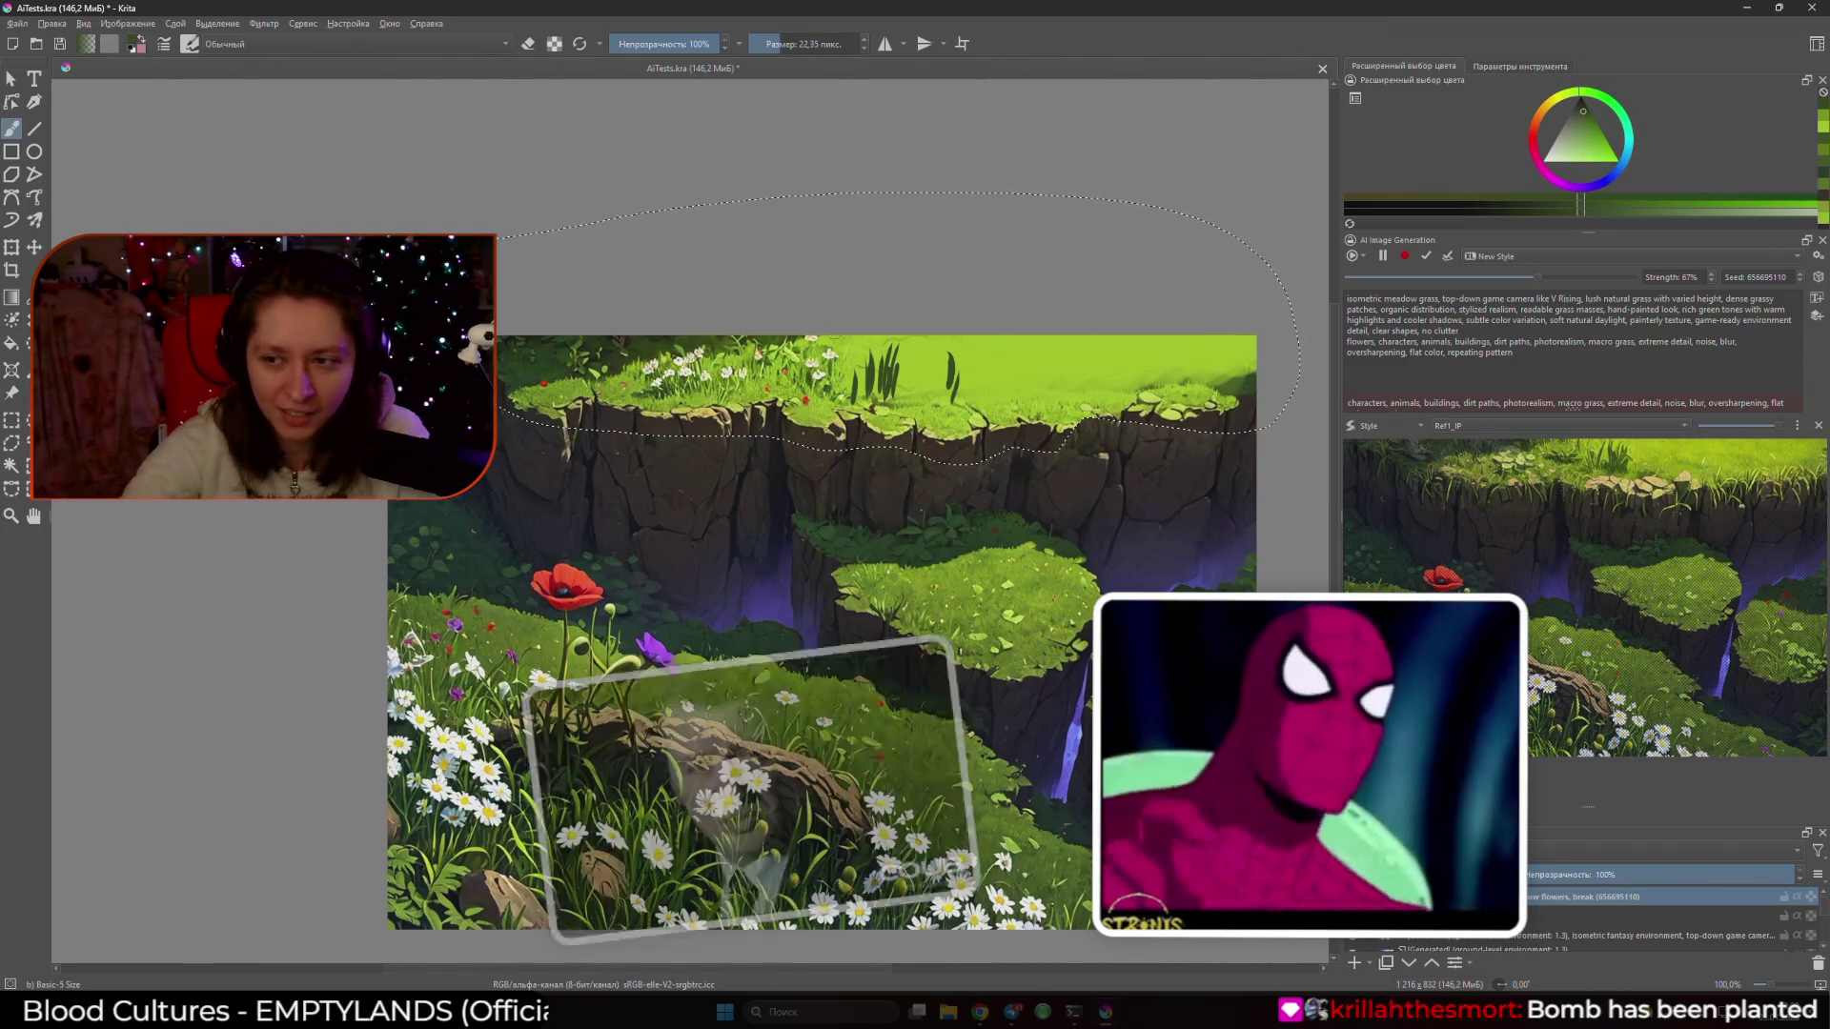
{"action": "key", "text": "bracketright"}
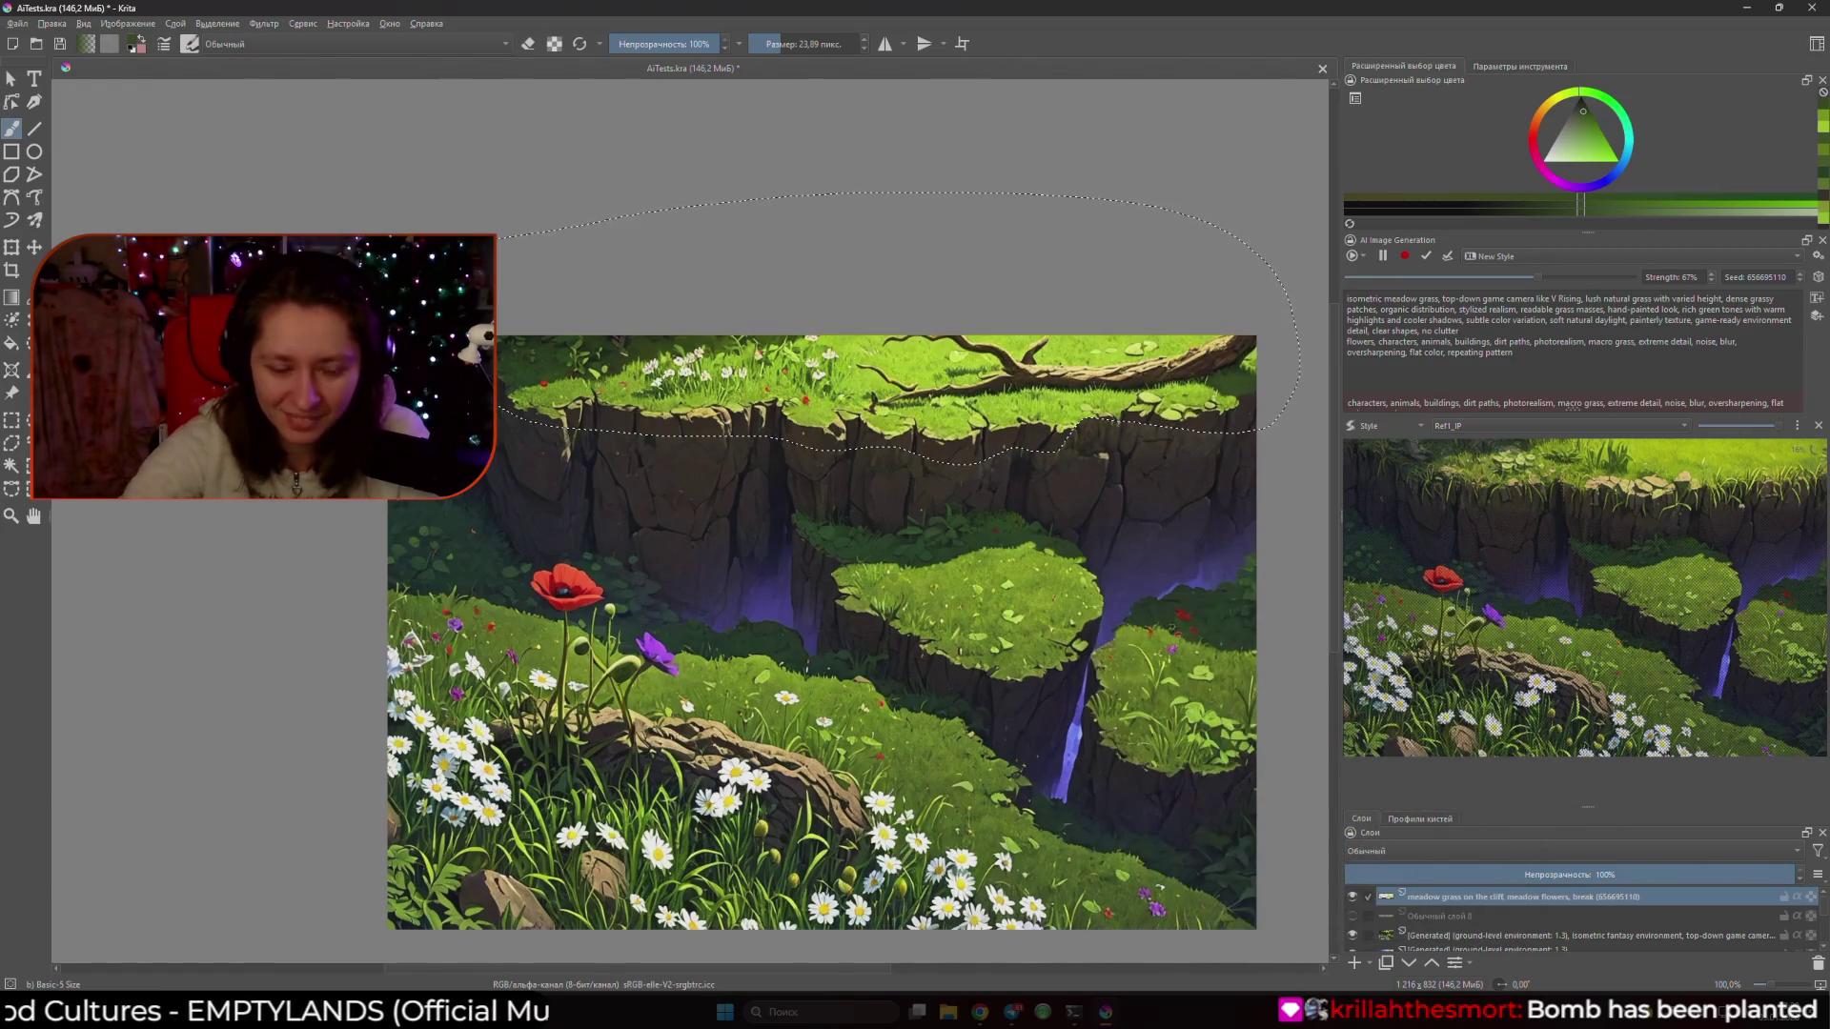
{"action": "left_click_drag", "start_coordinate": [951, 354], "coordinate": [956, 386]}
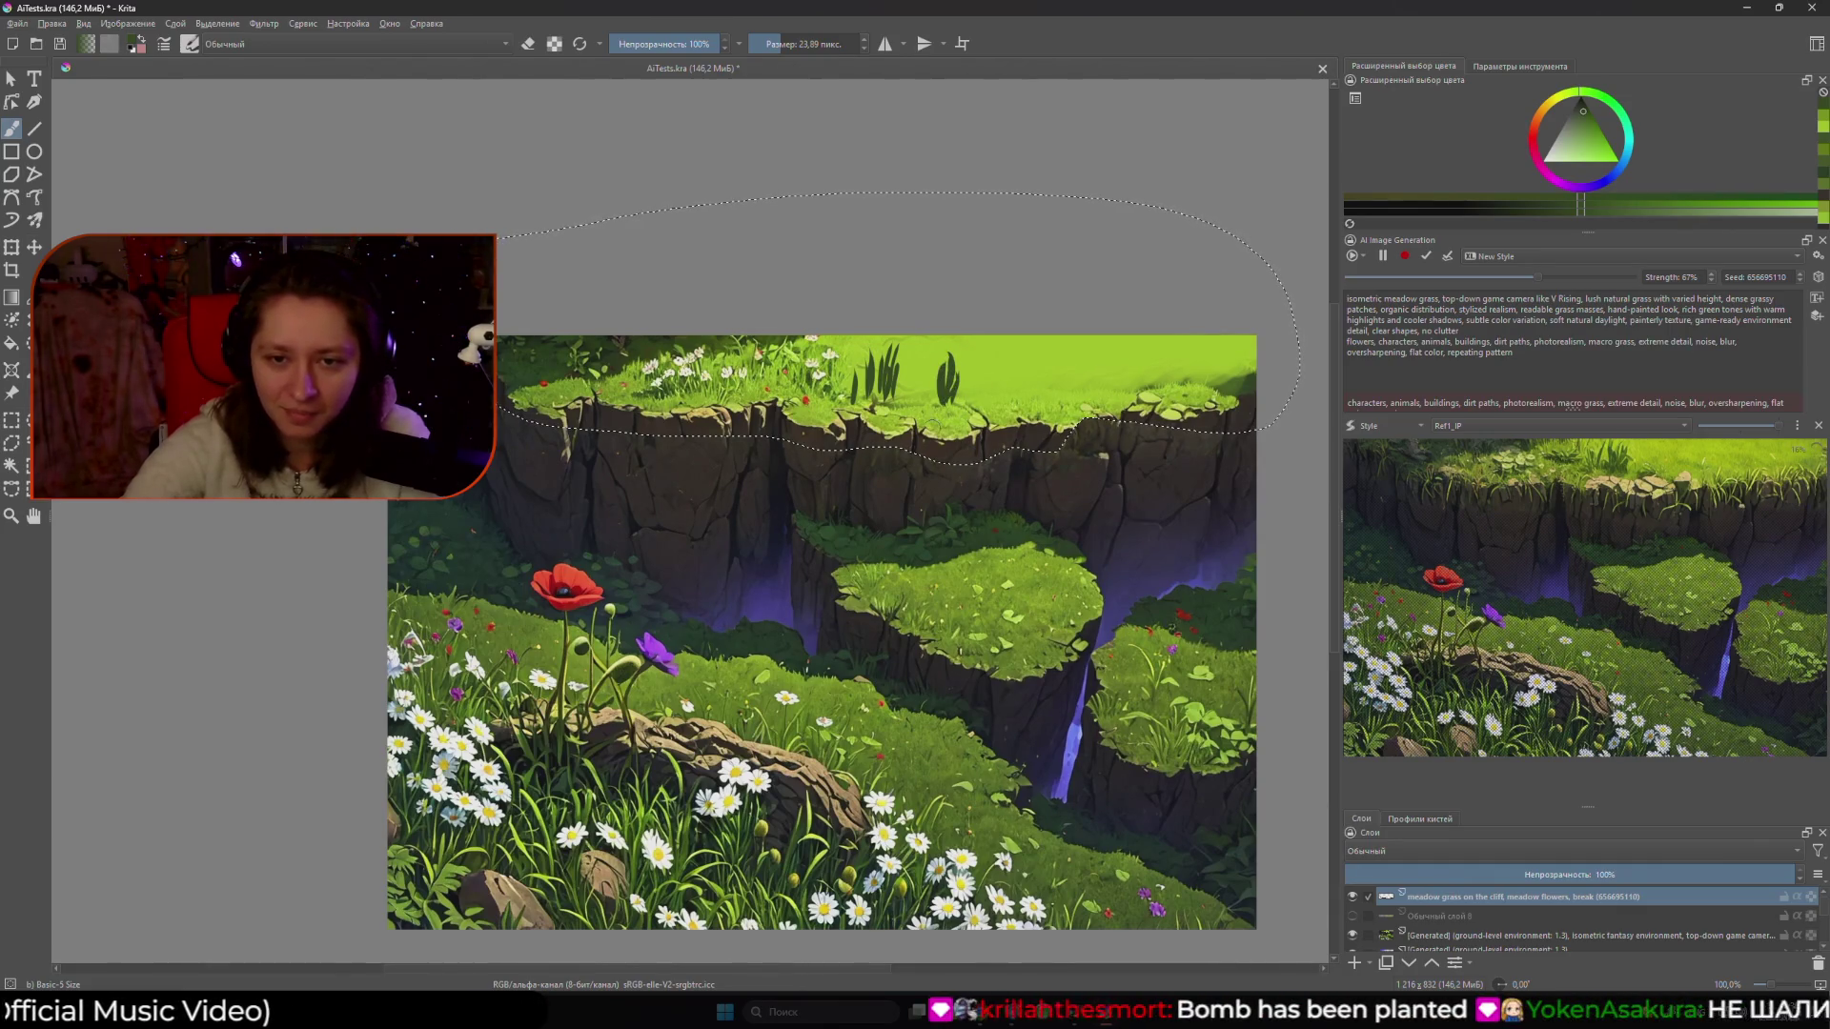
- Paint broad curving dark-green leaf blades at the cliff edge, erasing to trim the base
{"action": "scroll", "coordinate": [900, 467], "scroll_direction": "up", "scroll_amount": 4}
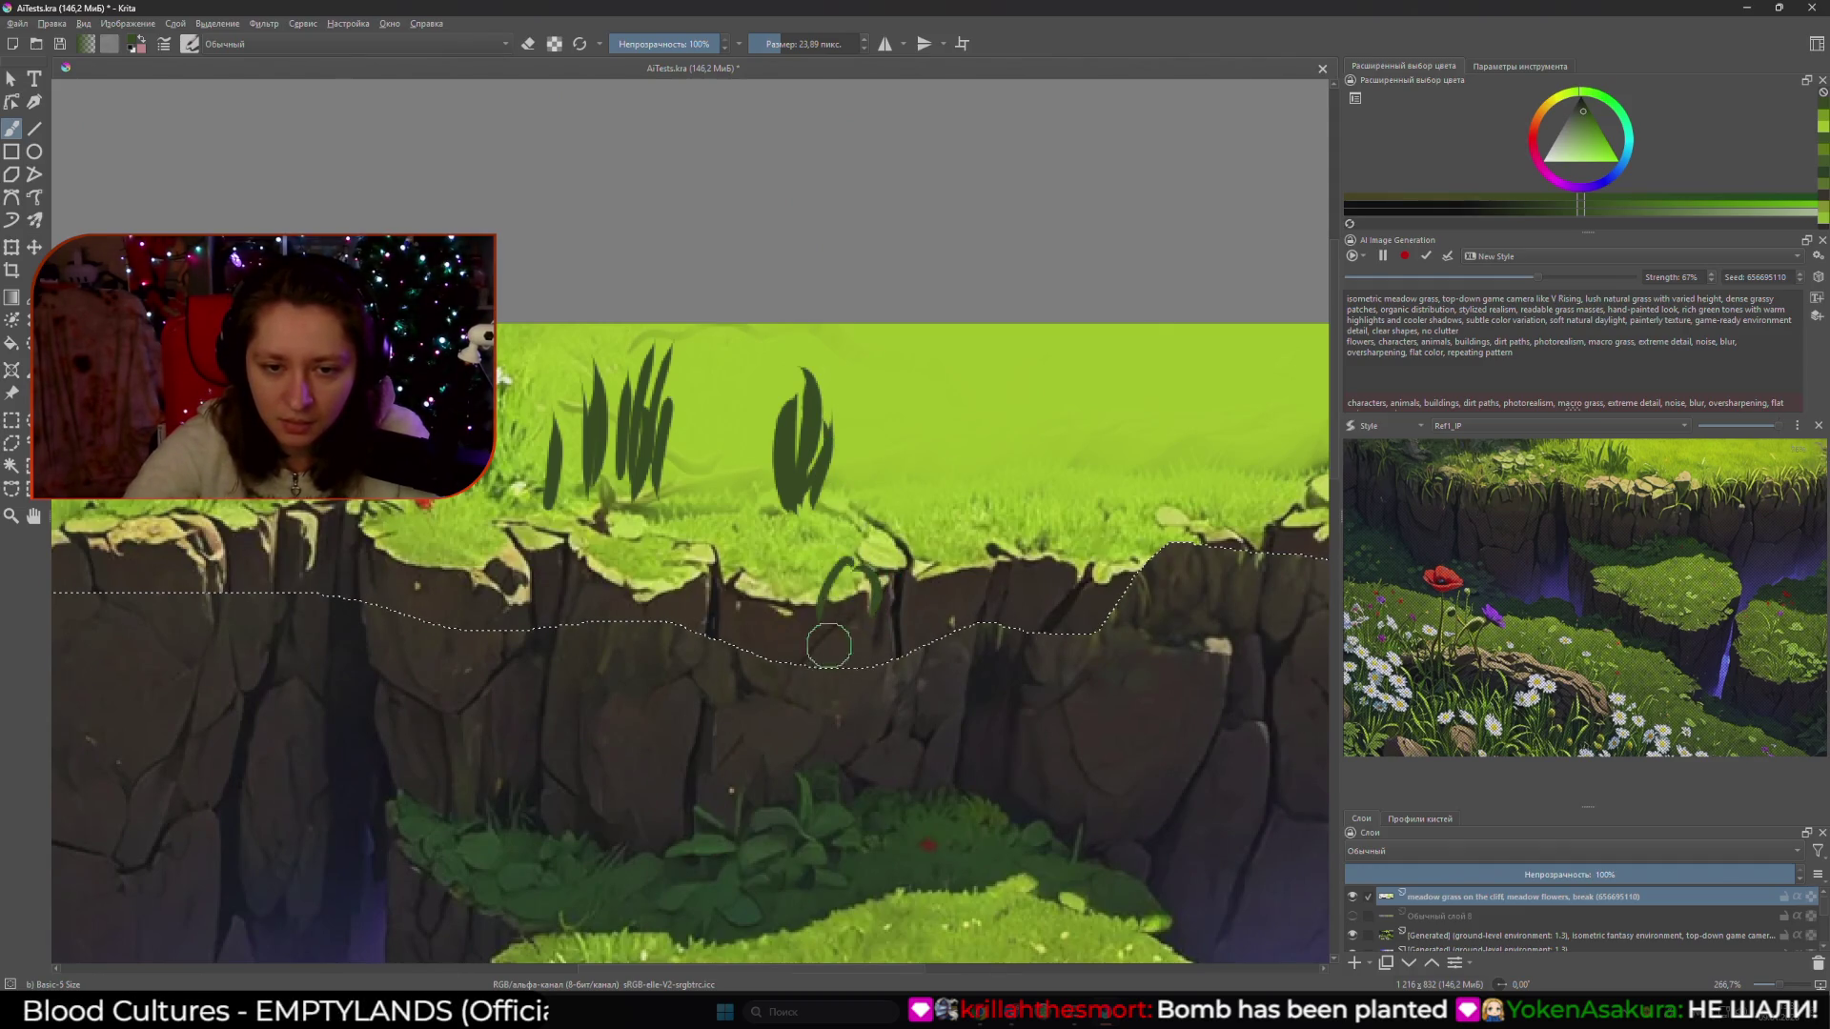
{"action": "left_click_drag", "start_coordinate": [852, 577], "coordinate": [842, 656]}
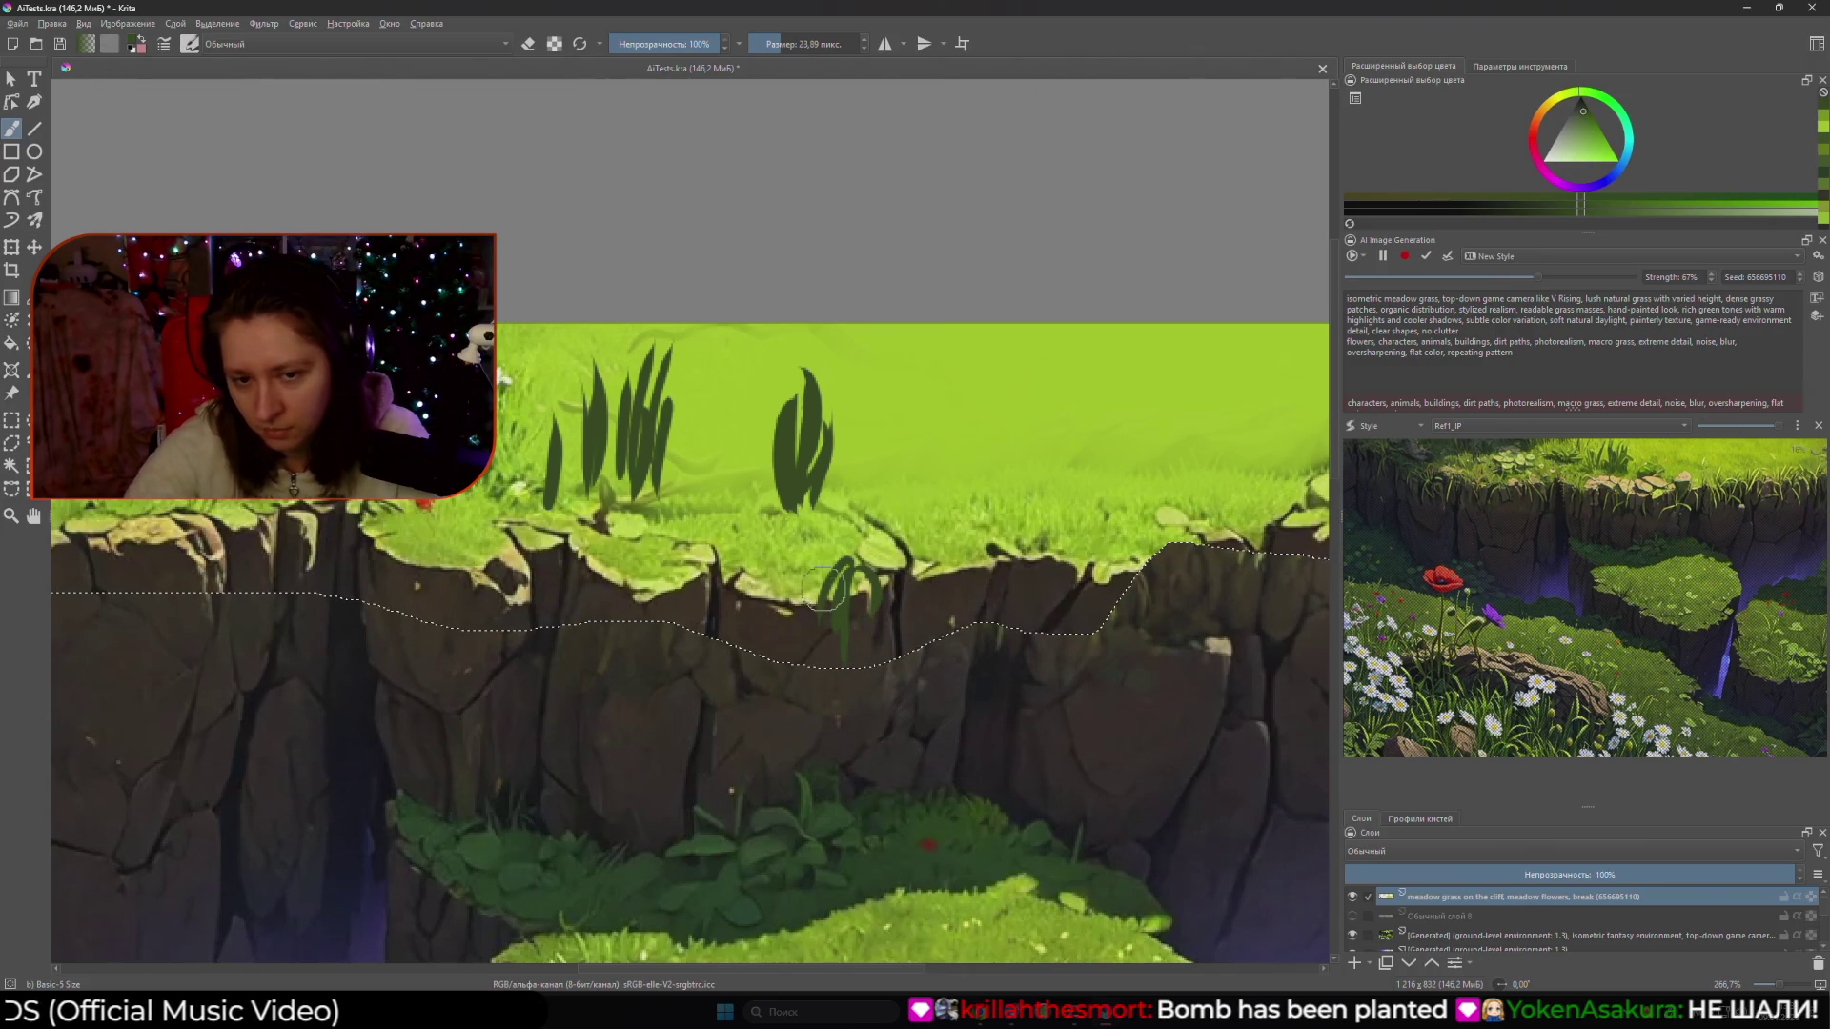
{"action": "mouse_move", "coordinate": [843, 570]}
{"action": "left_mouse_down"}
{"action": "mouse_move", "coordinate": [822, 620]}
{"action": "mouse_move", "coordinate": [833, 658]}
{"action": "left_mouse_up"}
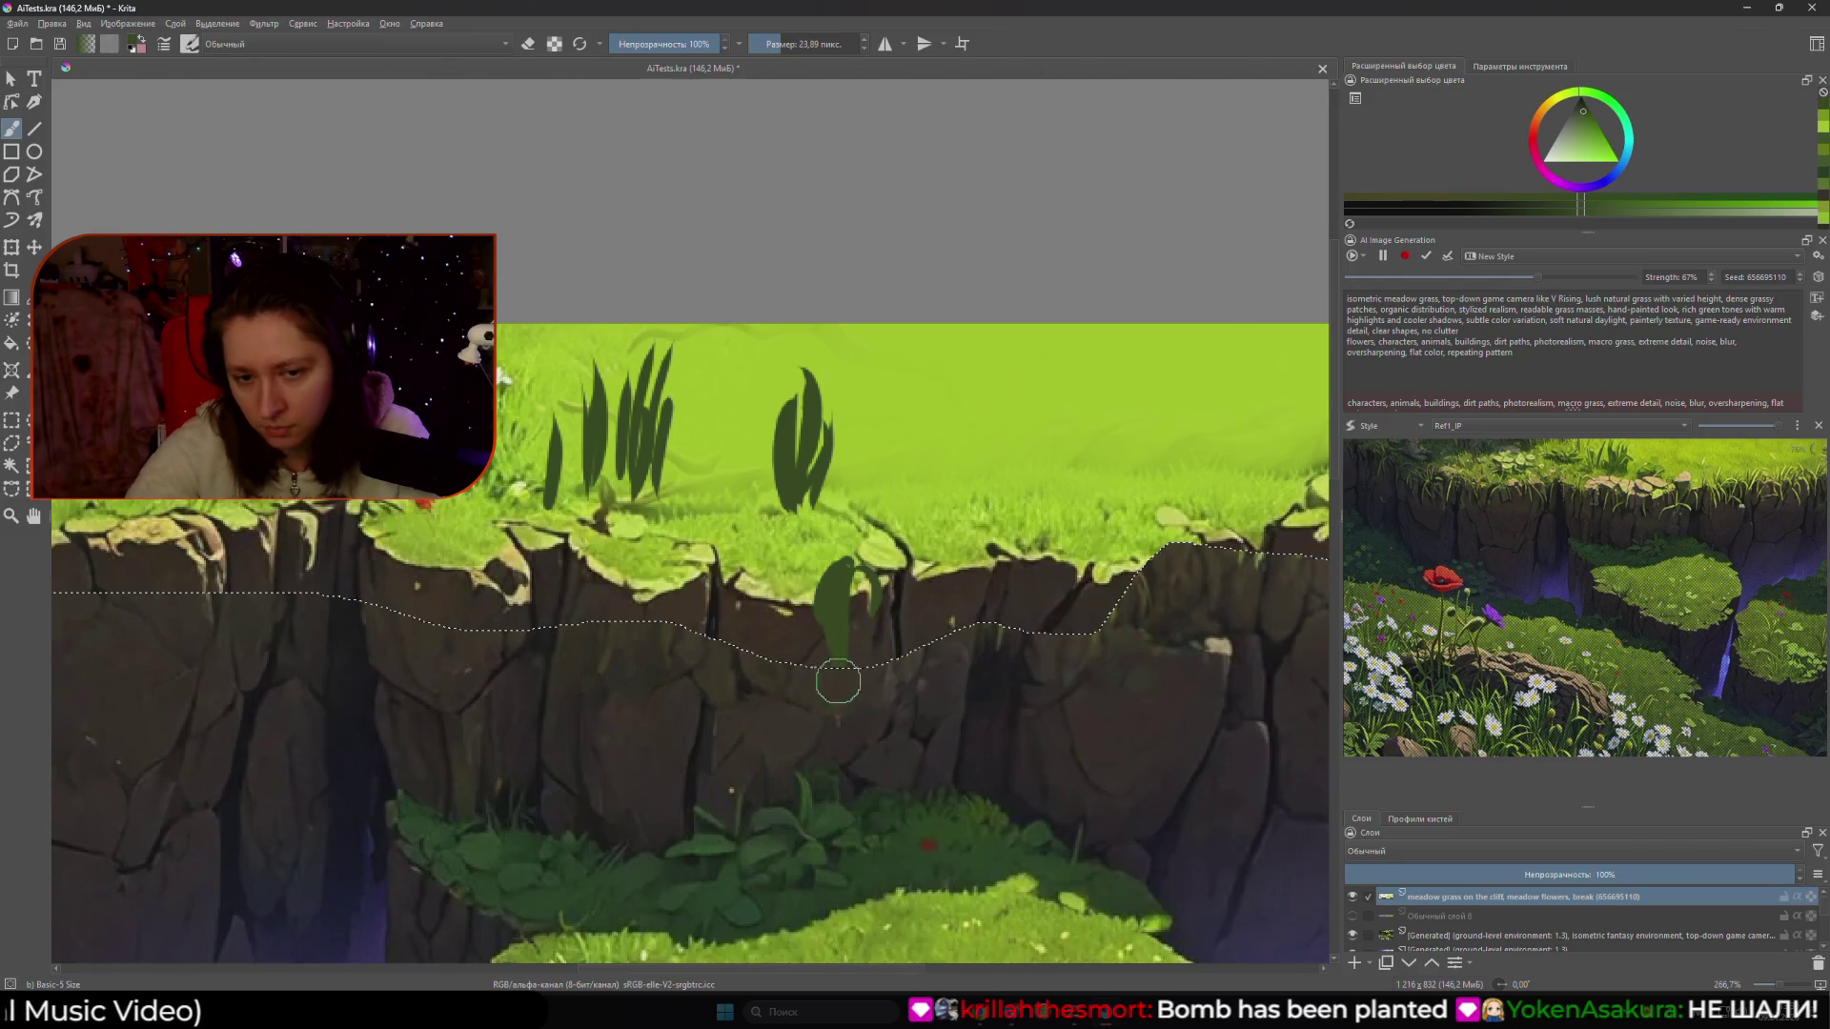
{"action": "key", "text": "e"}
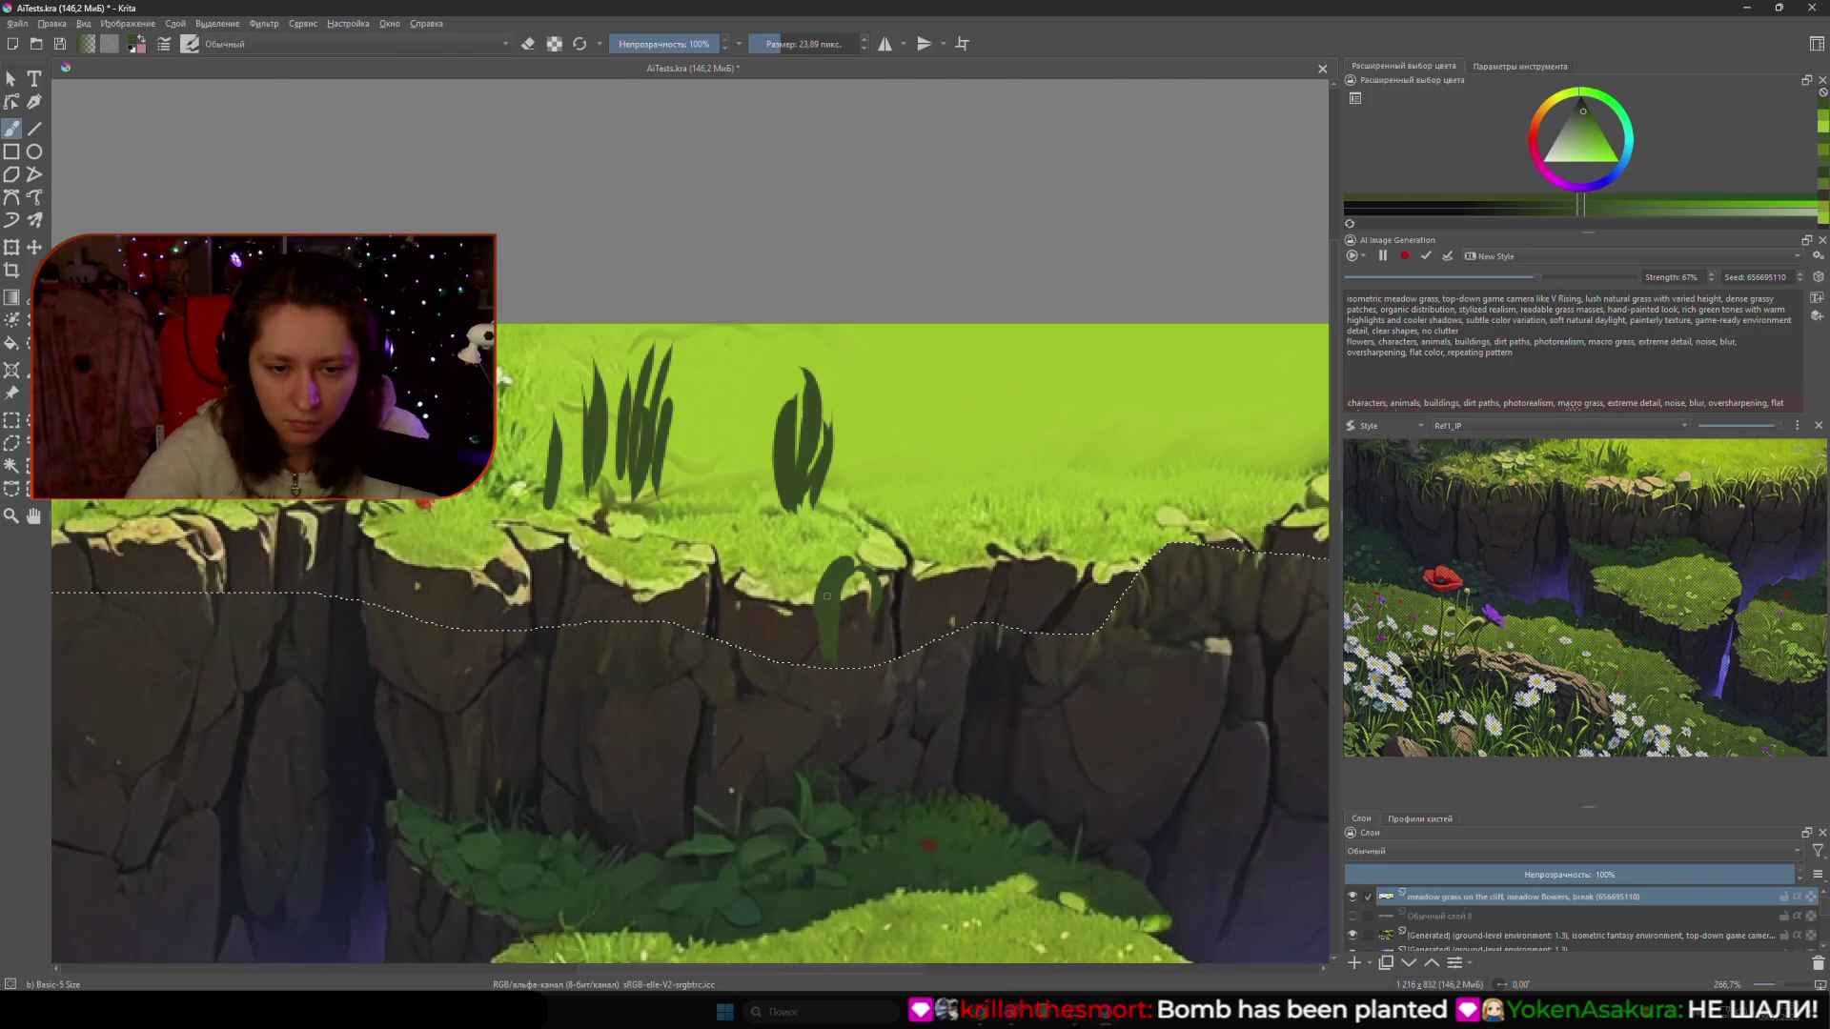
{"action": "left_click_drag", "start_coordinate": [808, 608], "coordinate": [824, 650]}
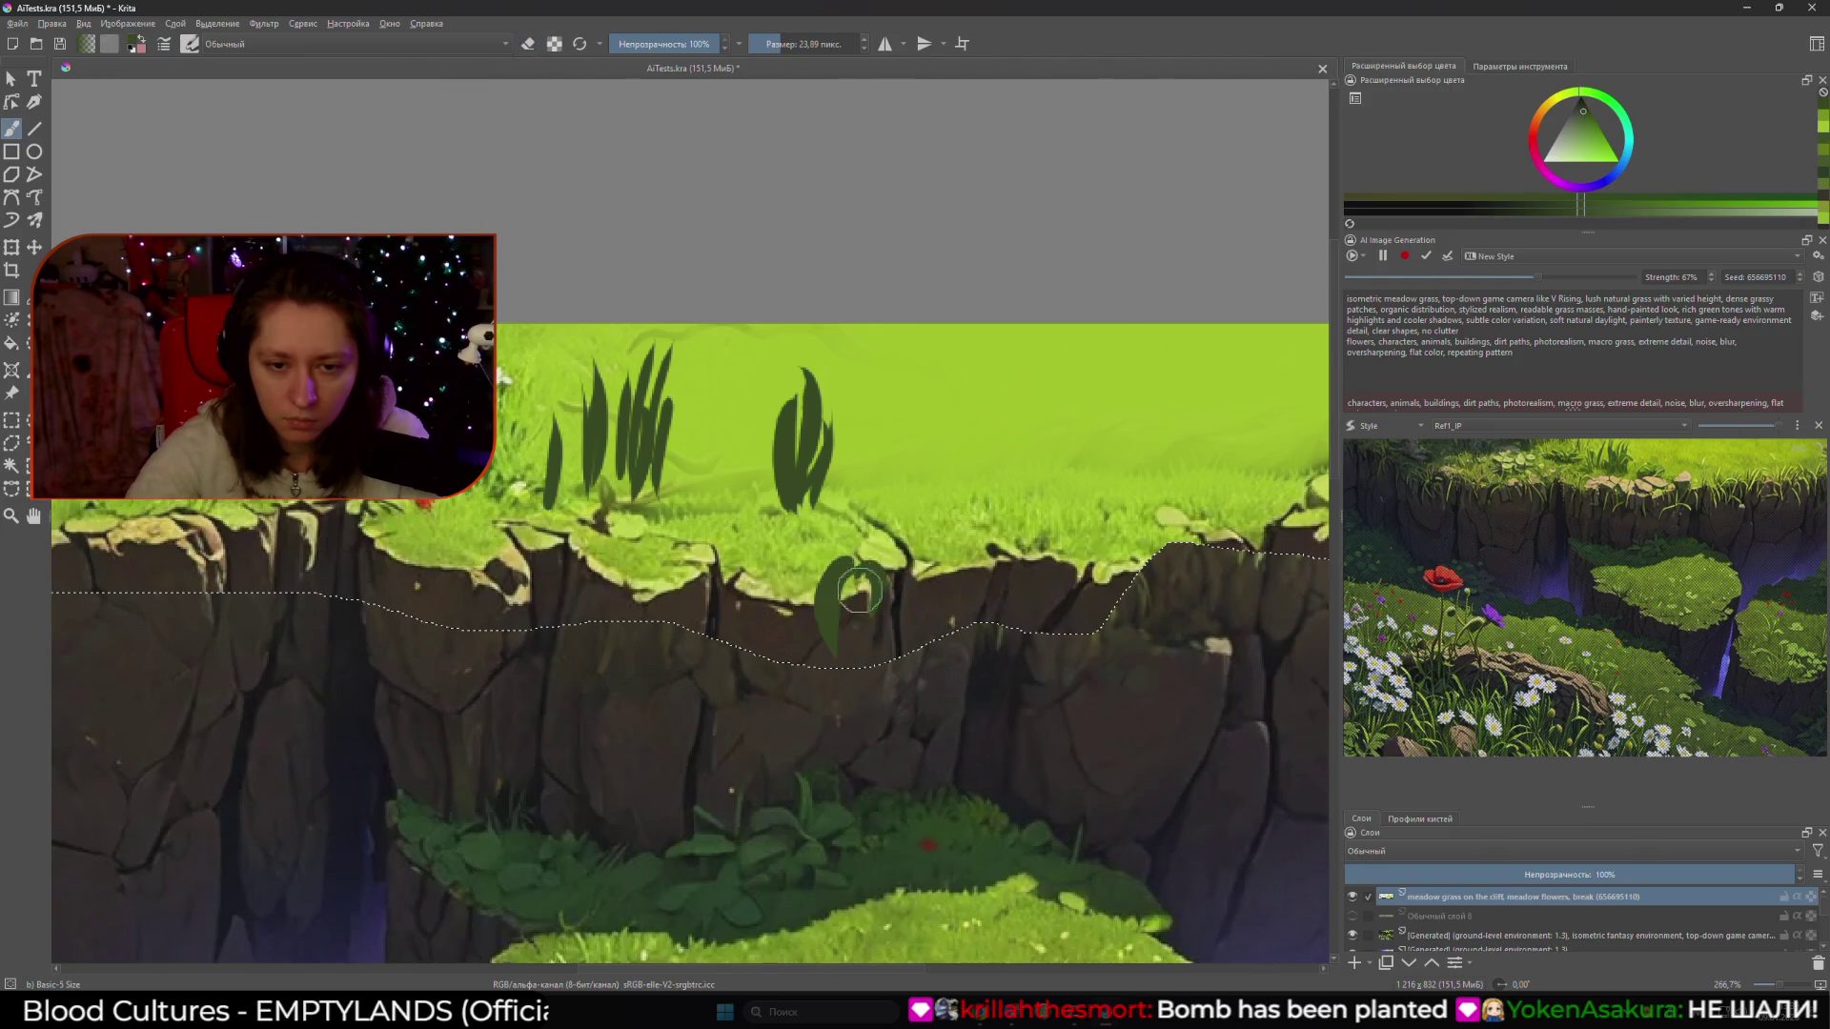
{"action": "mouse_move", "coordinate": [861, 583]}
{"action": "left_mouse_down"}
{"action": "mouse_move", "coordinate": [867, 623]}
{"action": "mouse_move", "coordinate": [848, 519]}
{"action": "mouse_move", "coordinate": [930, 456]}
{"action": "mouse_move", "coordinate": [870, 525]}
{"action": "left_mouse_up"}
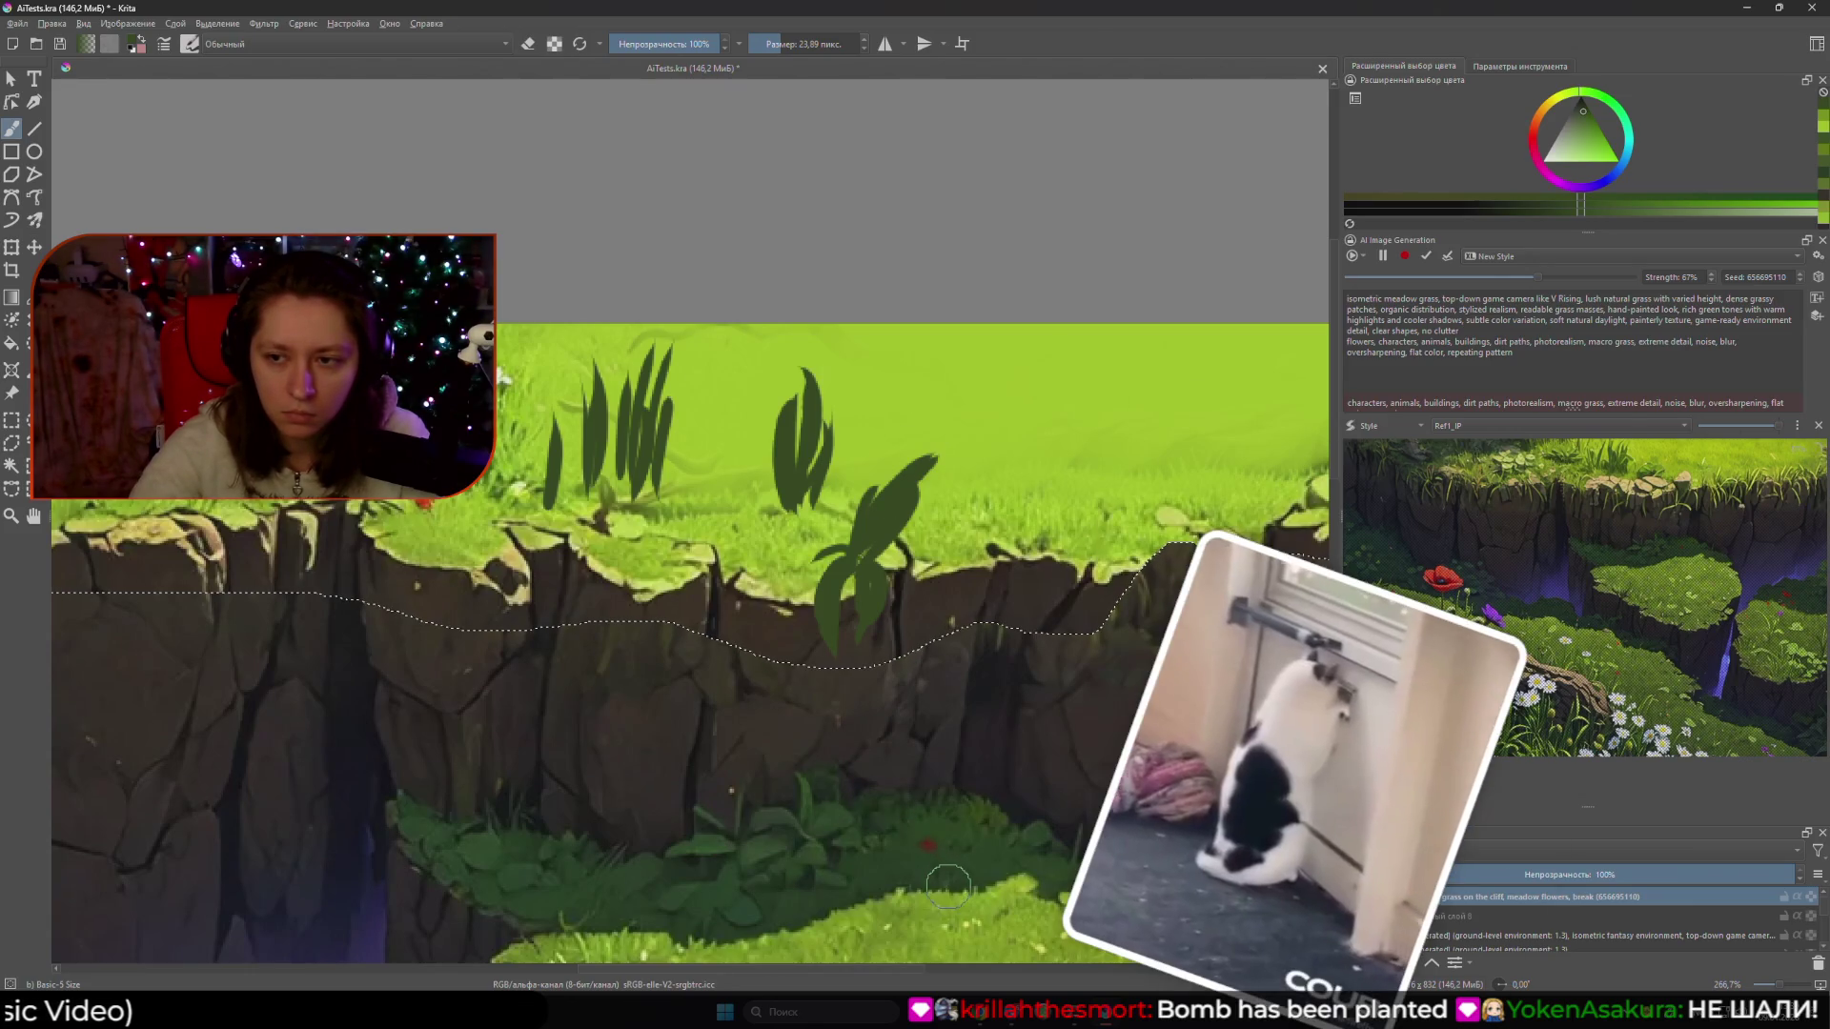
- Erase the leafy plant and cover the spot with sampled lime green
{"action": "key", "text": "e"}
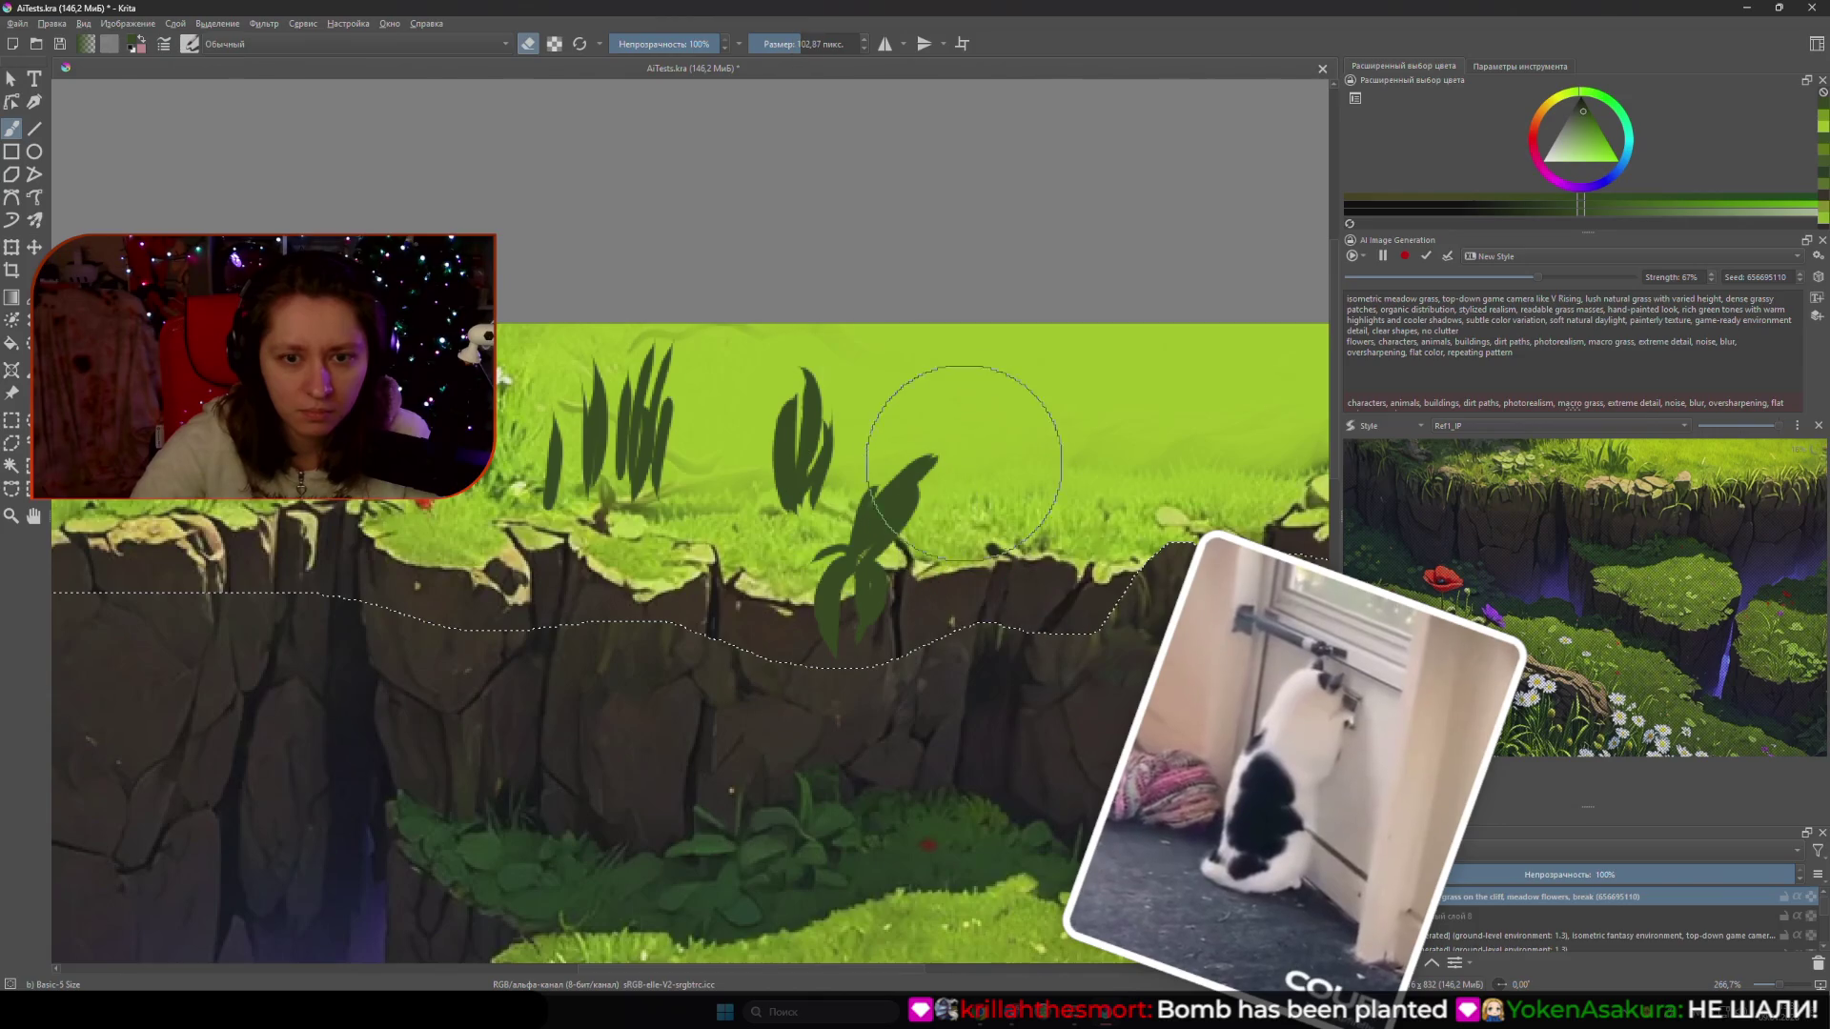
{"action": "mouse_move", "coordinate": [964, 437]}
{"action": "left_mouse_down"}
{"action": "mouse_move", "coordinate": [858, 572]}
{"action": "mouse_move", "coordinate": [899, 601]}
{"action": "left_mouse_up"}
{"action": "key", "text": "e"}
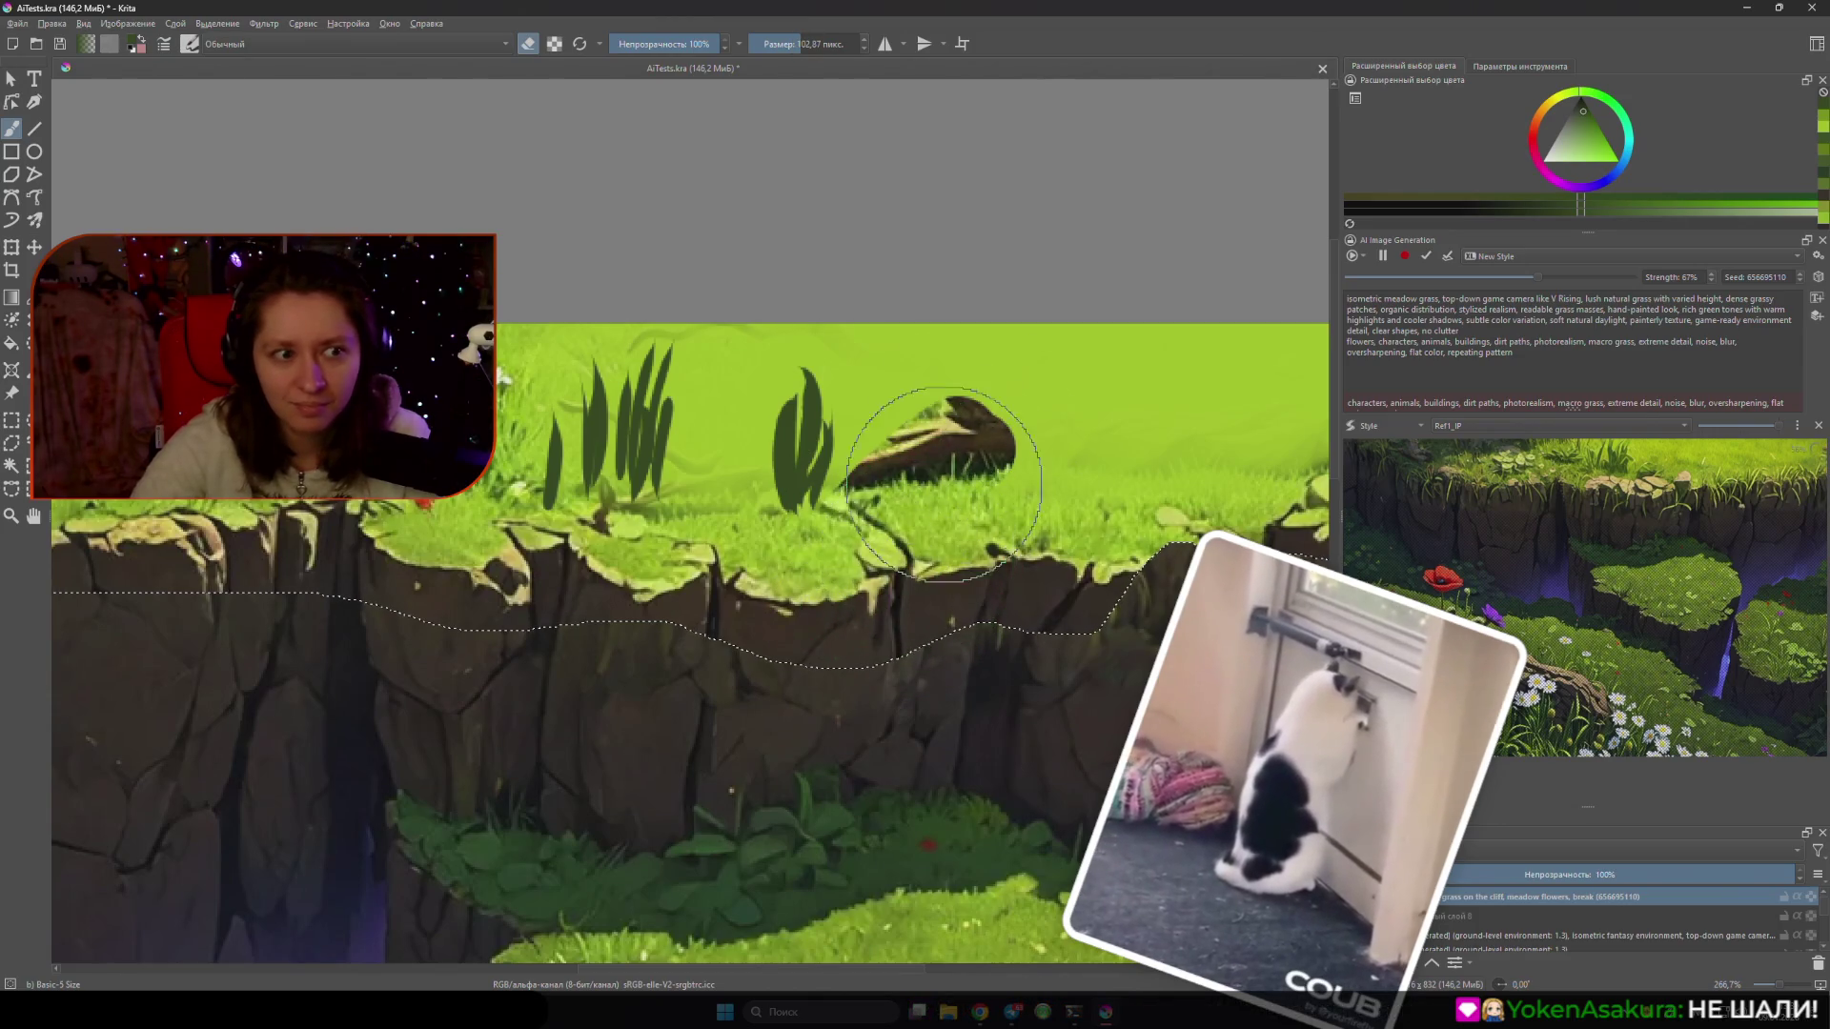
{"action": "left_click", "coordinate": [1094, 400], "text": "ctrl"}
{"action": "mouse_move", "coordinate": [1021, 408]}
{"action": "left_mouse_down"}
{"action": "mouse_move", "coordinate": [937, 496]}
{"action": "mouse_move", "coordinate": [931, 417]}
{"action": "mouse_move", "coordinate": [968, 447]}
{"action": "left_mouse_up"}
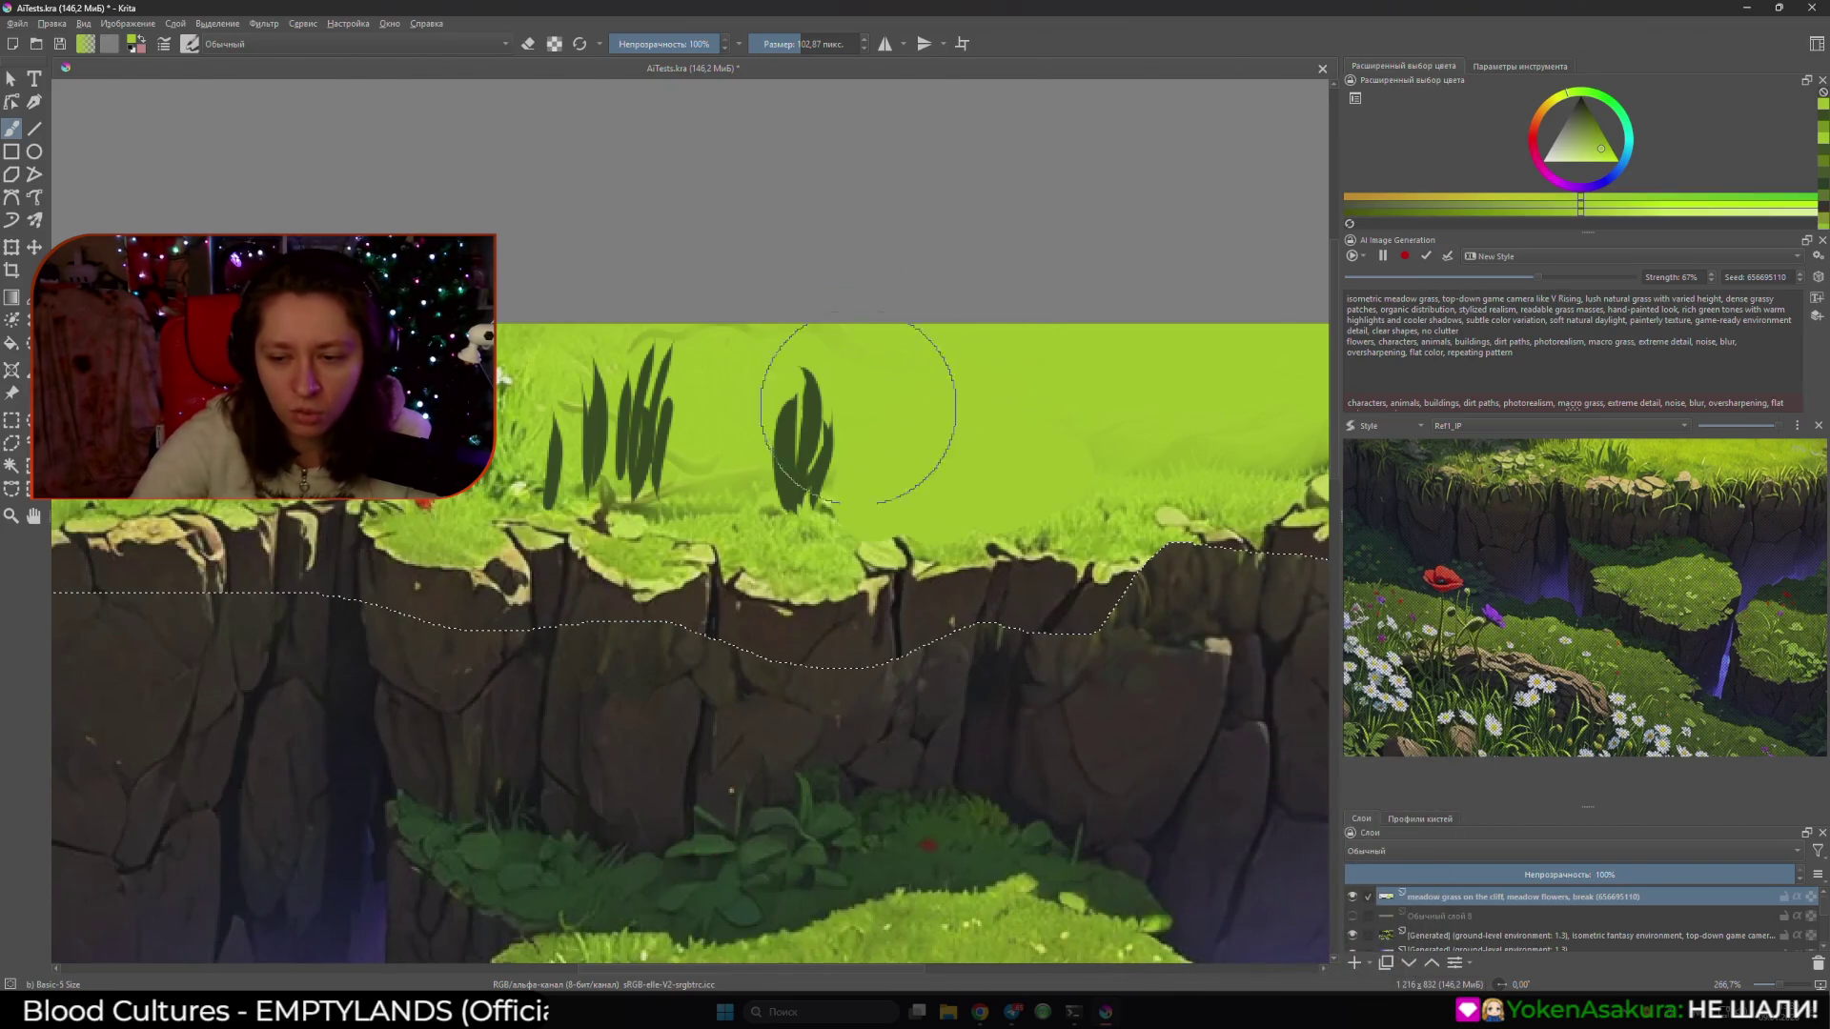
- Switch to the Basic-3 Flow preset, sample dark grass green, and size the brush for thickening
{"action": "left_click", "coordinate": [1420, 818]}
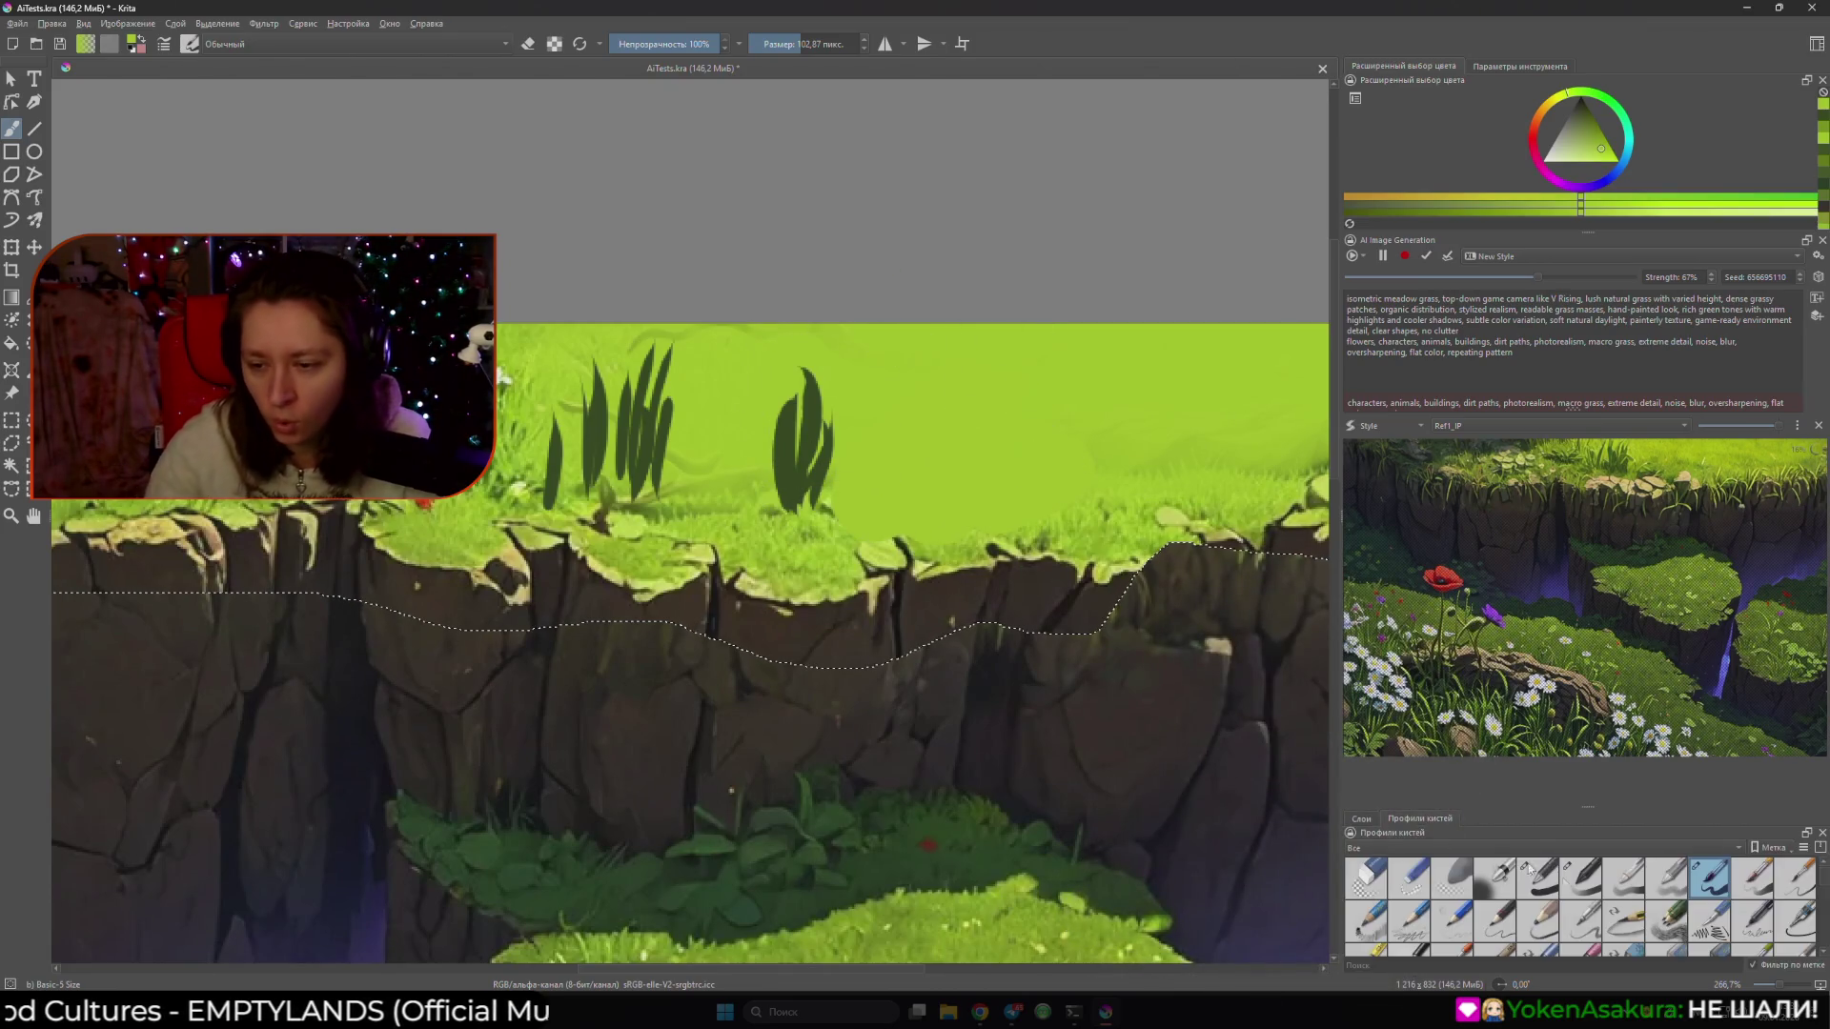
{"action": "left_click", "coordinate": [1752, 877]}
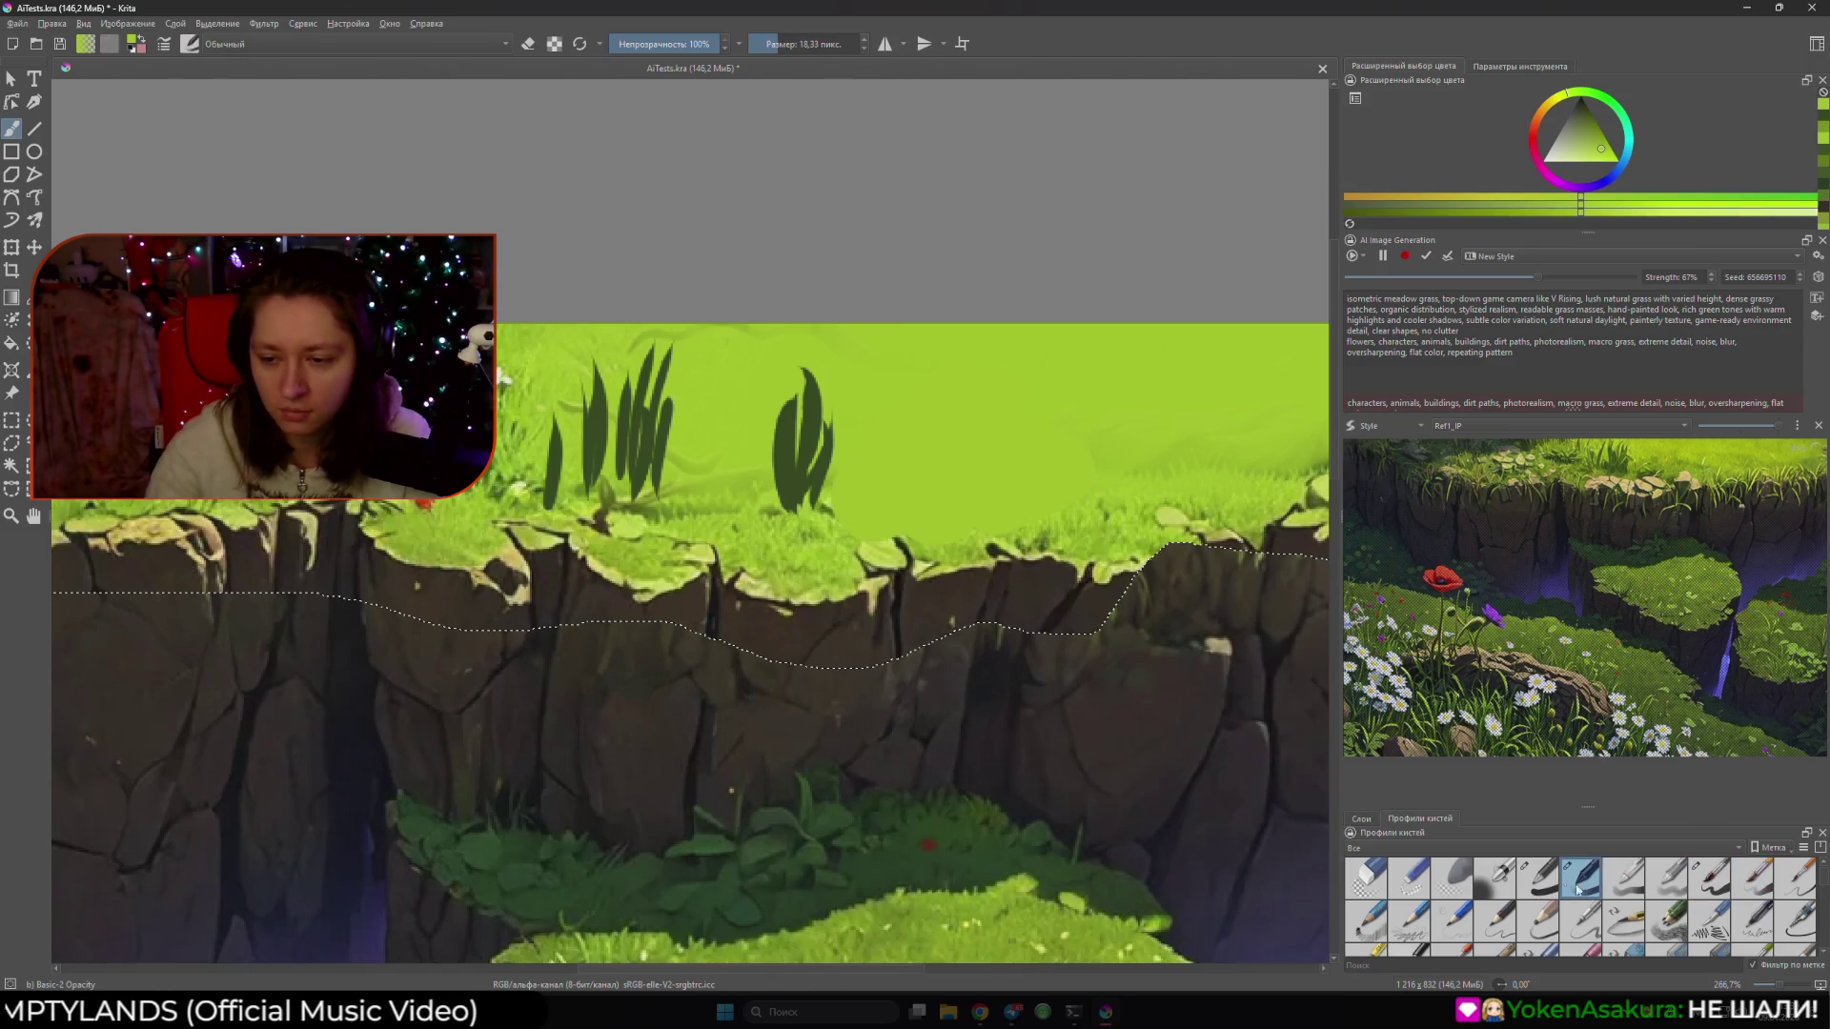
{"action": "left_click", "coordinate": [1606, 872]}
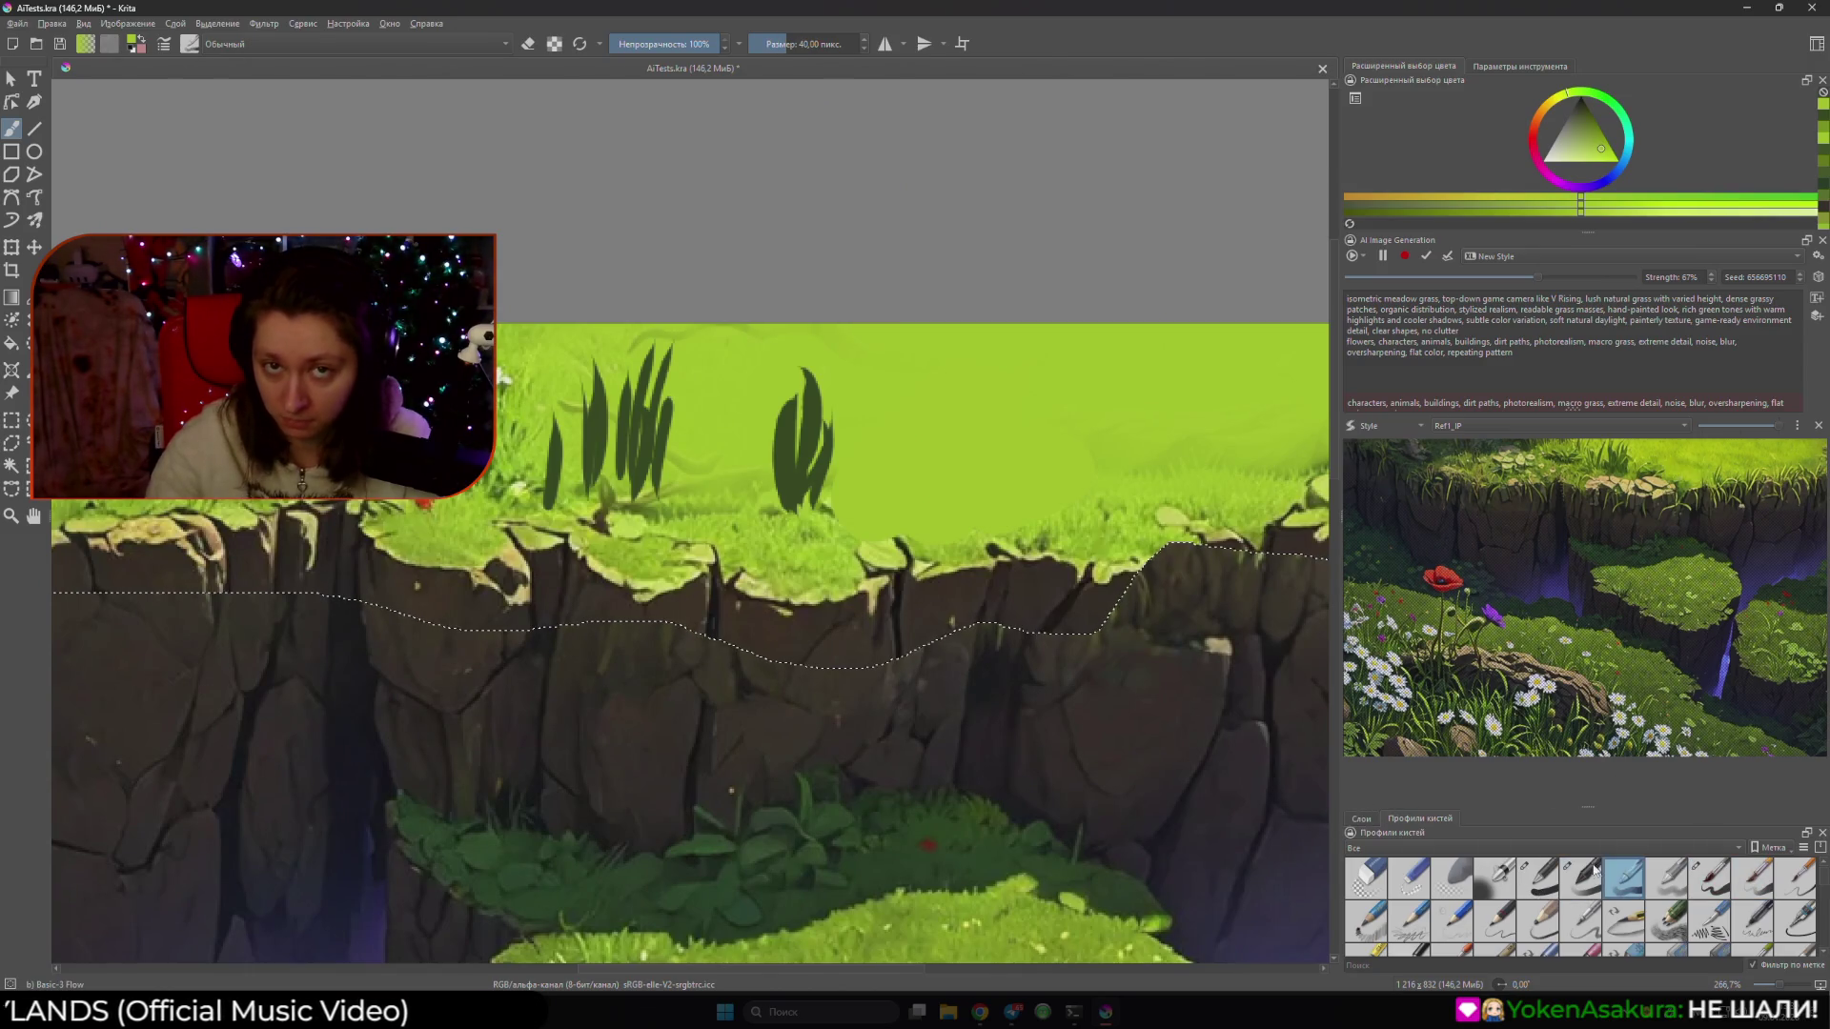
{"action": "left_click", "coordinate": [1361, 821]}
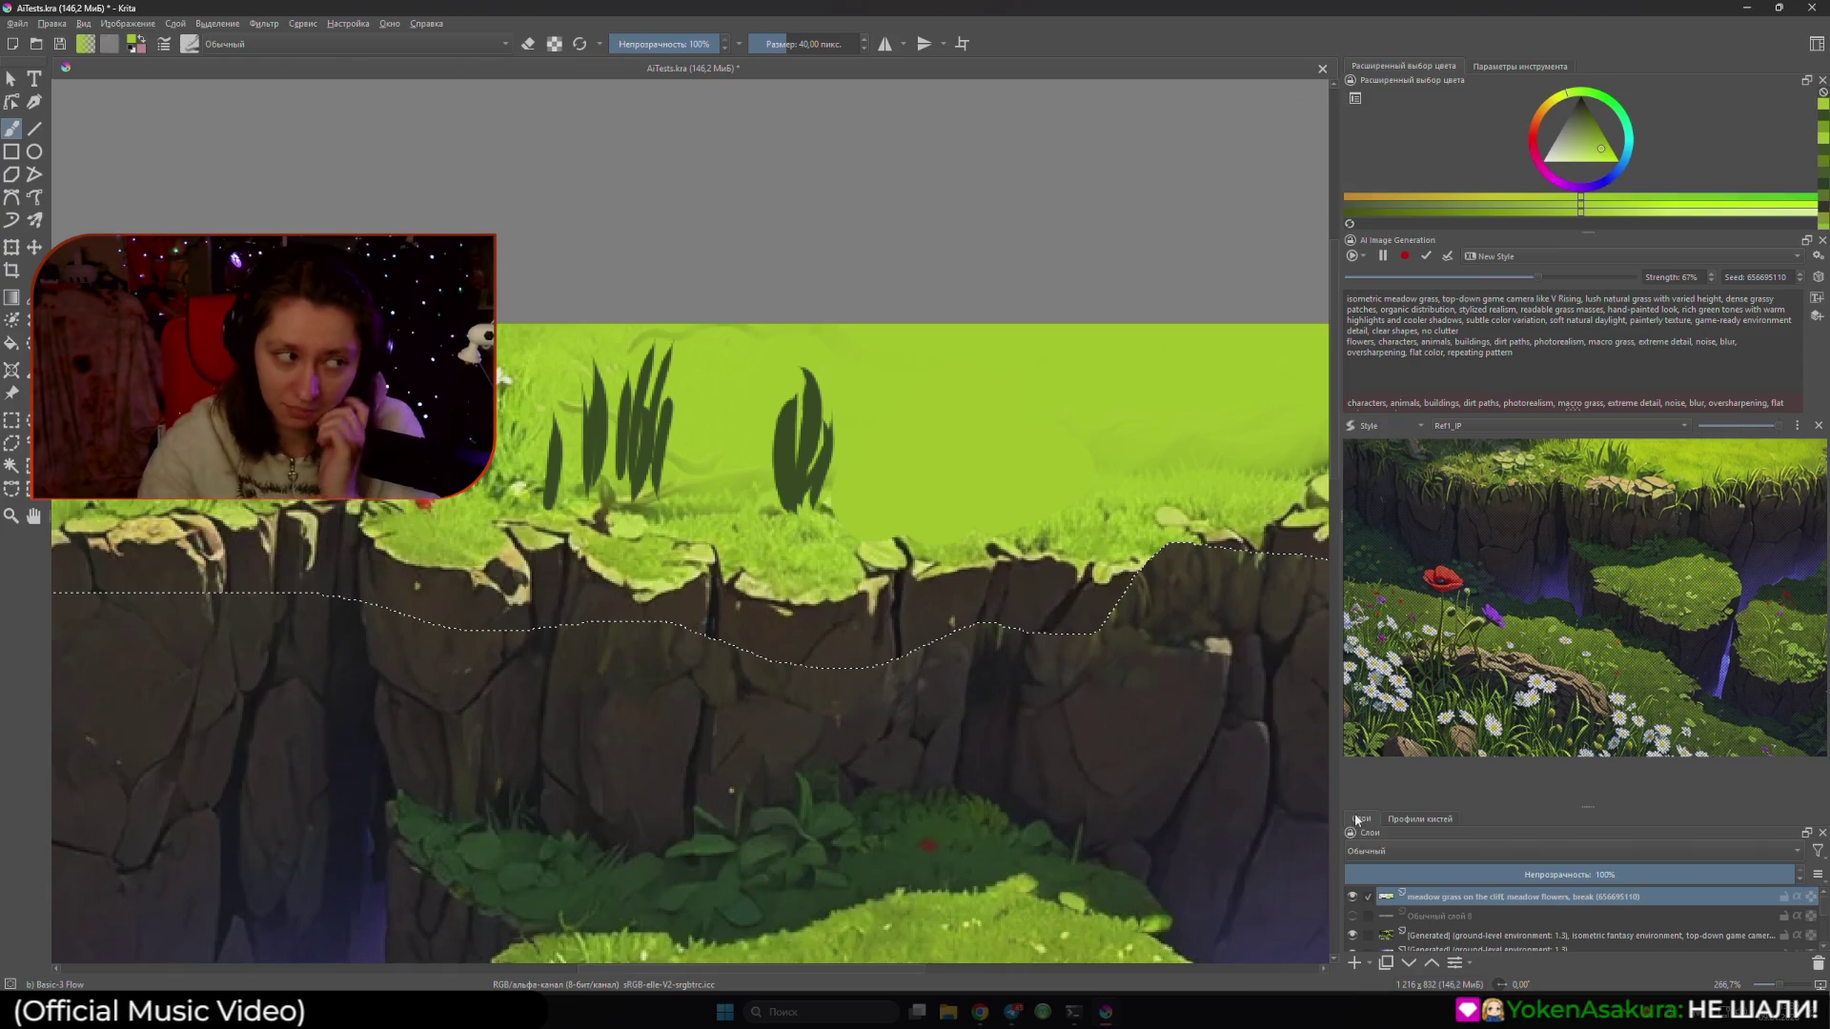
{"action": "left_click", "coordinate": [808, 446], "text": "ctrl"}
{"action": "mouse_move", "coordinate": [808, 447]}
{"action": "left_mouse_down"}
{"action": "mouse_move", "coordinate": [768, 479]}
{"action": "mouse_move", "coordinate": [778, 400]}
{"action": "mouse_move", "coordinate": [774, 505]}
{"action": "mouse_move", "coordinate": [781, 415]}
{"action": "left_mouse_up"}
{"action": "key", "text": "bracketright"}
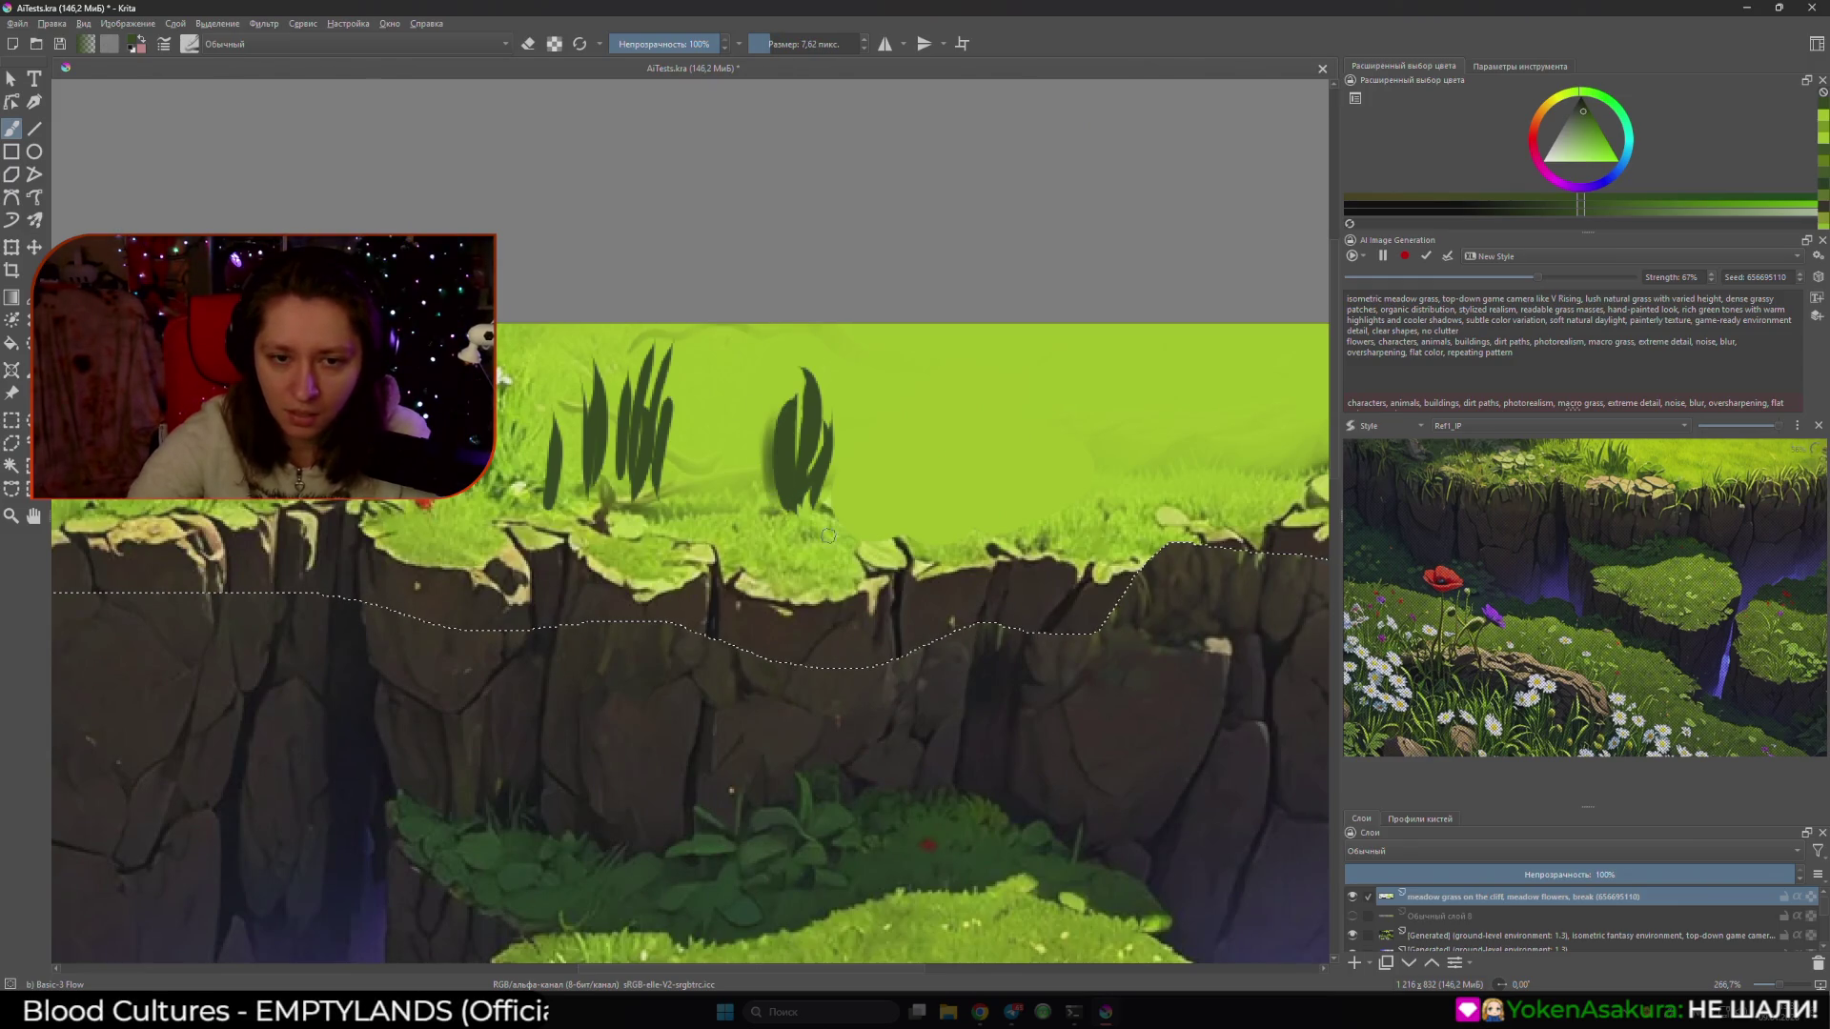
- Paint a pale patch and beige rock shape above the cliff edge
{"action": "left_click", "coordinate": [869, 561], "text": "ctrl"}
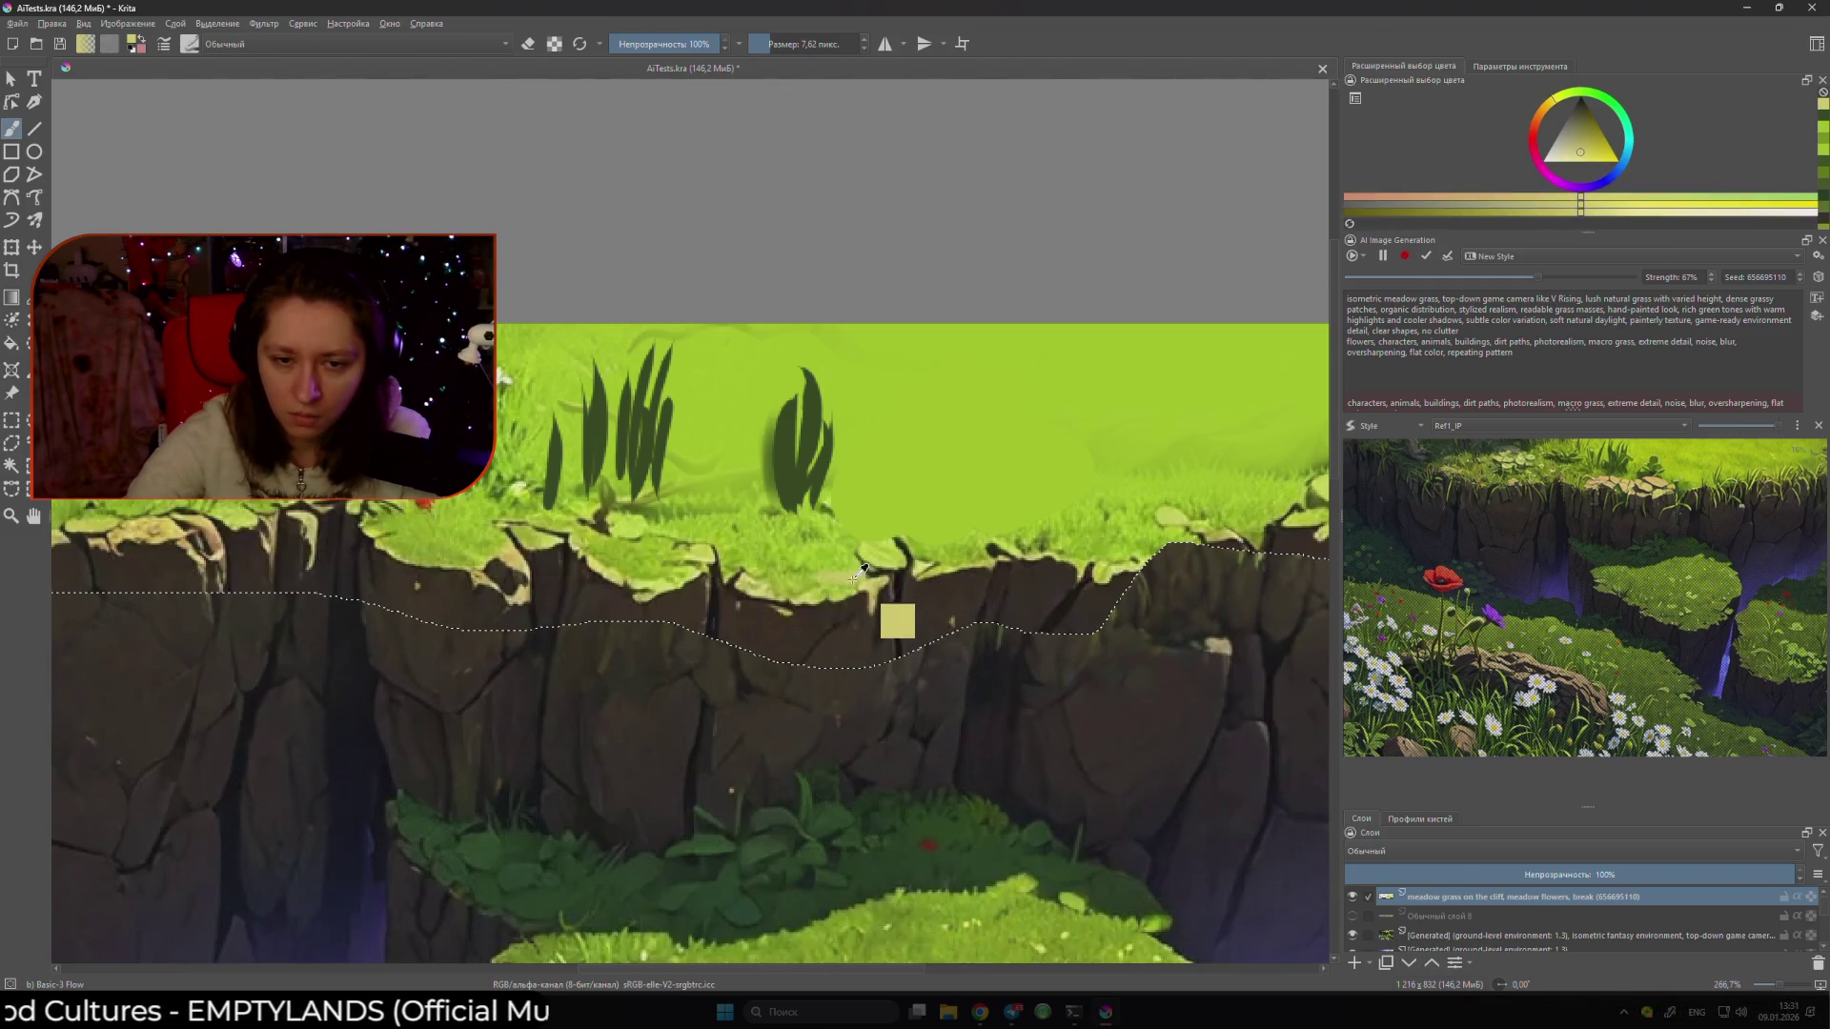
{"action": "key", "text": "bracketright"}
{"action": "key", "text": "bracketright"}
{"action": "key", "text": "bracketright"}
{"action": "mouse_move", "coordinate": [855, 562]}
{"action": "left_mouse_down"}
{"action": "mouse_move", "coordinate": [872, 529]}
{"action": "mouse_move", "coordinate": [786, 572]}
{"action": "mouse_move", "coordinate": [839, 524]}
{"action": "mouse_move", "coordinate": [910, 577]}
{"action": "mouse_move", "coordinate": [791, 584]}
{"action": "mouse_move", "coordinate": [824, 575]}
{"action": "mouse_move", "coordinate": [803, 546]}
{"action": "mouse_move", "coordinate": [850, 551]}
{"action": "mouse_move", "coordinate": [818, 538]}
{"action": "left_mouse_up"}
{"action": "left_click", "coordinate": [911, 576], "text": "ctrl"}
{"action": "key", "text": "bracketleft"}
{"action": "key", "text": "bracketleft"}
{"action": "key", "text": "bracketleft"}
{"action": "left_click", "coordinate": [812, 539], "text": "ctrl"}
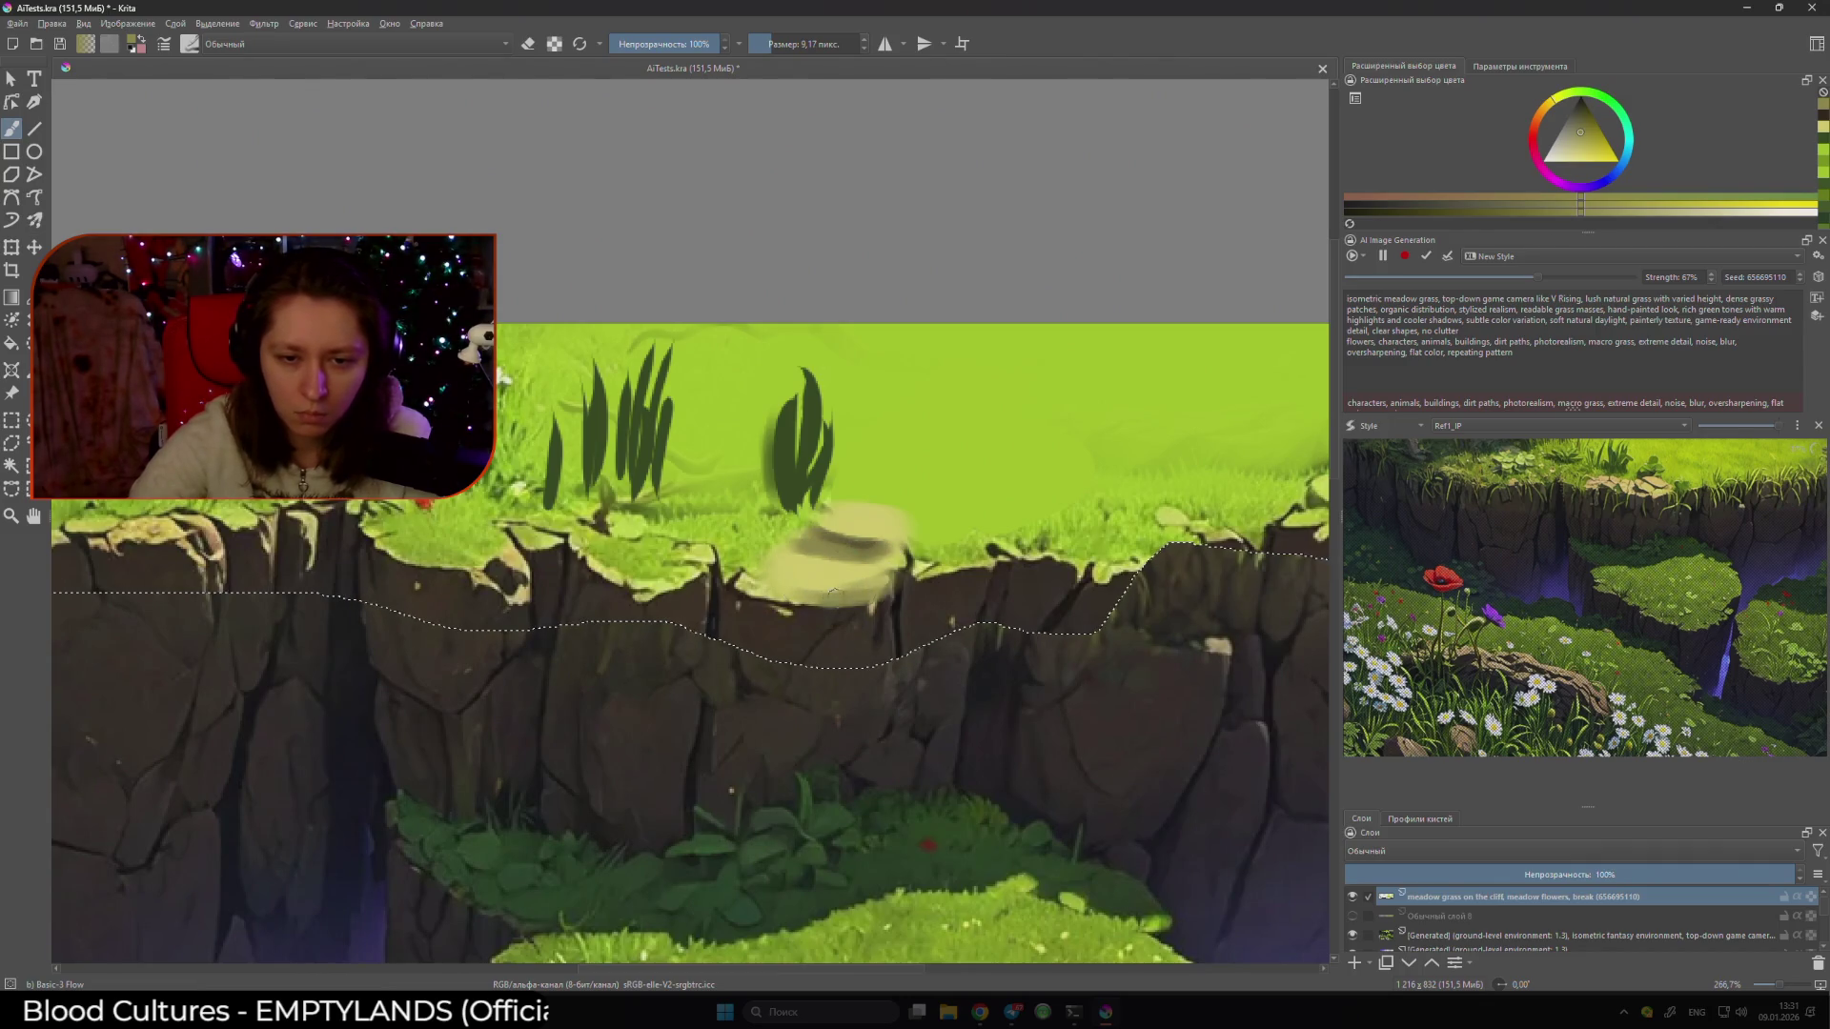
{"action": "left_click", "coordinate": [879, 601], "text": "ctrl"}
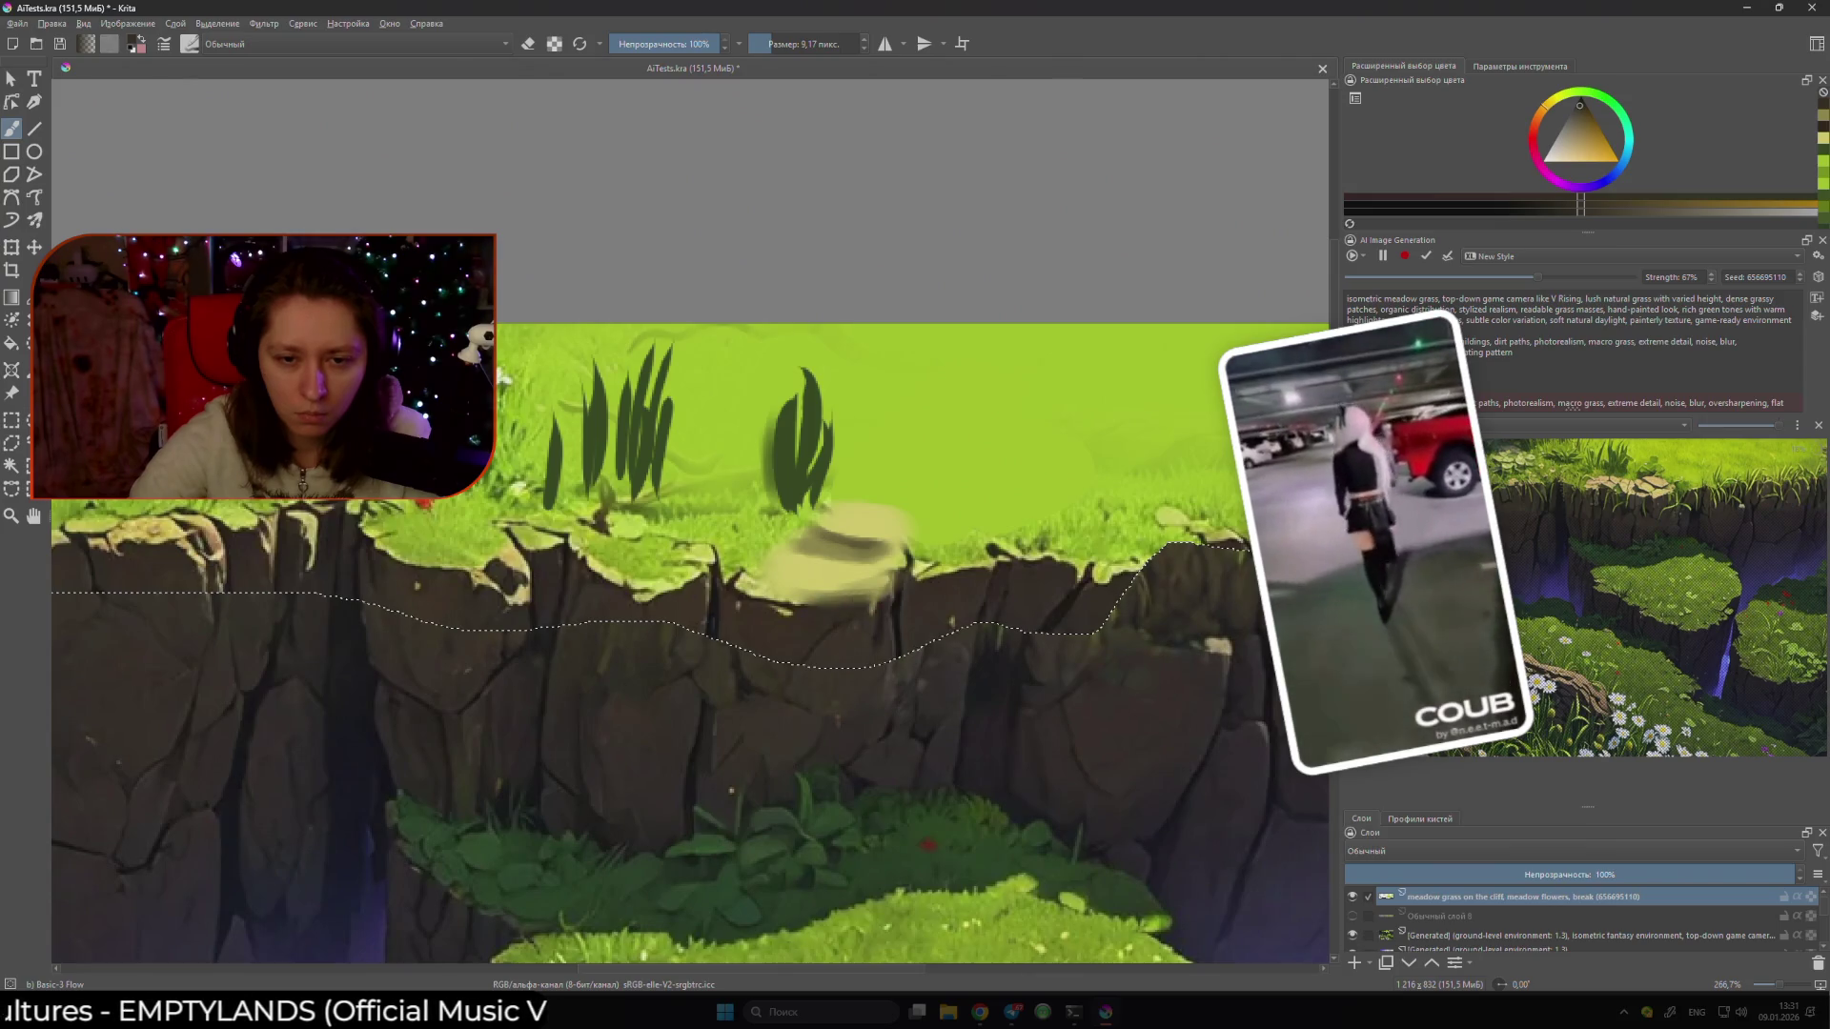
{"action": "key", "text": "bracketright"}
{"action": "key", "text": "bracketright"}
{"action": "key", "text": "bracketright"}
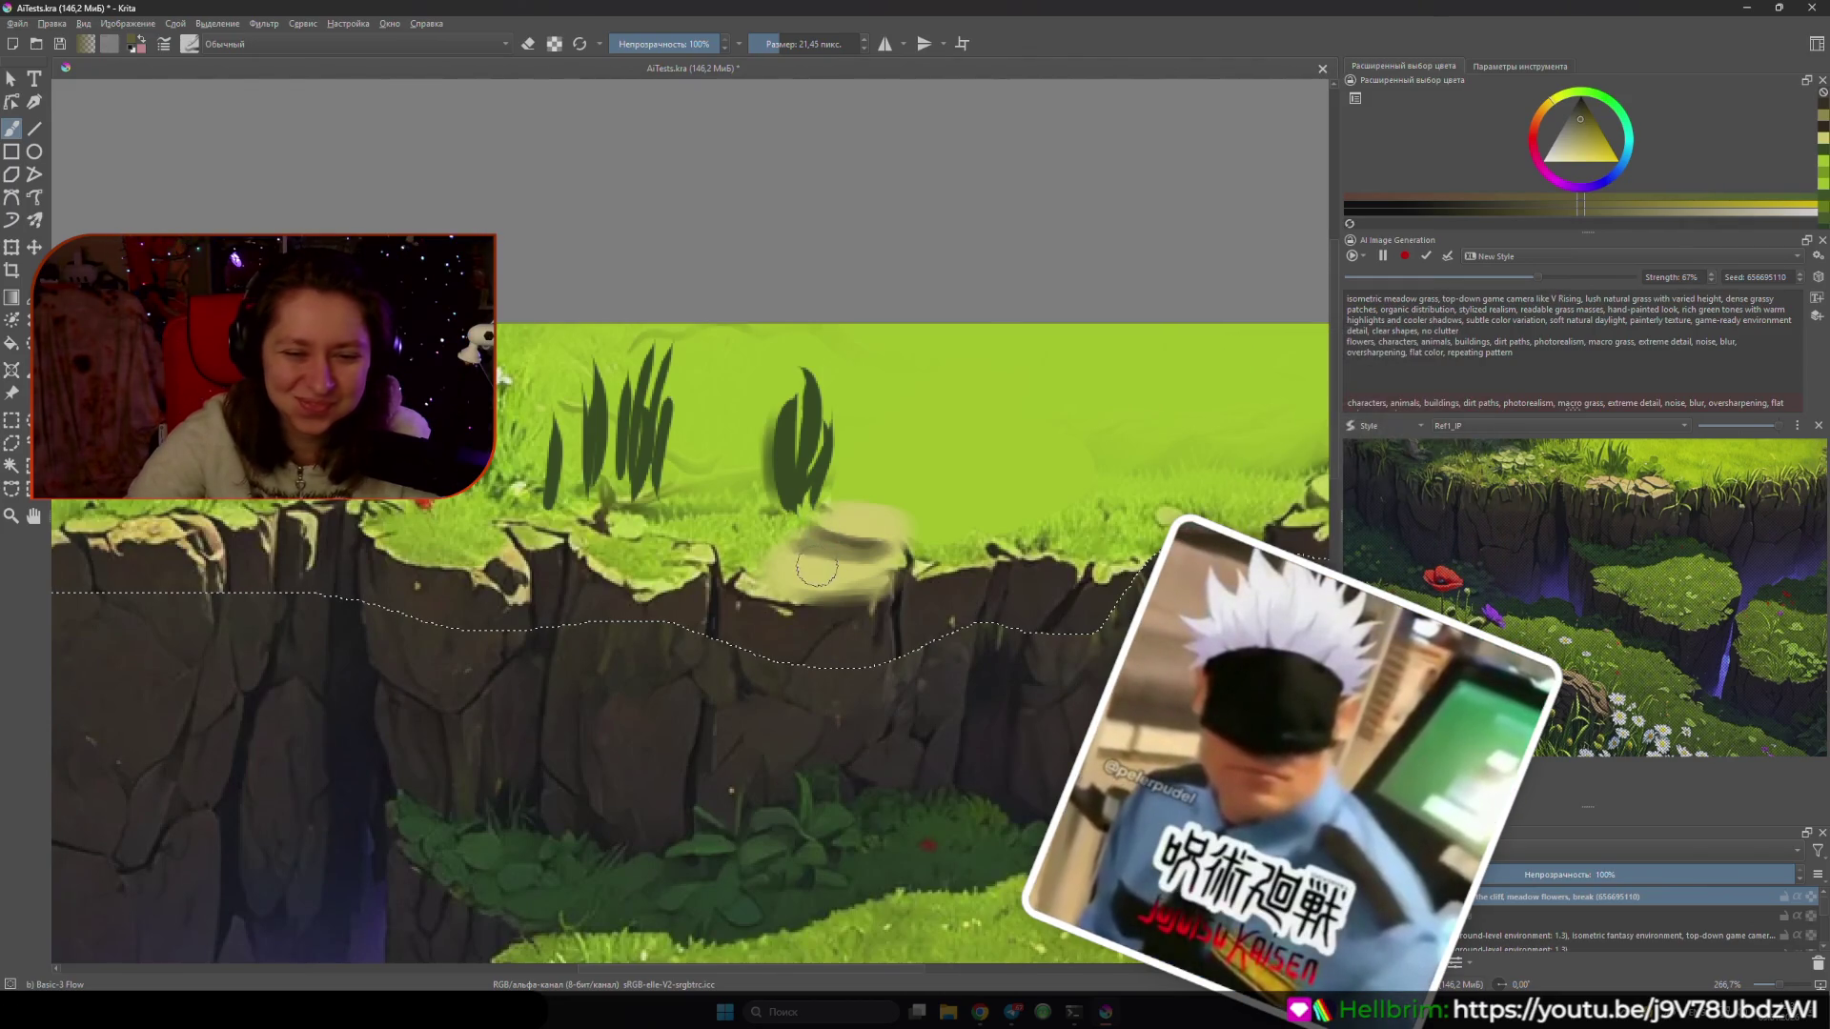
{"action": "left_click_drag", "start_coordinate": [819, 520], "coordinate": [773, 598]}
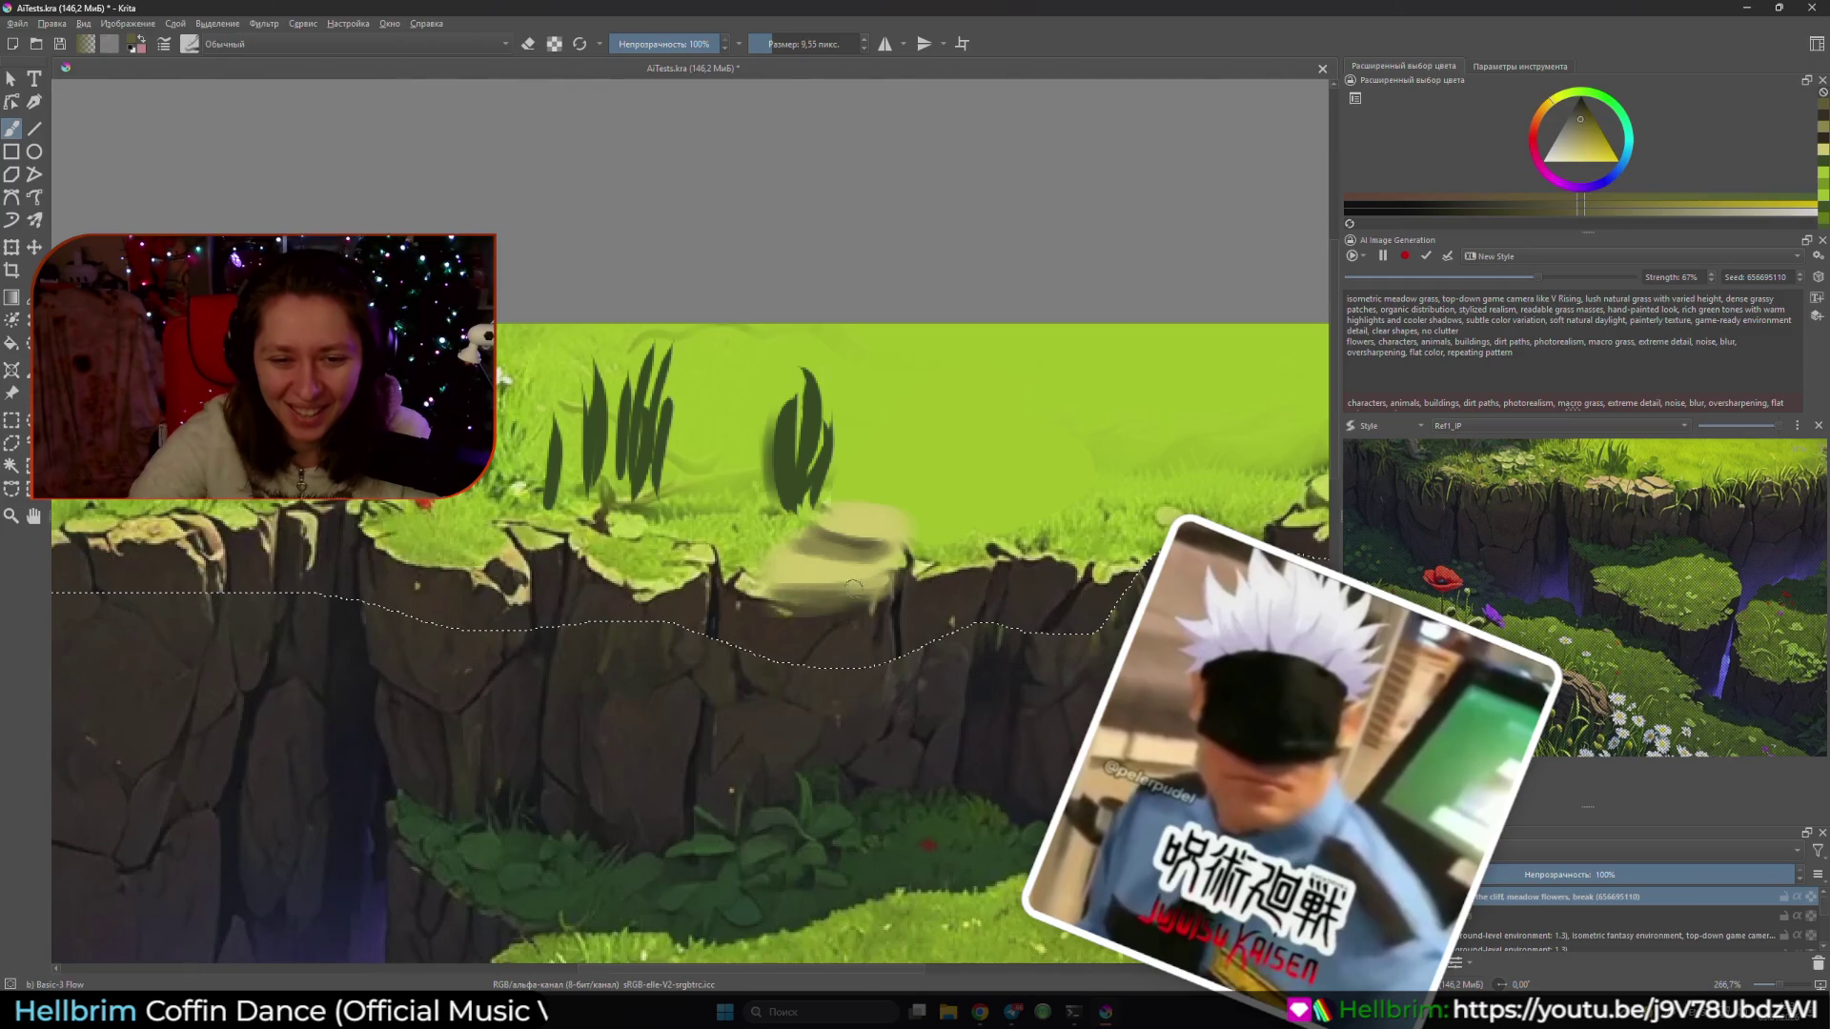
- Shade the rock with olive and brown tones and draw a thin dark crack down the cliff
{"action": "left_click", "coordinate": [855, 537], "text": "ctrl"}
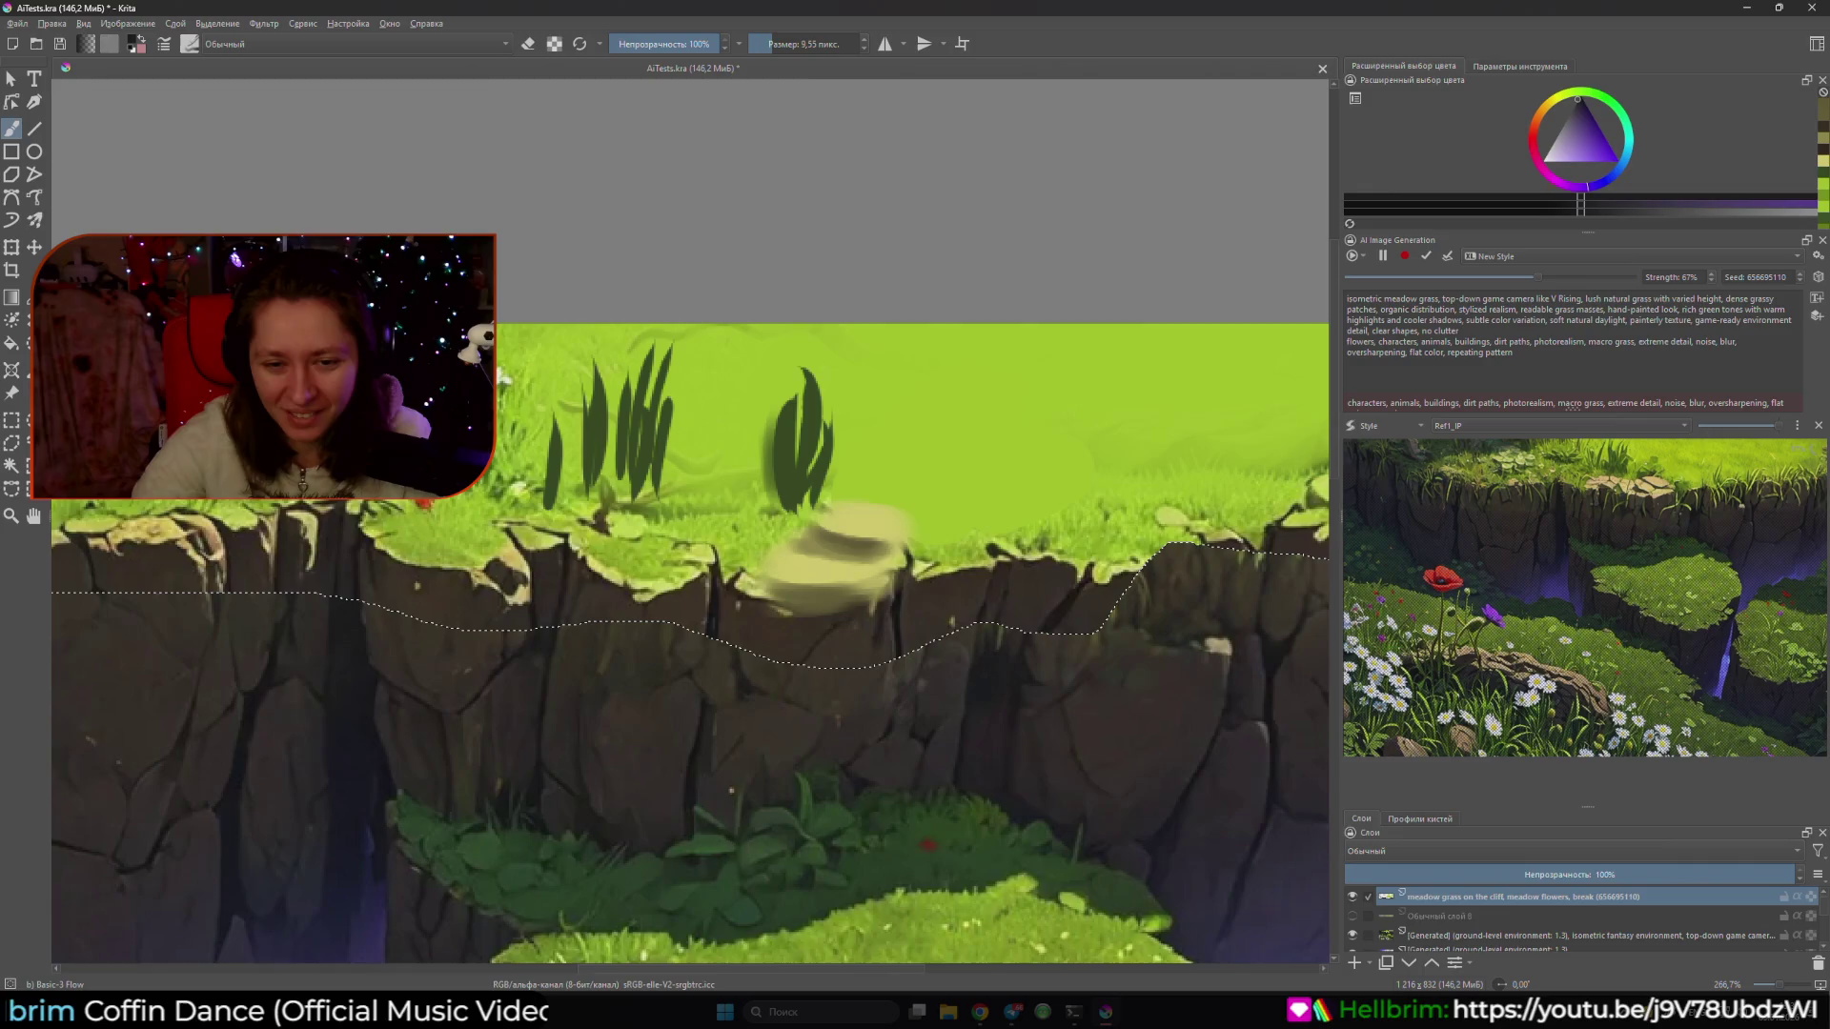
{"action": "key", "text": "x"}
{"action": "key", "text": "bracketleft"}
{"action": "key", "text": "bracketleft"}
{"action": "key", "text": "bracketleft"}
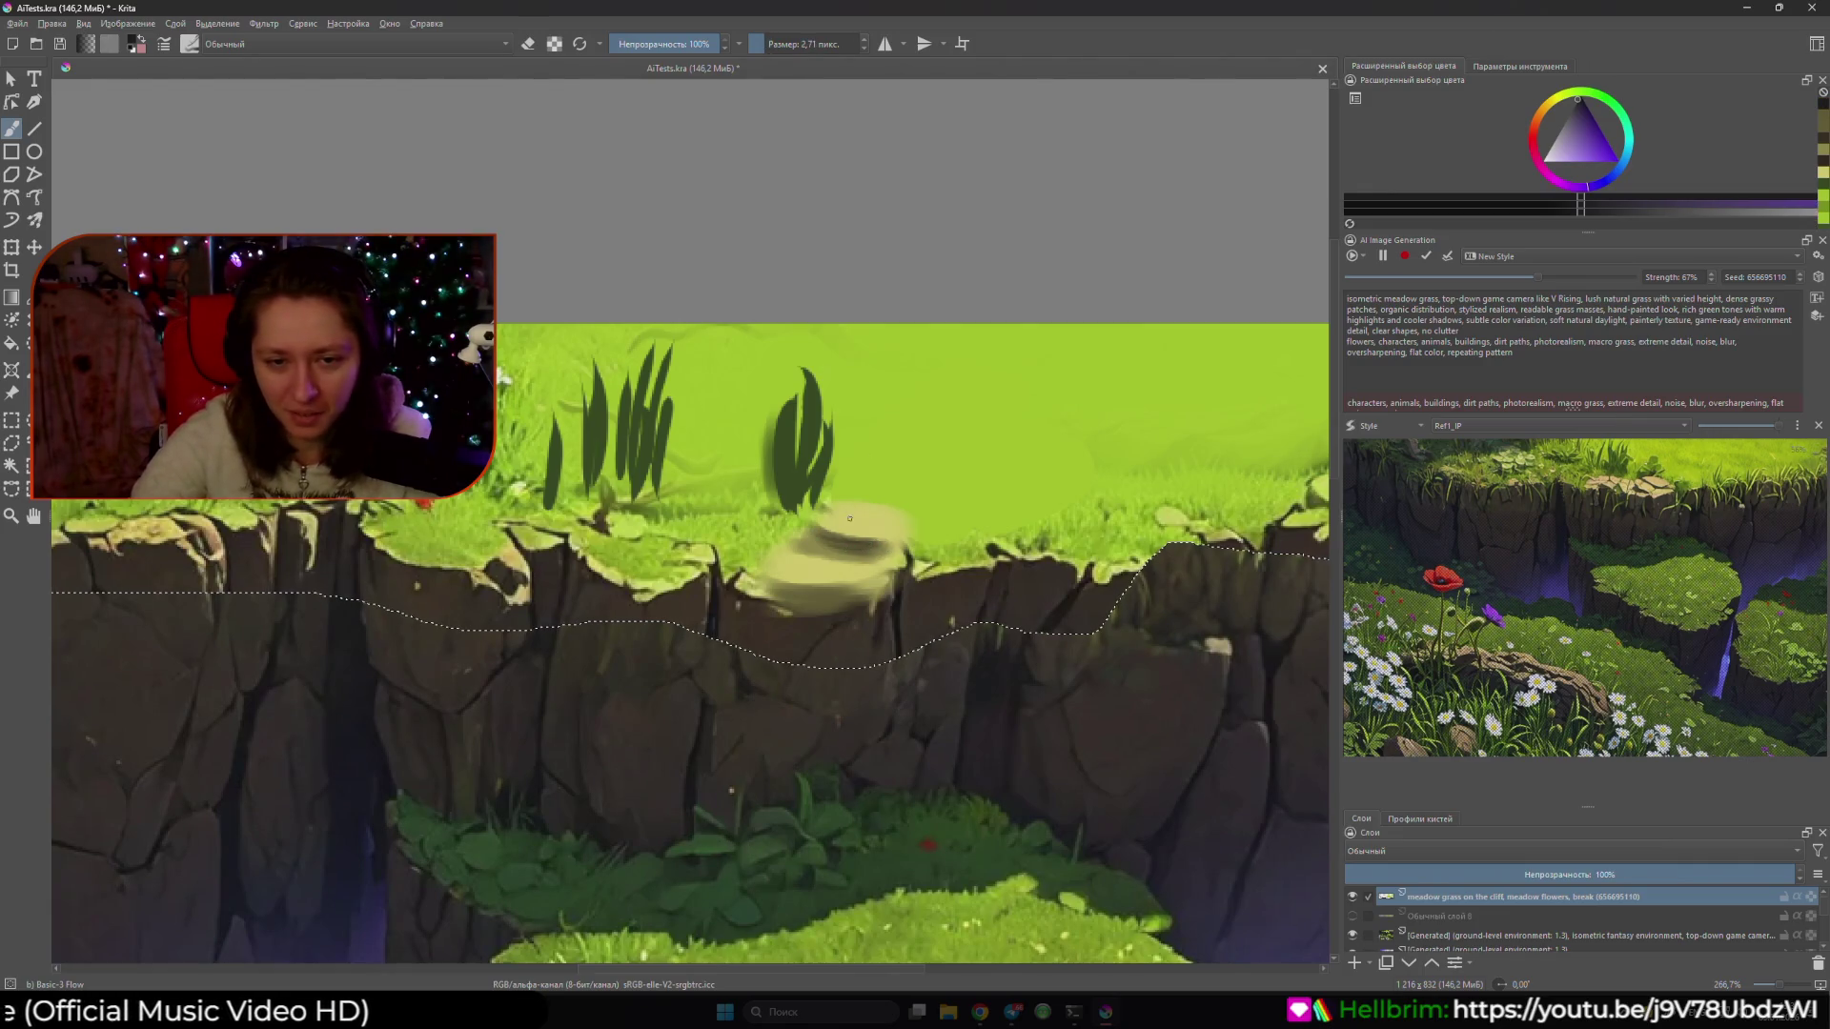
{"action": "key", "text": "x"}
{"action": "key", "text": "bracketright"}
{"action": "key", "text": "bracketright"}
{"action": "key", "text": "bracketright"}
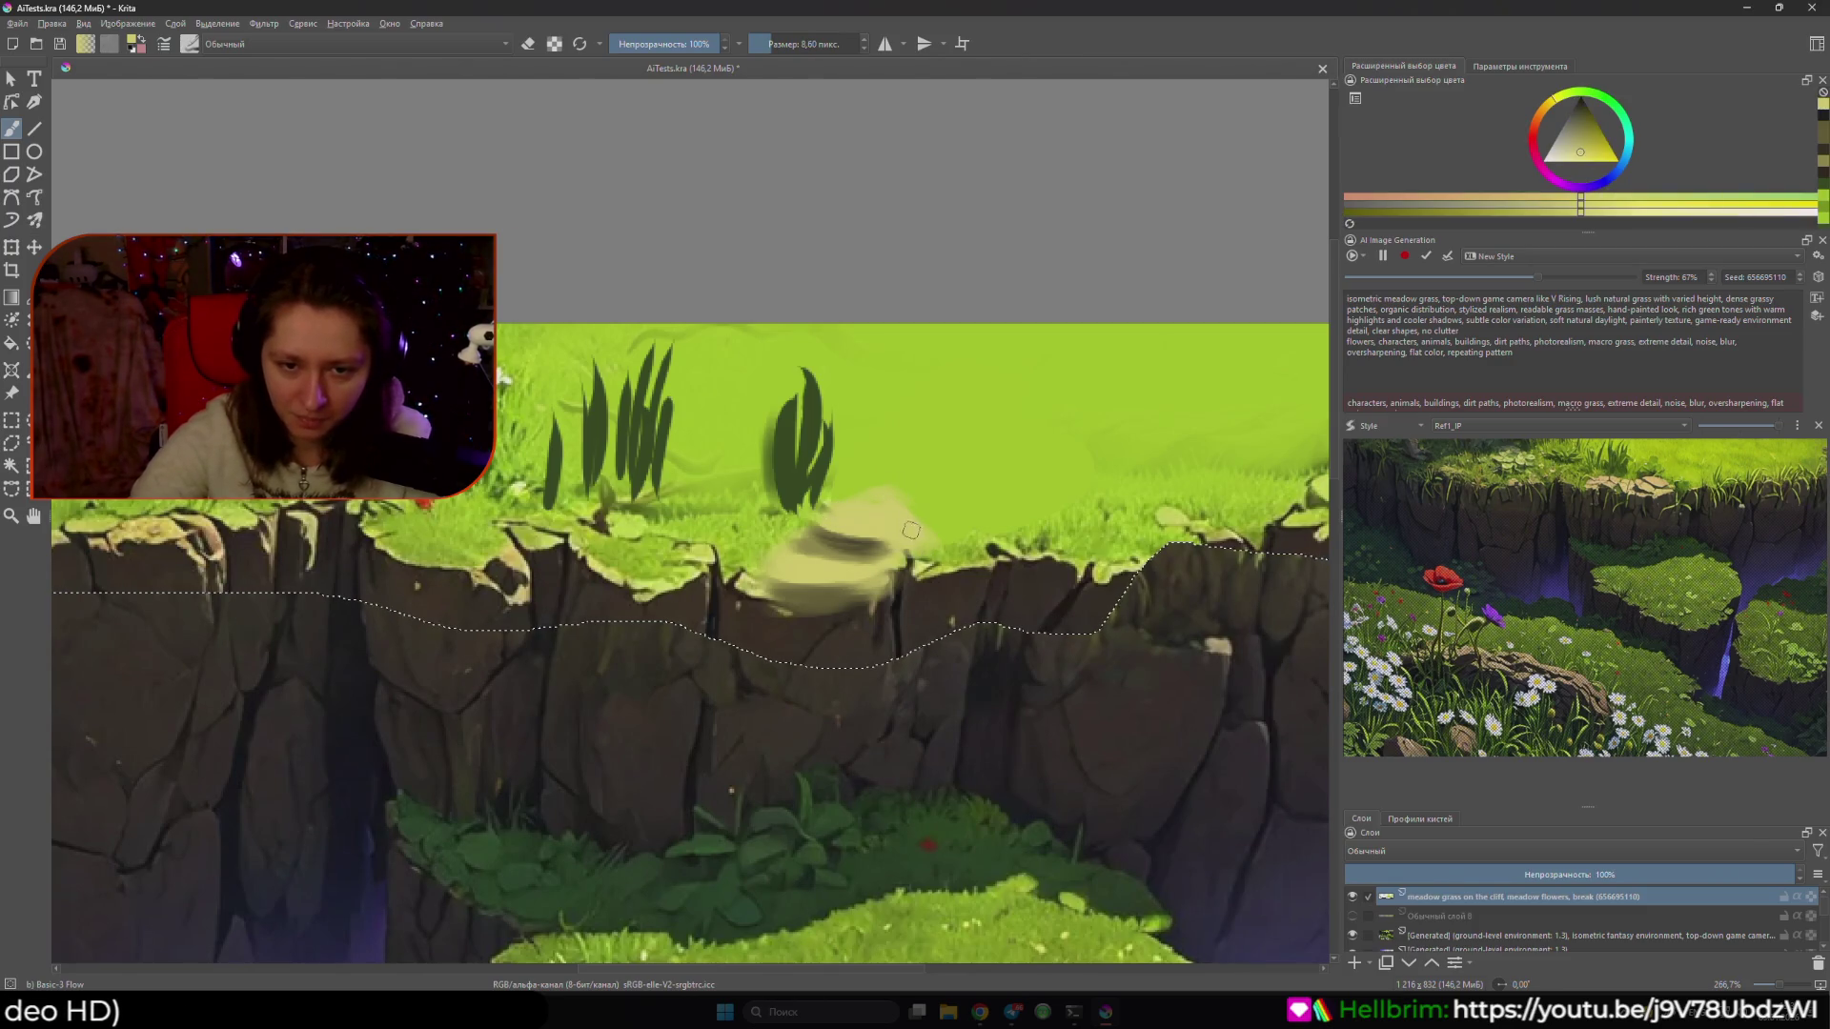
{"action": "left_click", "coordinate": [910, 530], "text": "ctrl"}
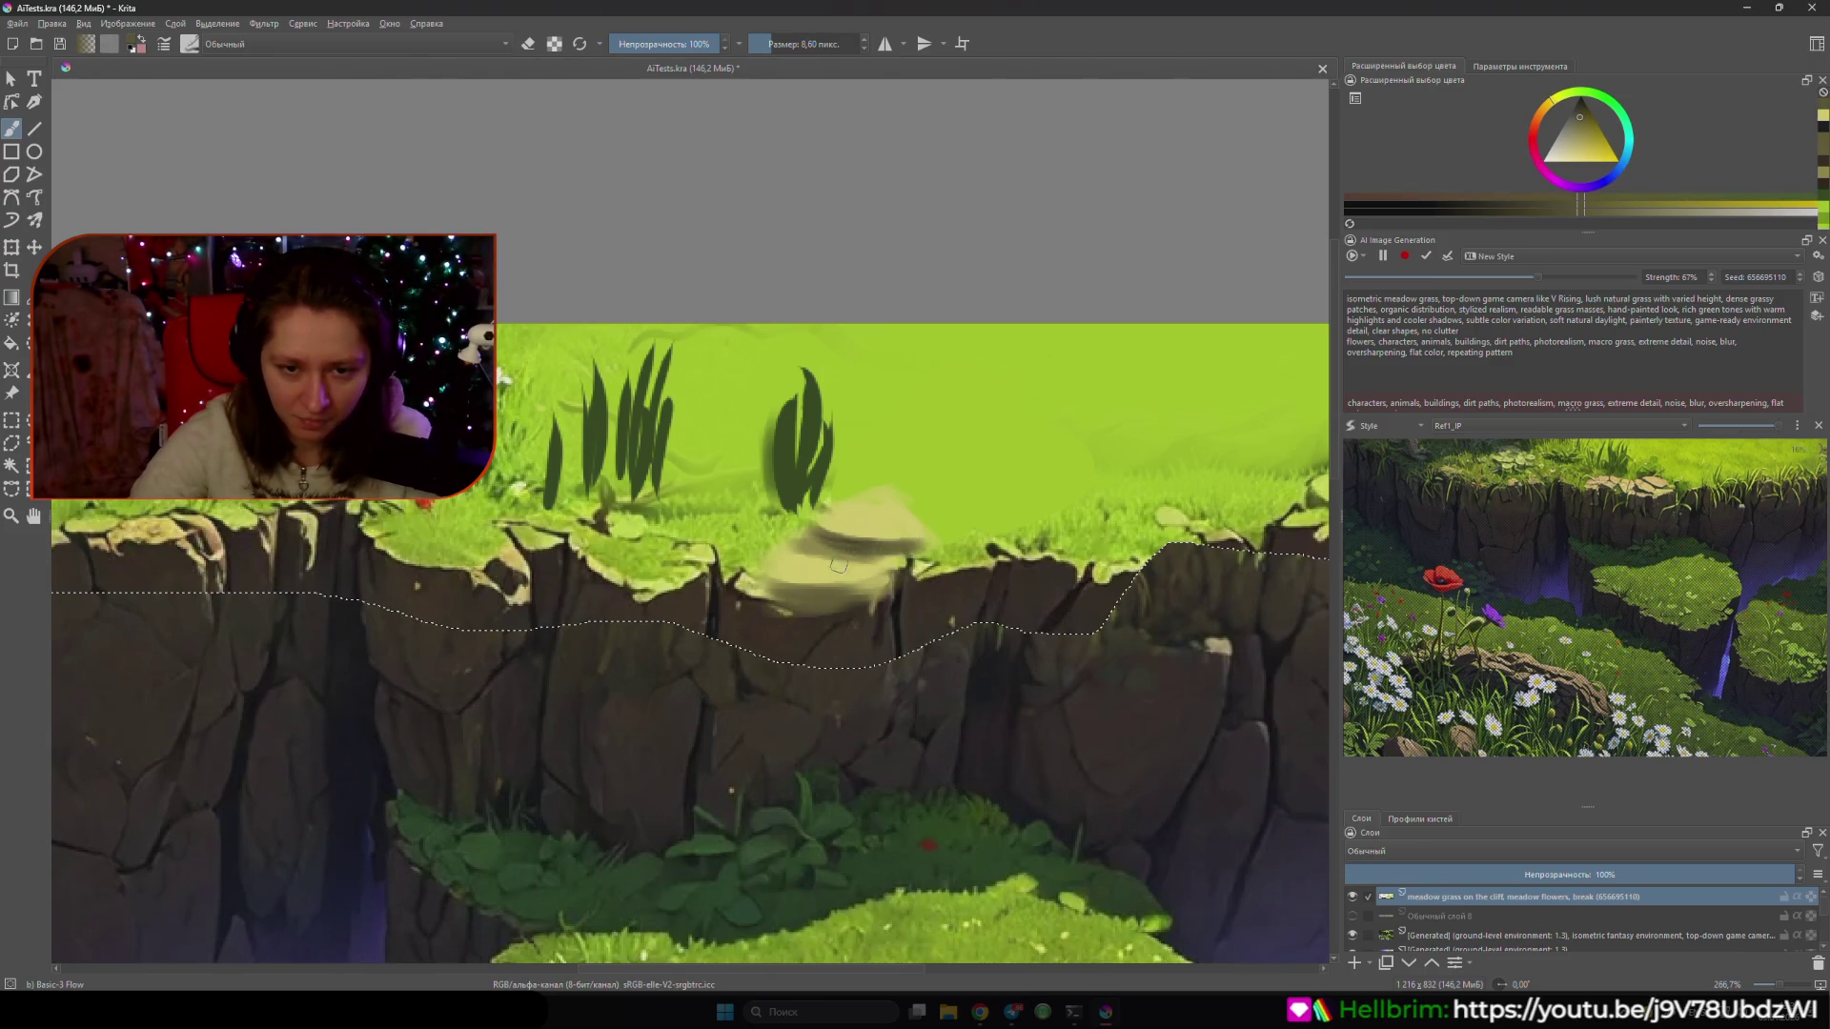
{"action": "left_click", "coordinate": [881, 576], "text": "ctrl"}
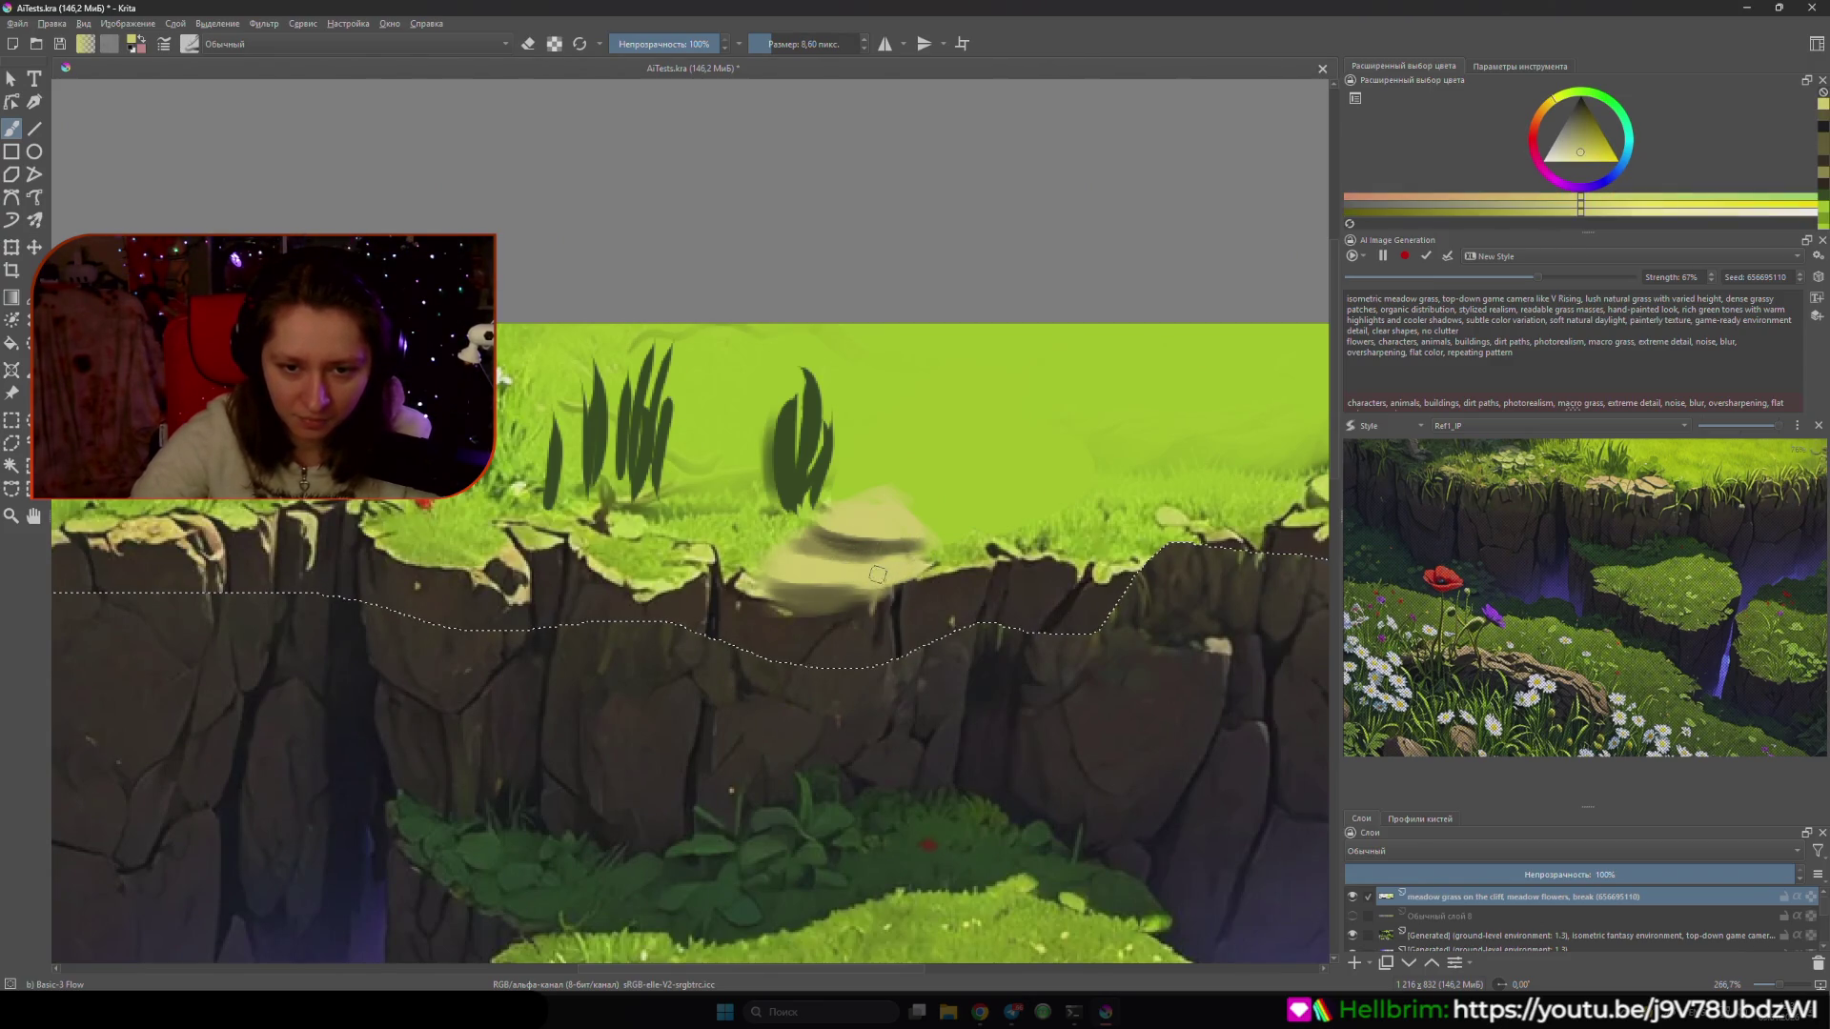
{"action": "left_click", "coordinate": [911, 572], "text": "ctrl"}
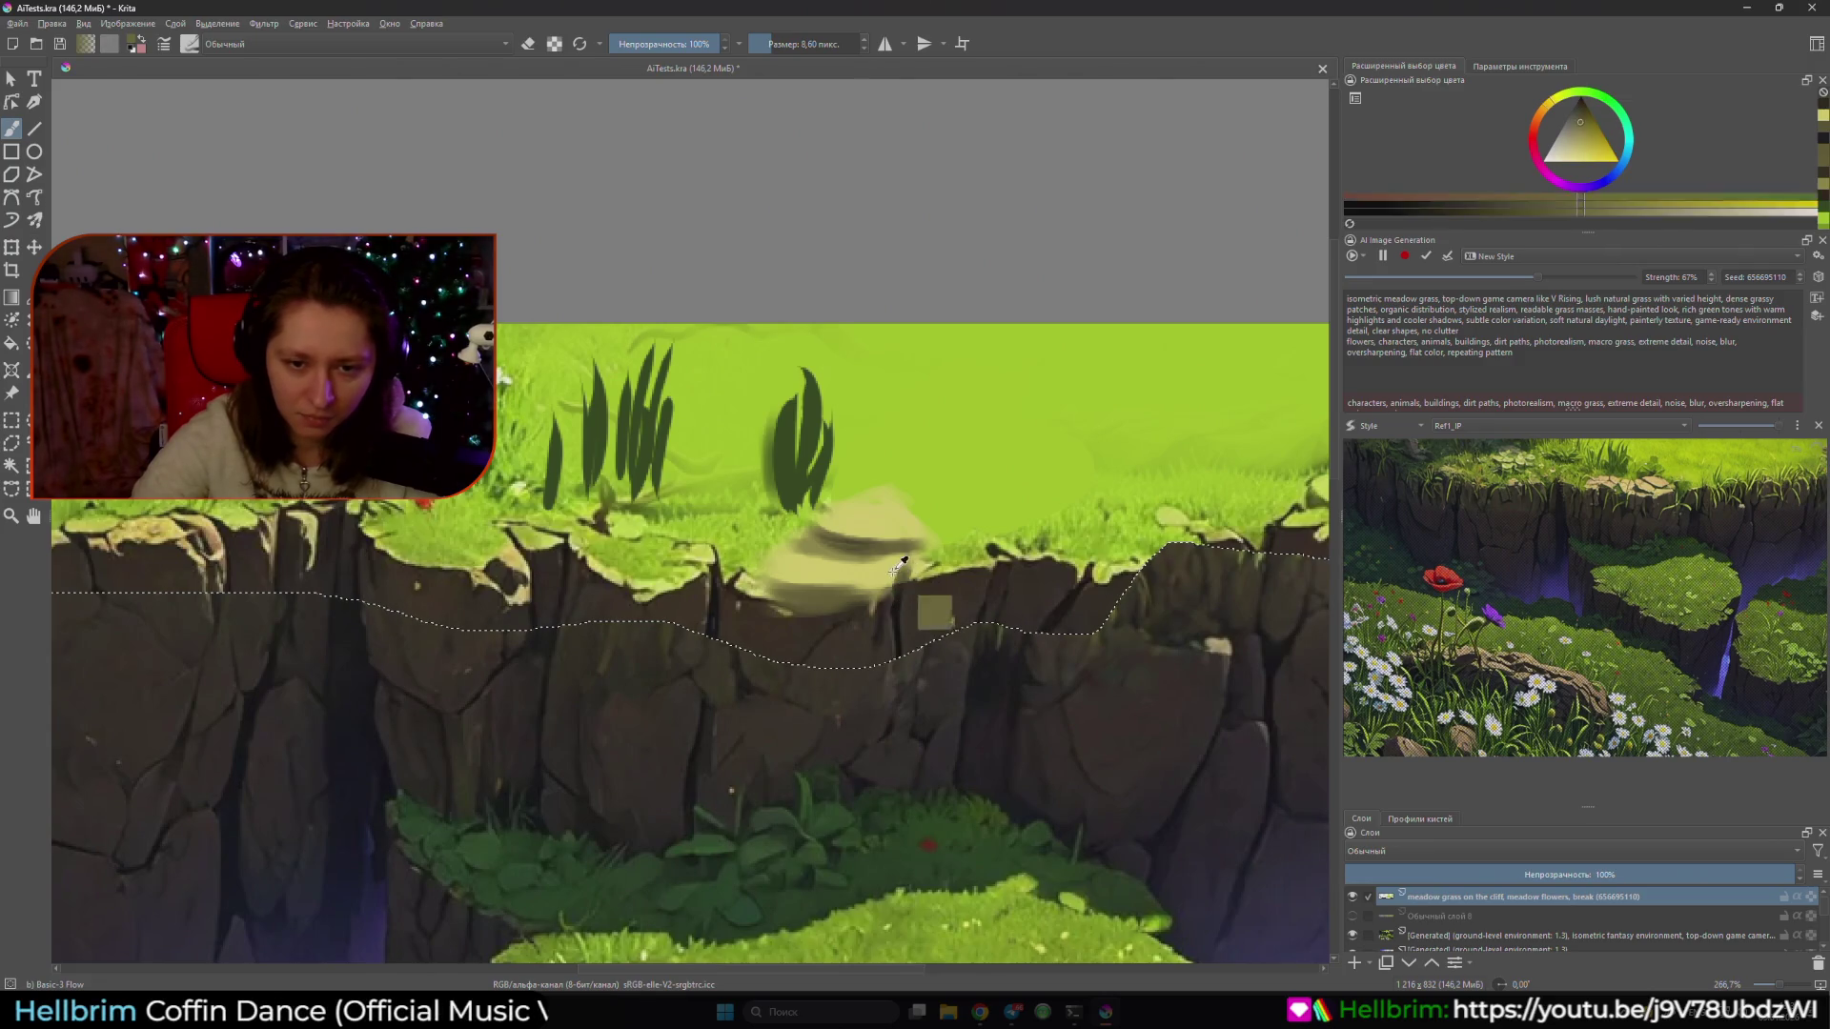
{"action": "left_click", "coordinate": [934, 615], "text": "ctrl"}
{"action": "left_click", "coordinate": [905, 582], "text": "ctrl"}
{"action": "key", "text": "bracketleft"}
{"action": "key", "text": "bracketleft"}
{"action": "key", "text": "bracketleft"}
{"action": "key", "text": "bracketright"}
{"action": "key", "text": "bracketright"}
{"action": "key", "text": "bracketright"}
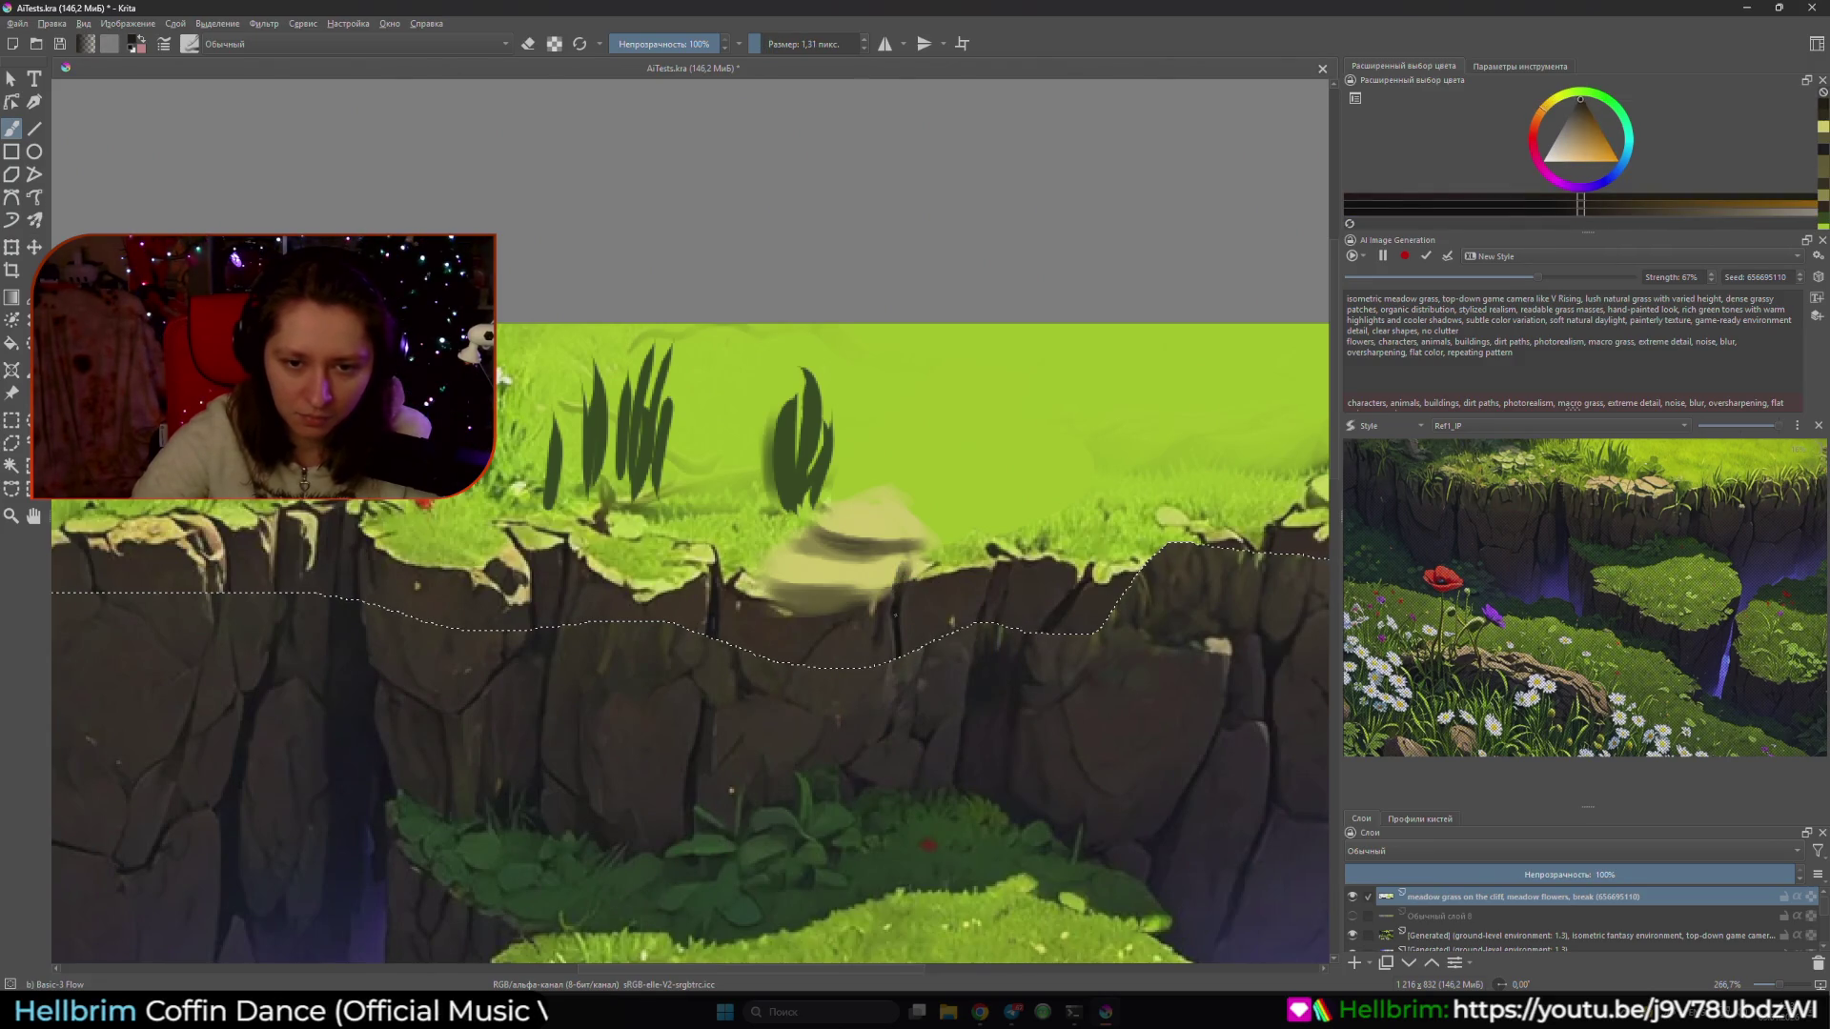
{"action": "left_click_drag", "start_coordinate": [907, 568], "coordinate": [896, 658]}
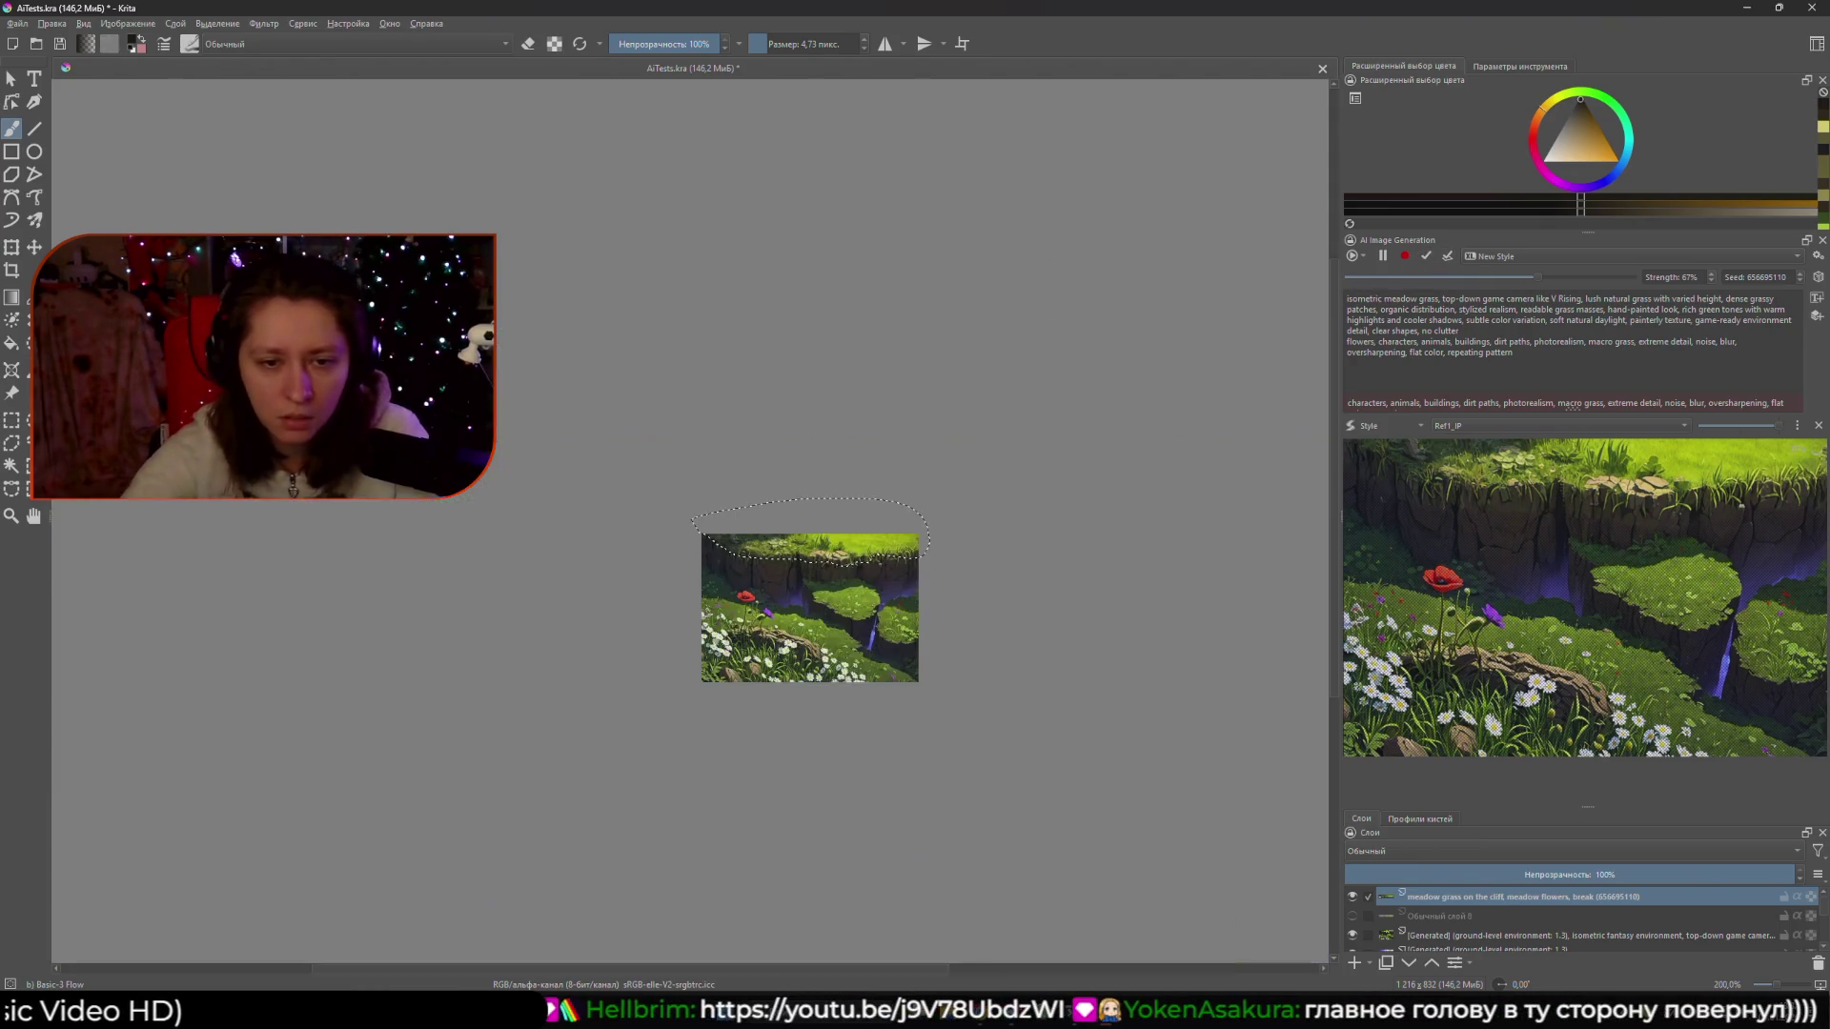
- View the image at 100%, switch AI generation to Live, and paste the landscape prompt
{"action": "key", "text": "1"}
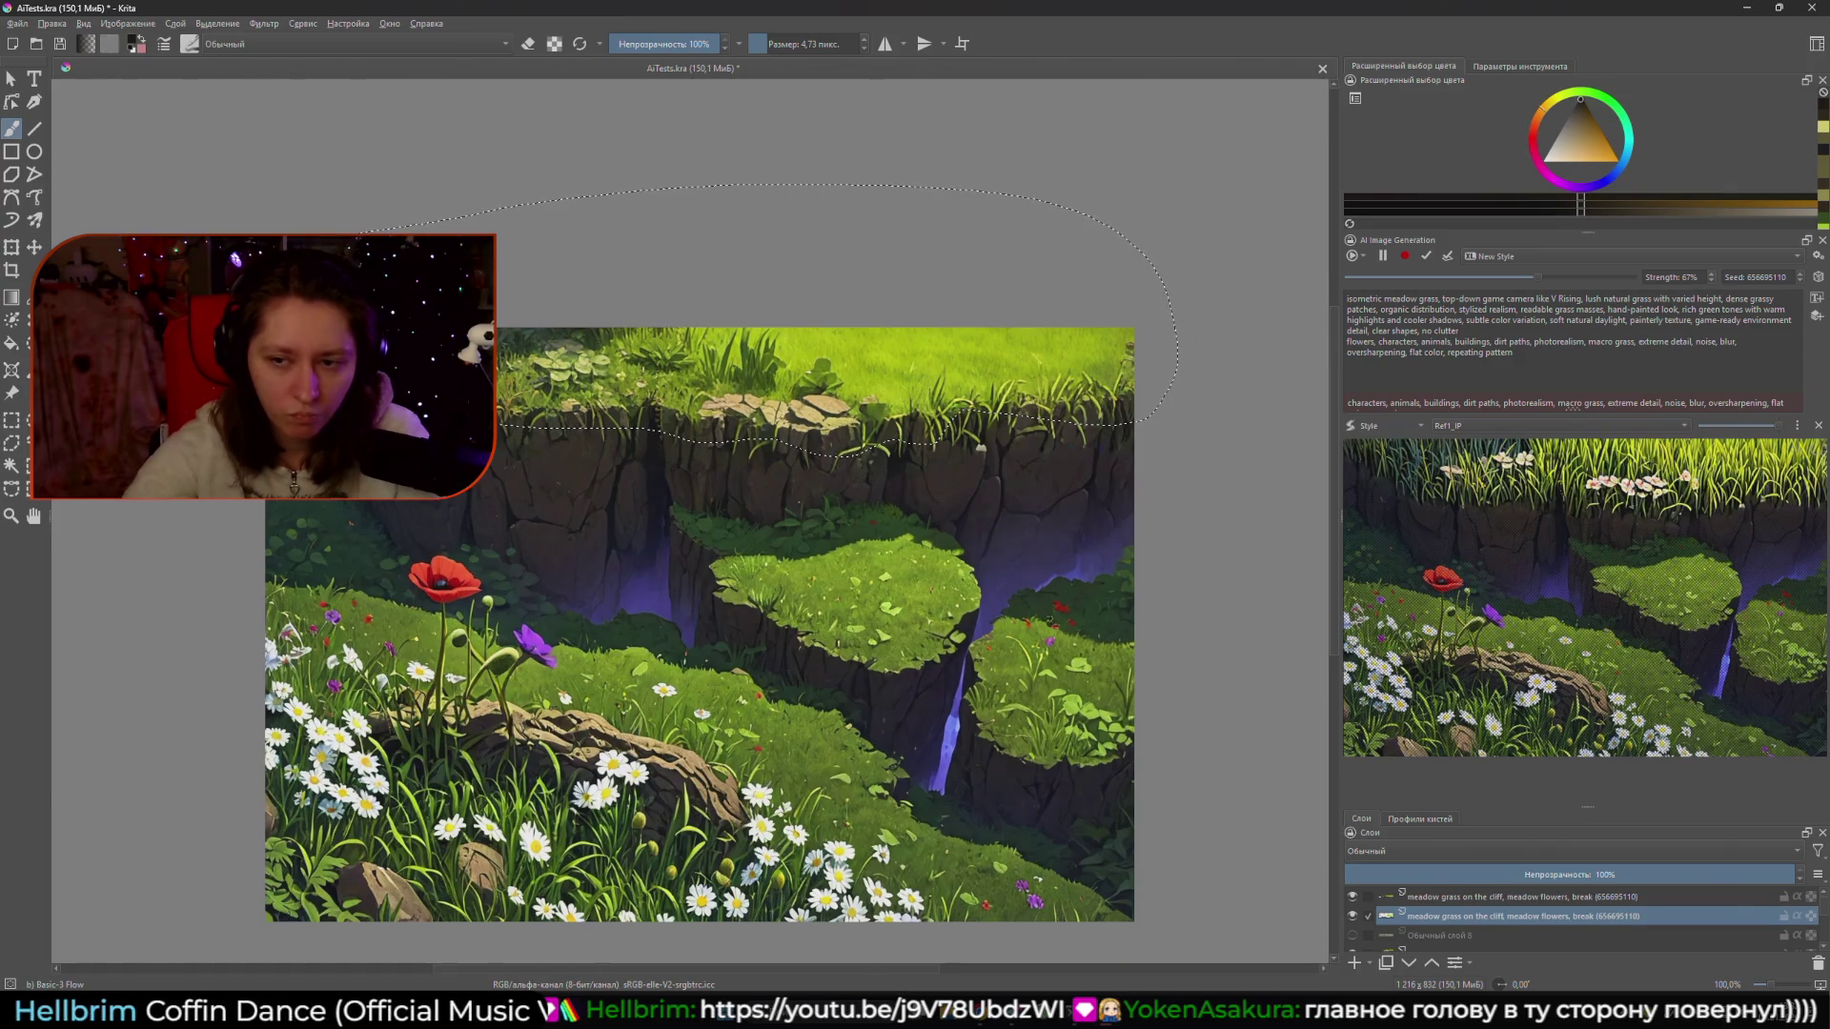
{"action": "right_click", "coordinate": [1165, 715]}
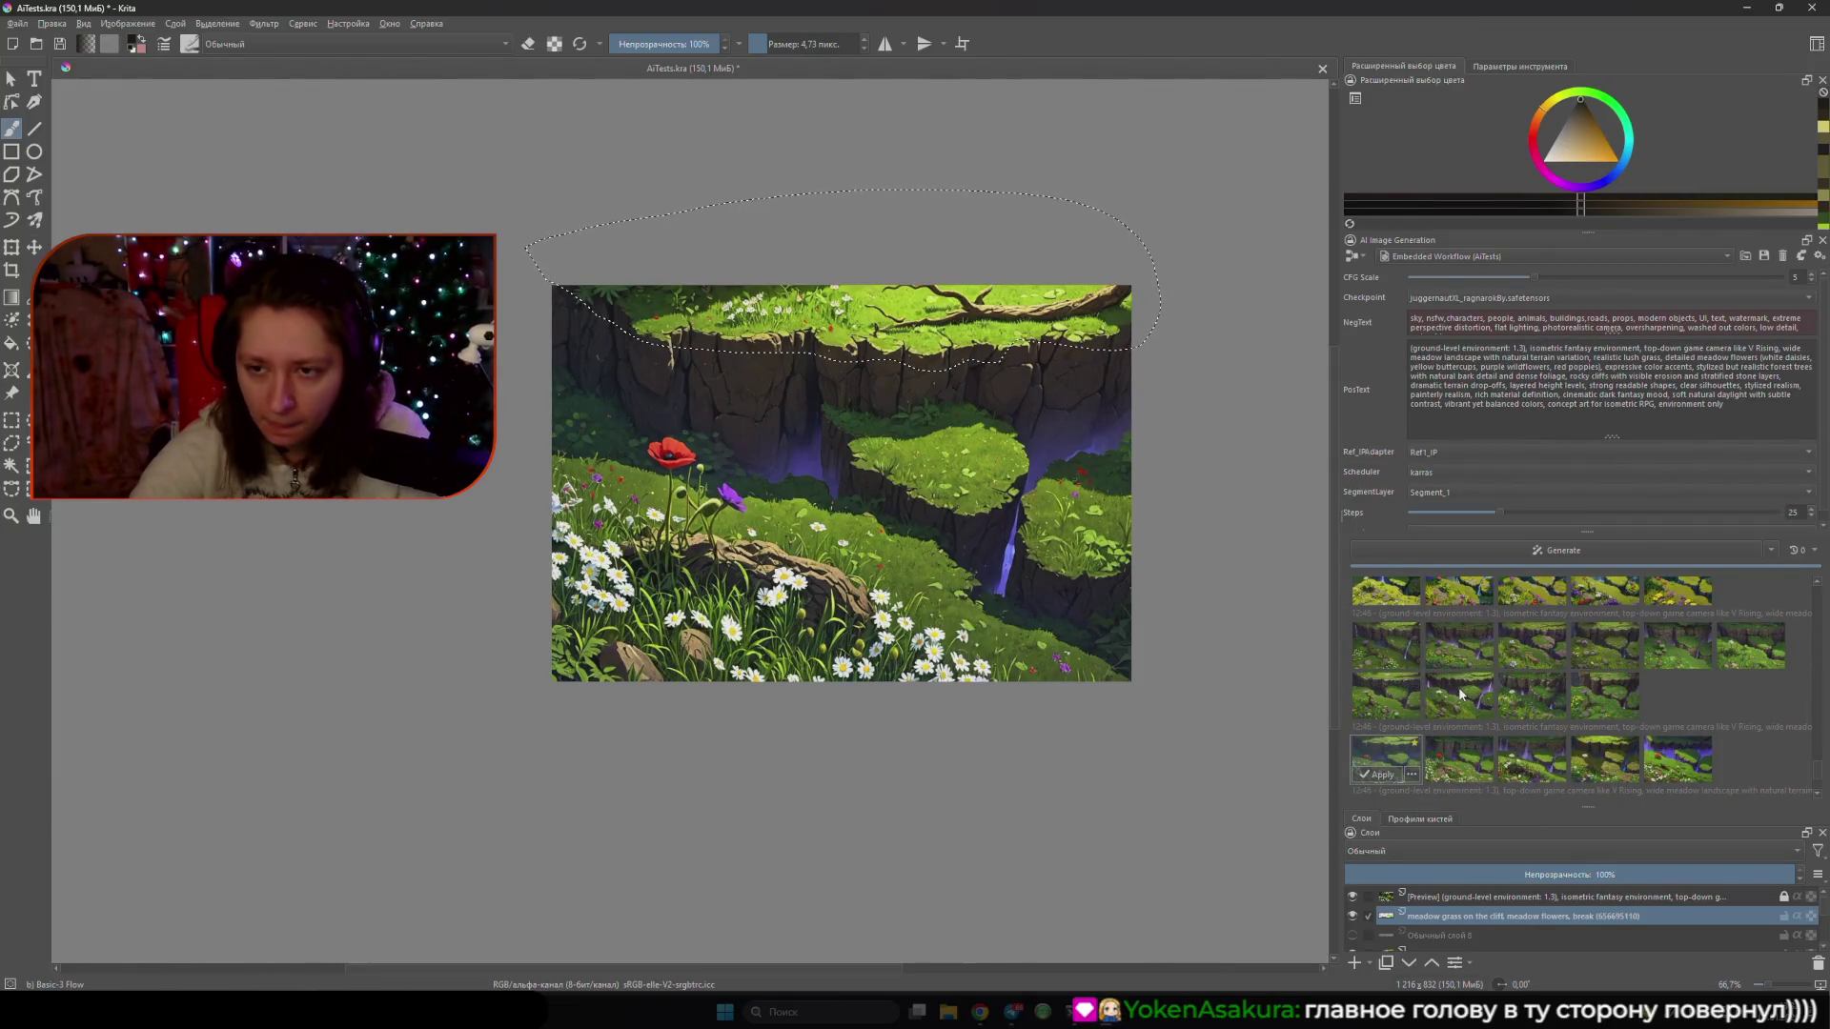
{"action": "triple_click", "coordinate": [1498, 384]}
{"action": "key", "text": "ctrl+c"}
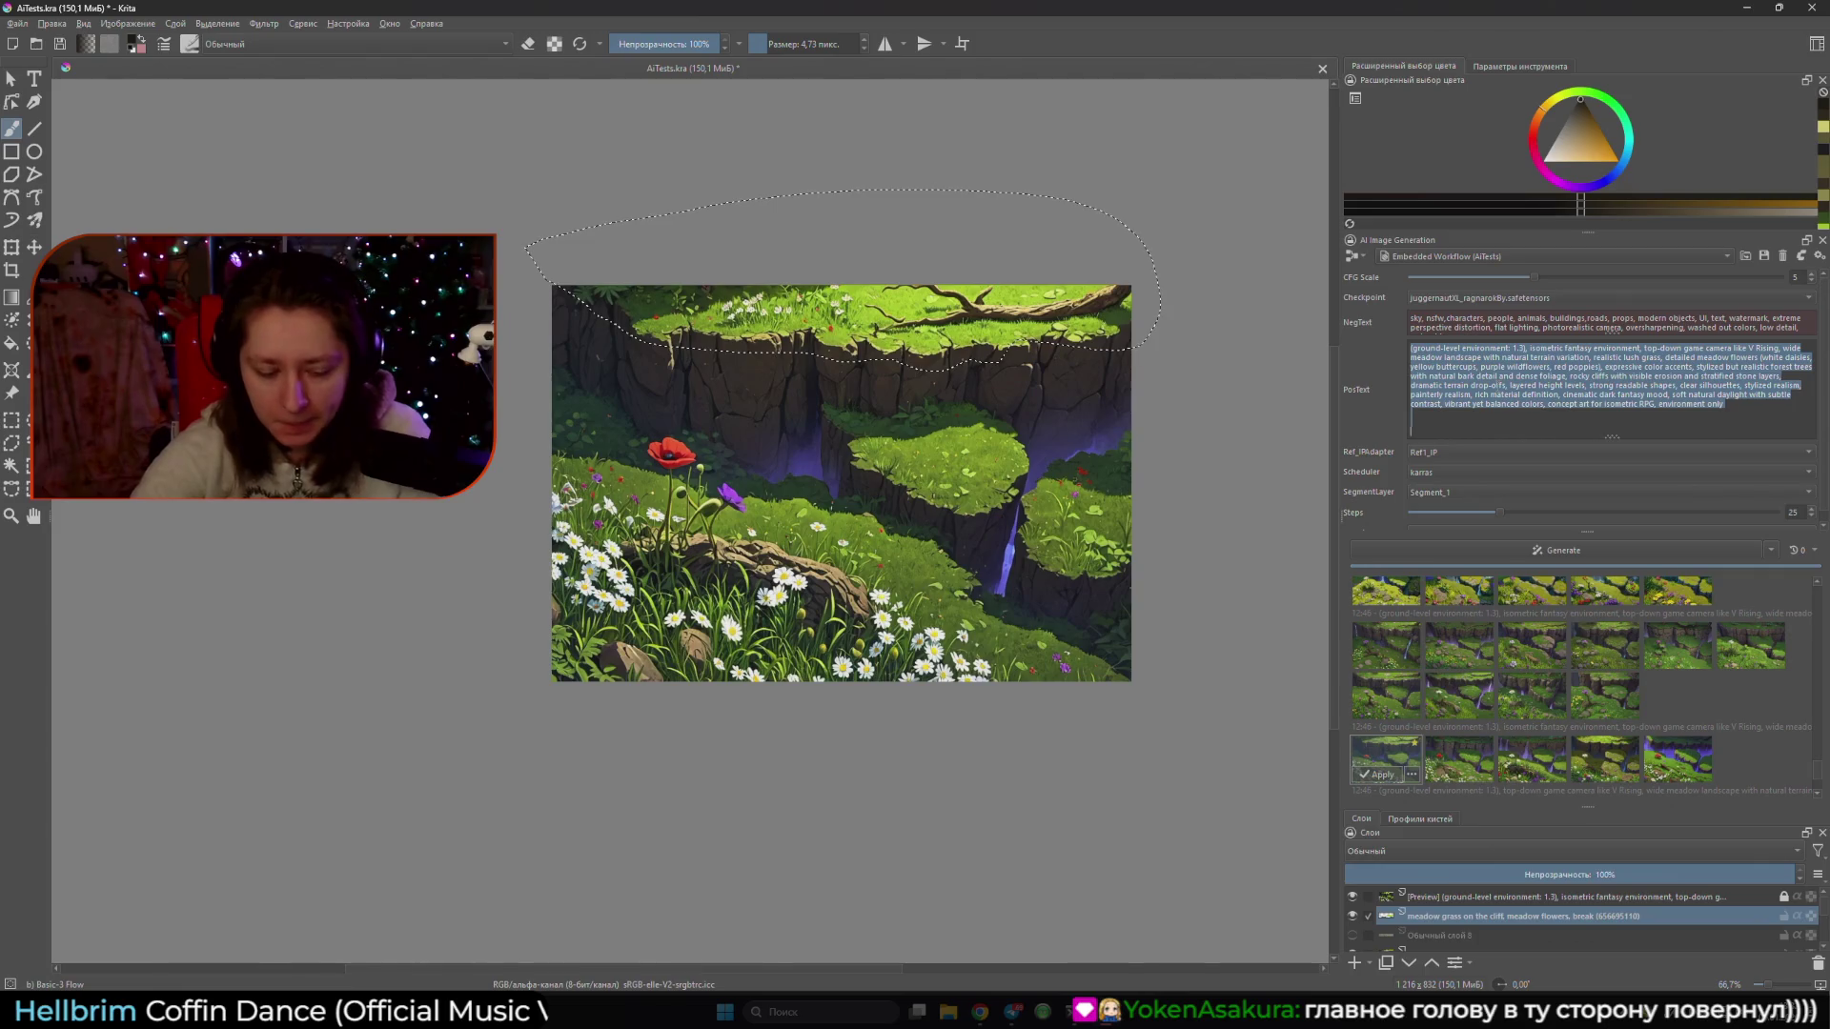
{"action": "left_click", "coordinate": [1359, 258]}
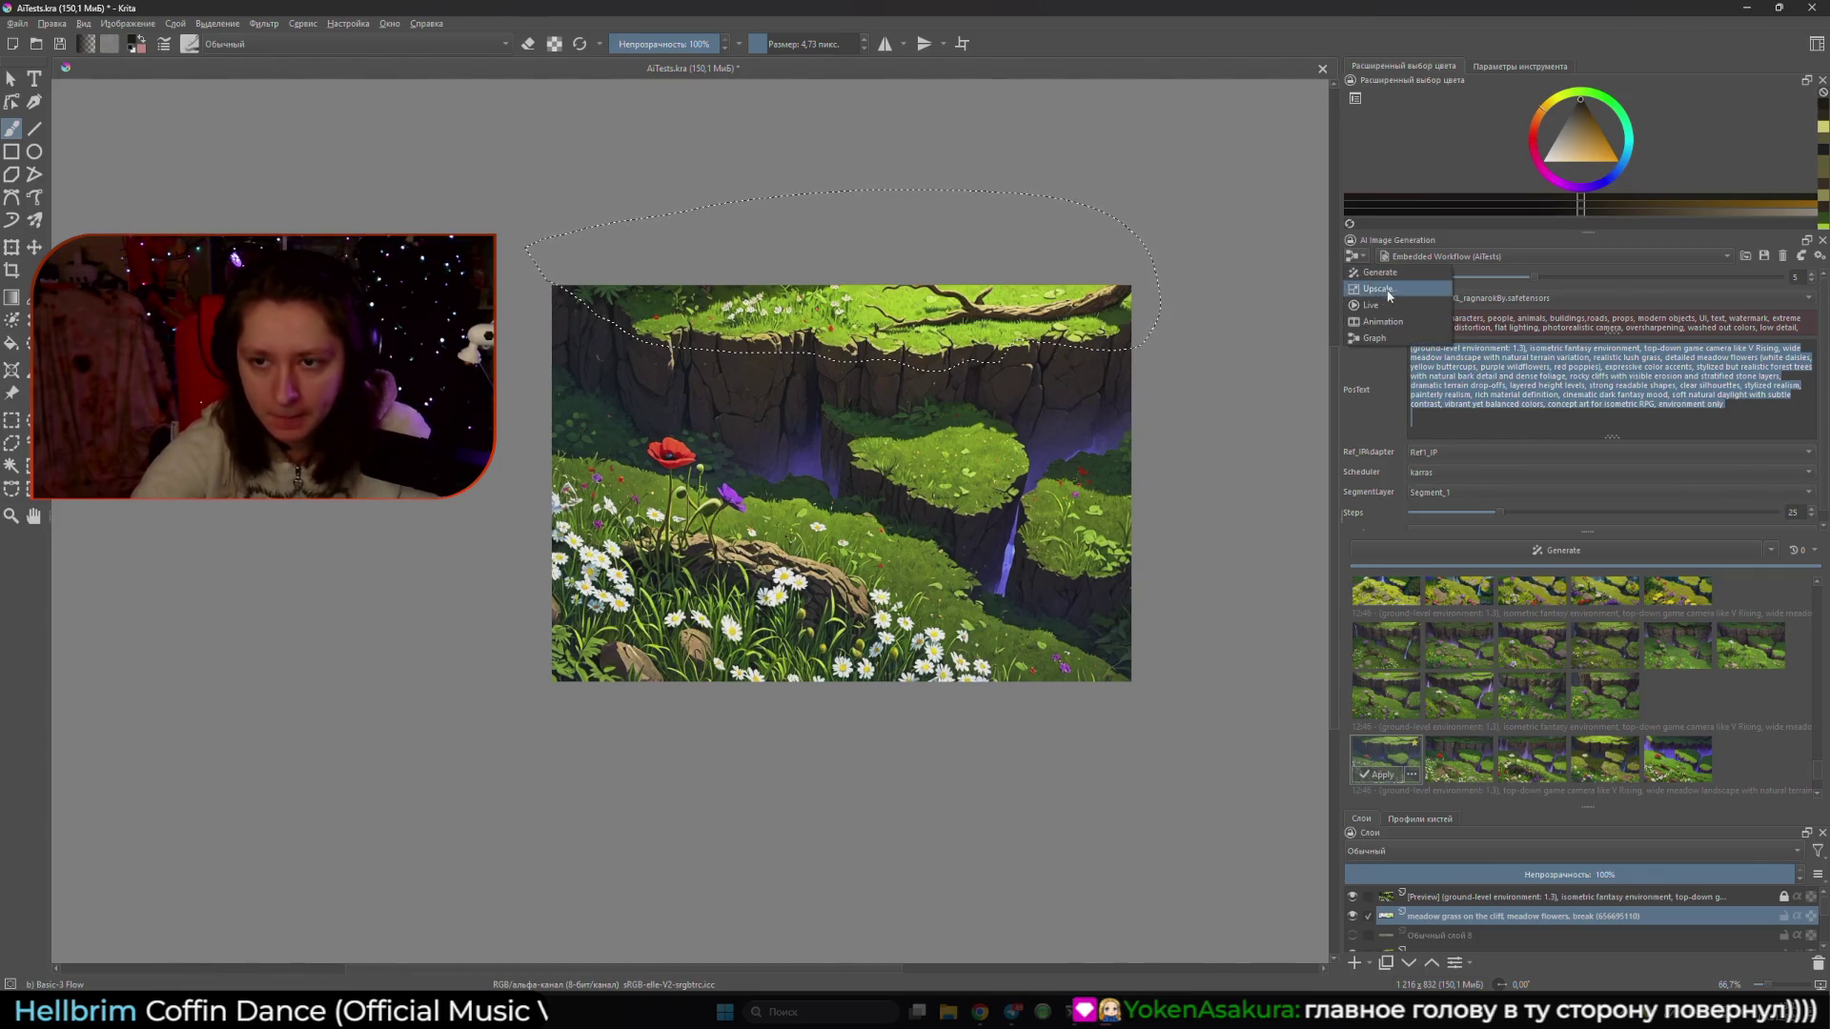
{"action": "left_click", "coordinate": [1394, 310]}
{"action": "key", "text": "ctrl+v"}
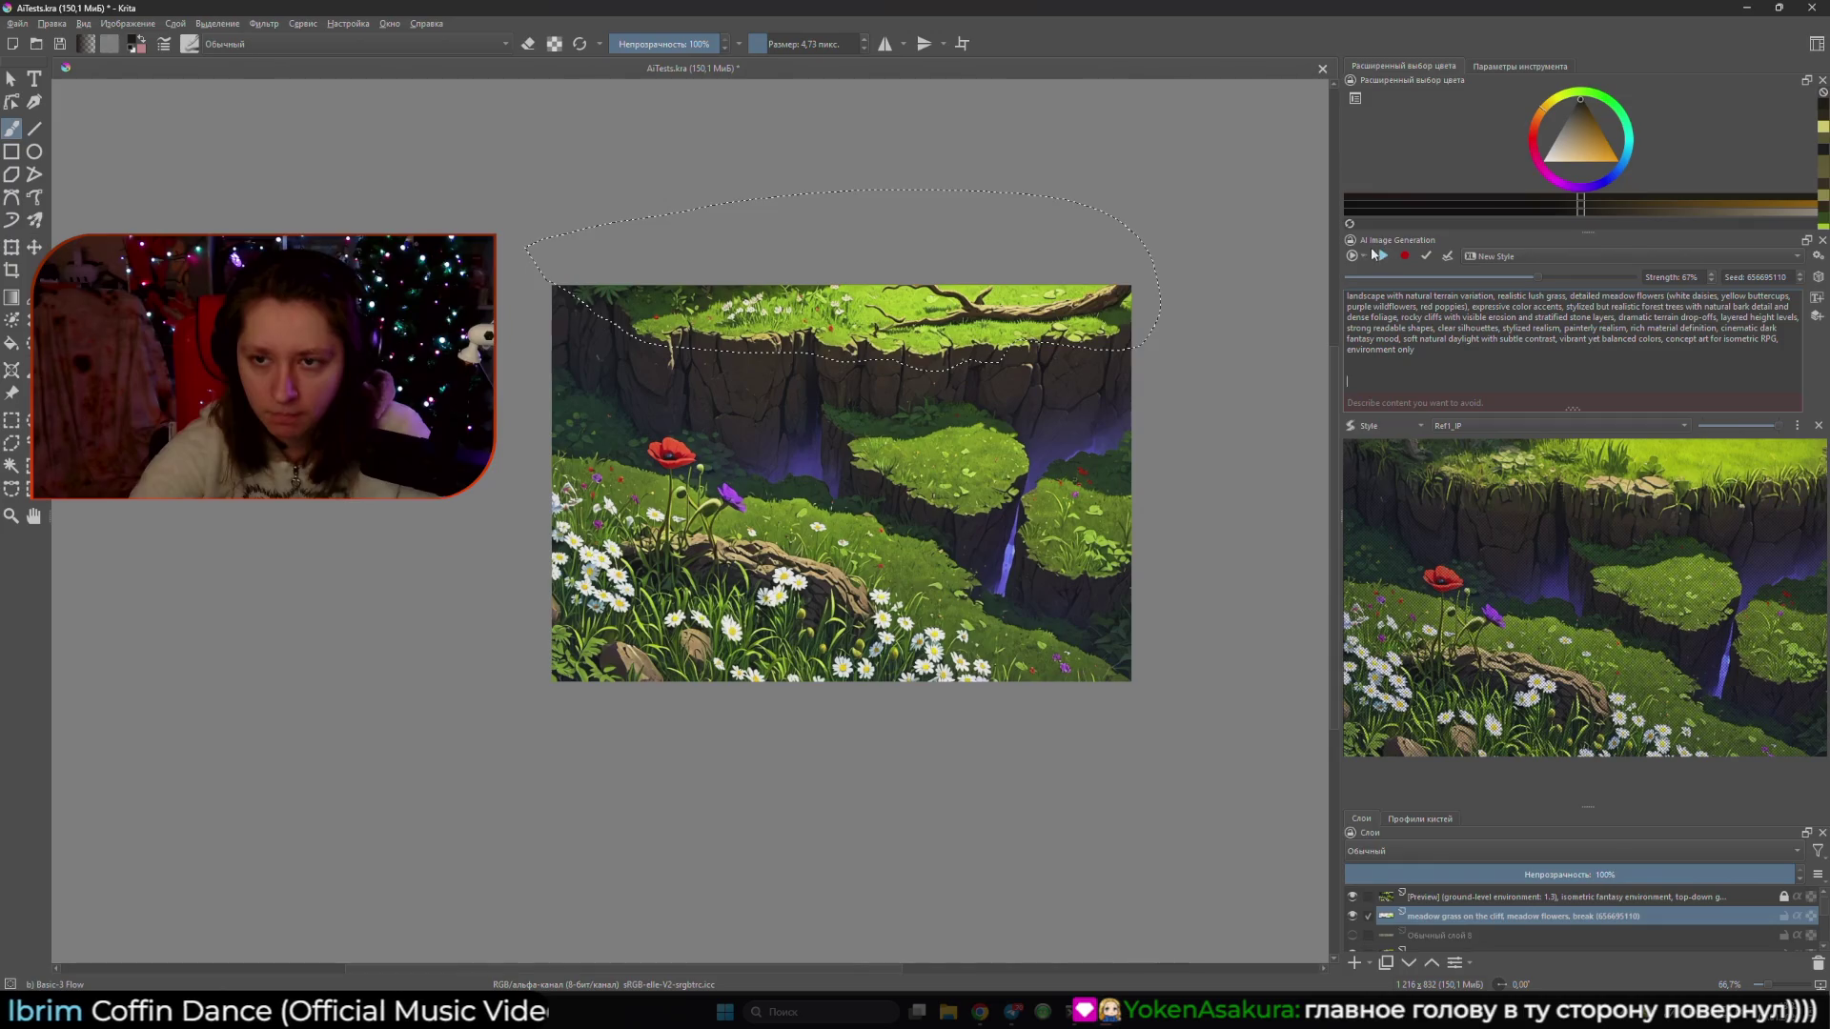
- Return to Live mode and paste the negative prompt excluding sky, people, buildings and text
{"action": "left_click", "coordinate": [1359, 258]}
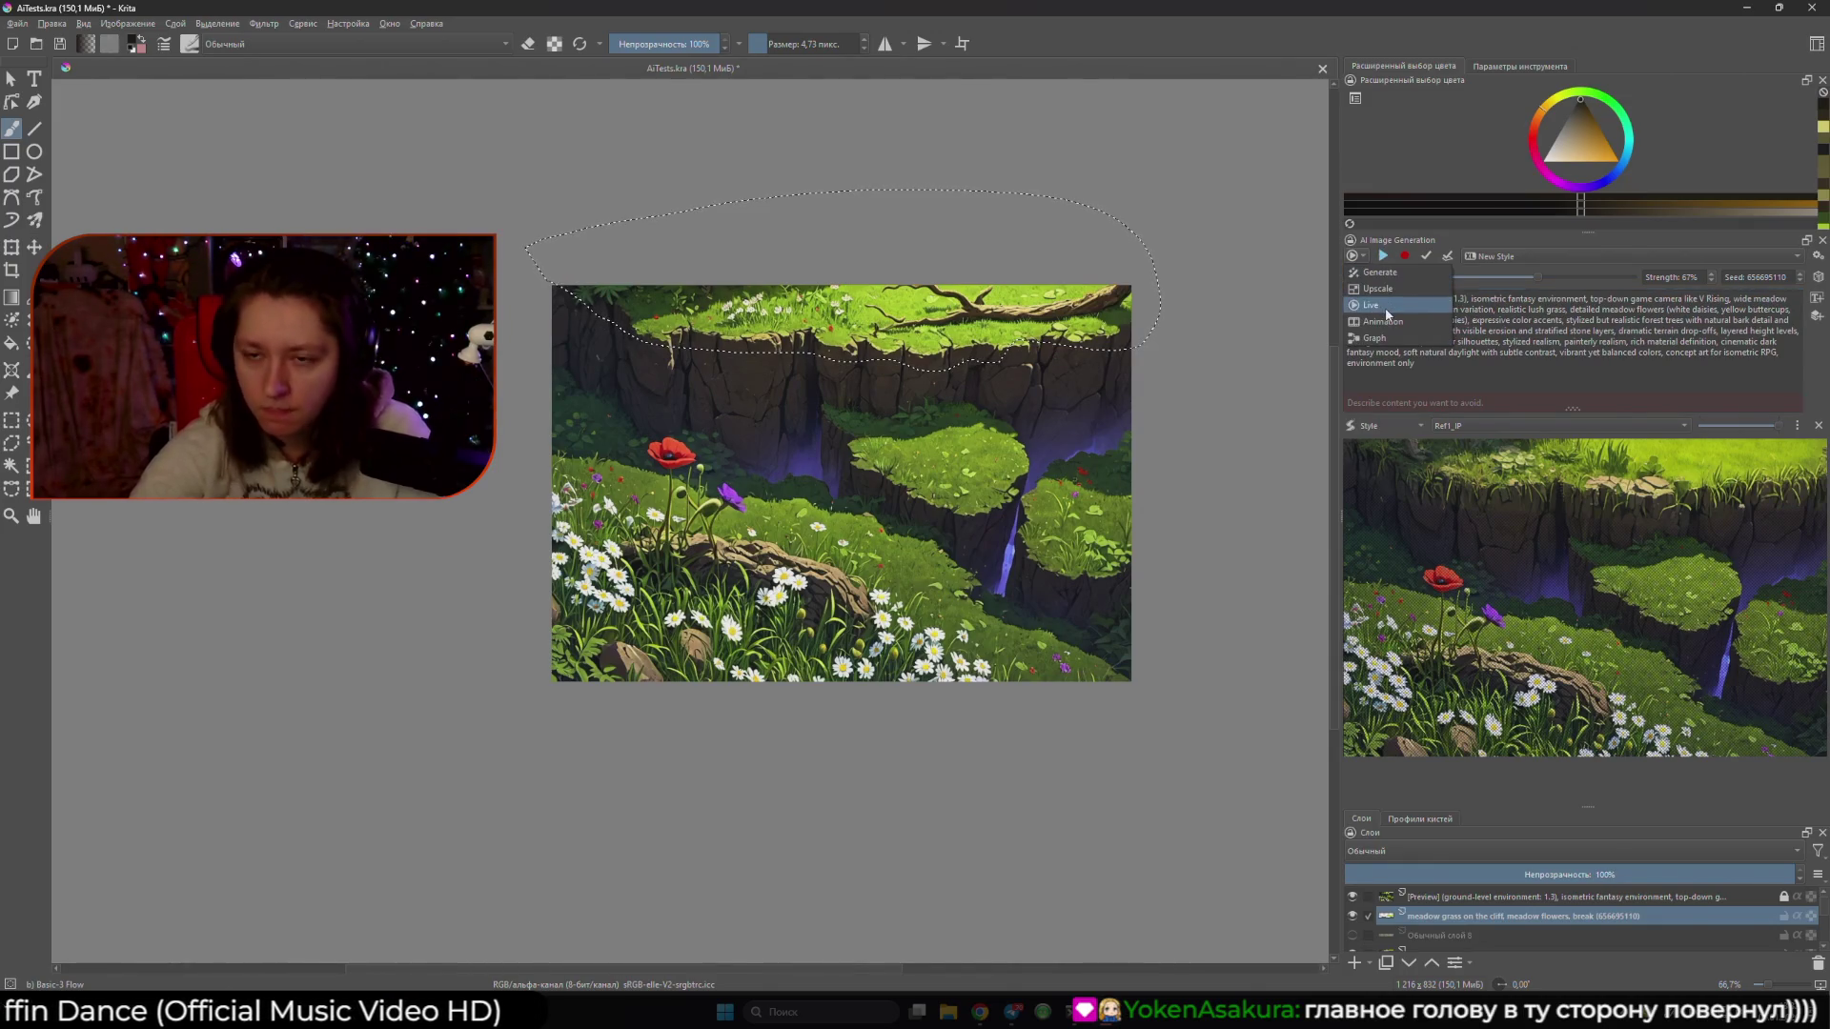
{"action": "left_click", "coordinate": [1374, 338]}
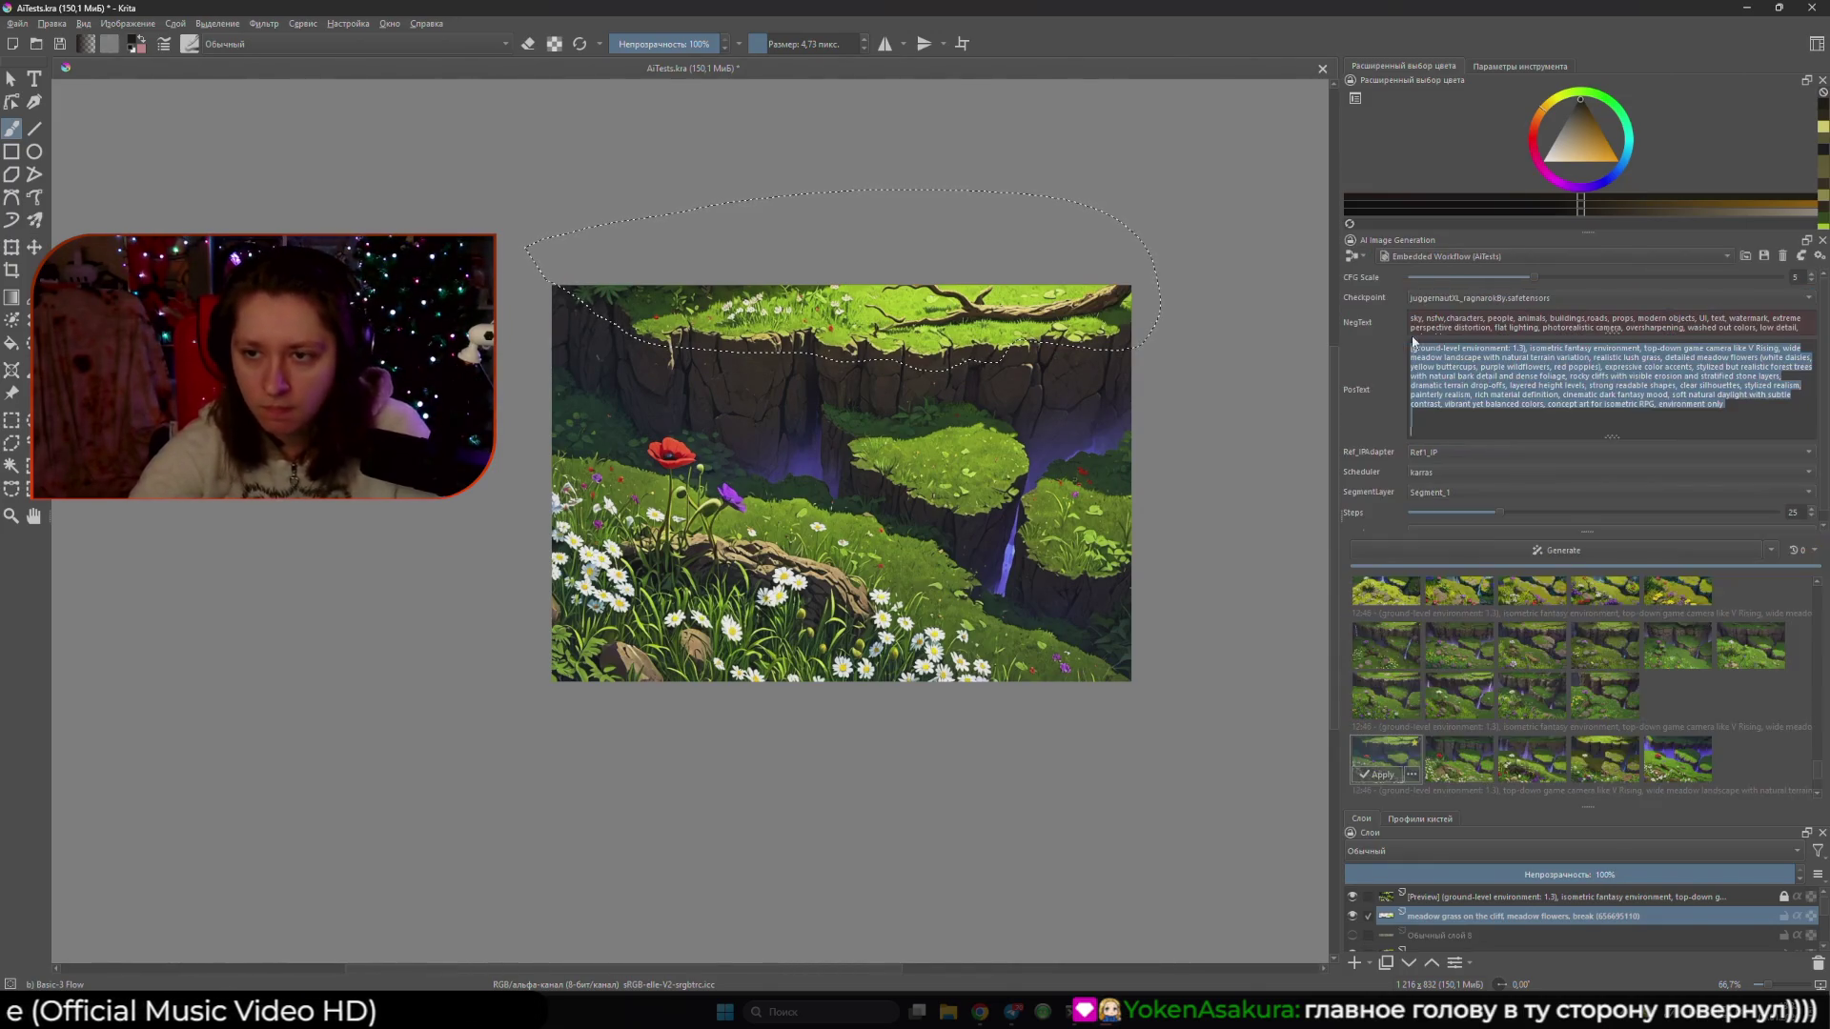
{"action": "left_click", "coordinate": [1363, 254]}
{"action": "left_click", "coordinate": [1382, 303]}
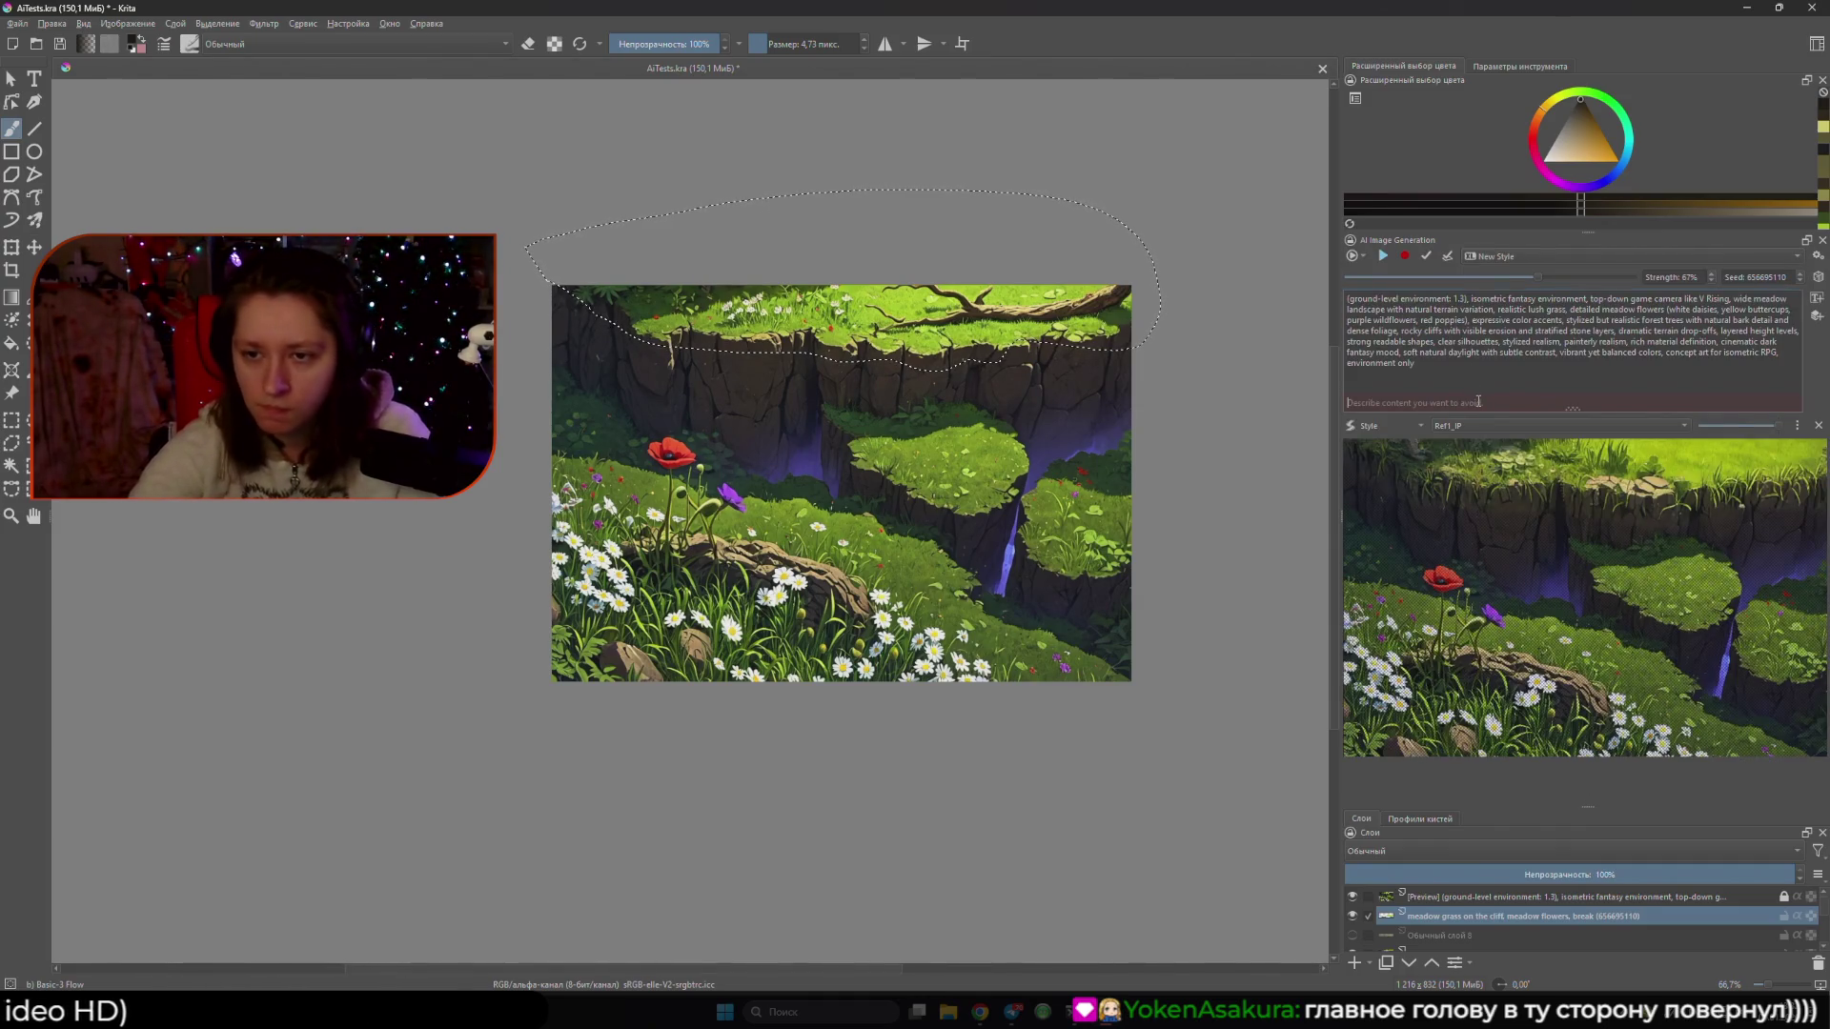
{"action": "left_click", "coordinate": [1410, 398]}
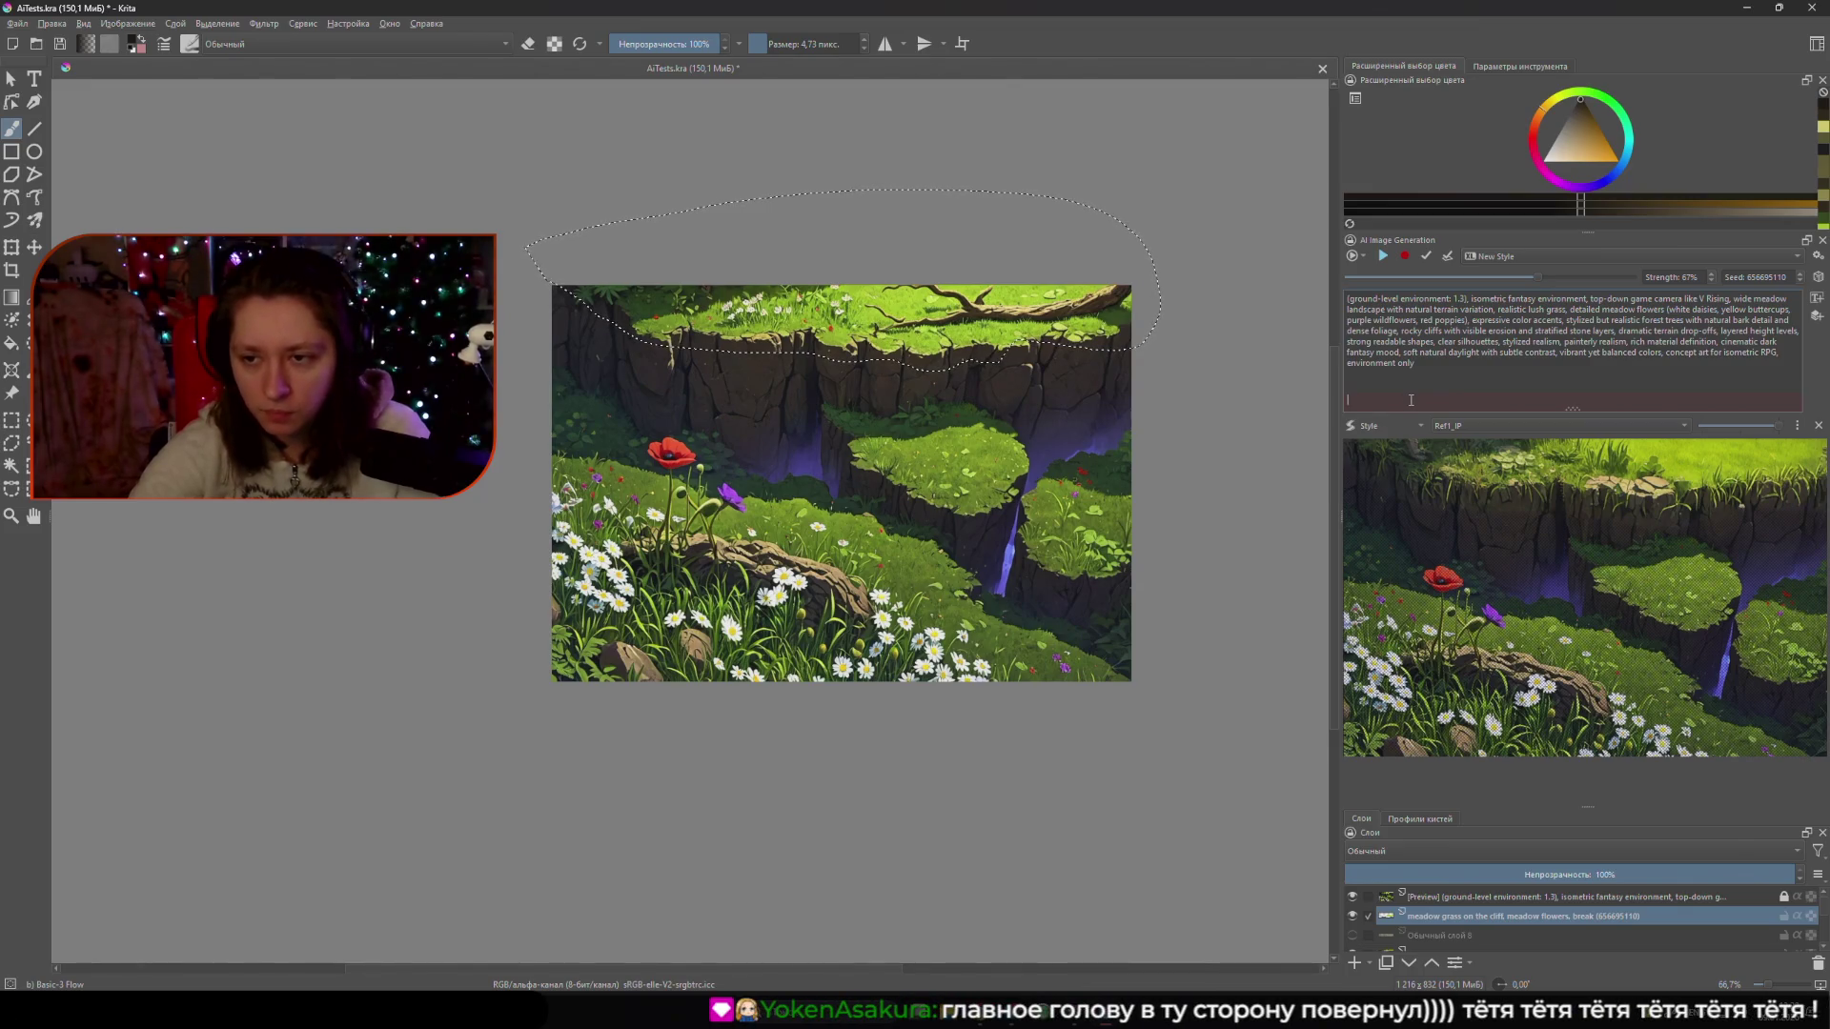
{"action": "key", "text": "ctrl+v"}
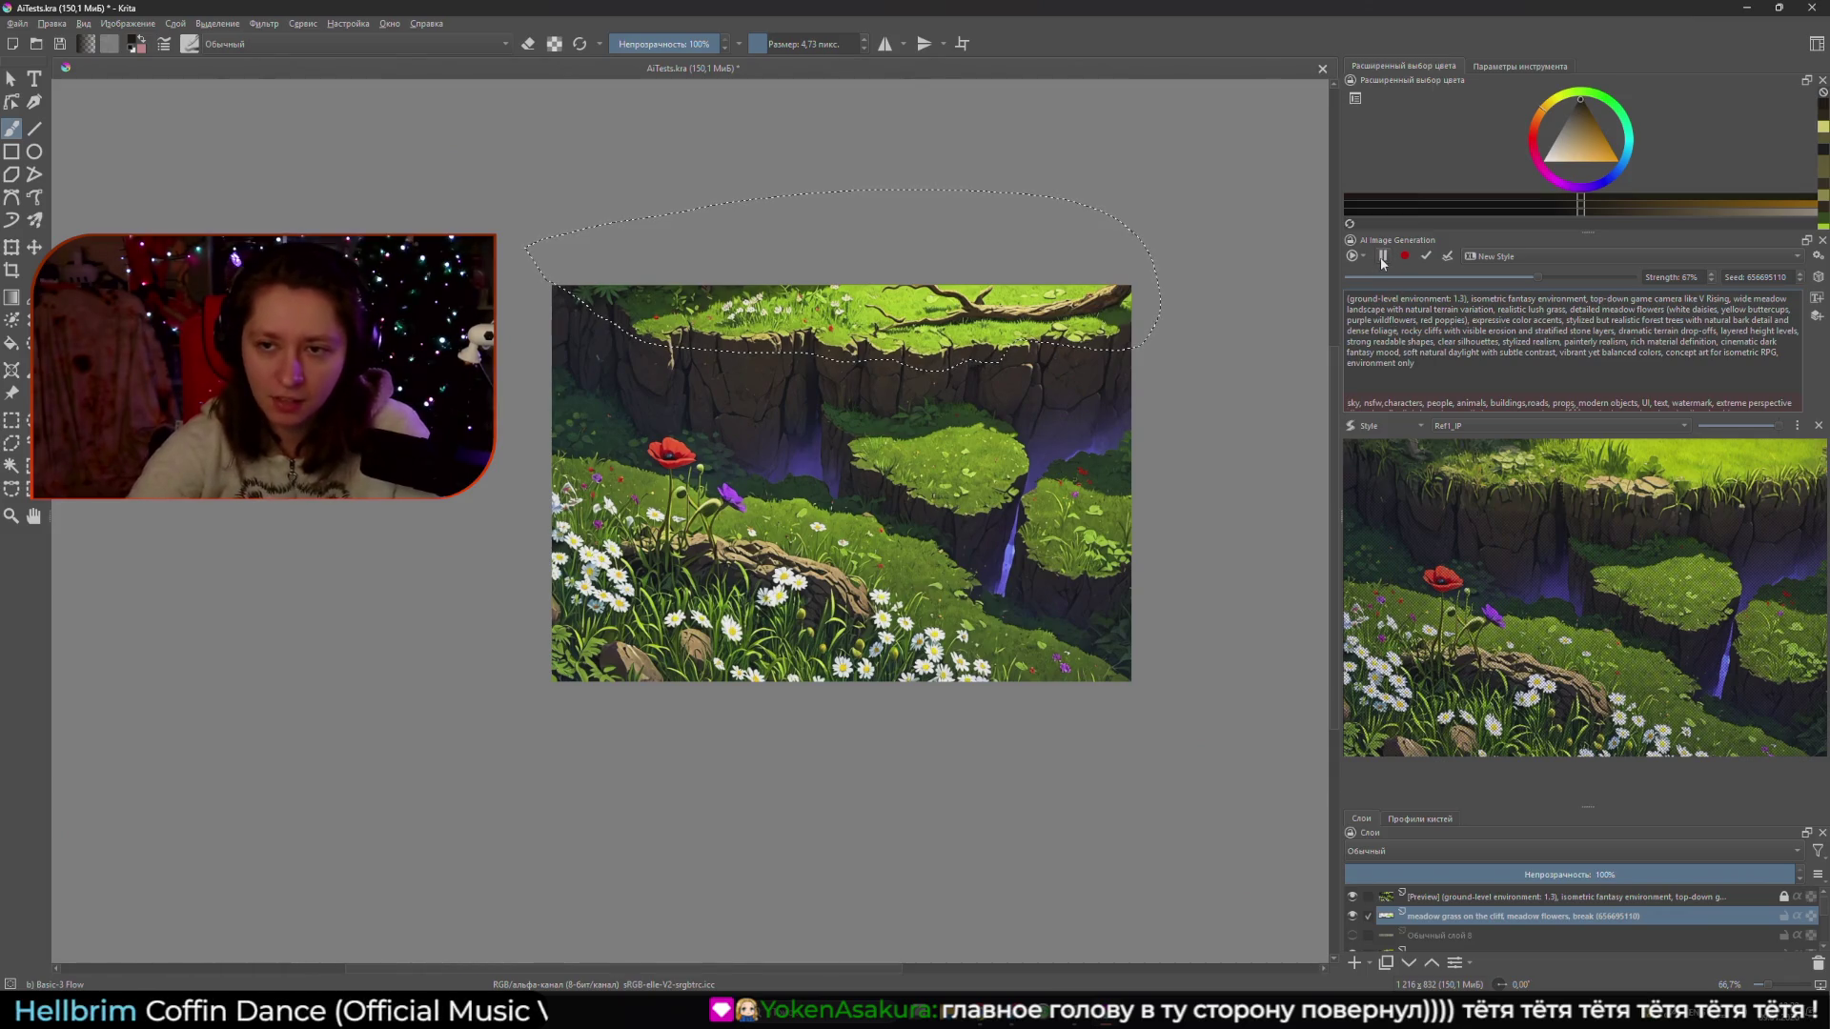
- Compare the Preview layer against the meadow-grass layer by toggling visibility, then delete Preview
{"action": "scroll", "coordinate": [839, 505], "scroll_direction": "up", "scroll_amount": 2}
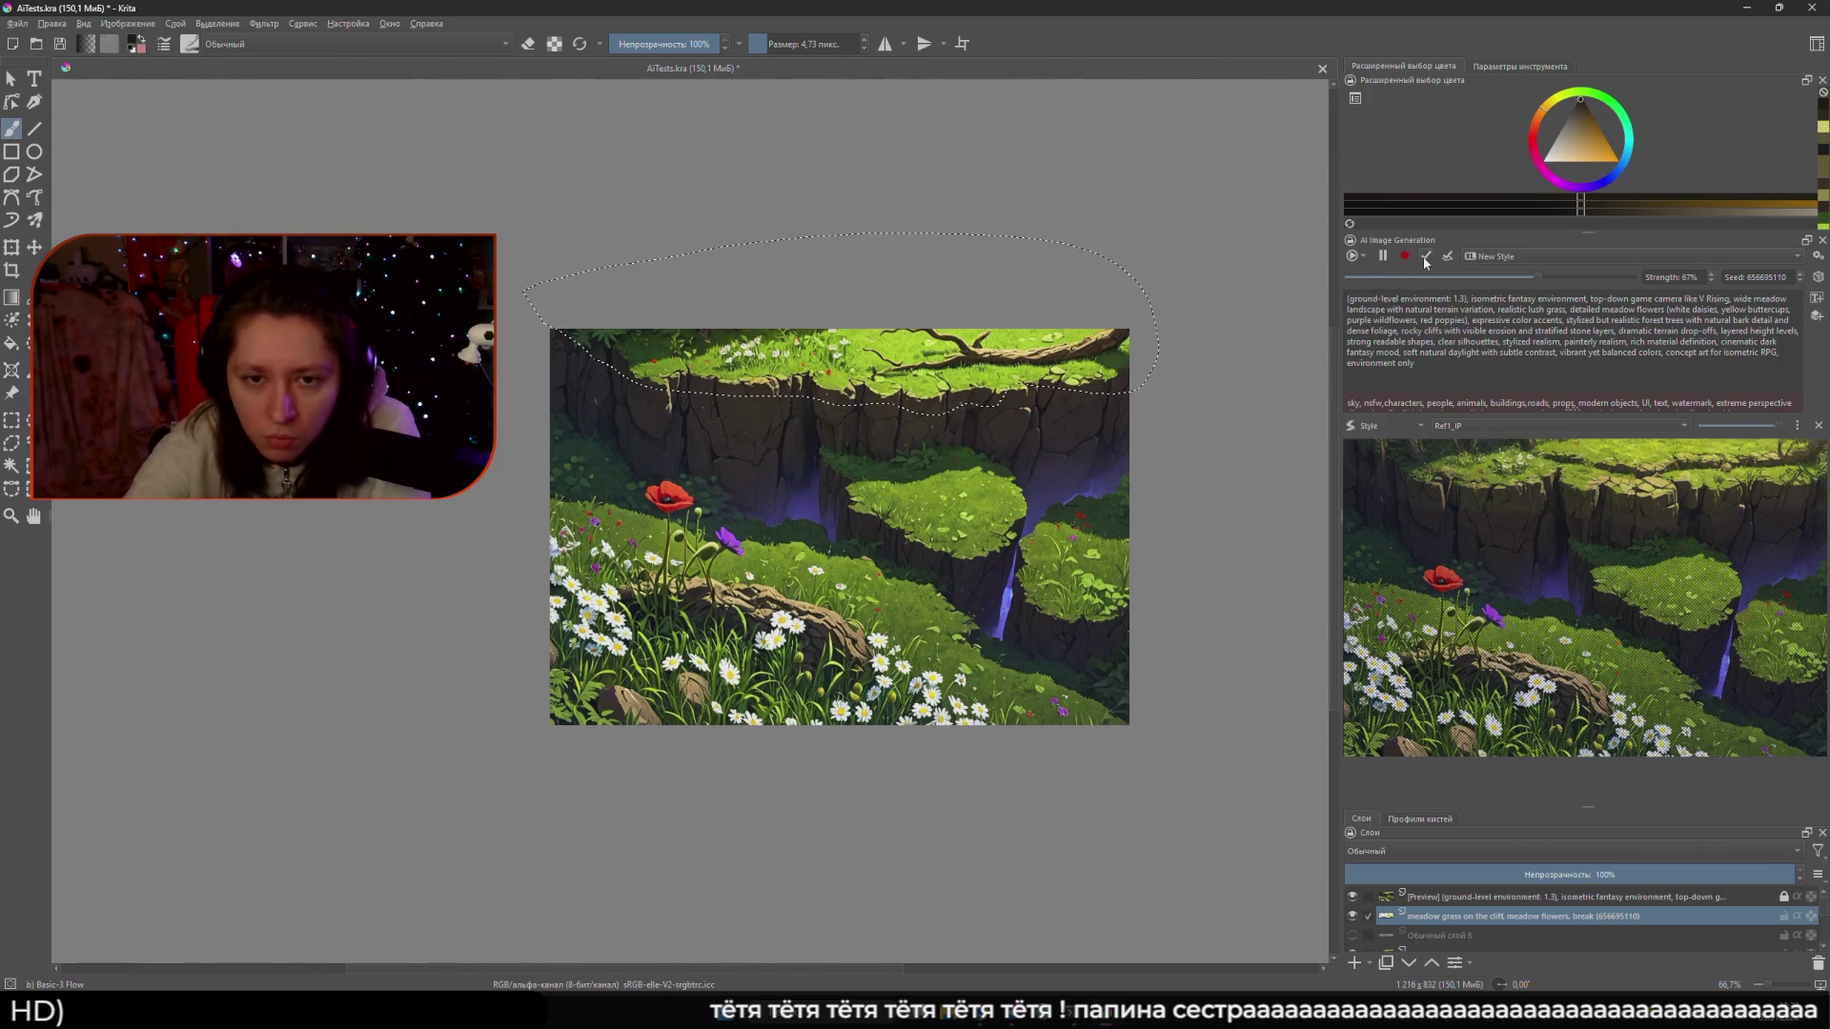
{"action": "scroll", "coordinate": [1192, 429], "scroll_direction": "up", "scroll_amount": 2}
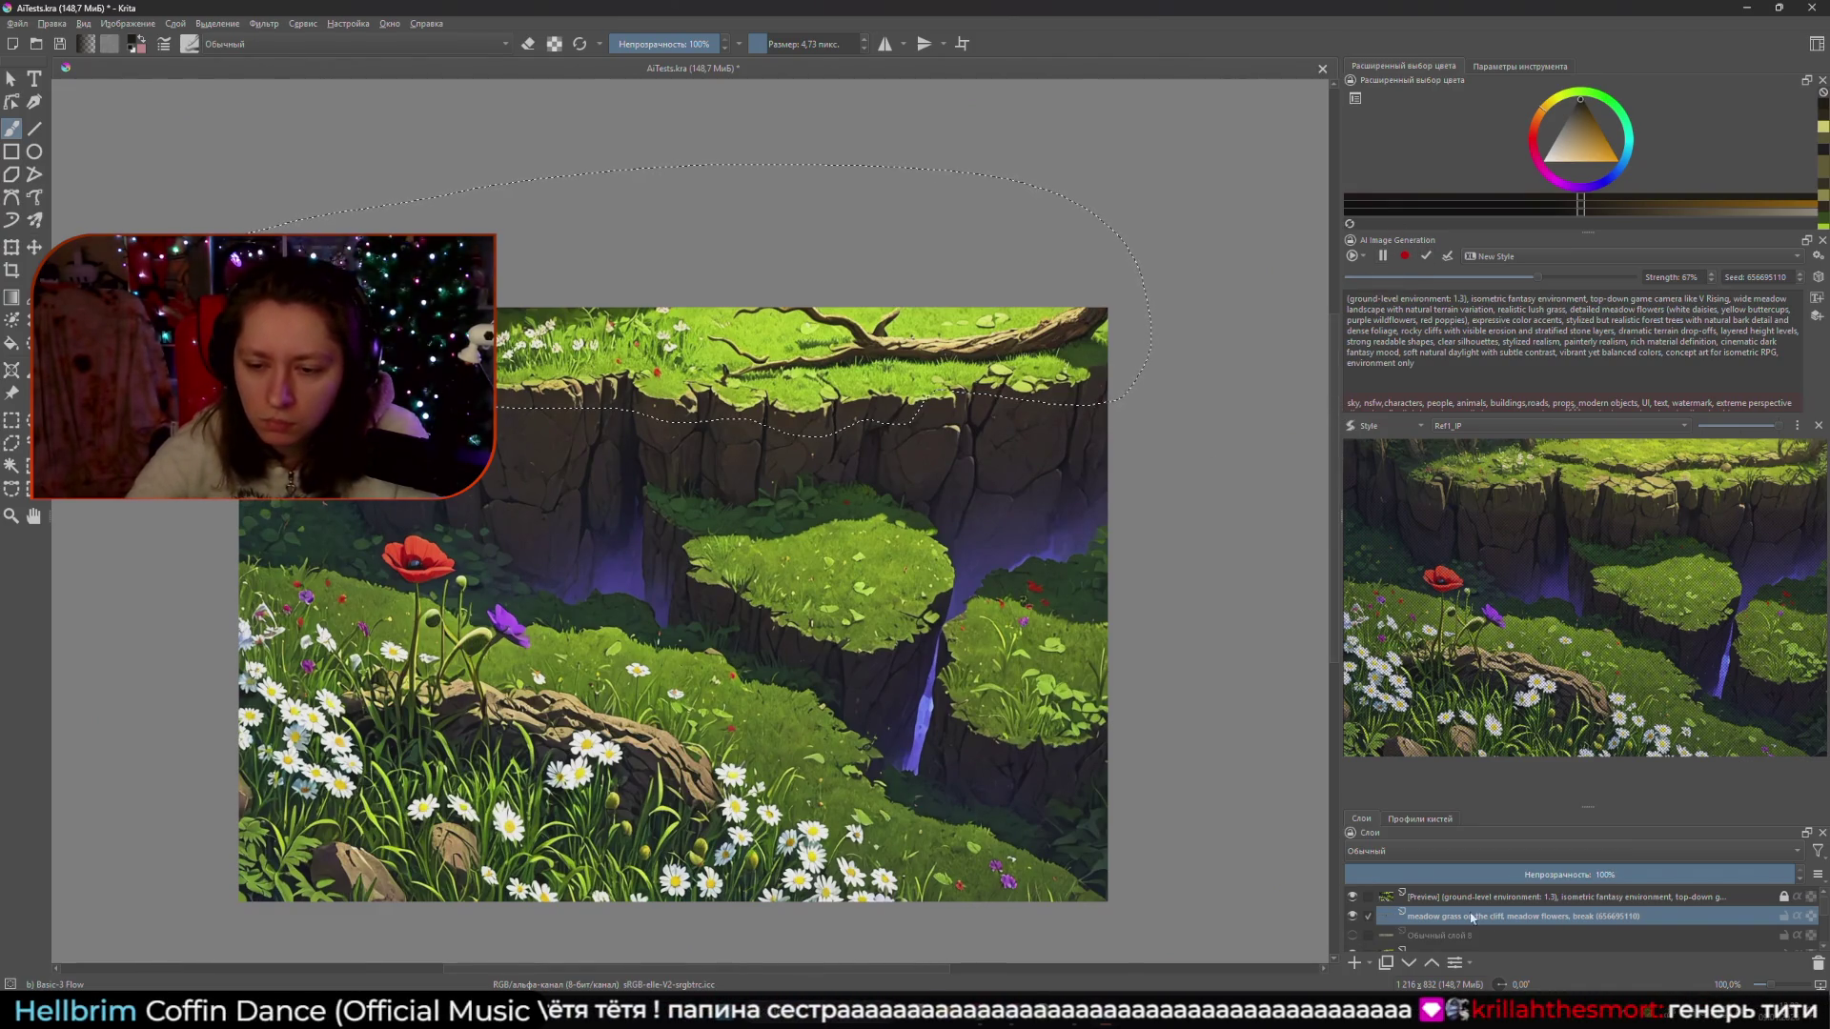
{"action": "left_click", "coordinate": [1353, 897]}
{"action": "left_click", "coordinate": [1353, 916]}
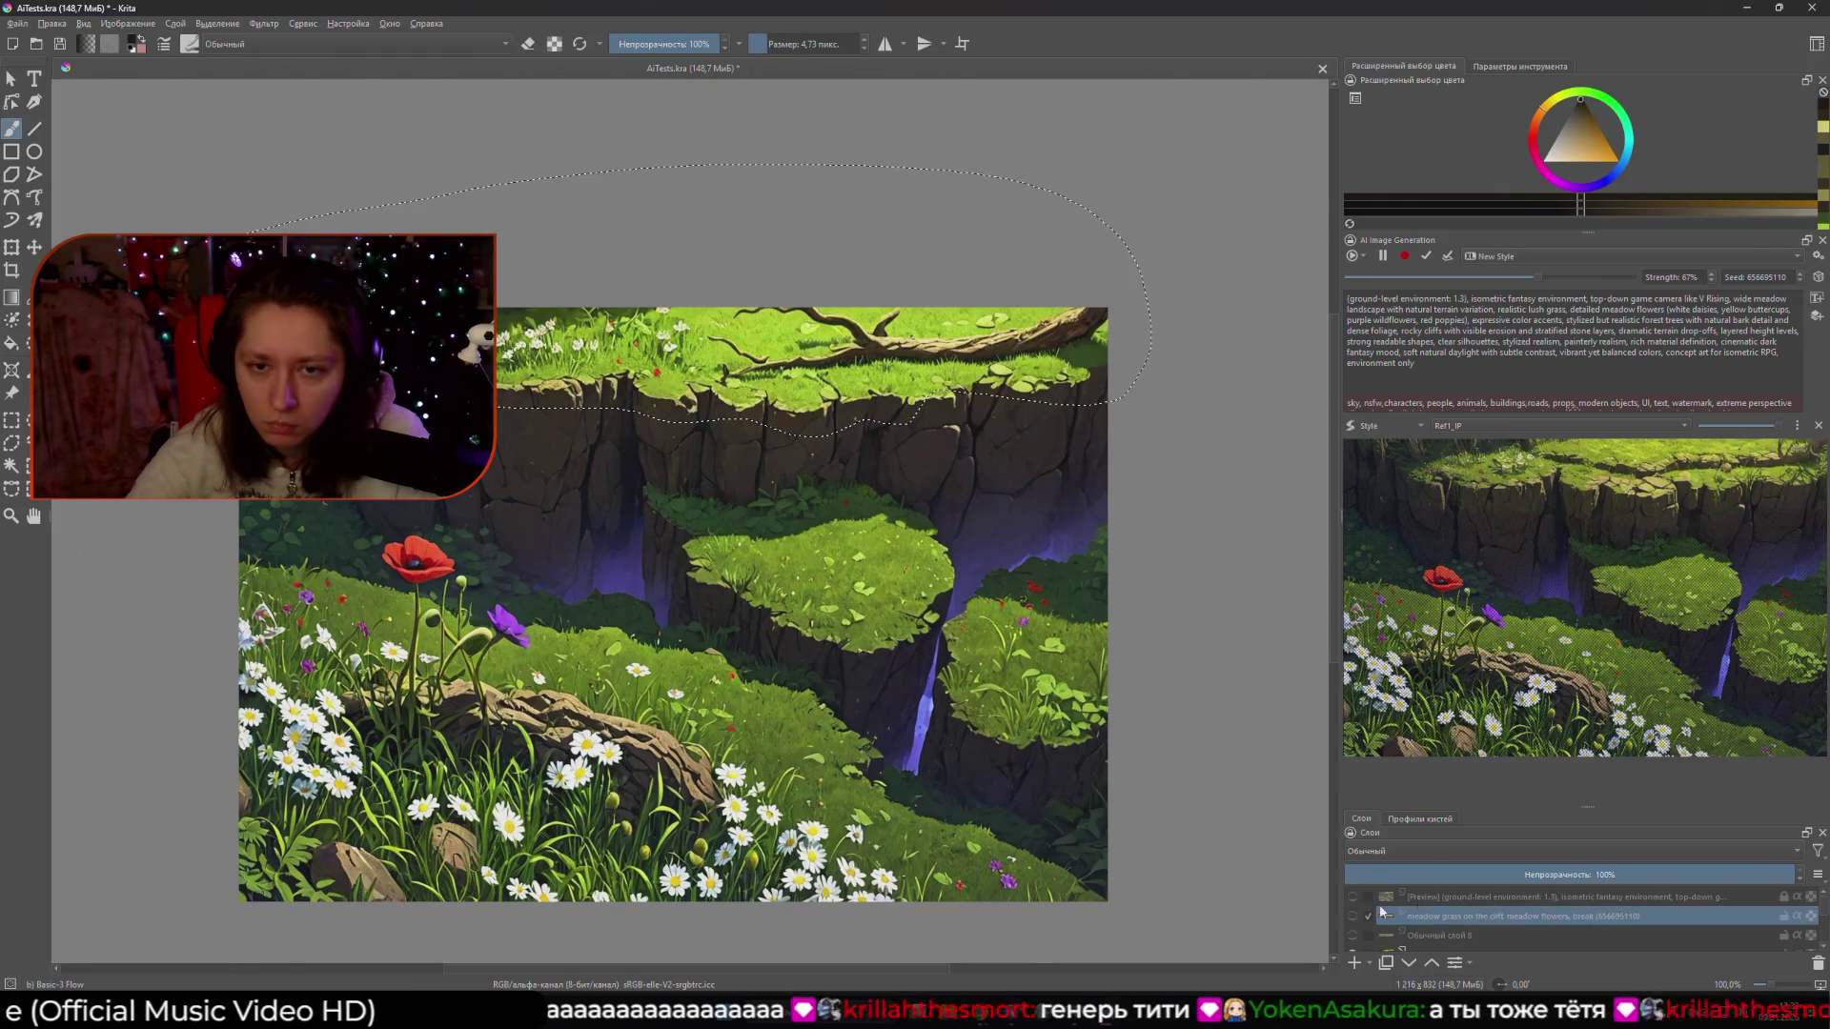
{"action": "left_click", "coordinate": [1441, 899]}
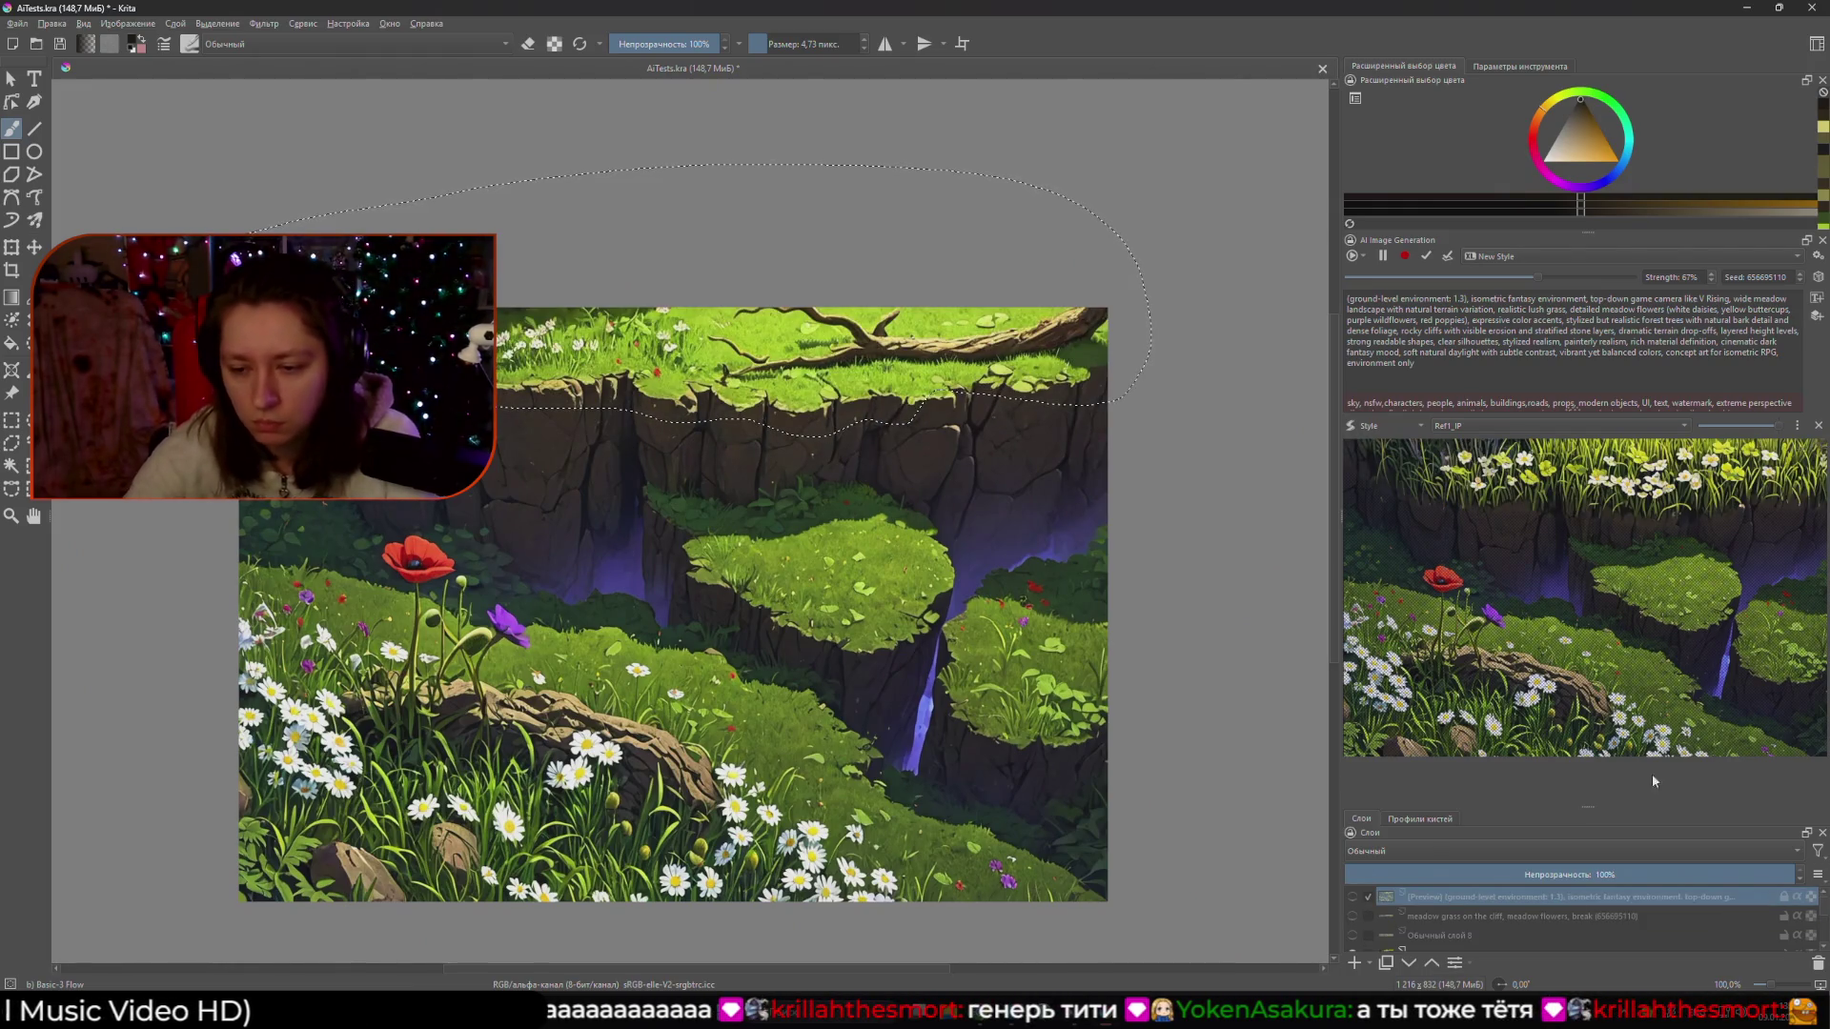
{"action": "left_click", "coordinate": [1355, 898]}
{"action": "left_click", "coordinate": [1354, 898]}
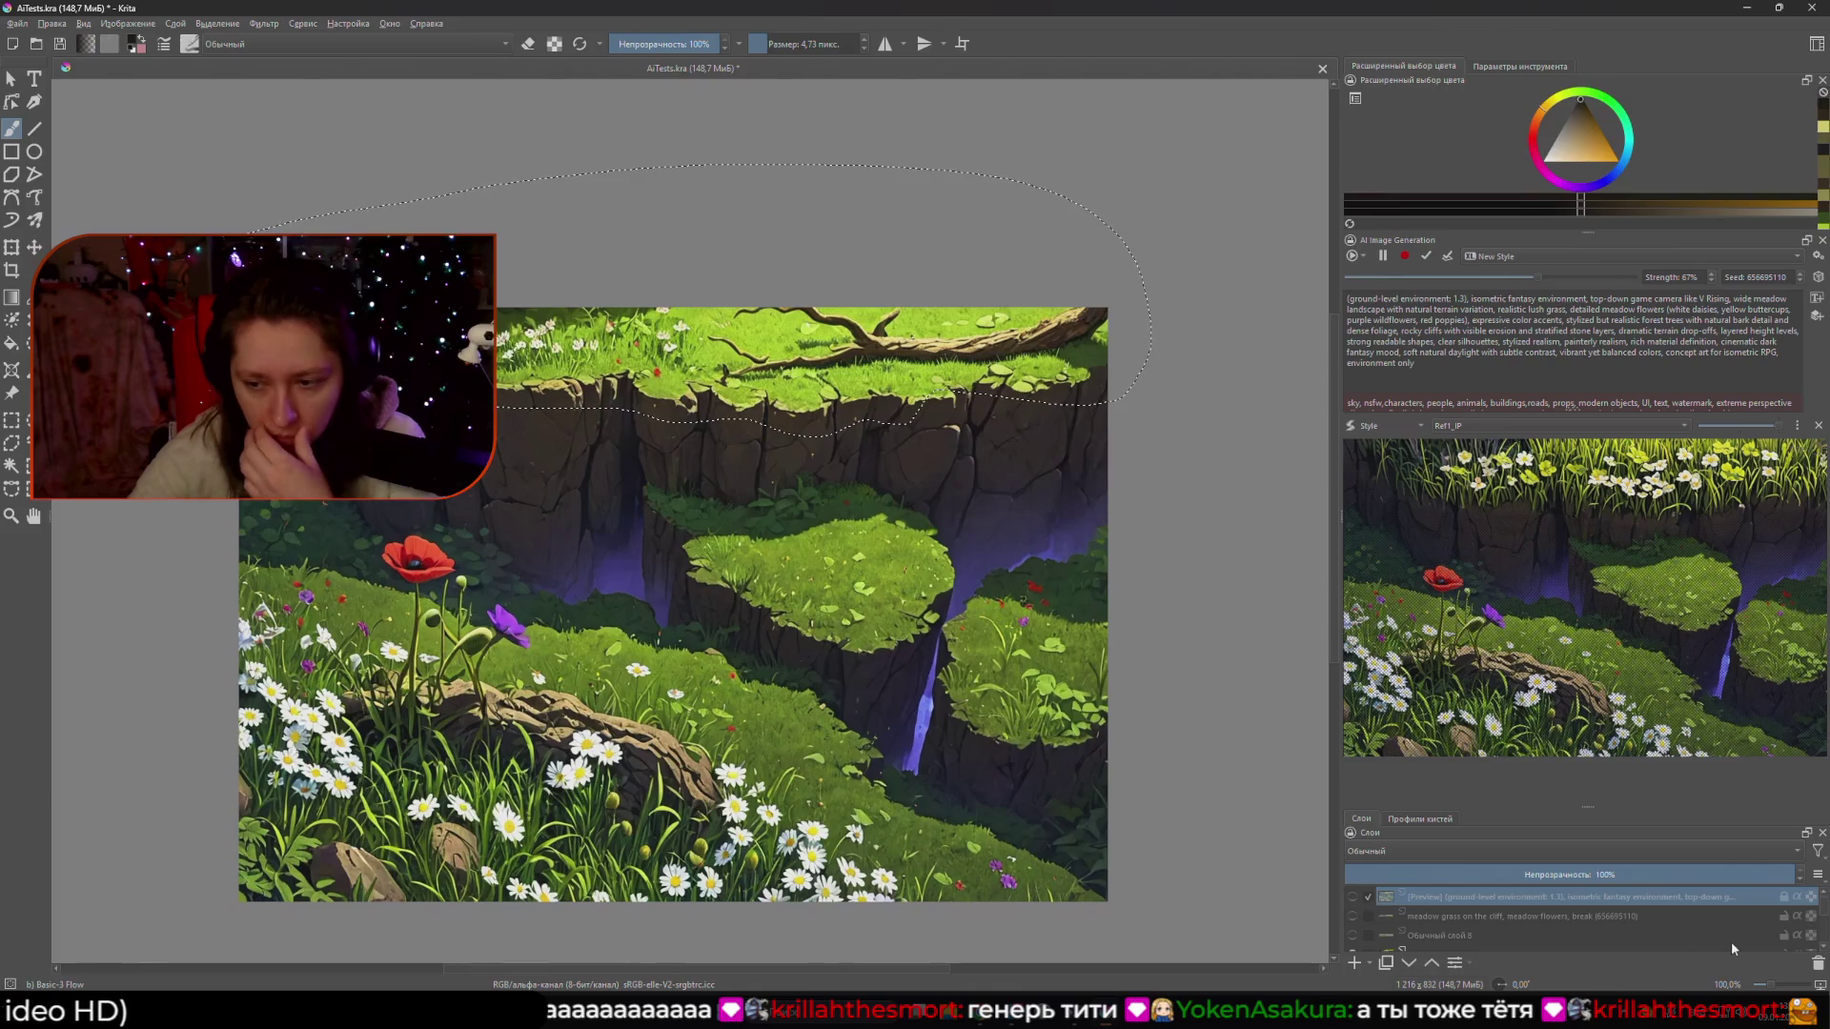
{"action": "left_click", "coordinate": [1351, 899]}
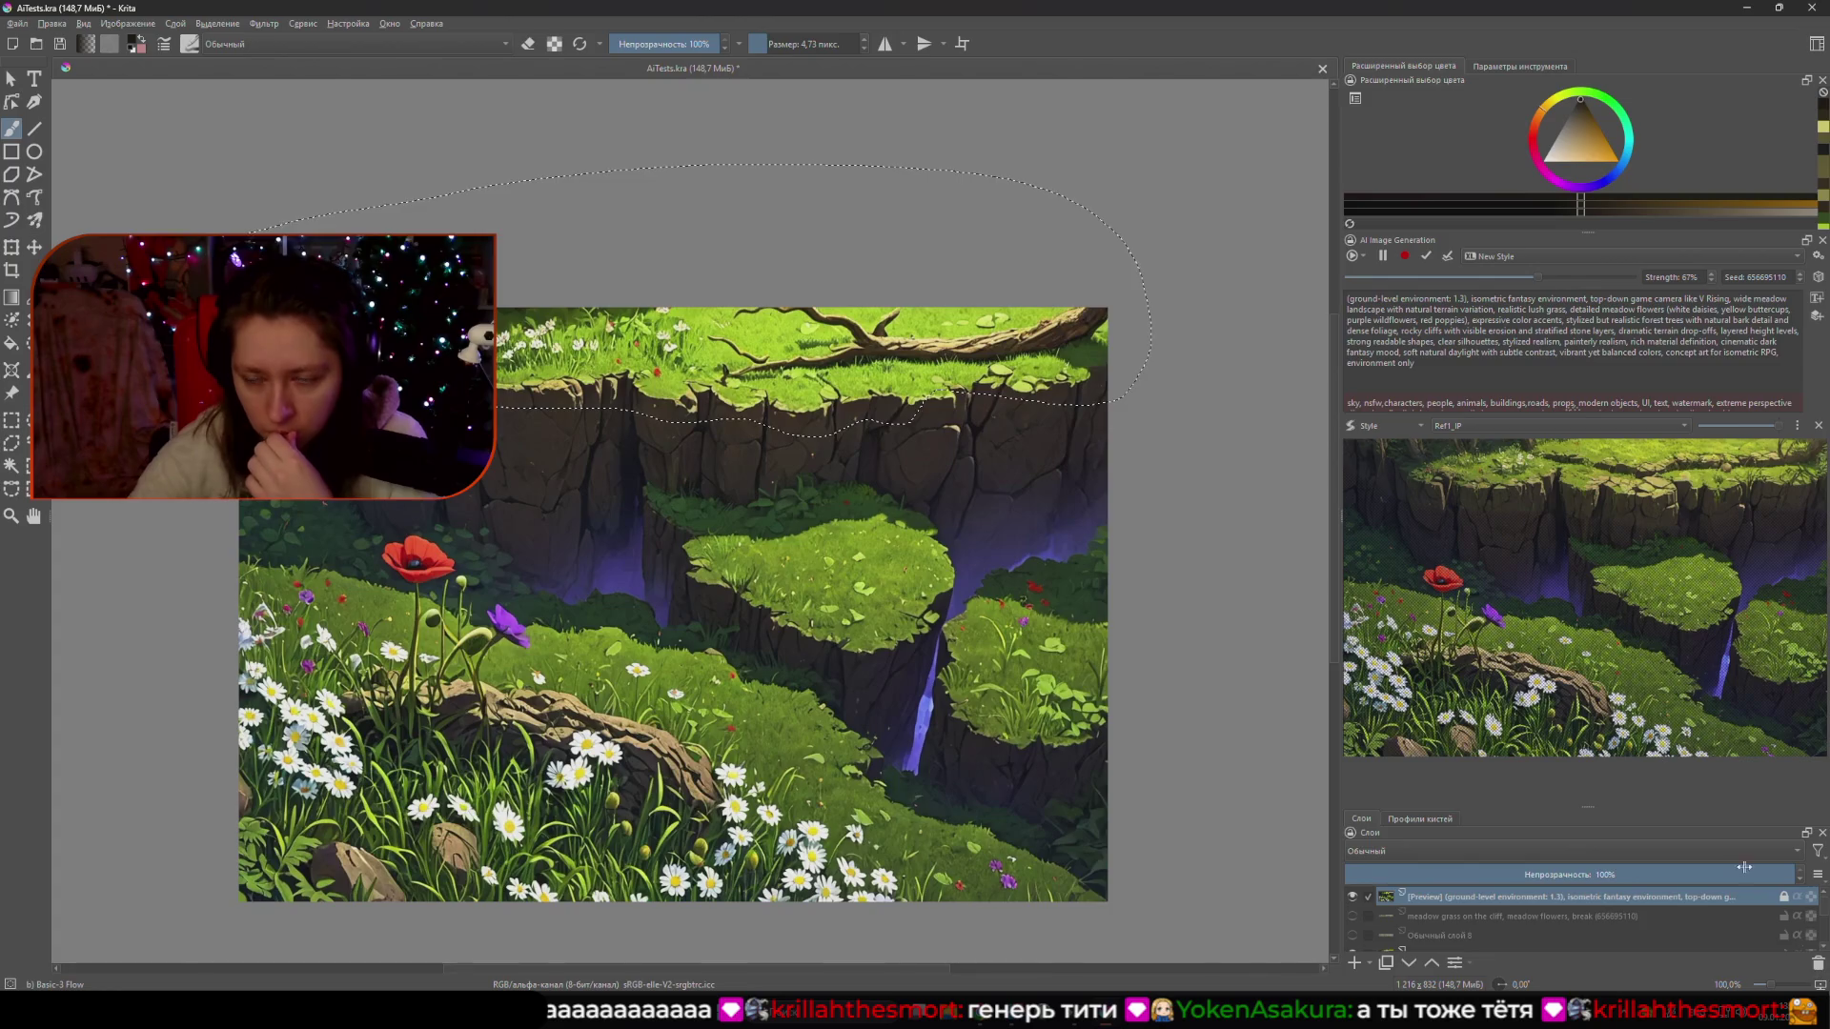
{"action": "left_click", "coordinate": [1819, 965]}
{"action": "left_click", "coordinate": [1353, 898]}
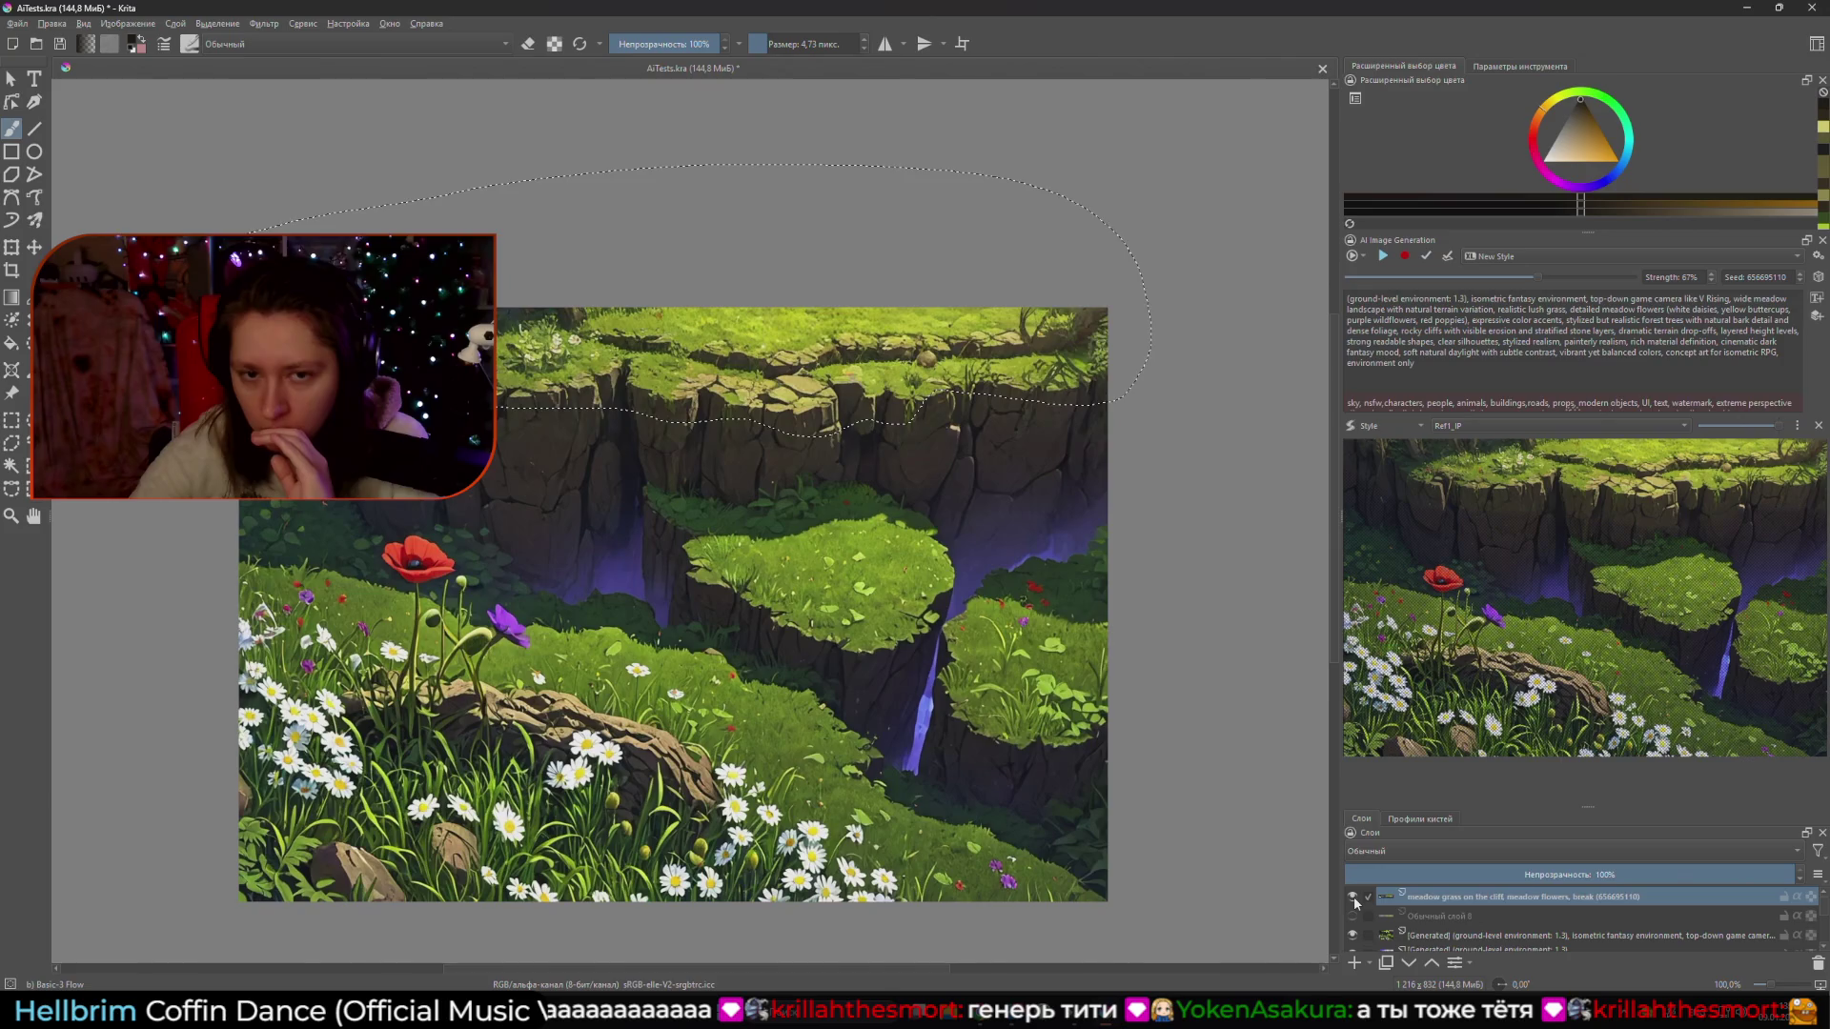
- Delete the meadow-grass layer from the layer stack
{"action": "scroll", "coordinate": [1125, 743], "scroll_direction": "down", "scroll_amount": 2}
{"action": "scroll", "coordinate": [1125, 743], "scroll_direction": "up", "scroll_amount": 1}
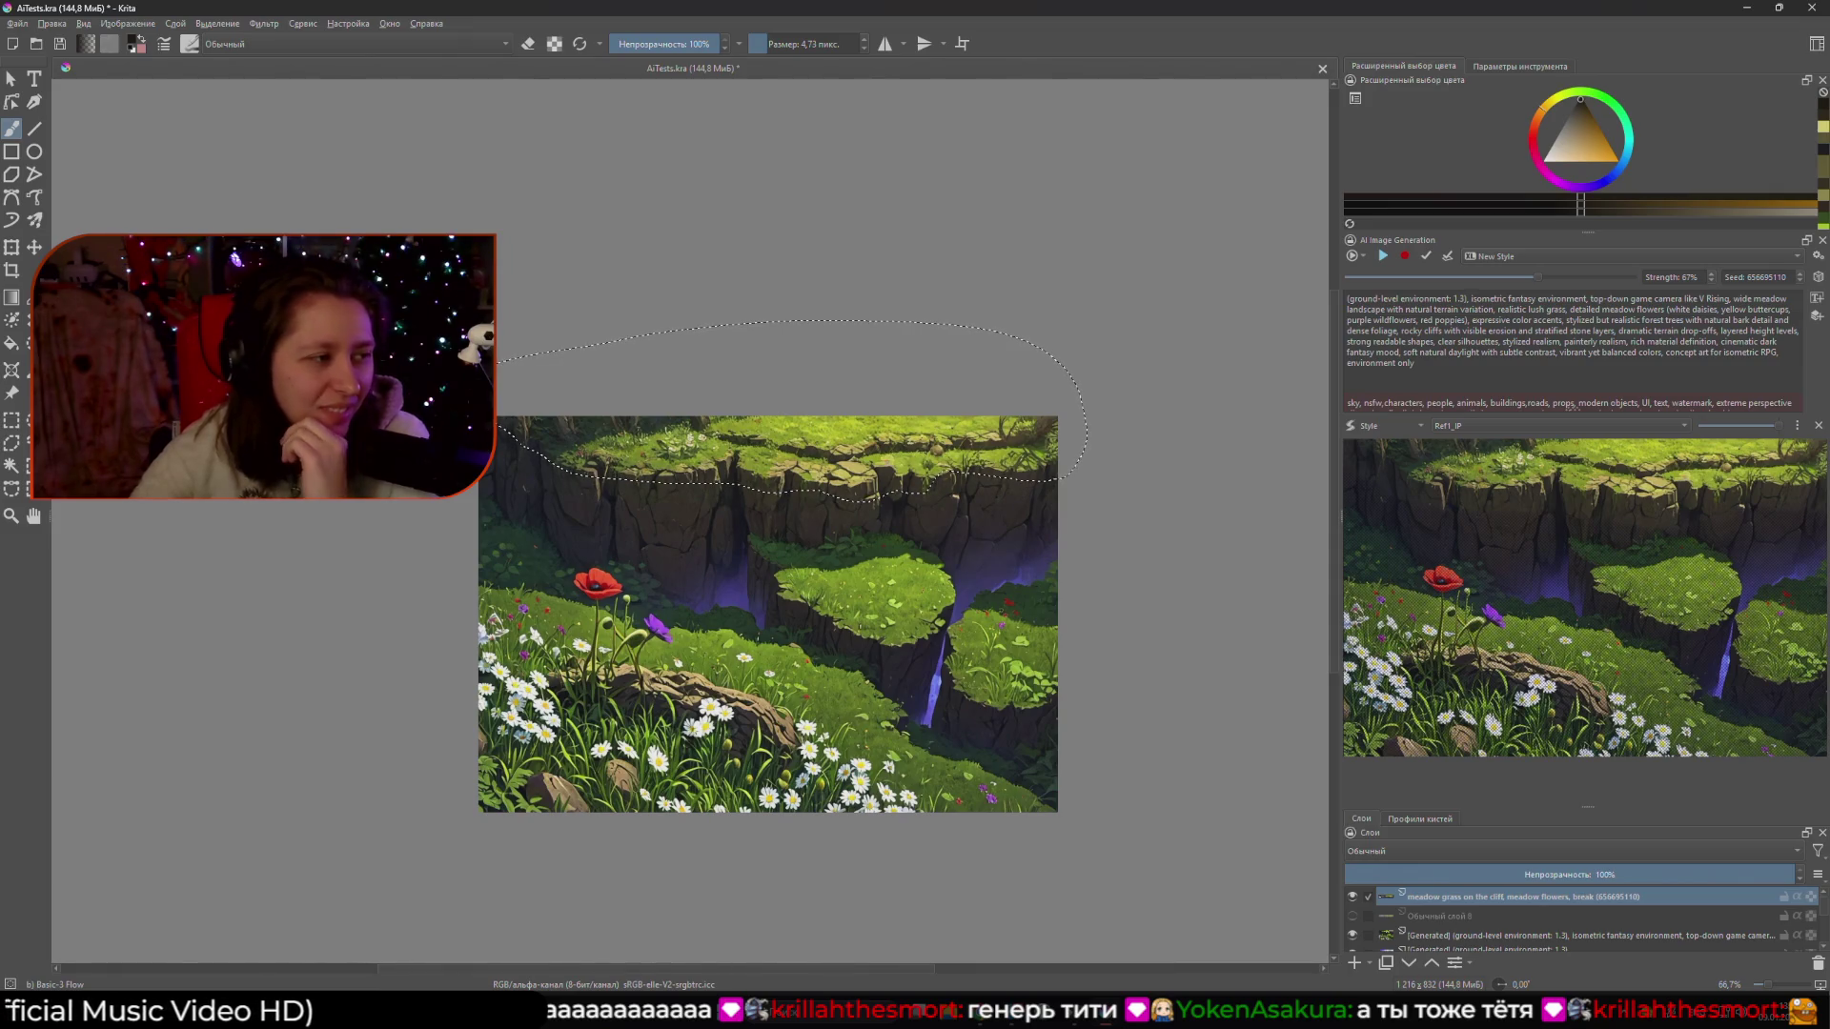
{"action": "scroll", "coordinate": [709, 605], "scroll_direction": "up", "scroll_amount": 1}
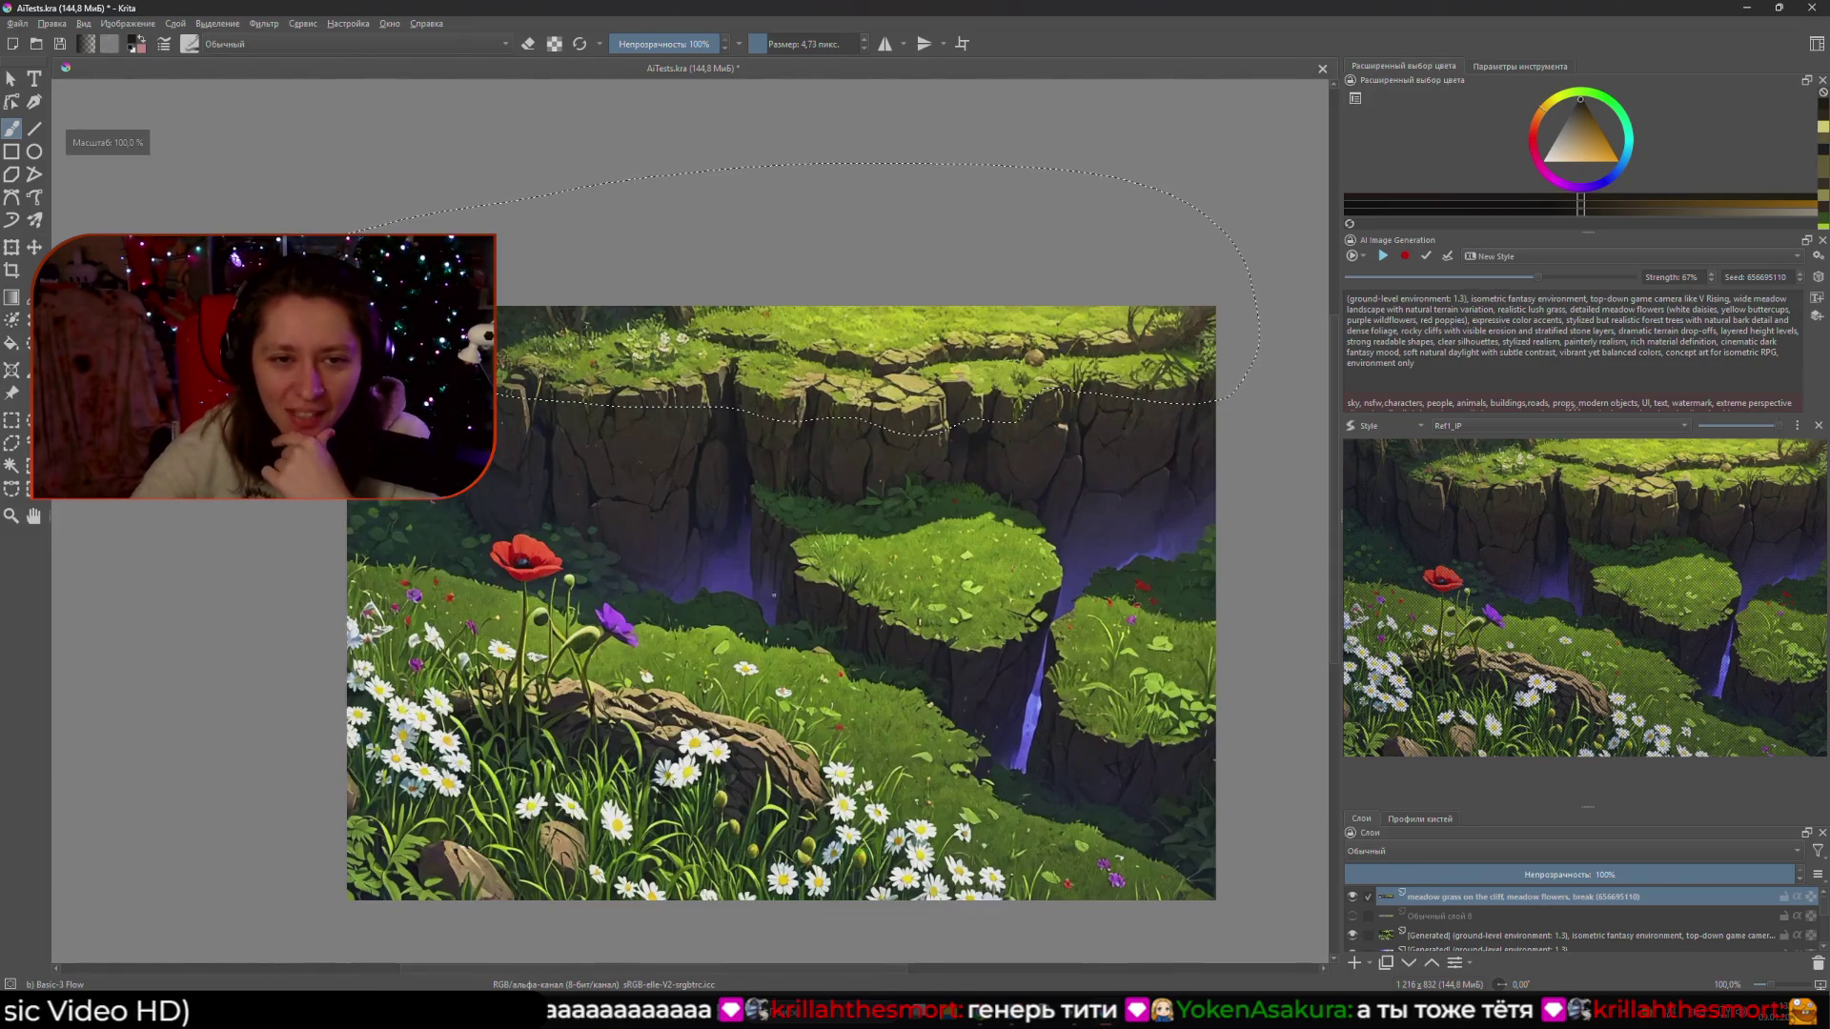
{"action": "left_click", "coordinate": [1614, 913]}
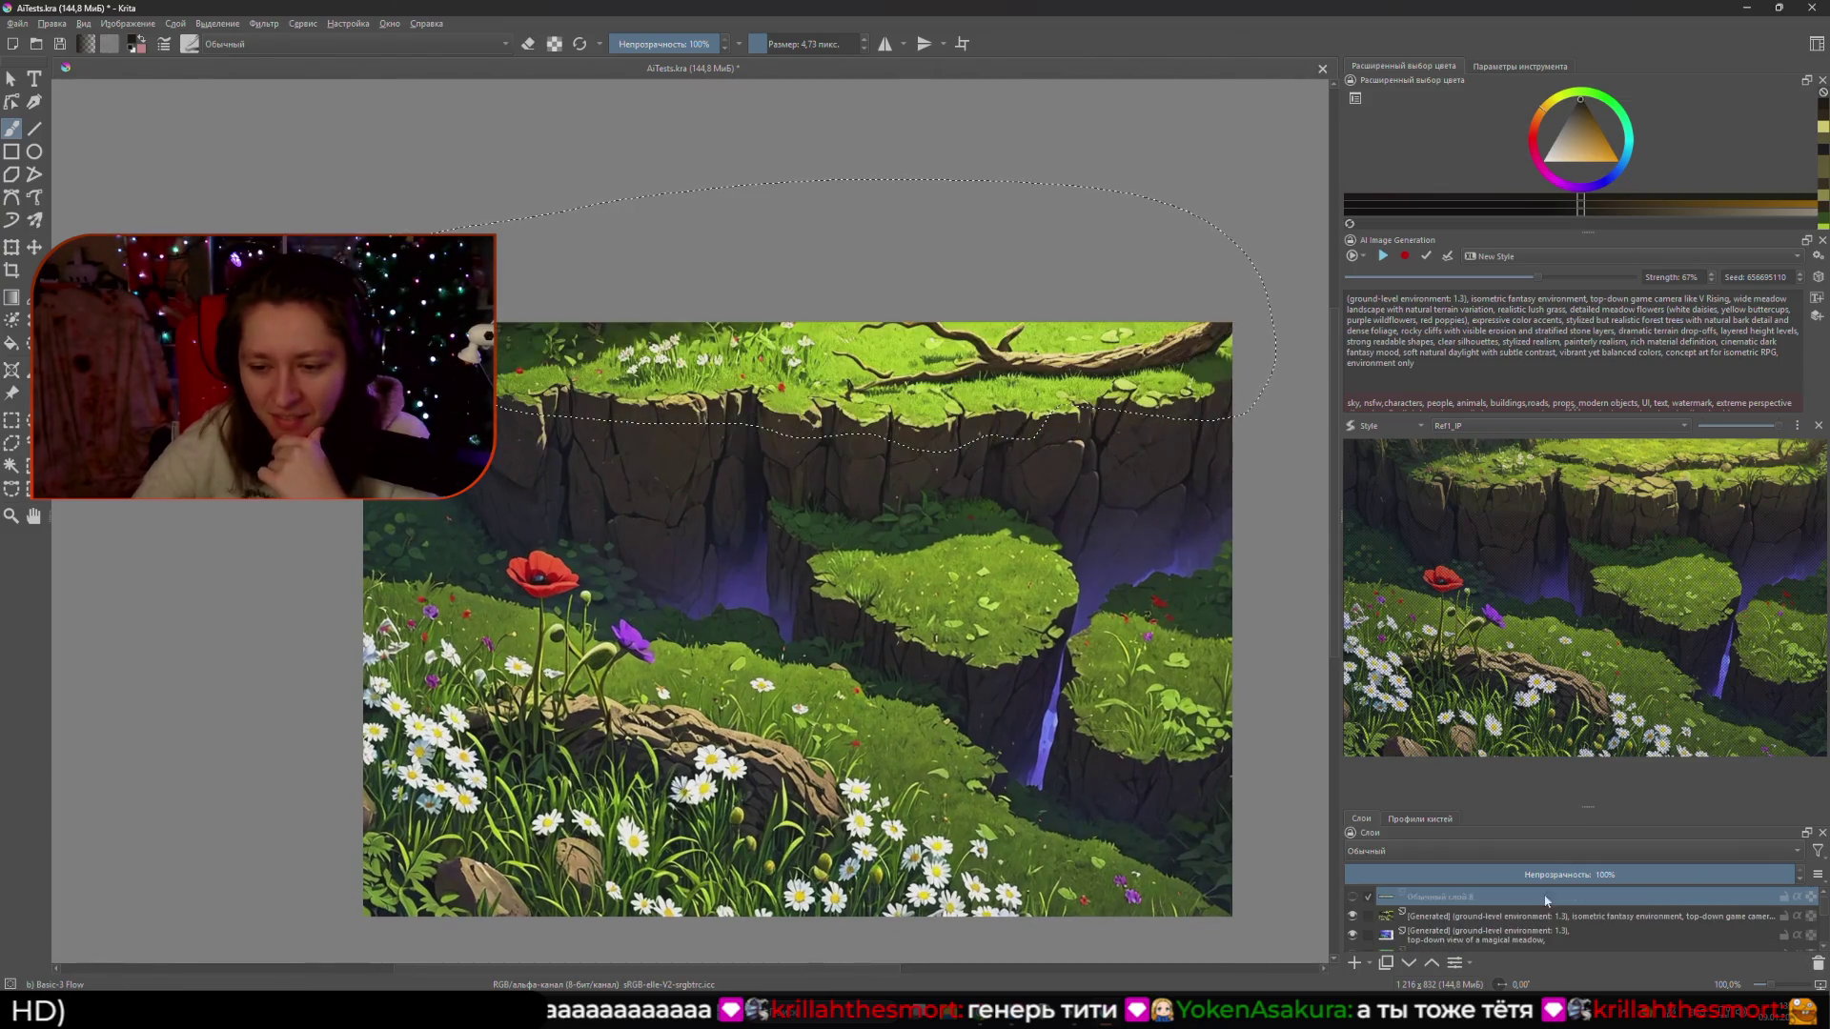
- Show the rough-stroke layer and add a new empty paint layer on top
{"action": "left_click", "coordinate": [1355, 898]}
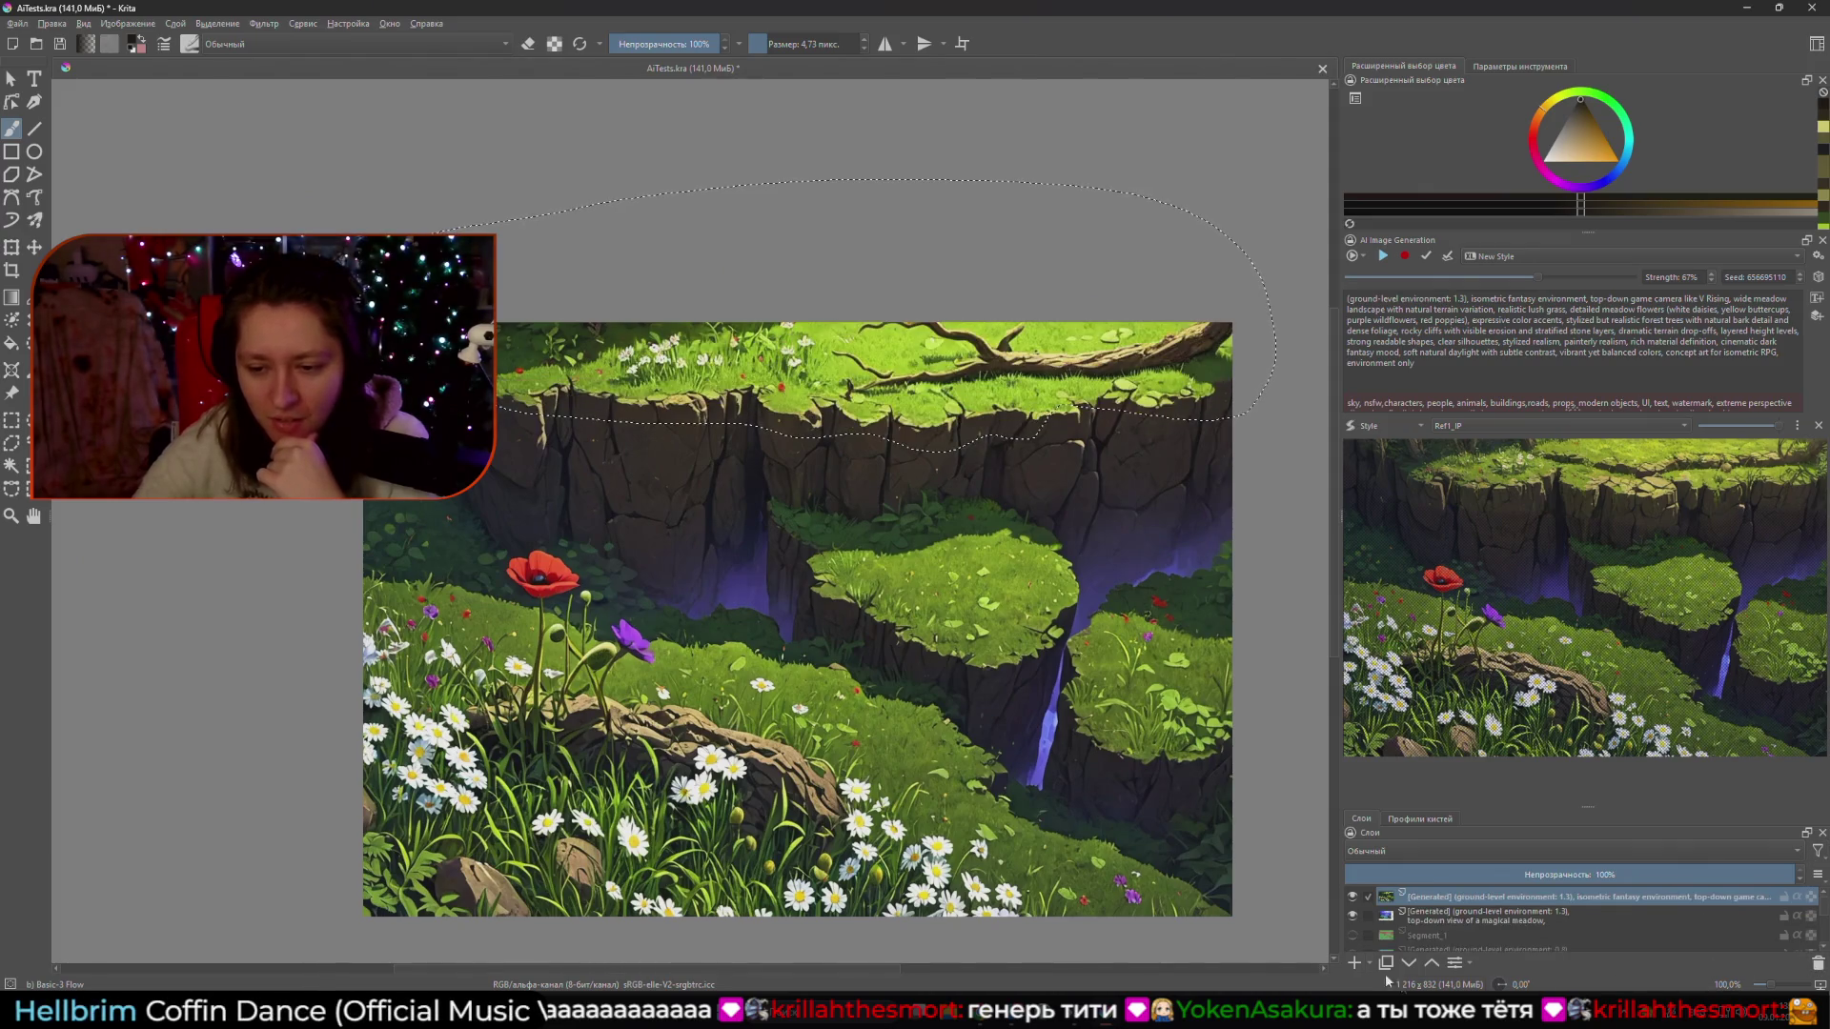
{"action": "left_click", "coordinate": [1355, 964]}
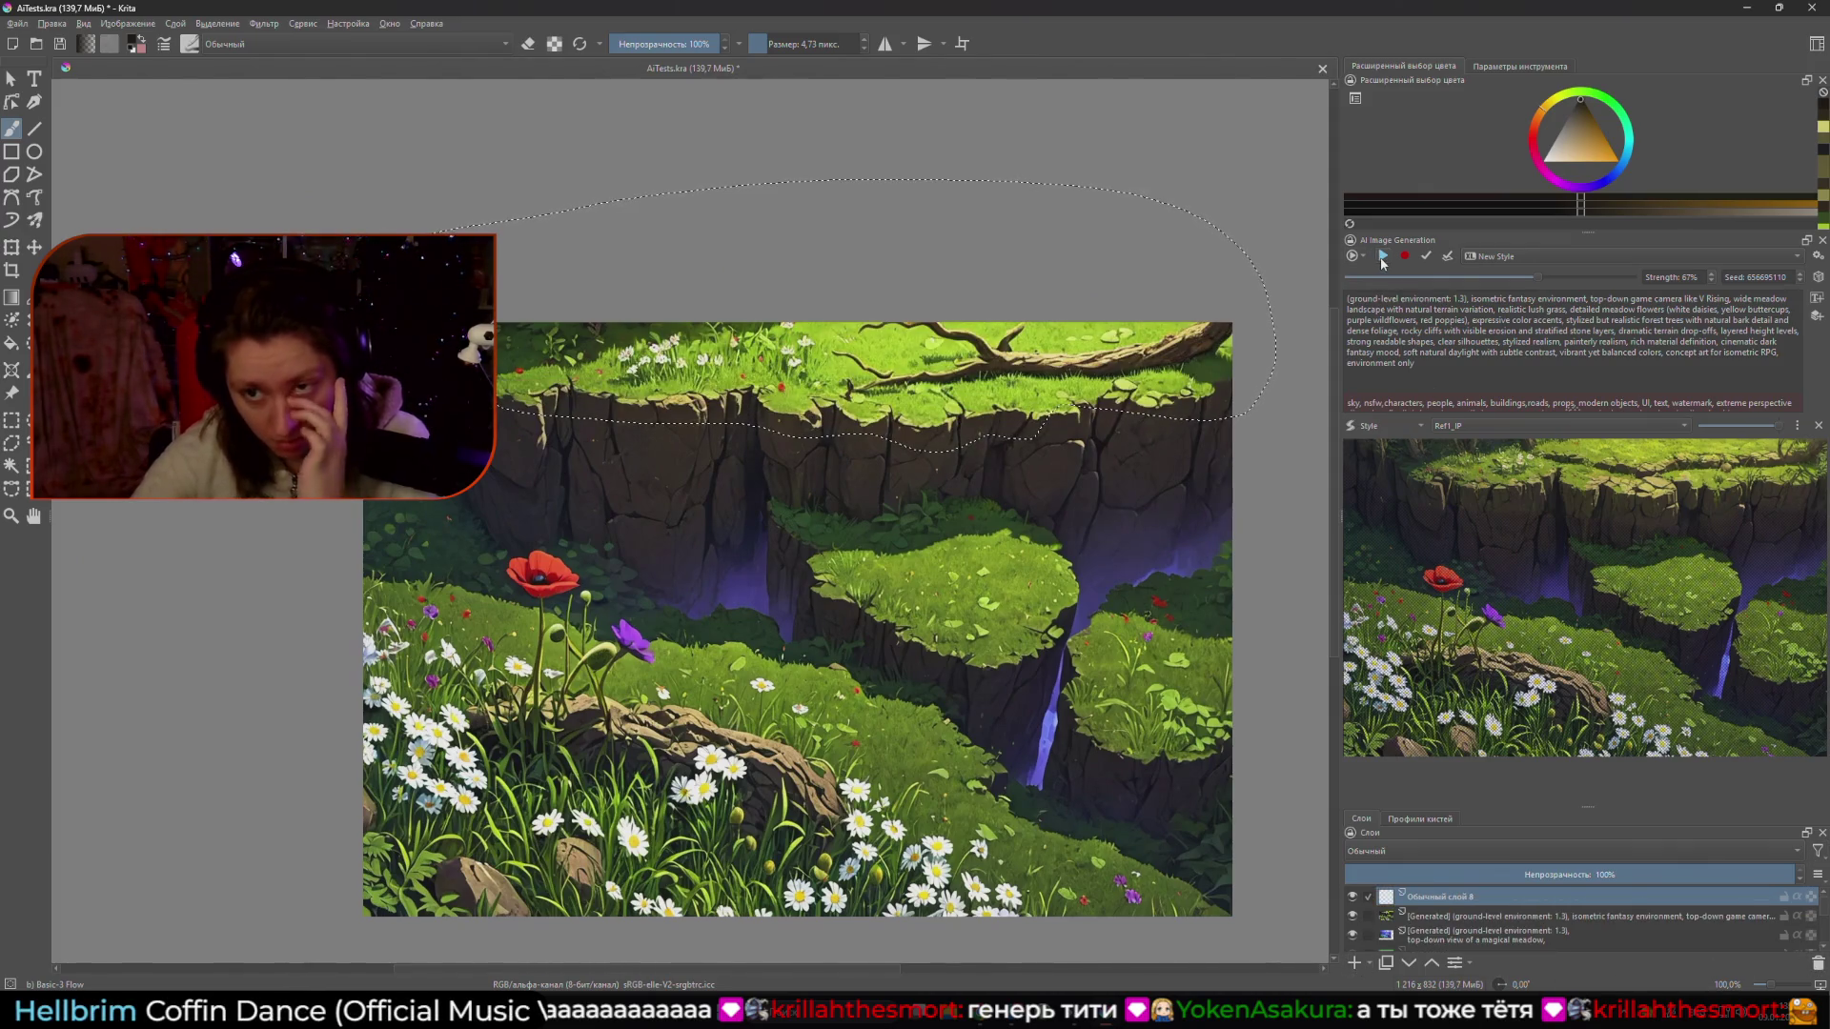
{"action": "mouse_move", "coordinate": [808, 388]}
{"action": "left_mouse_down"}
{"action": "mouse_move", "coordinate": [792, 399]}
{"action": "mouse_move", "coordinate": [840, 404]}
{"action": "left_mouse_up"}
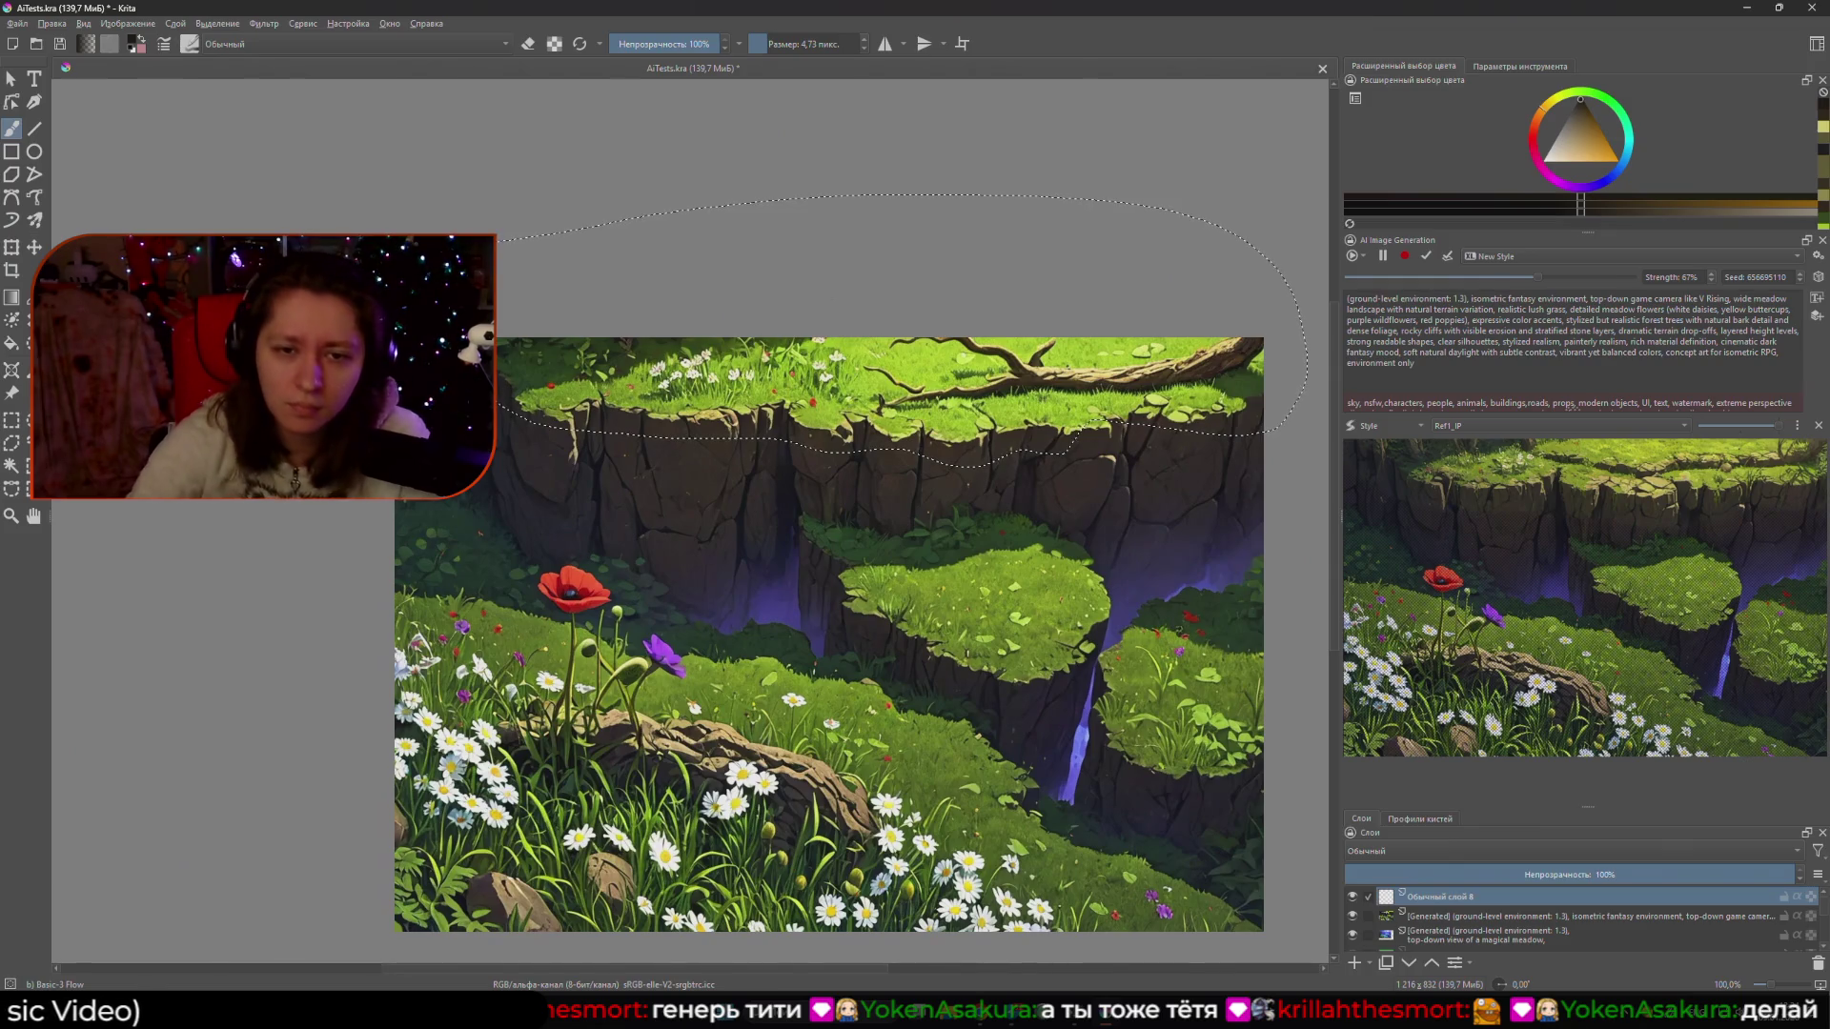
- Paint bright grass green over the brown root on the cliff top with a ~42 px brush
{"action": "key", "text": "x"}
{"action": "left_click_drag", "start_coordinate": [1010, 354], "coordinate": [1048, 355]}
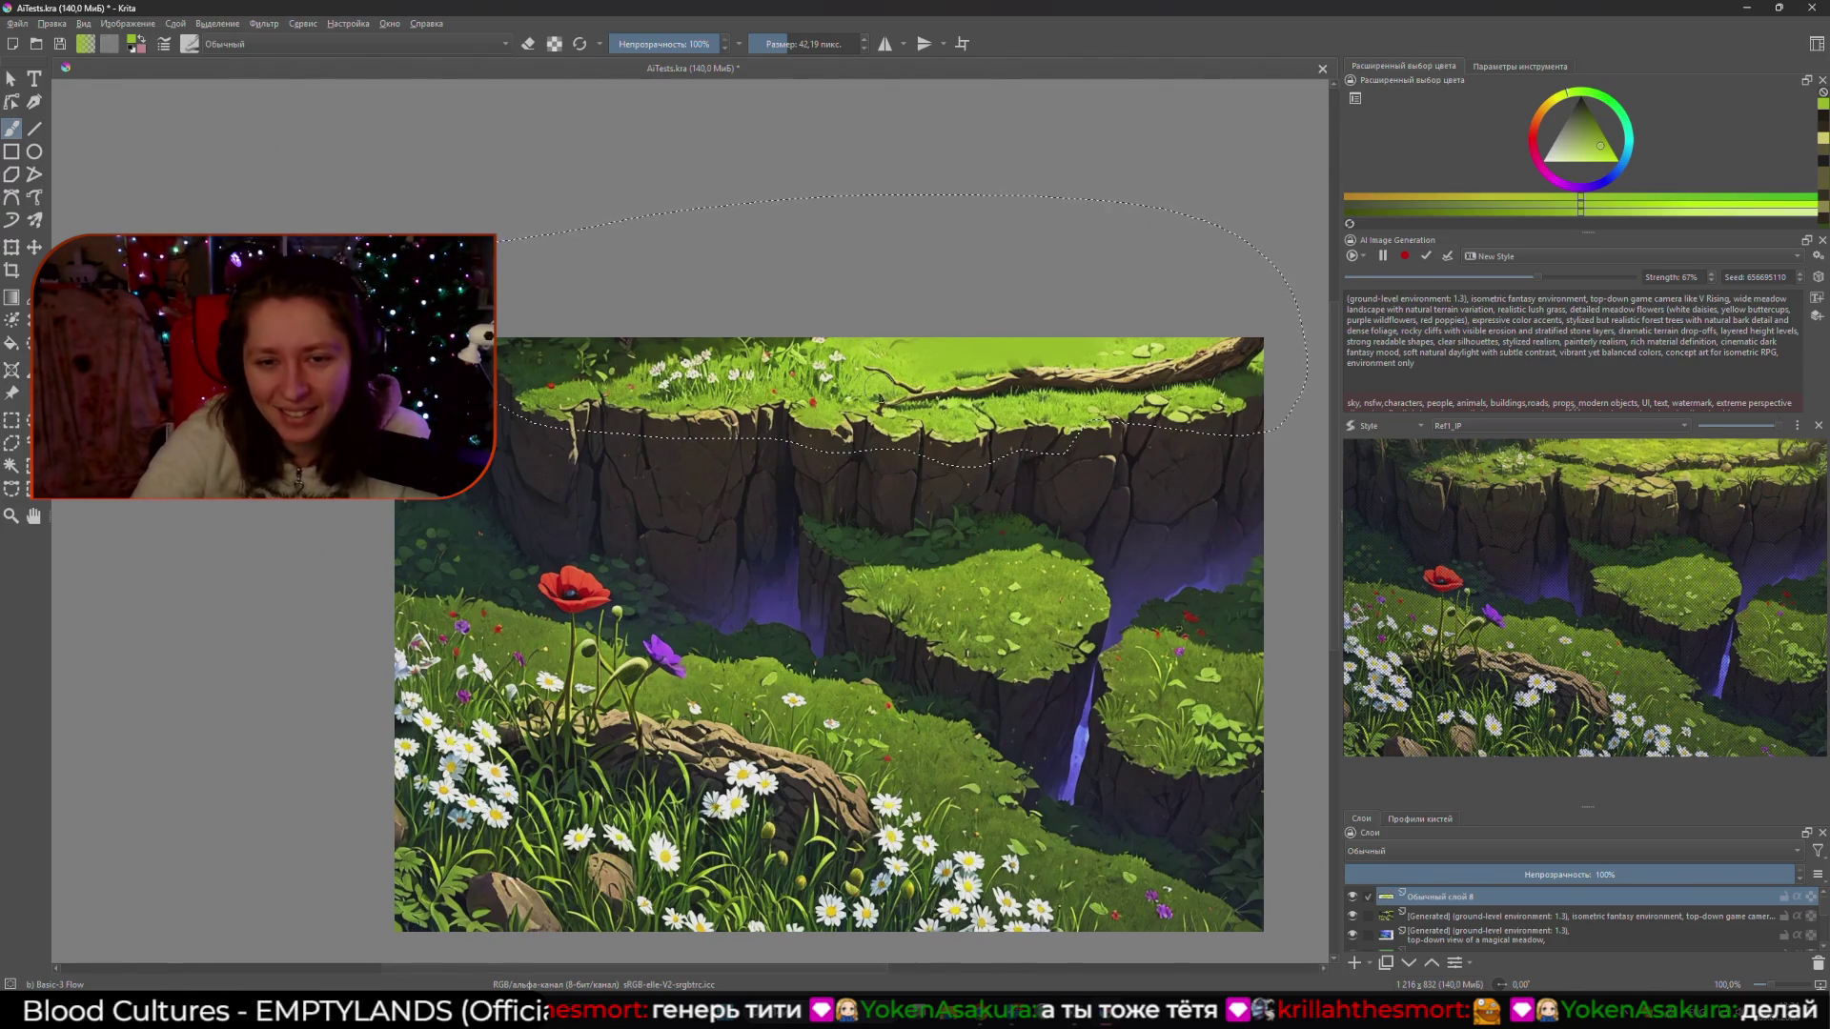
{"action": "left_click_drag", "start_coordinate": [1143, 375], "coordinate": [1211, 340]}
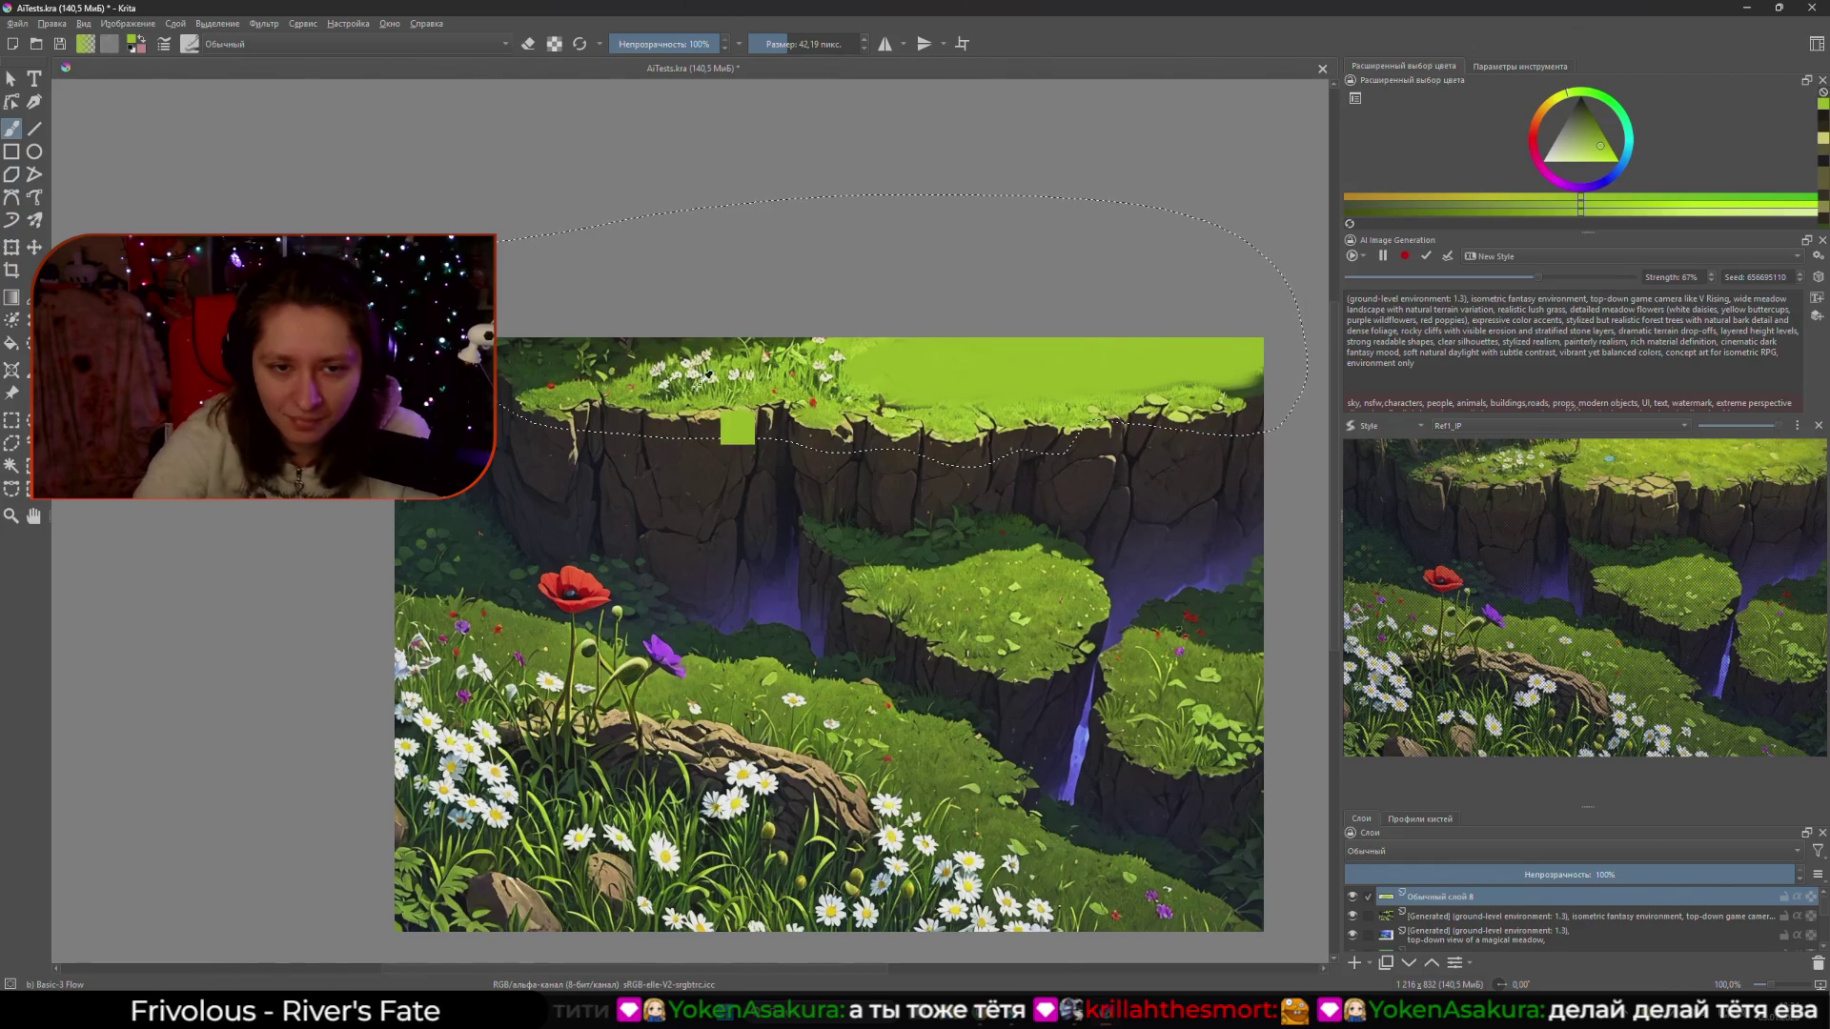
- Sample a darker green from the grass and shrink the brush to about 11 px
{"action": "left_click", "coordinate": [679, 387], "text": "ctrl"}
{"action": "key", "text": "bracketleft"}
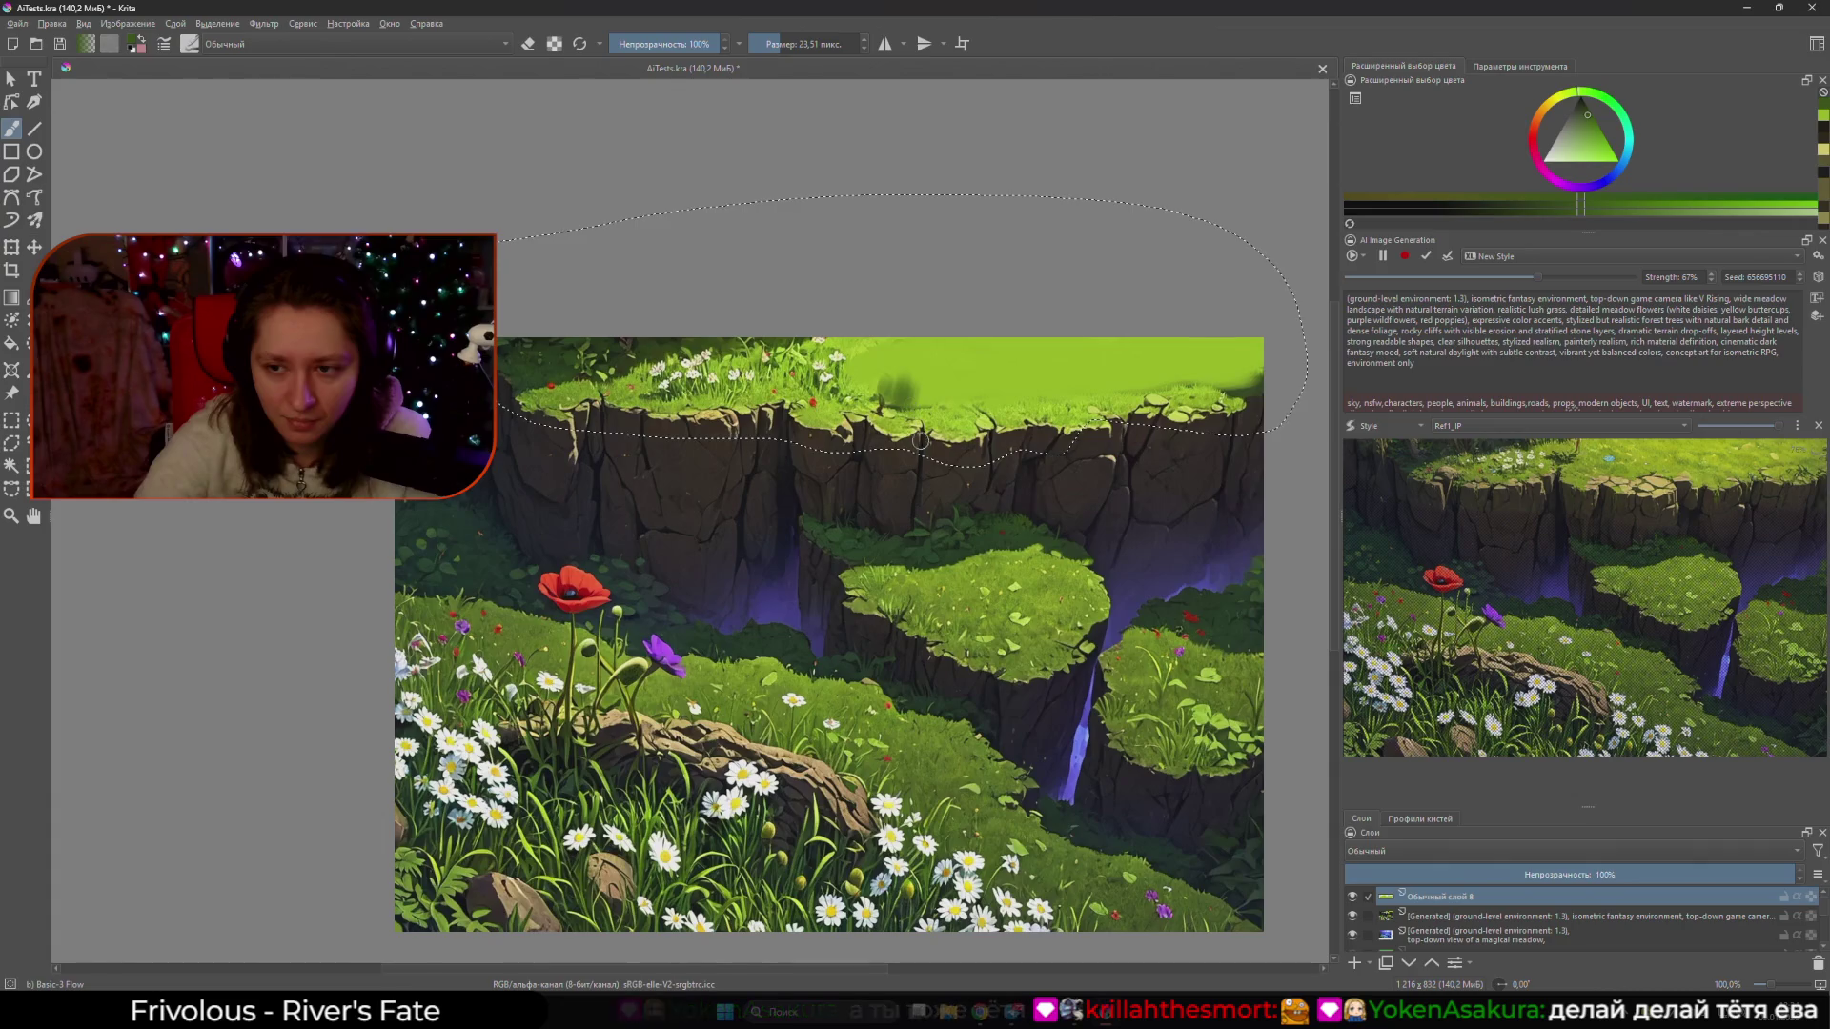
{"action": "key", "text": "bracketleft"}
{"action": "key", "text": "bracketleft"}
{"action": "key", "text": "bracketleft"}
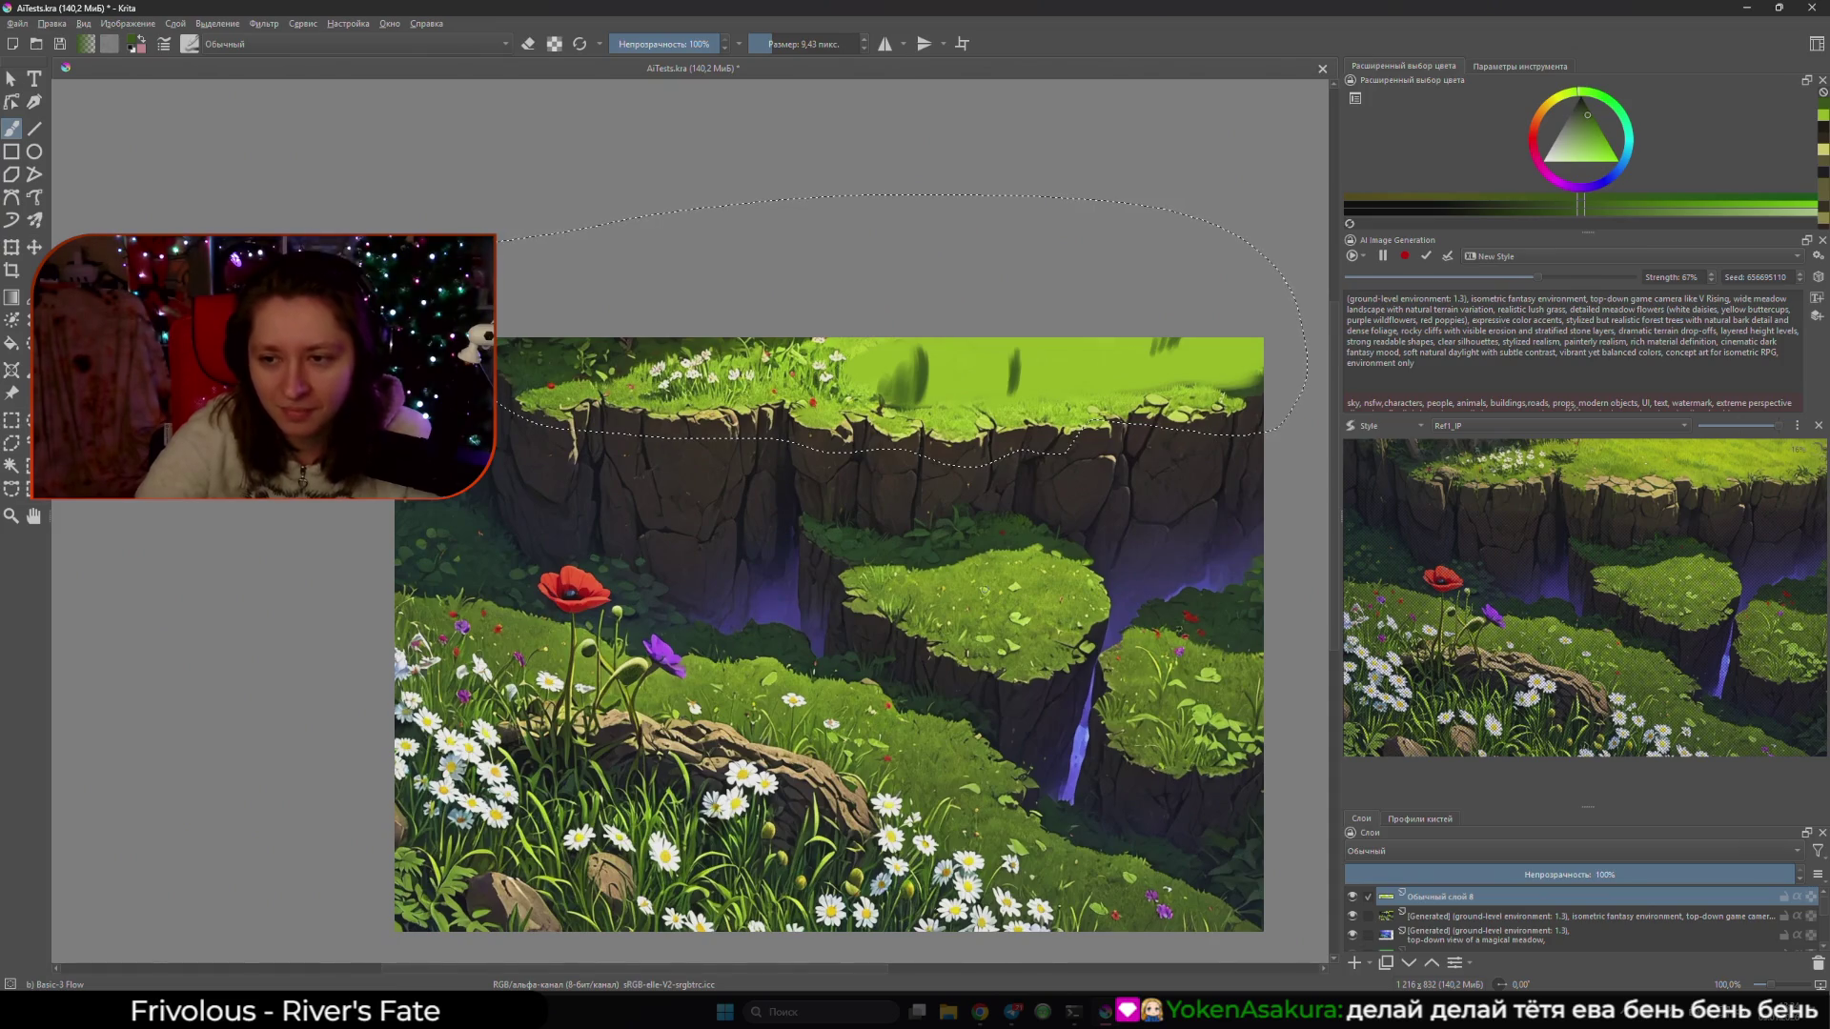
- Sample the daisies' pale cream, set the brush to about 14 px, then sample the poppy red
{"action": "left_click", "coordinate": [692, 357], "text": "ctrl"}
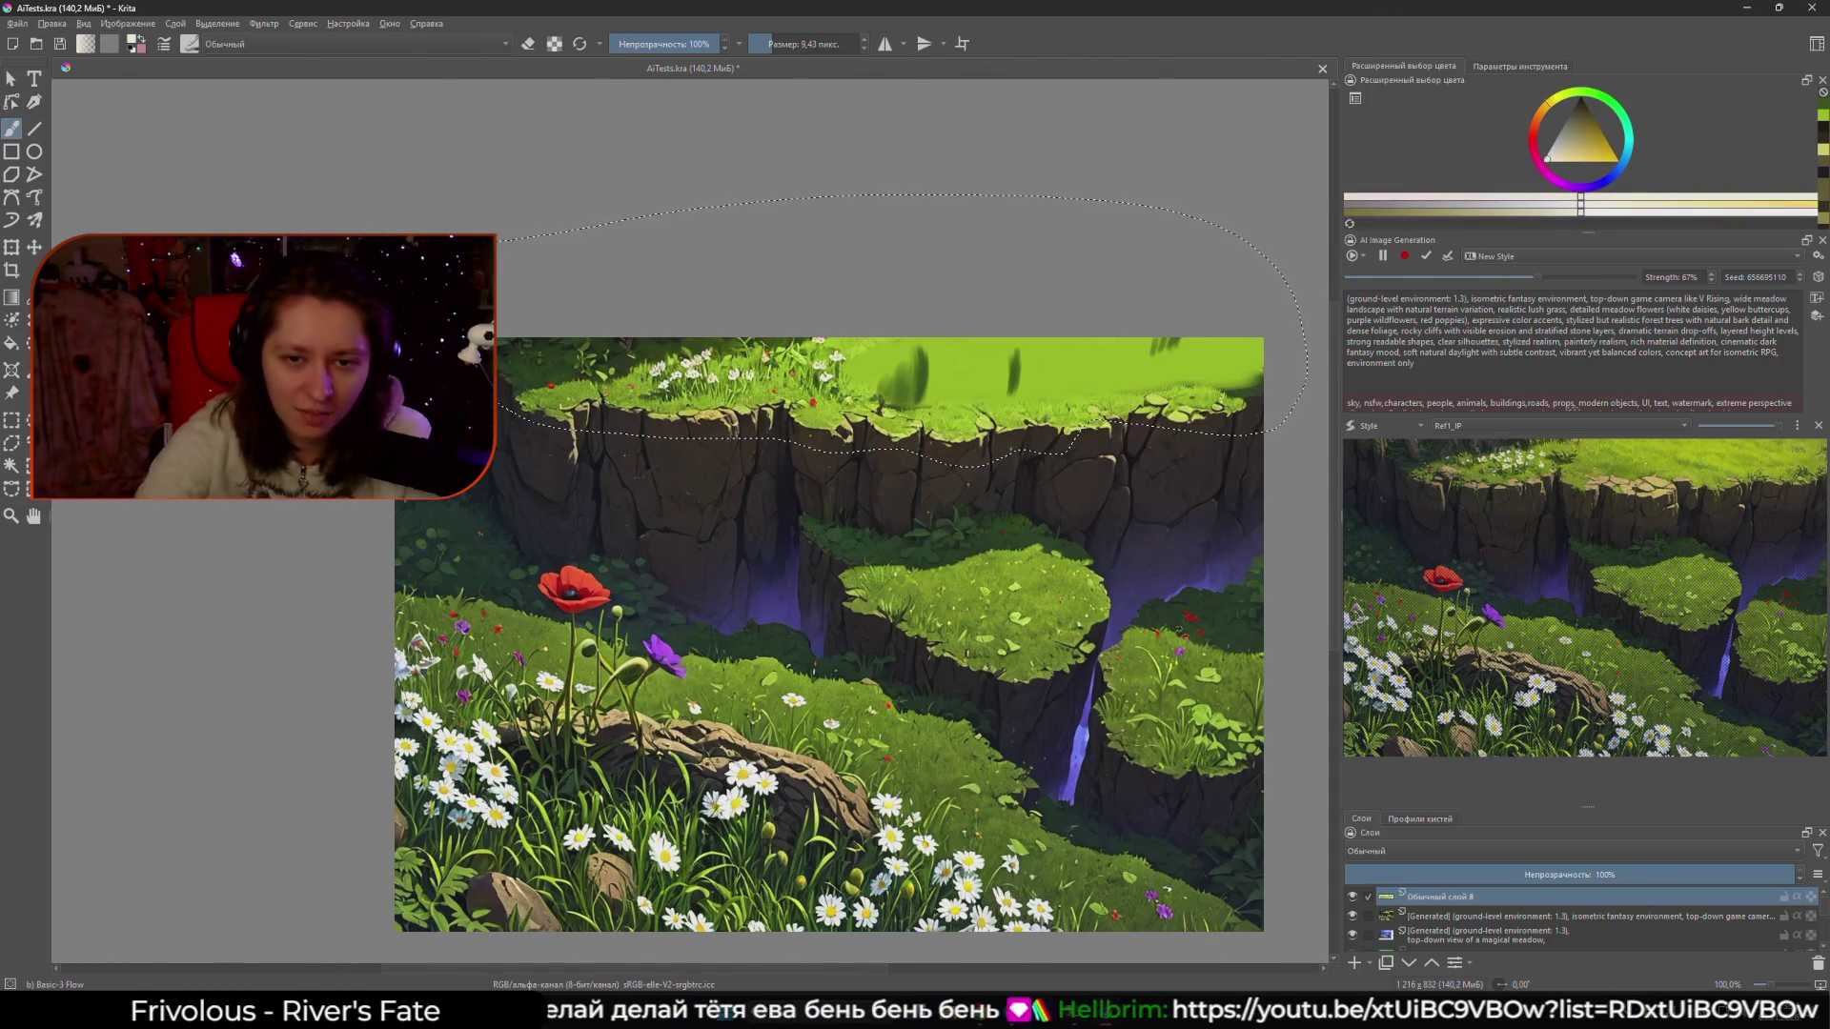
{"action": "left_click_drag", "start_coordinate": [983, 381], "coordinate": [1000, 376]}
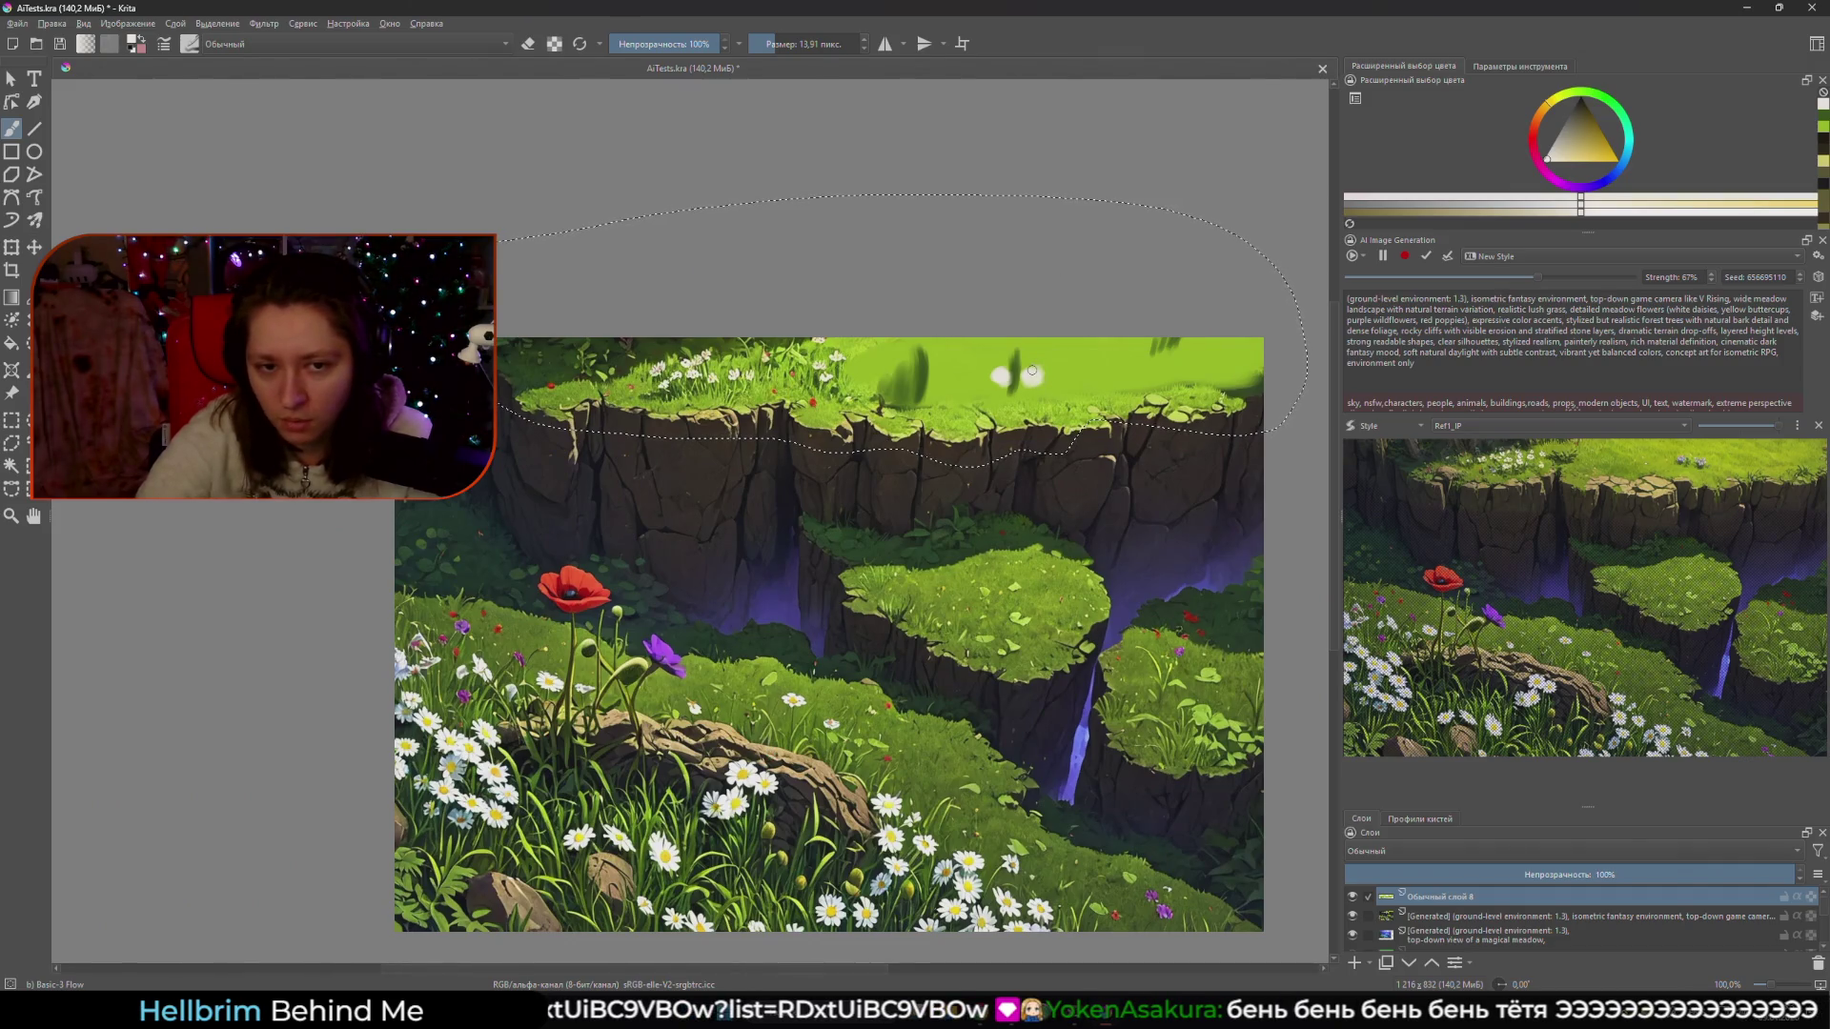
{"action": "left_click", "coordinate": [814, 401], "text": "ctrl"}
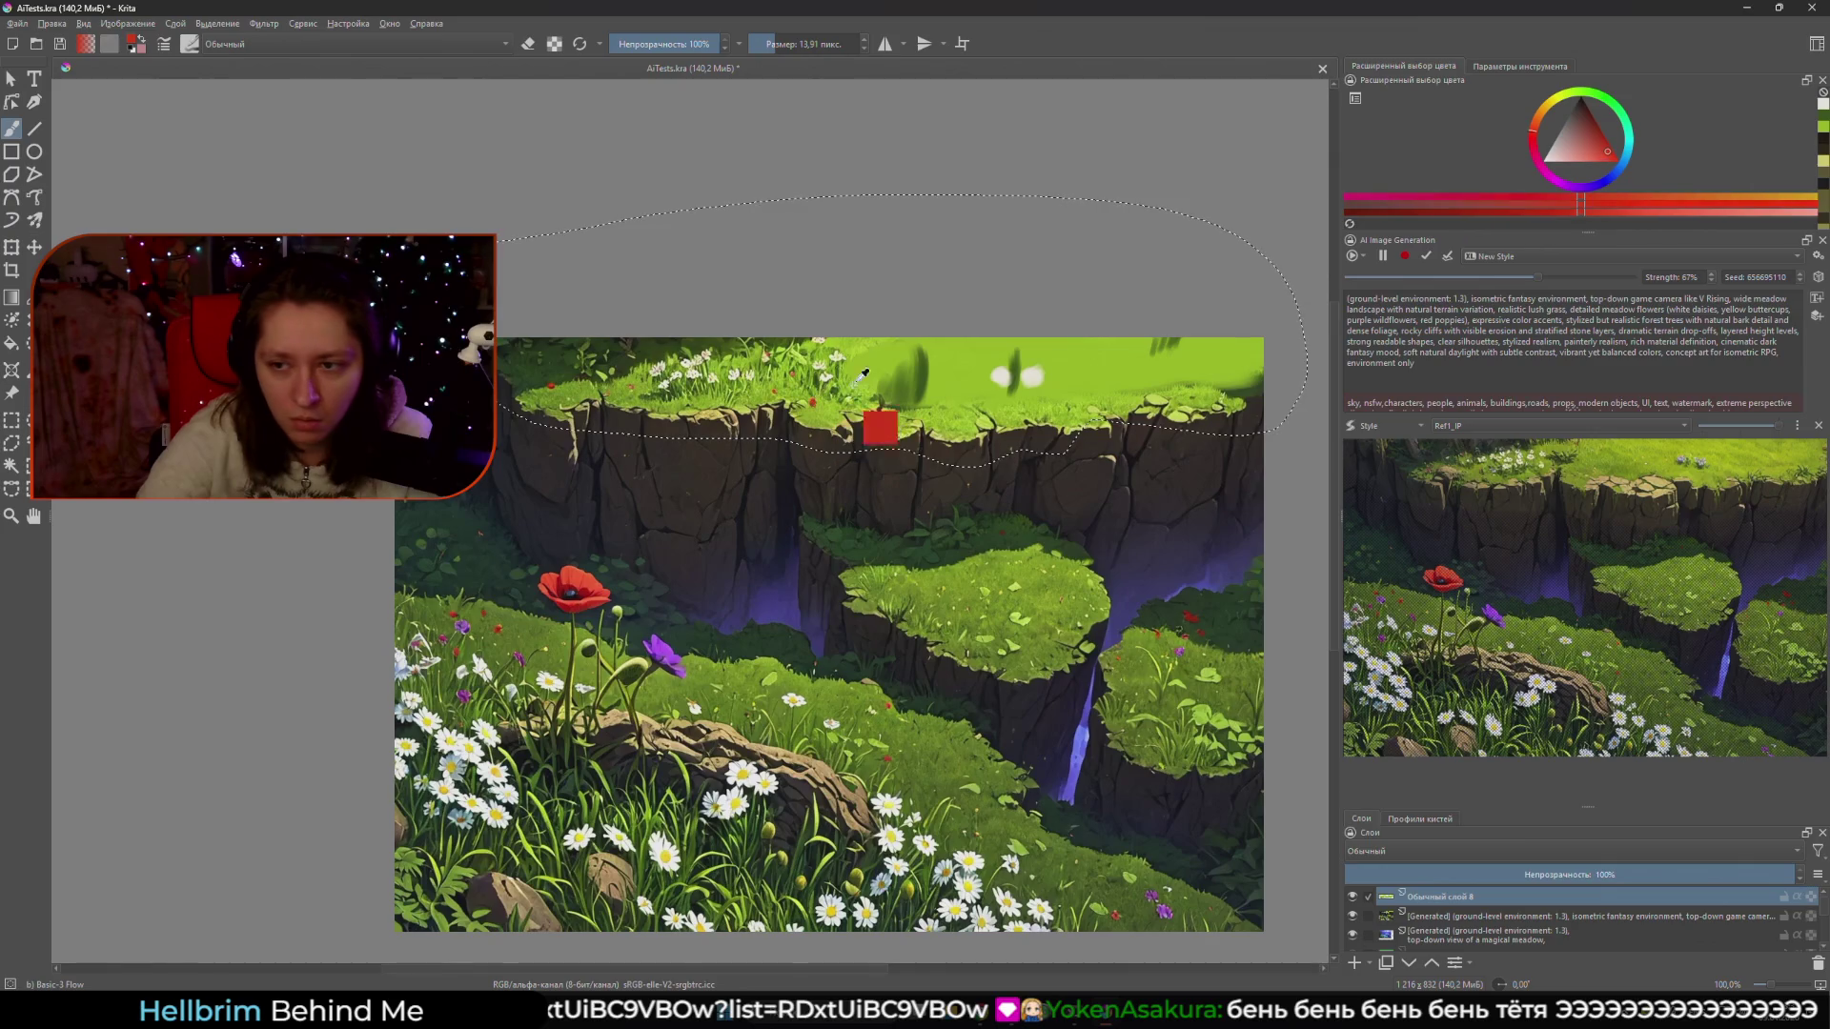
- Dab poppy red beneath the pale petals to form the flower
{"action": "left_click", "coordinate": [1001, 386]}
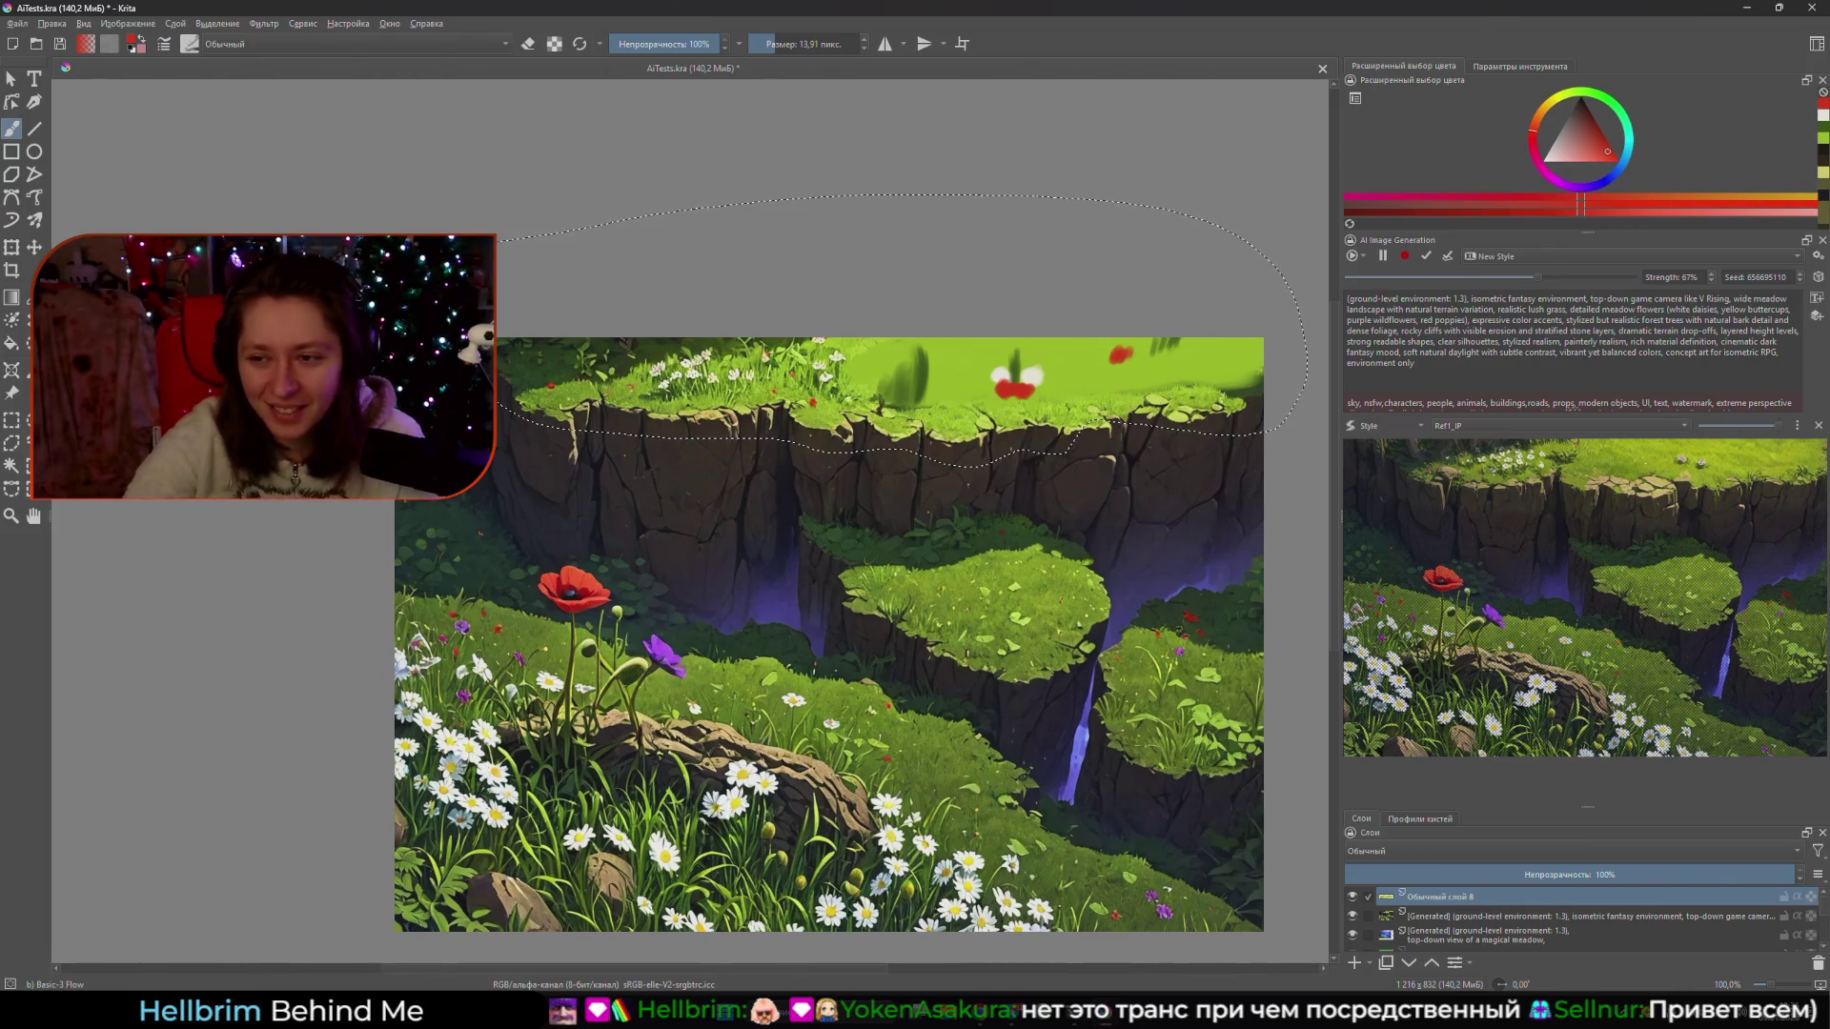
- Darken the red paint colour and switch to the Freehand Brush
{"action": "scroll", "coordinate": [1041, 394], "scroll_direction": "up", "scroll_amount": 4}
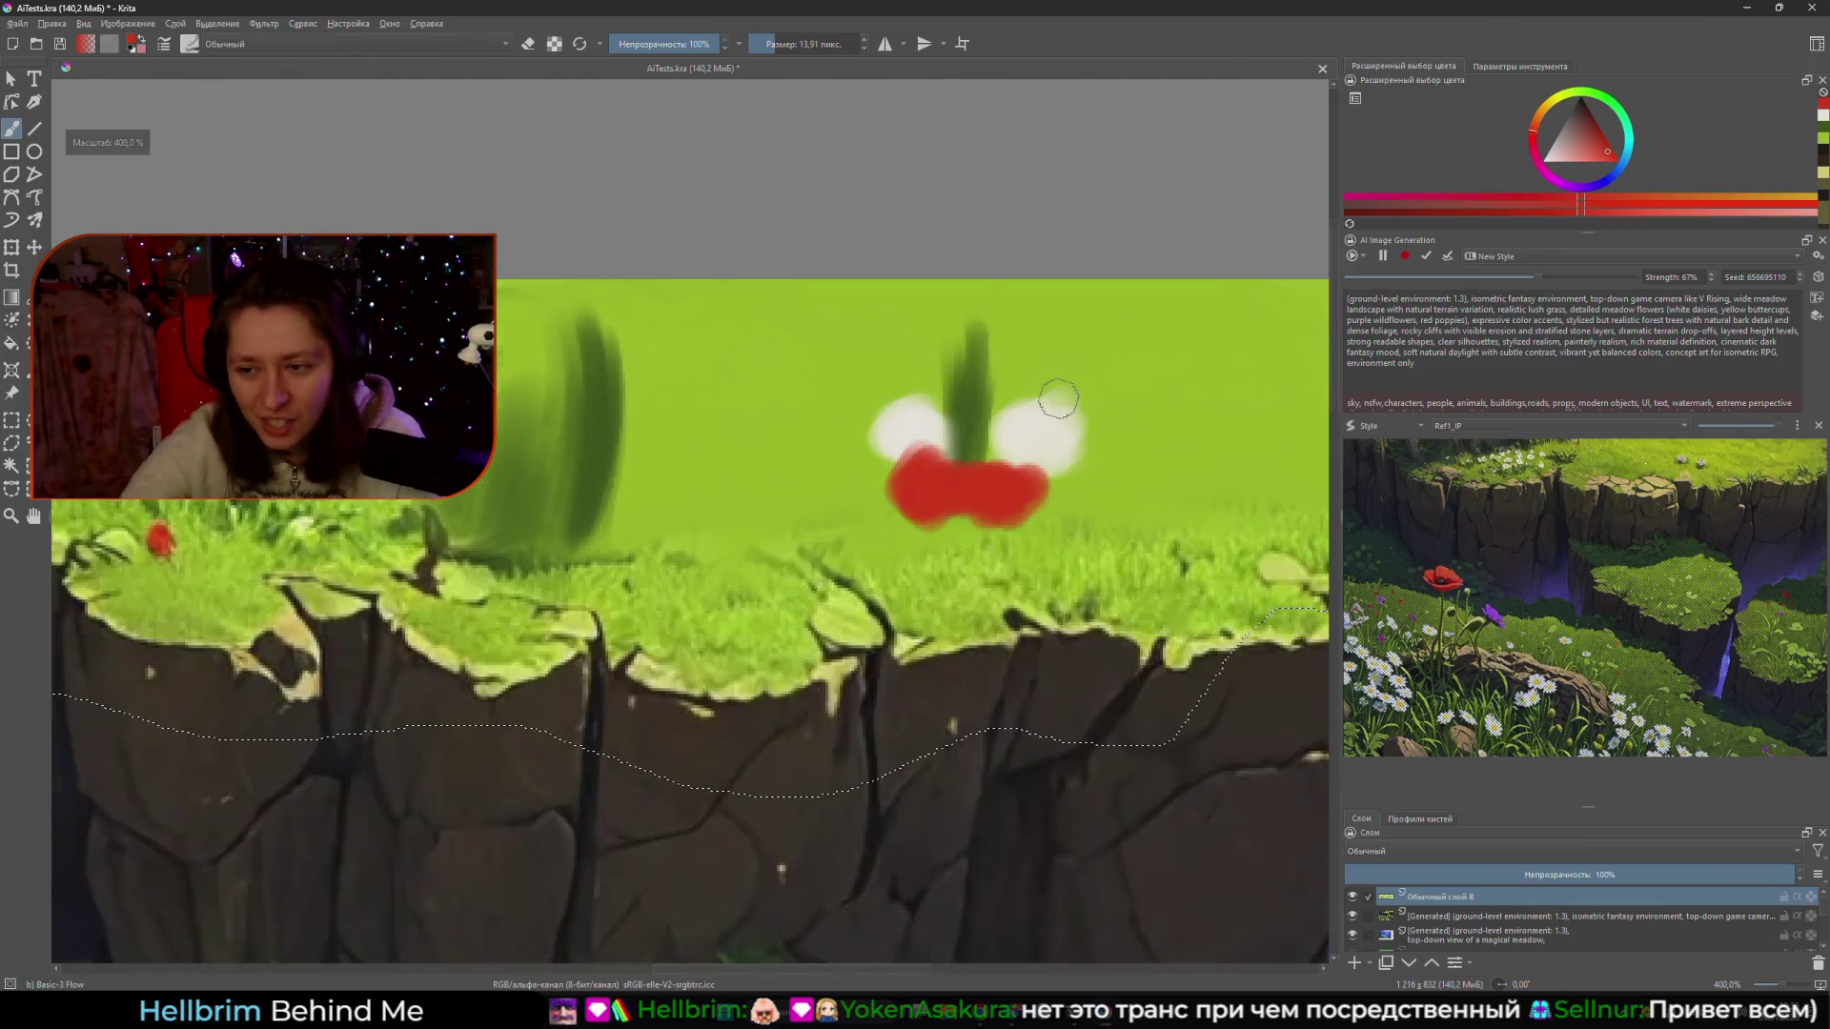
{"action": "scroll", "coordinate": [1082, 448], "scroll_direction": "down", "scroll_amount": 2}
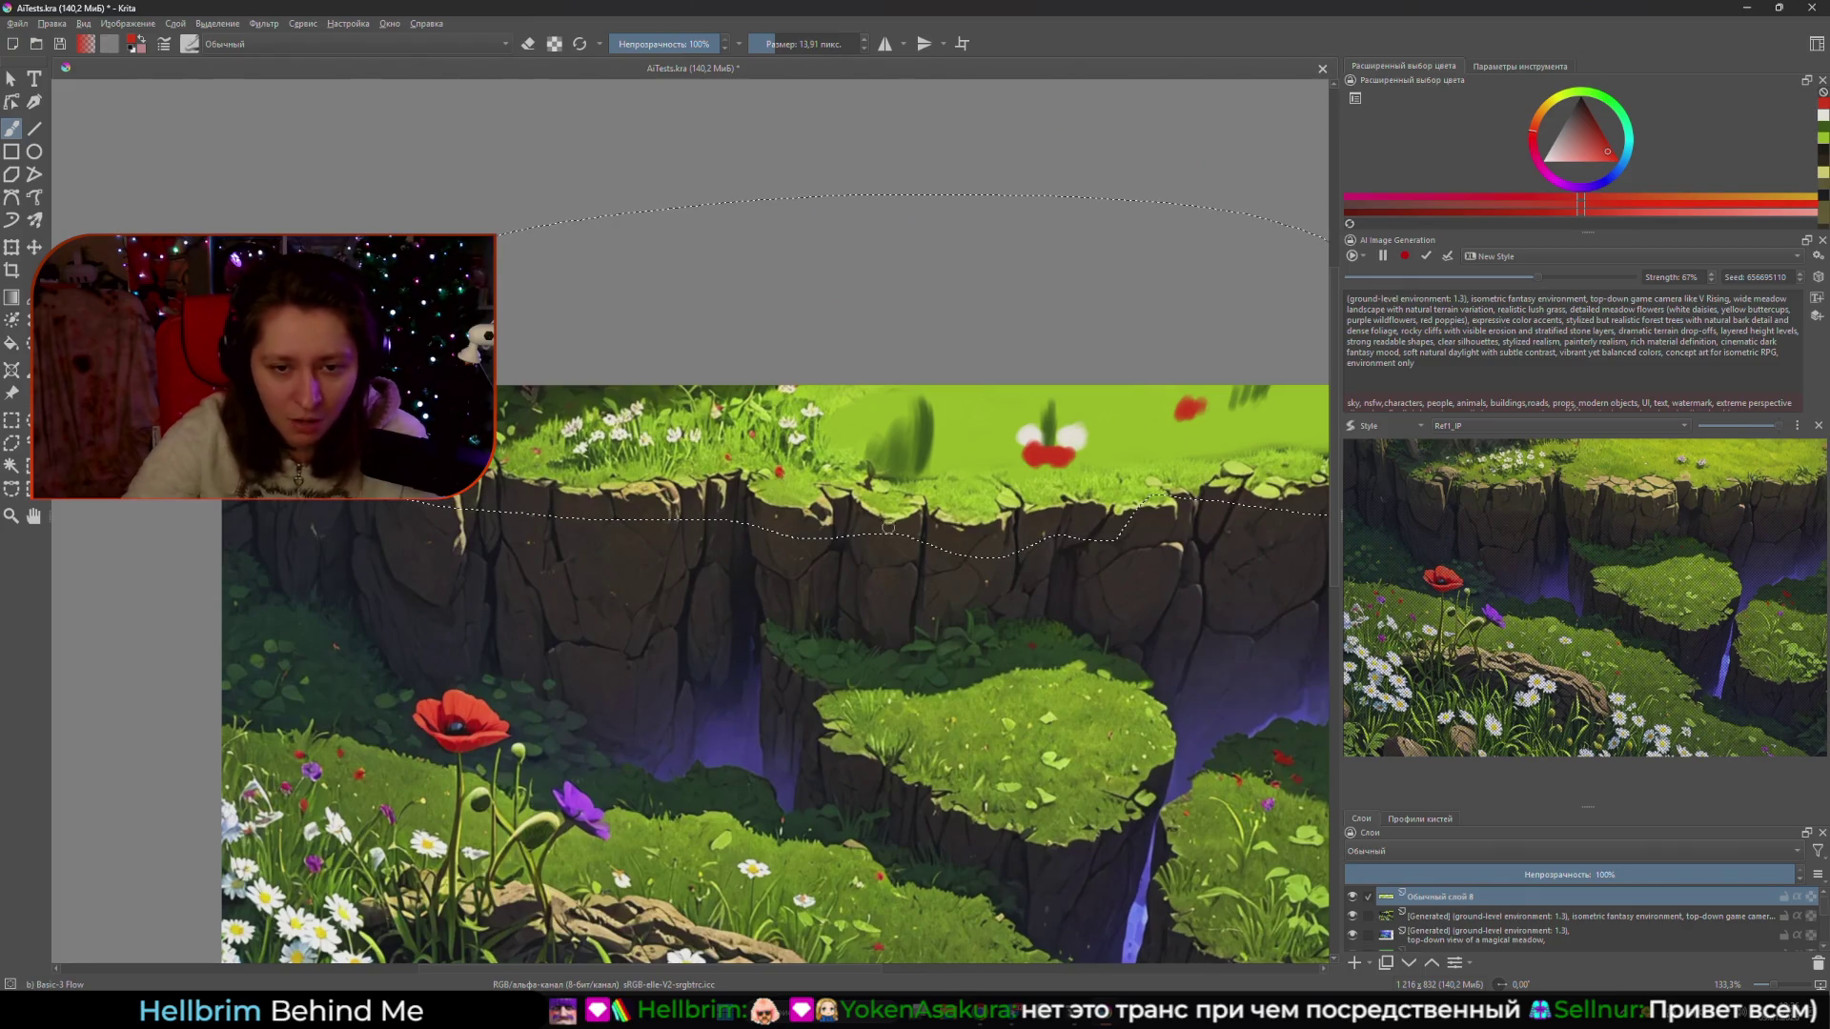
{"action": "key", "text": "k"}
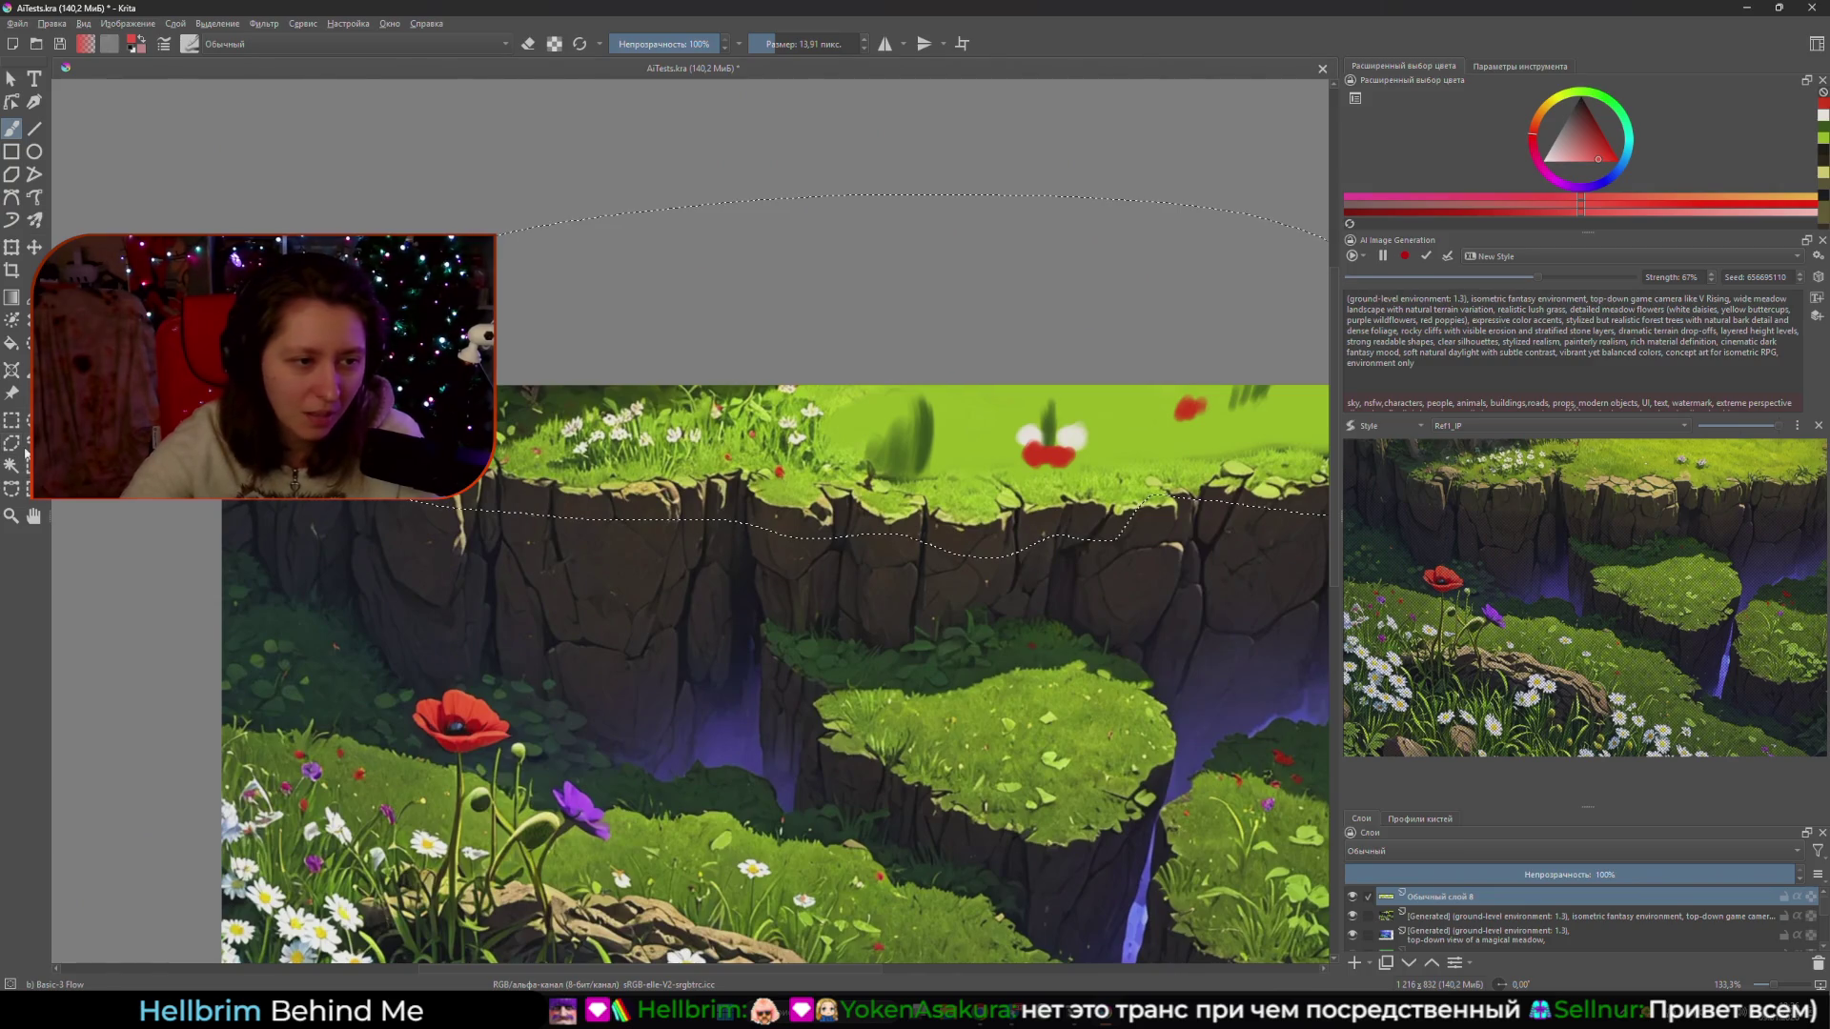
{"action": "scroll", "coordinate": [289, 363], "scroll_direction": "down", "scroll_amount": 3}
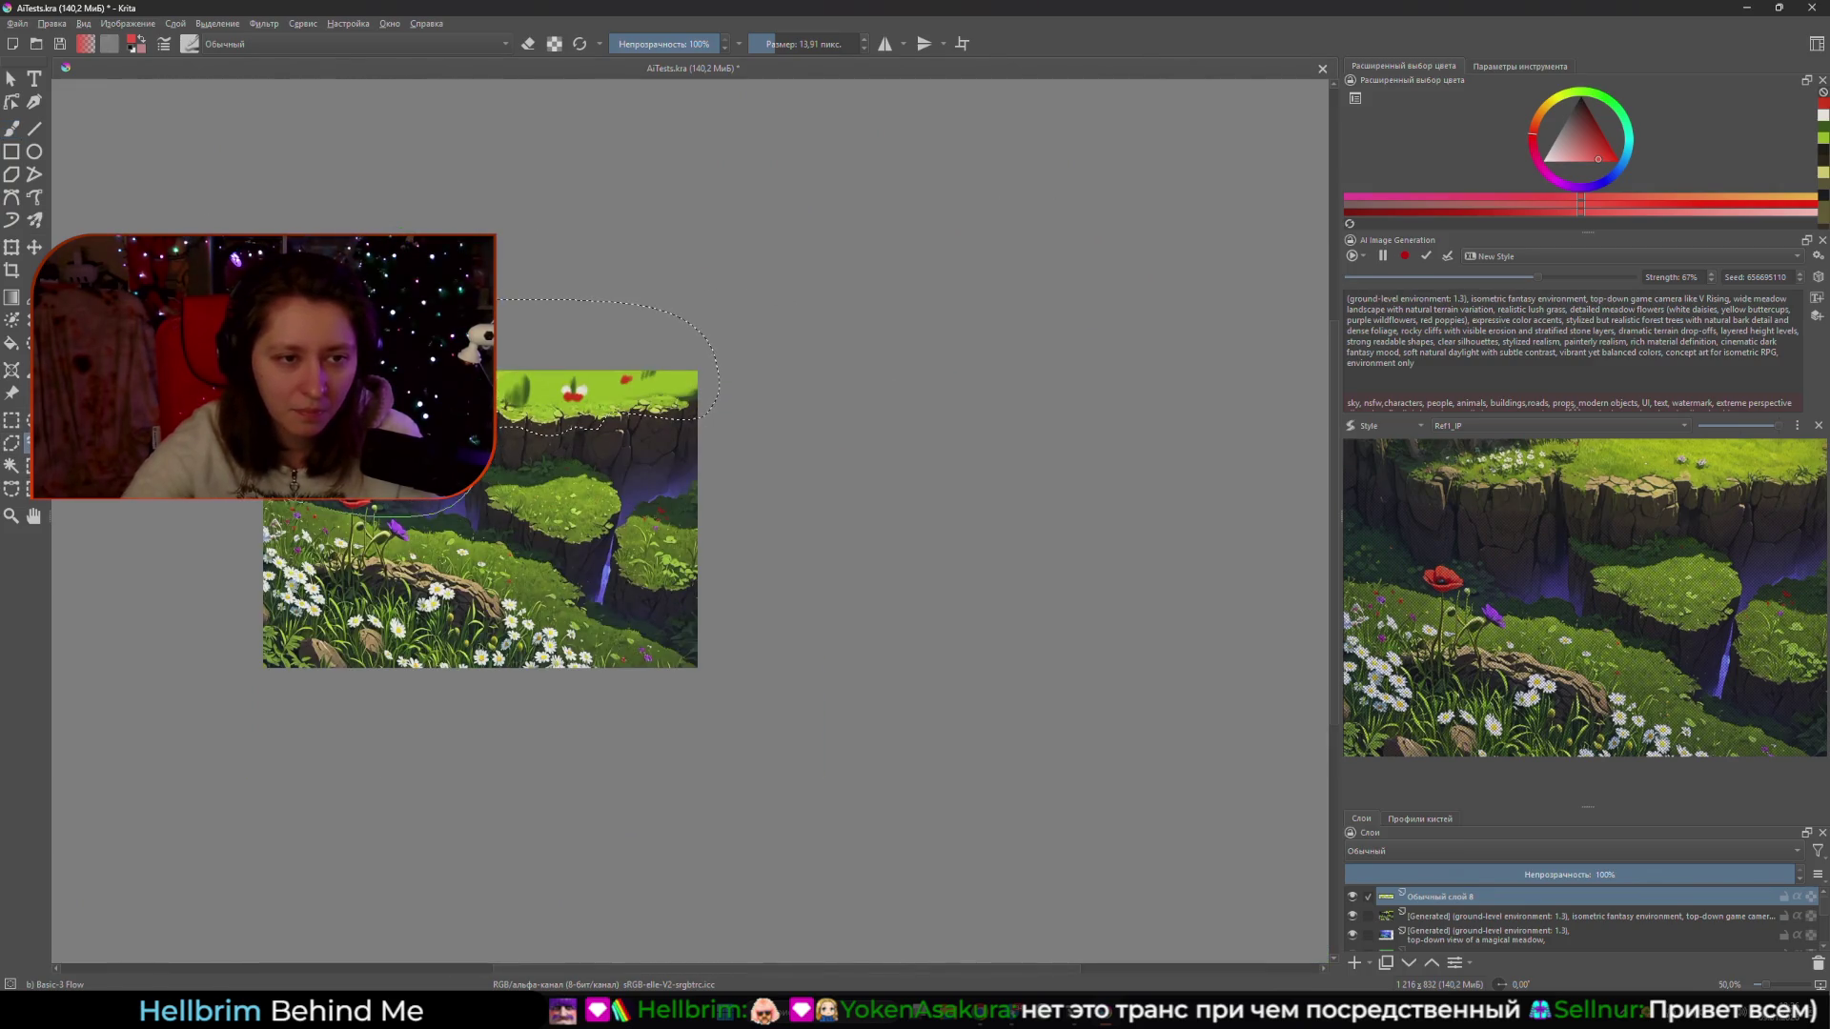
{"action": "scroll", "coordinate": [439, 329], "scroll_direction": "up", "scroll_amount": 3}
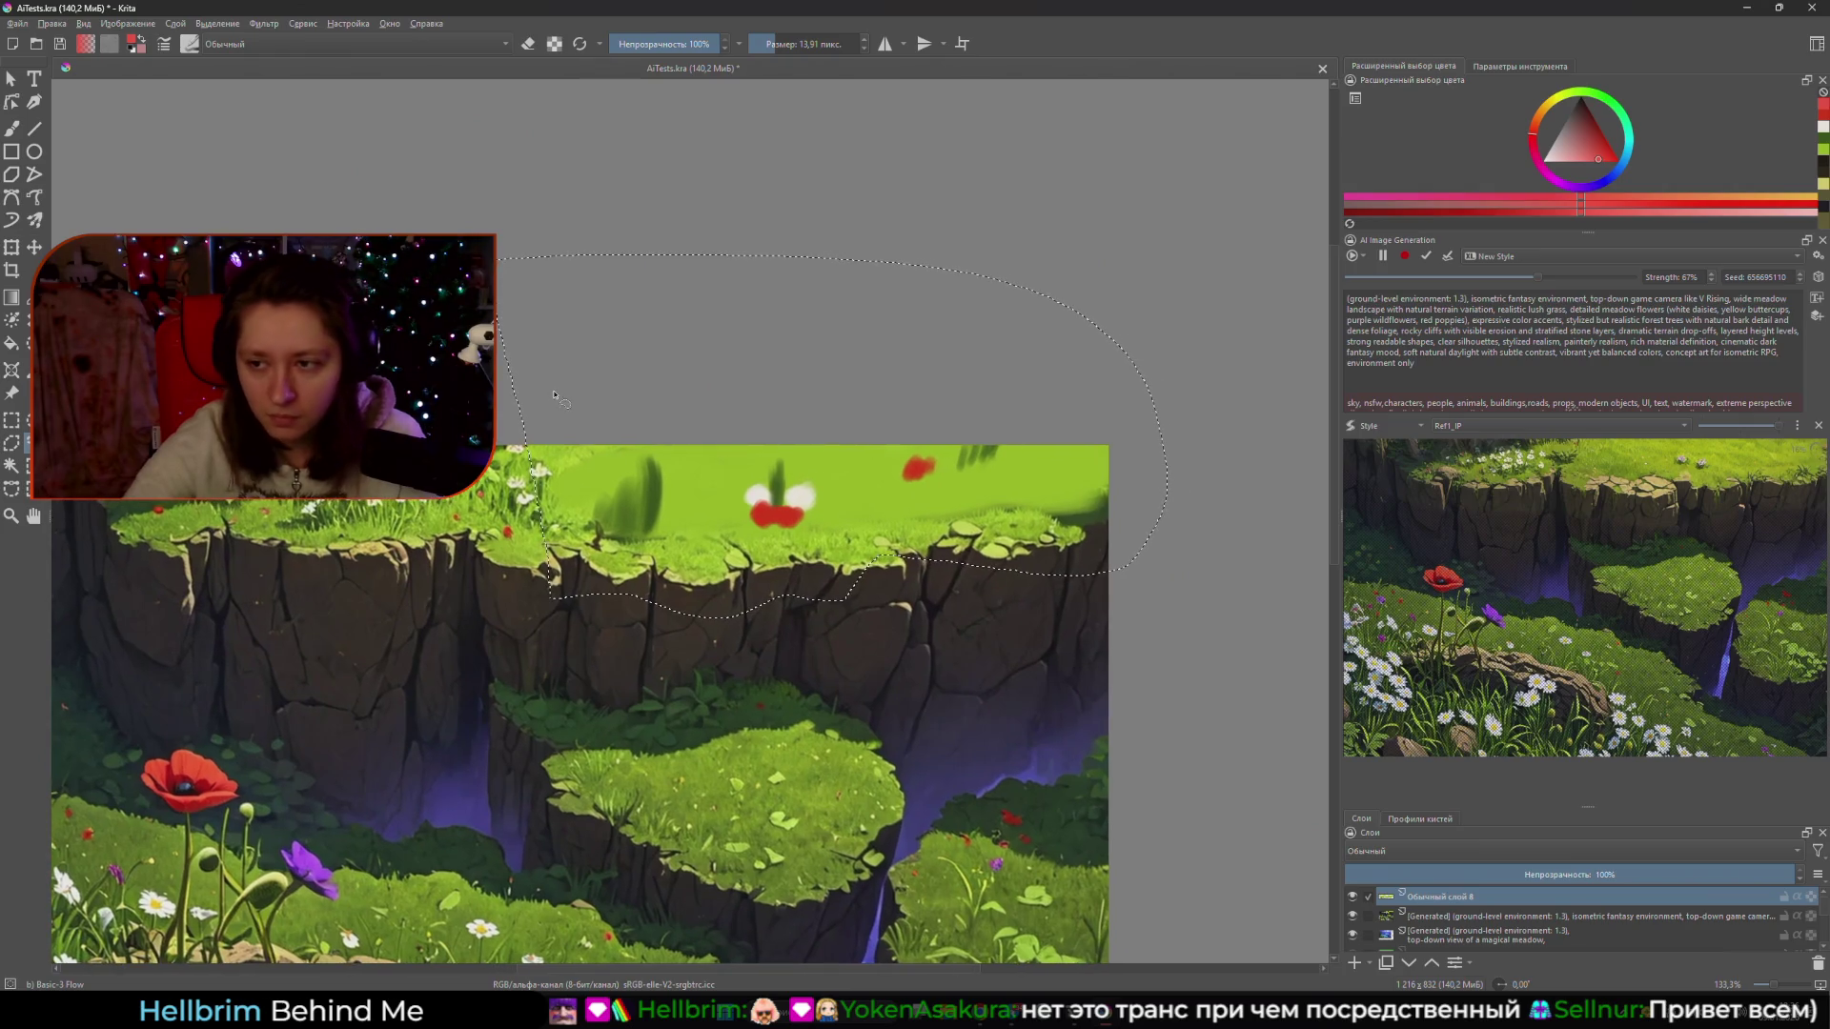
{"action": "key", "text": "b"}
- Sample the cliff's brown, enlarge the brush, and paint it over the white bird shape
{"action": "left_click_drag", "start_coordinate": [565, 503], "coordinate": [657, 489]}
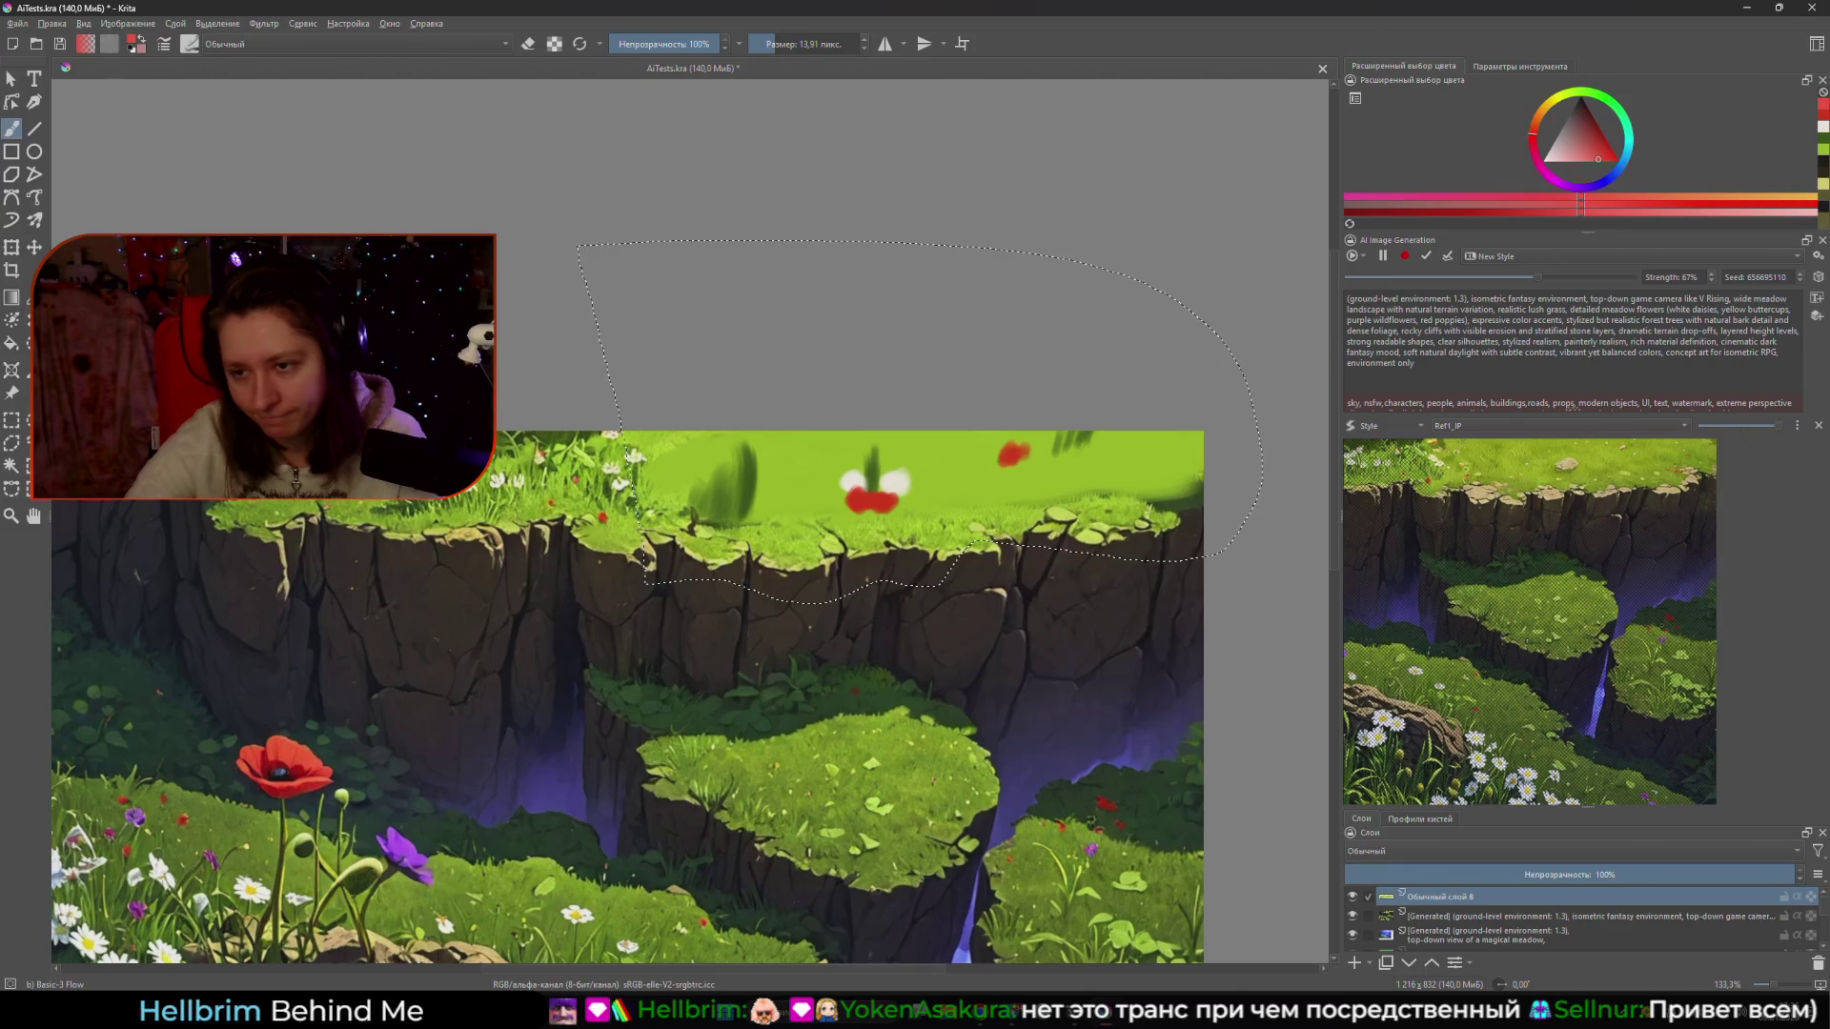
{"action": "left_click_drag", "start_coordinate": [784, 560], "coordinate": [830, 569]}
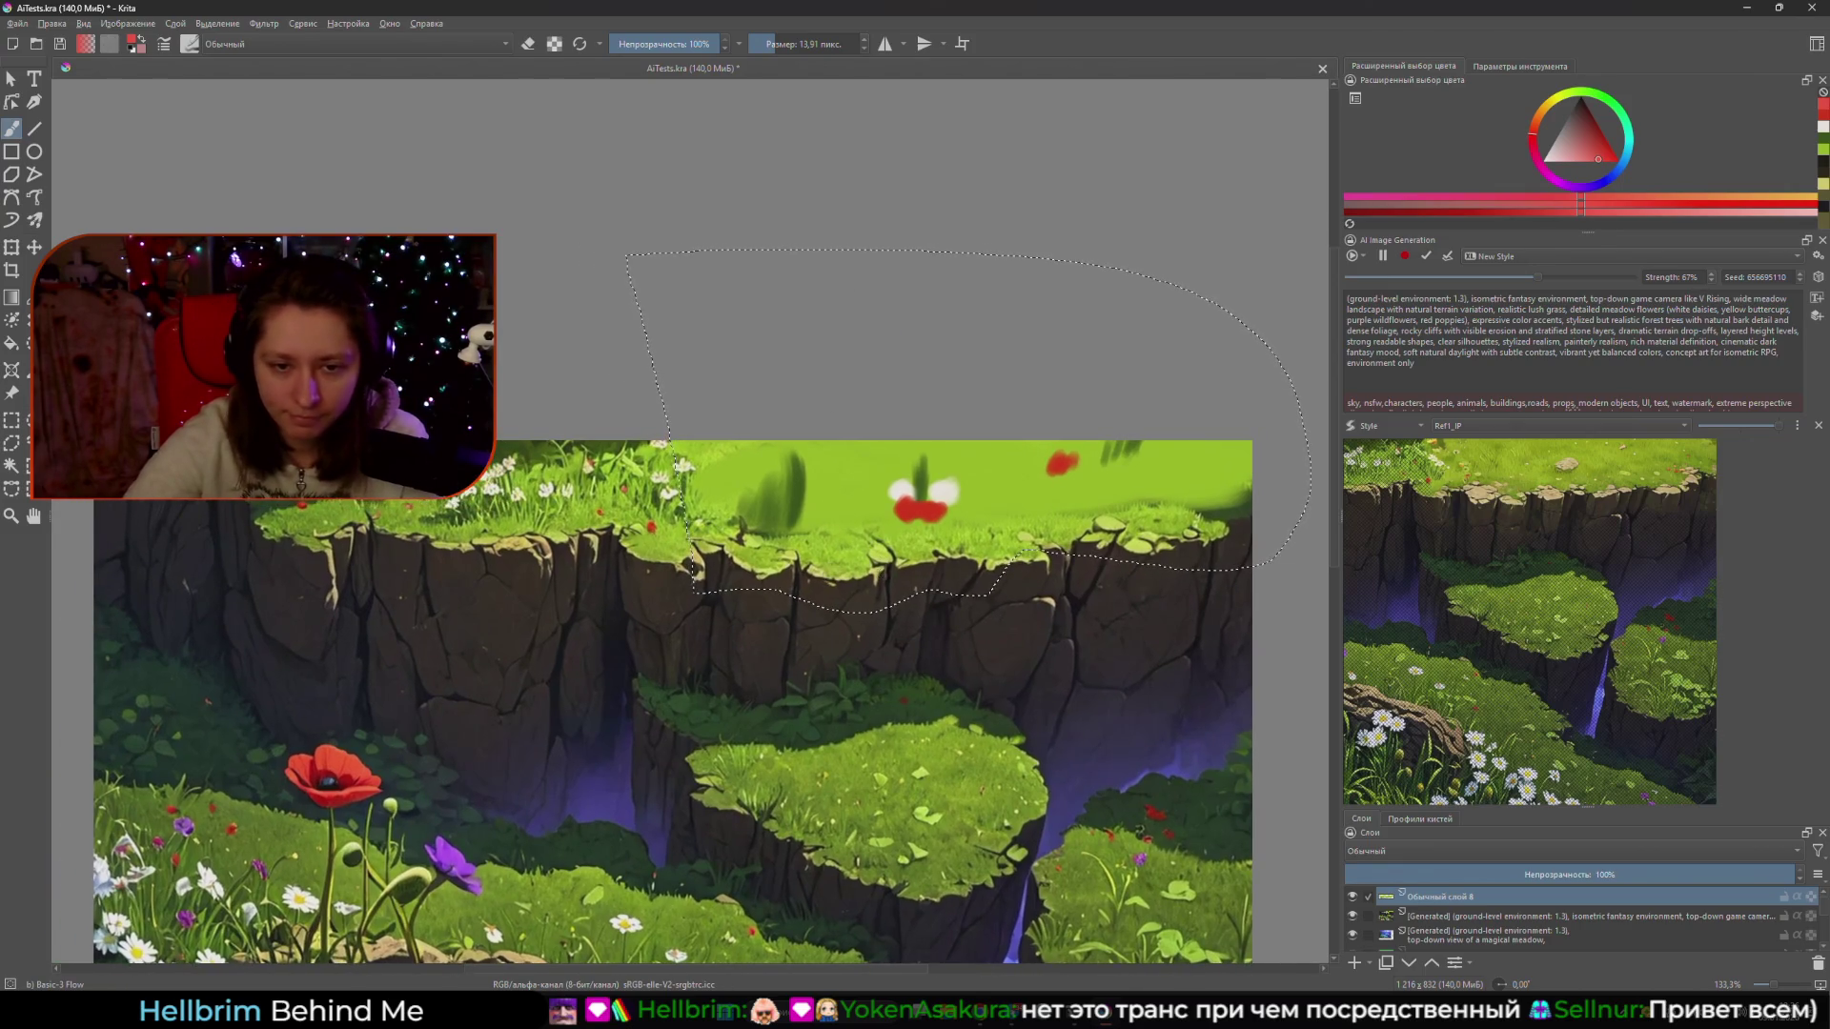
{"action": "left_click", "coordinate": [895, 570], "text": "ctrl"}
{"action": "key", "text": "]"}
{"action": "left_click_drag", "start_coordinate": [887, 484], "coordinate": [922, 480]}
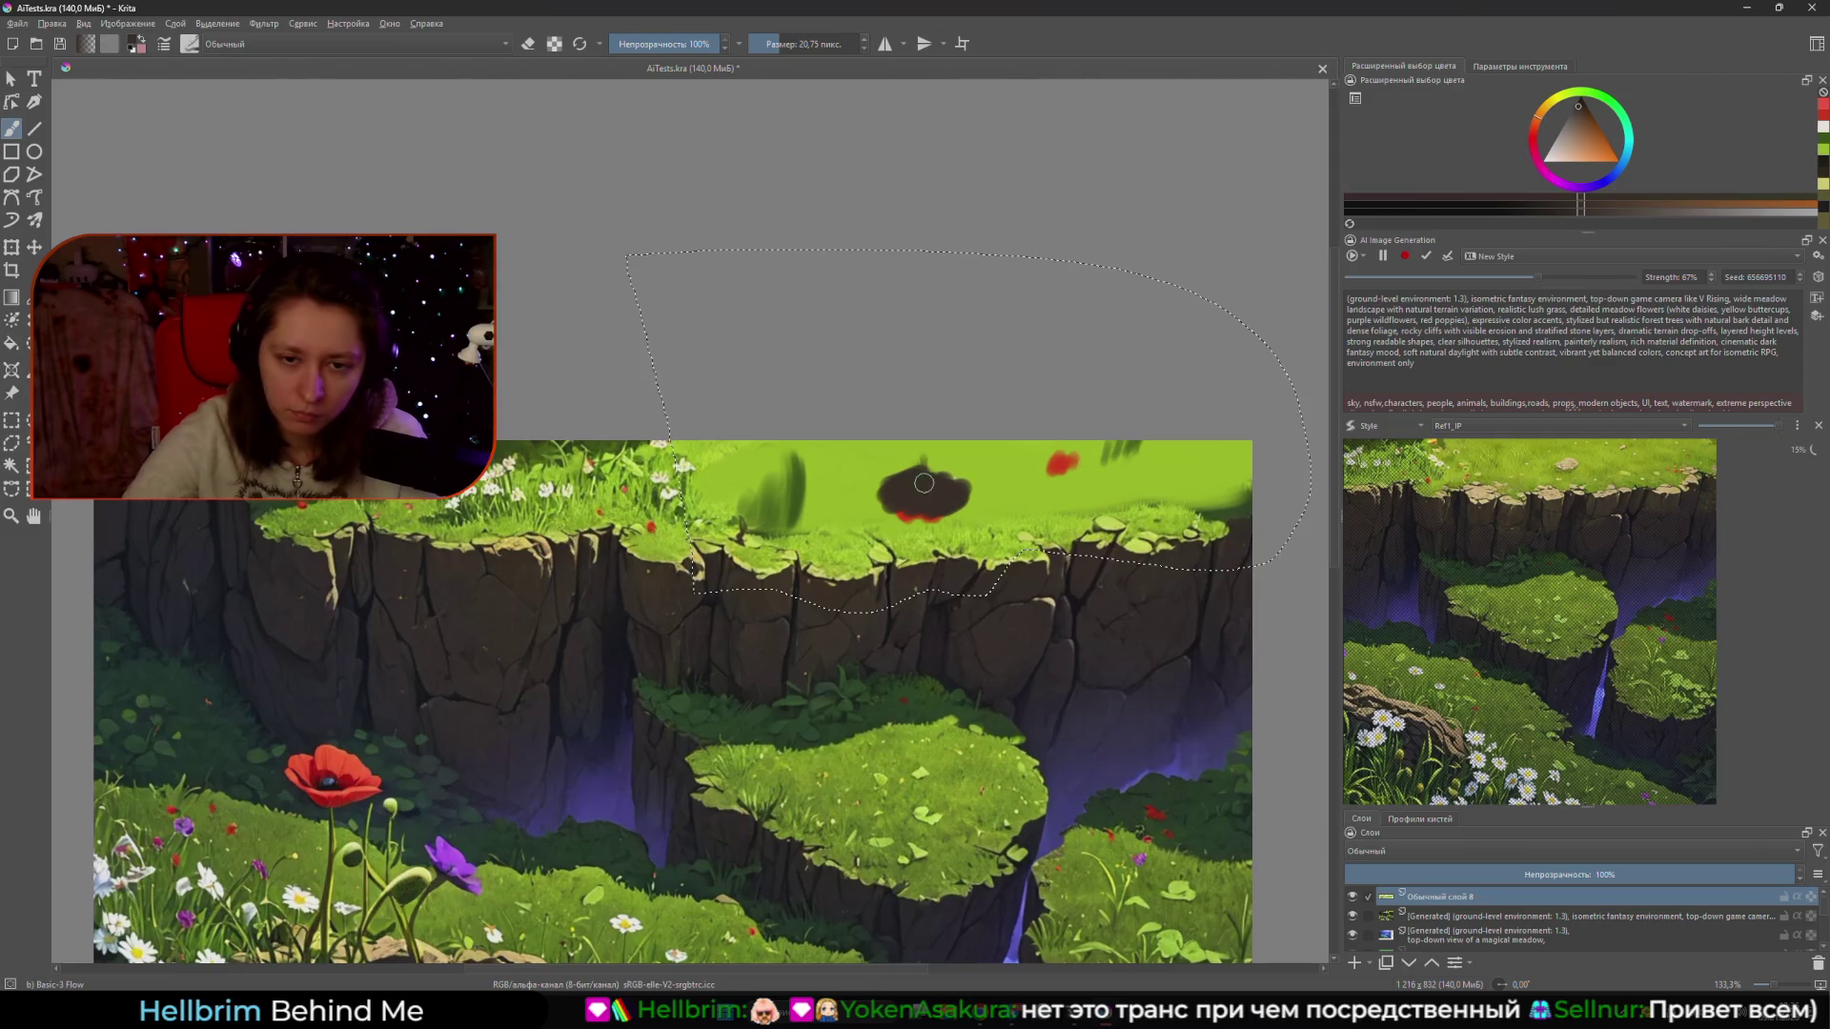
- Extend the brown blob over the red patch and add pale and orange-brown highlights to the rock
{"action": "left_click_drag", "start_coordinate": [932, 481], "coordinate": [887, 499]}
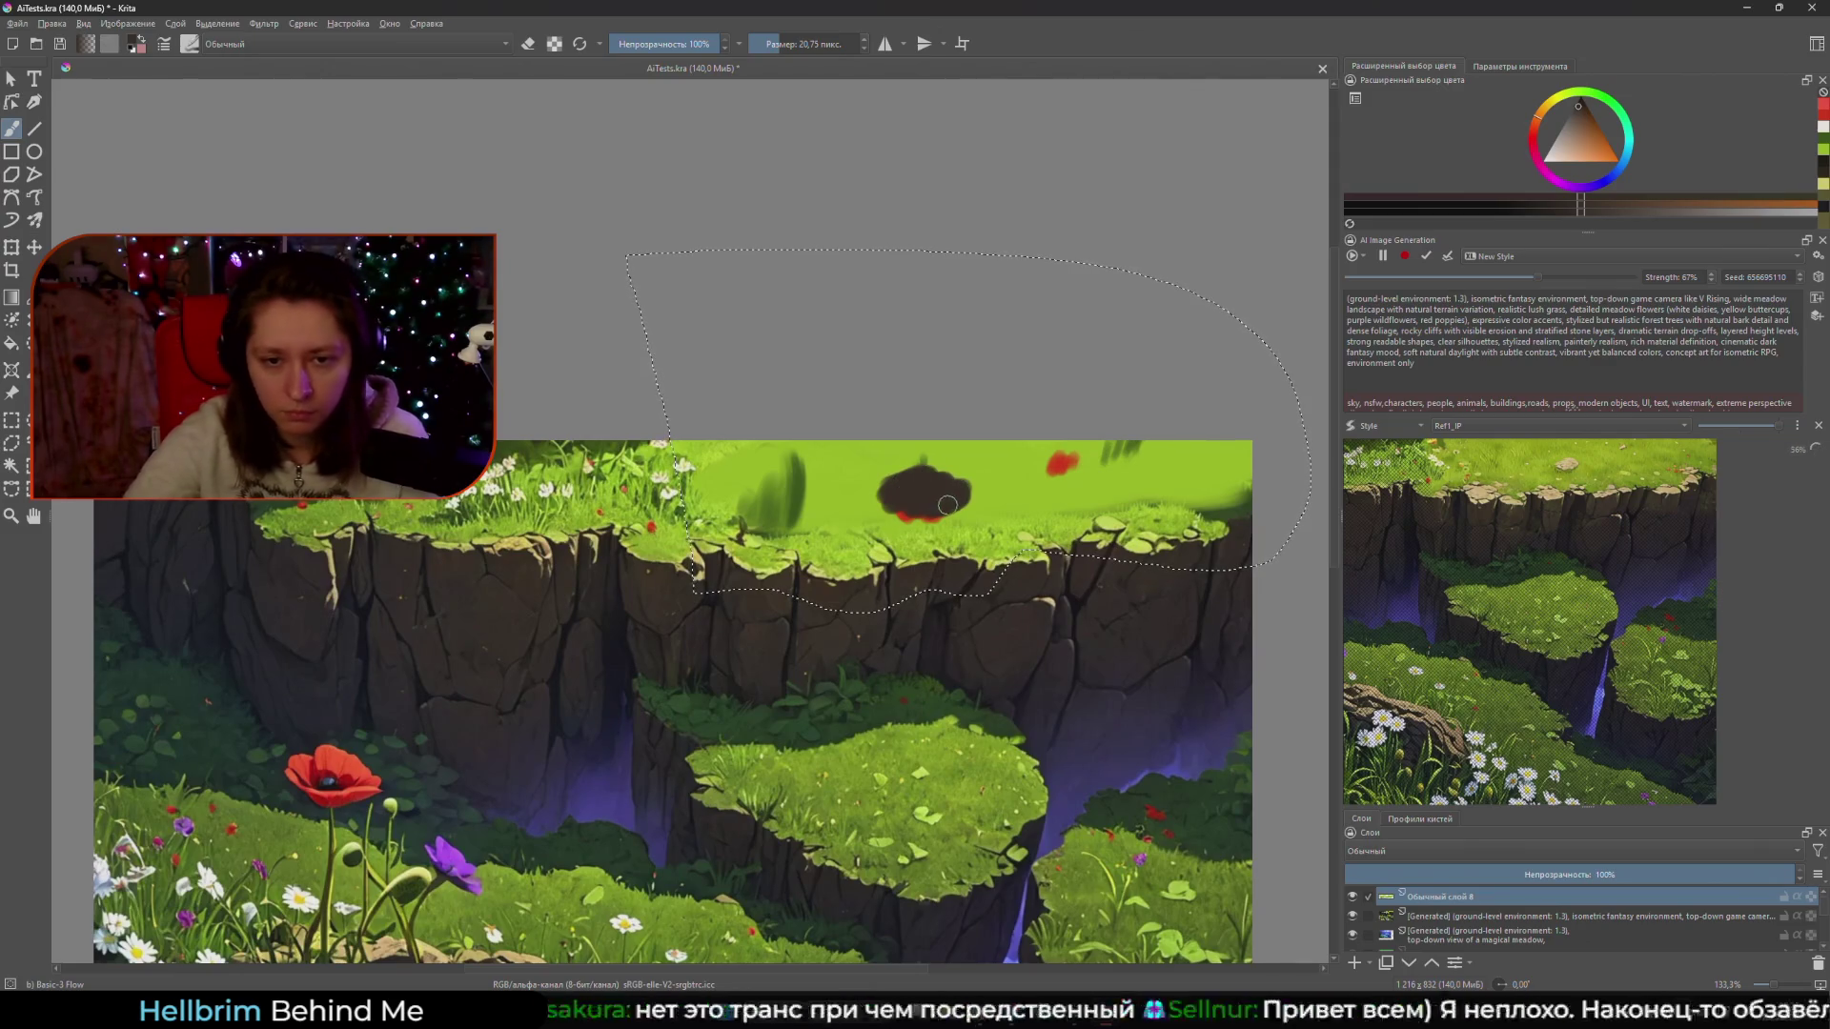
{"action": "left_click", "coordinate": [1572, 152]}
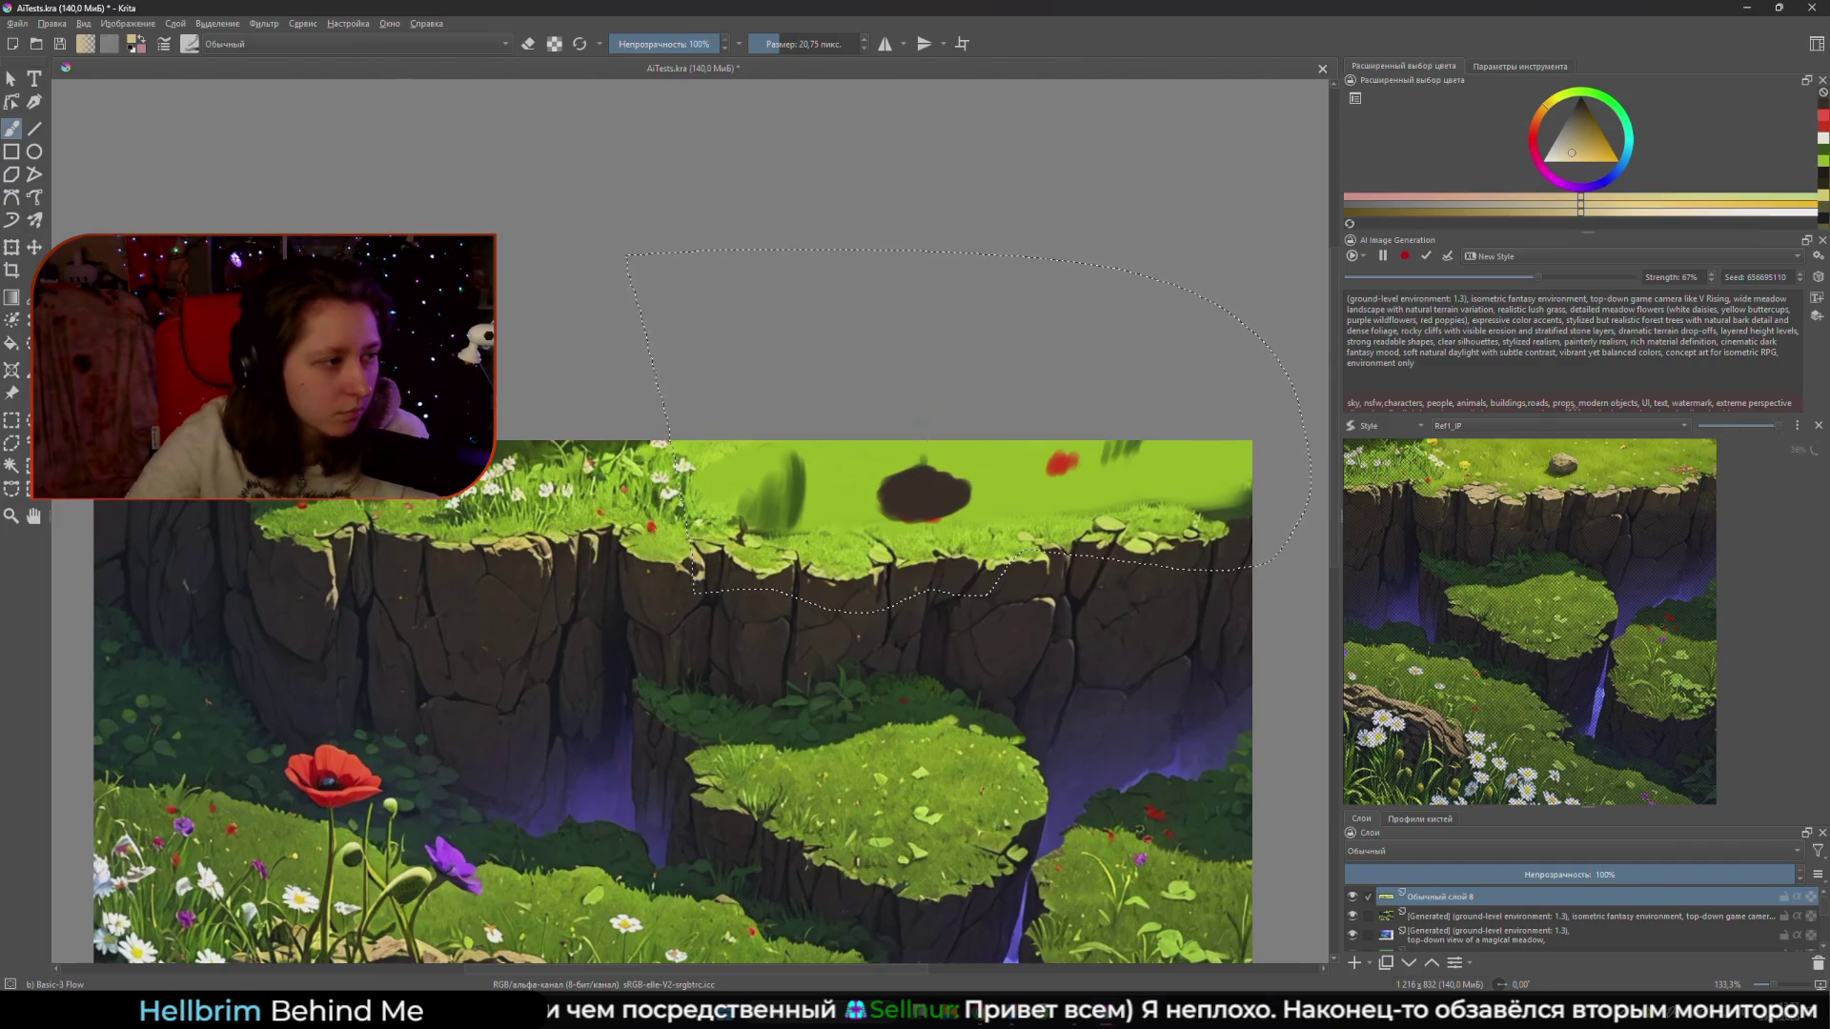
{"action": "left_click", "coordinate": [1574, 130]}
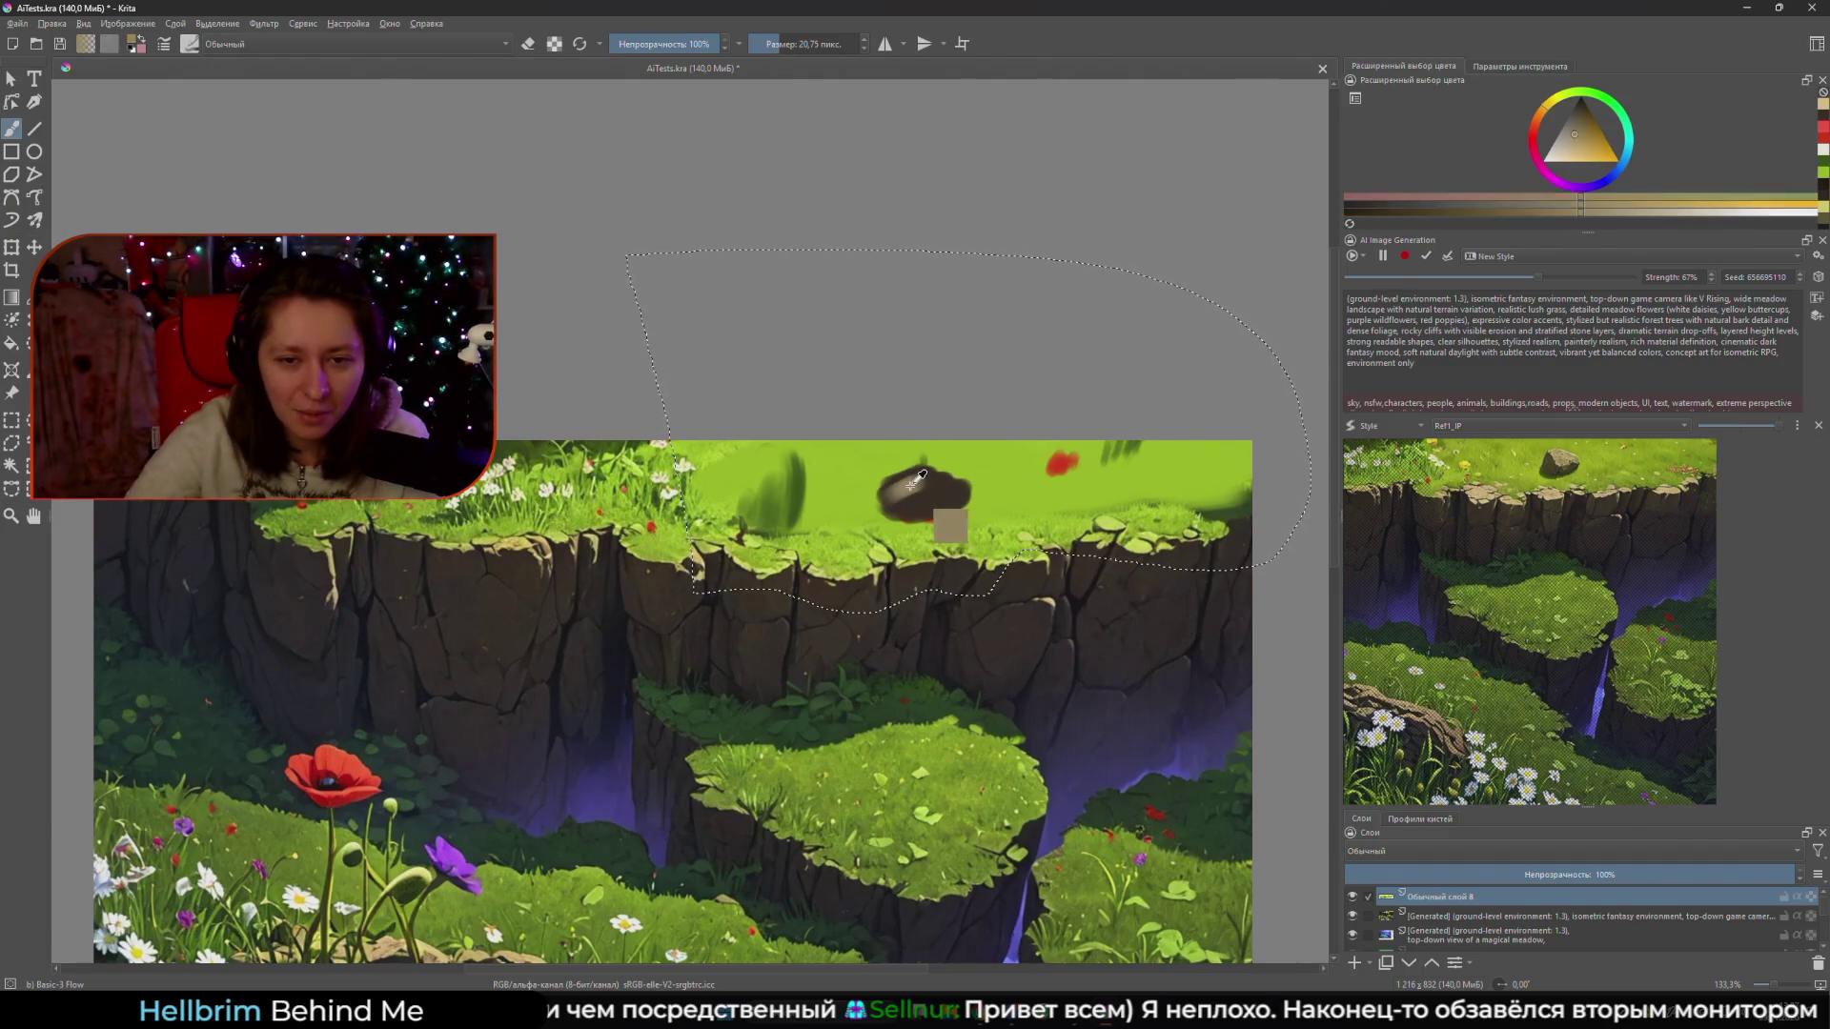
{"action": "left_click_drag", "start_coordinate": [896, 494], "coordinate": [906, 496]}
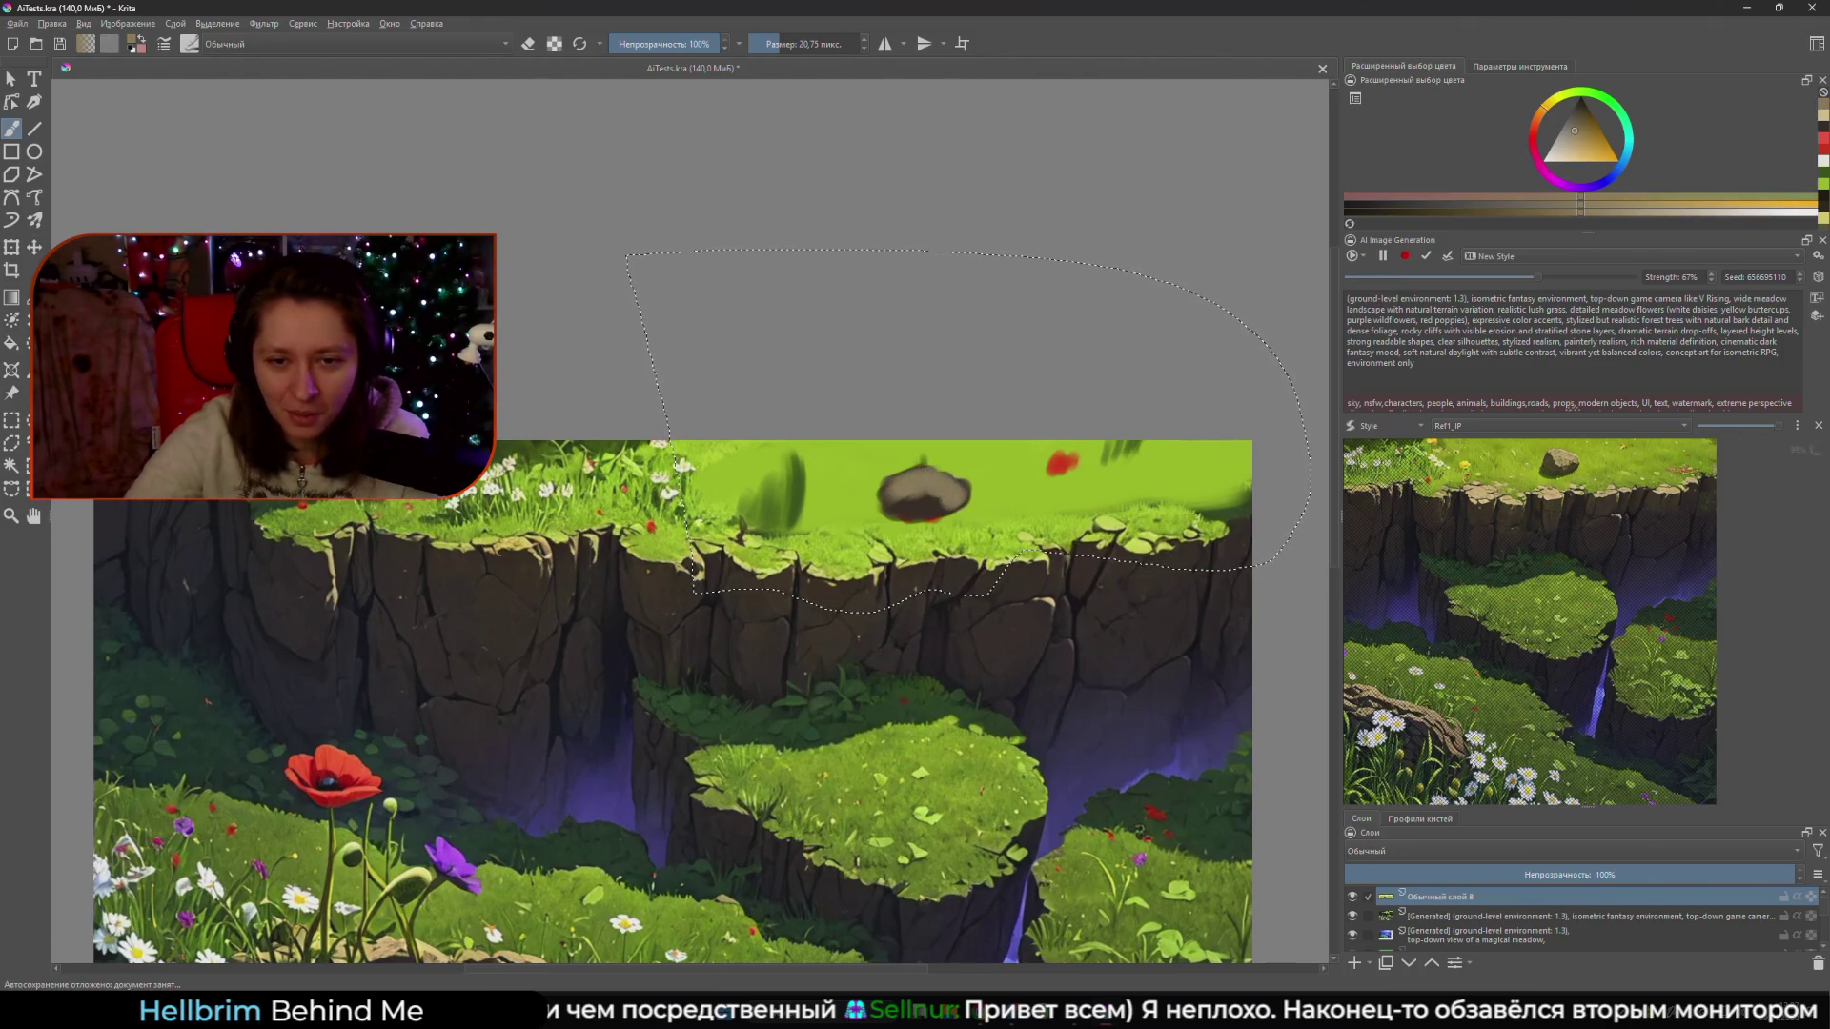
{"action": "left_click", "coordinate": [891, 493], "text": "ctrl"}
{"action": "left_click_drag", "start_coordinate": [892, 493], "coordinate": [896, 495]}
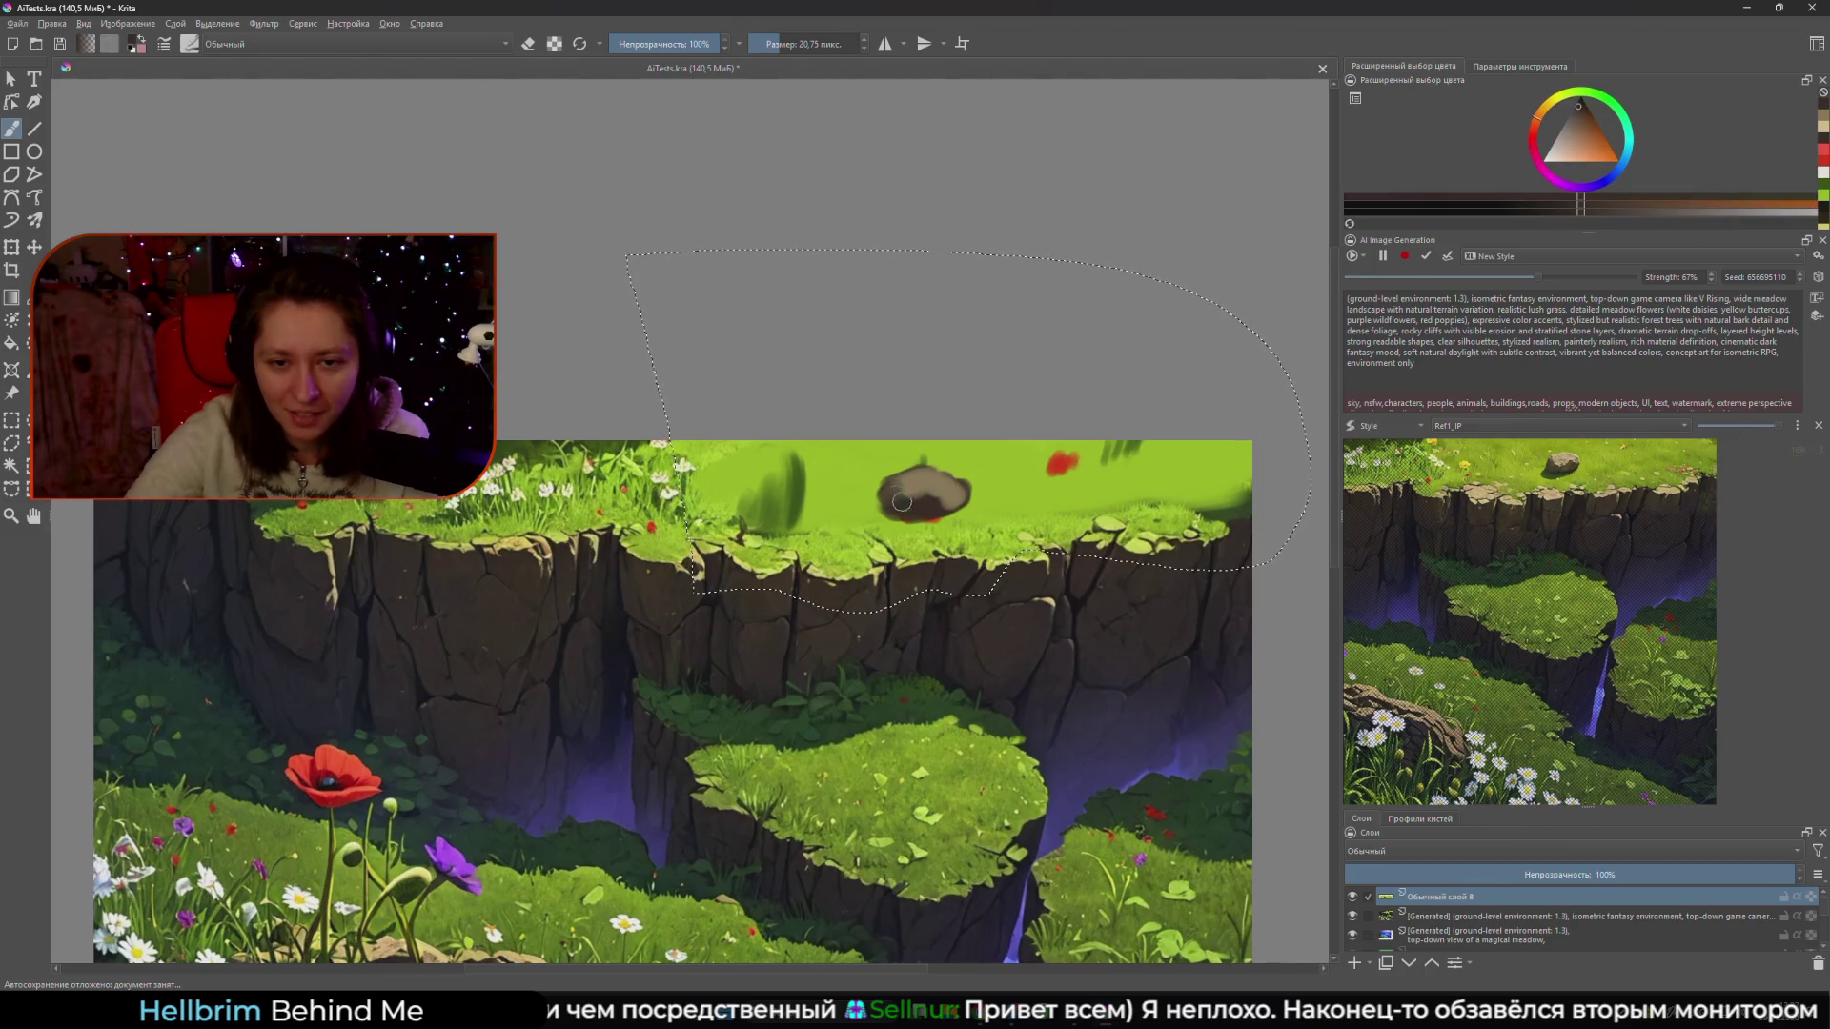
- Dab bright green grass onto the rock with a smaller brush, then sample the canvas red
{"action": "left_click", "coordinate": [897, 494], "text": "ctrl"}
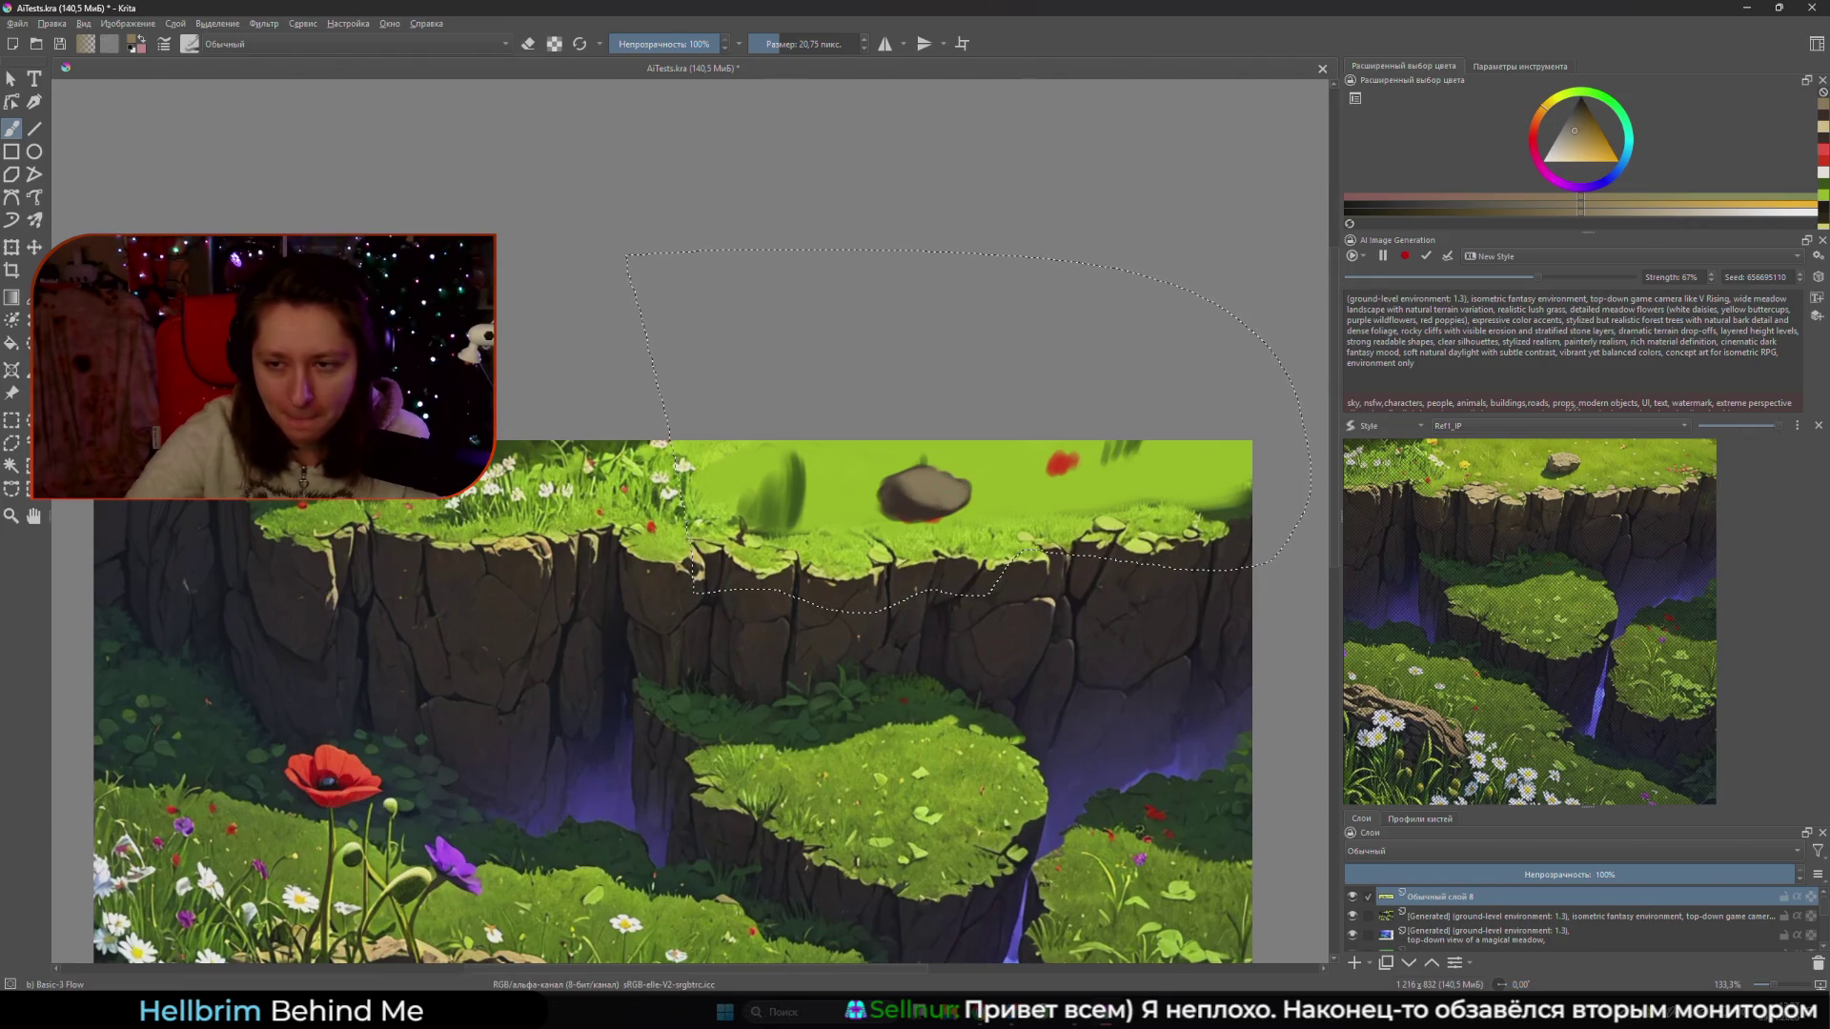
{"action": "left_click", "coordinate": [838, 509], "text": "ctrl"}
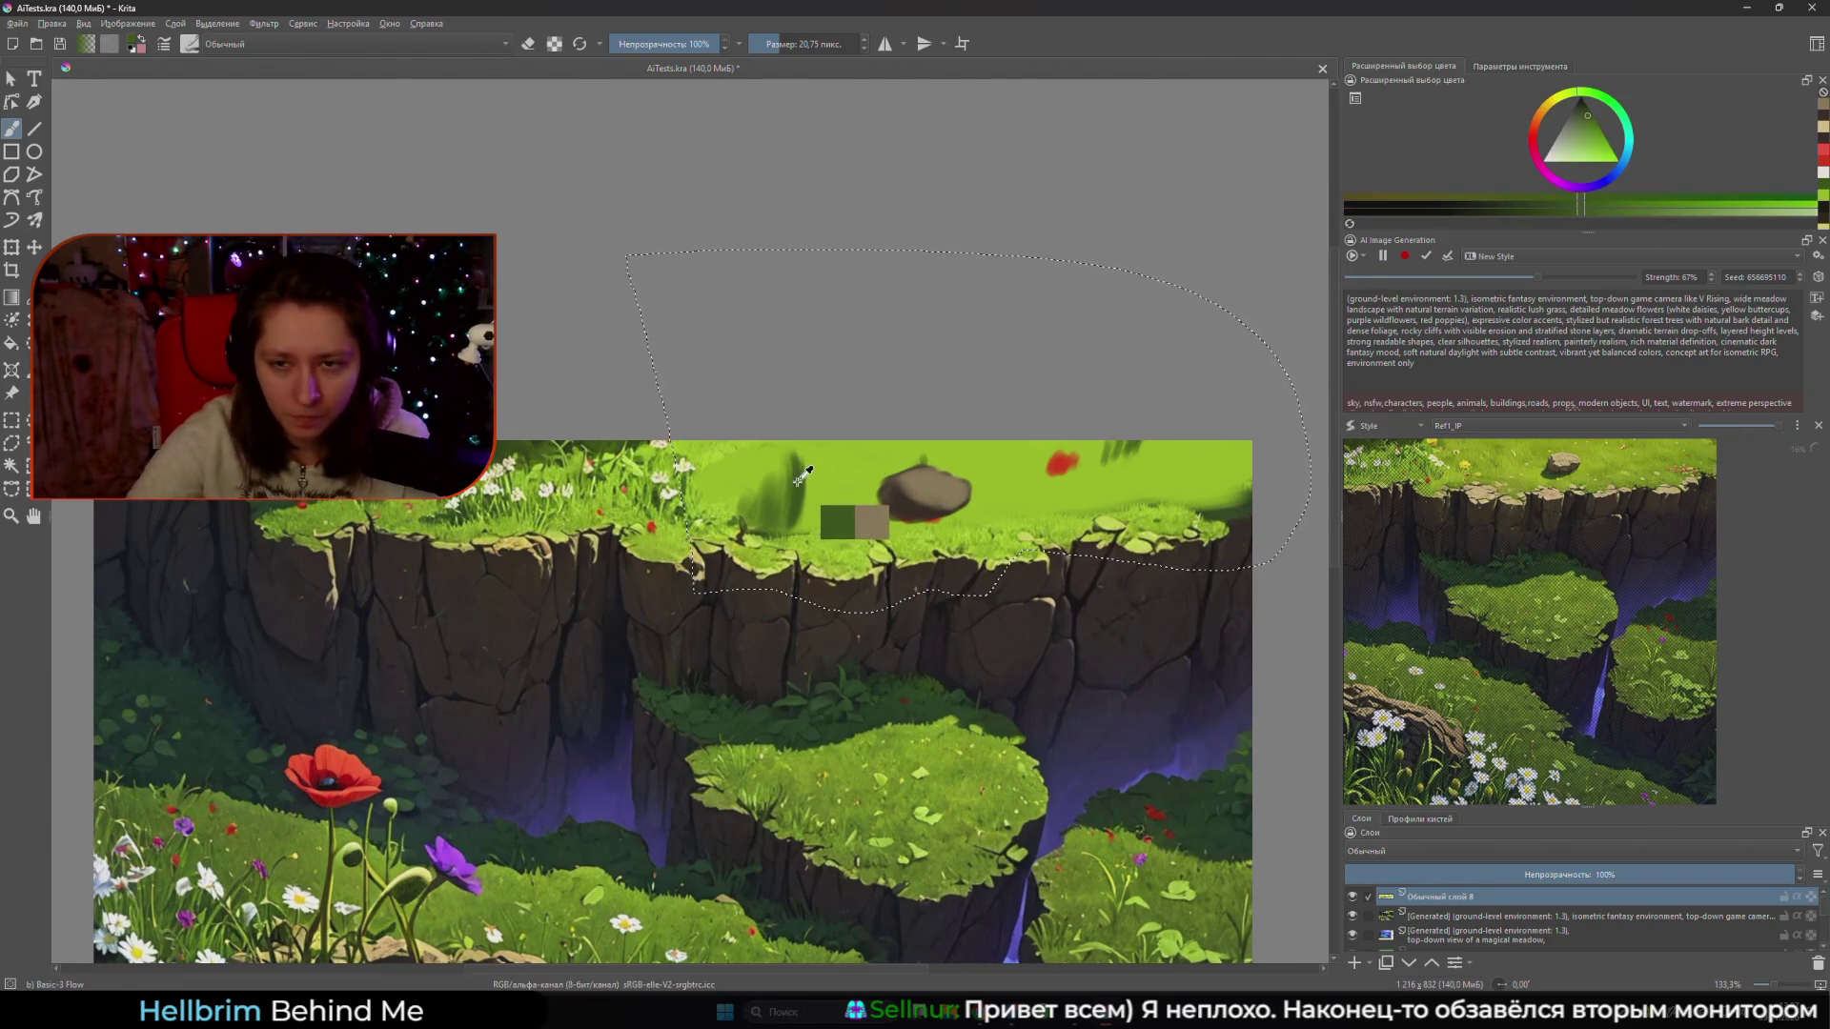
{"action": "key", "text": "bracketleft"}
{"action": "key", "text": "bracketleft"}
{"action": "key", "text": "bracketleft"}
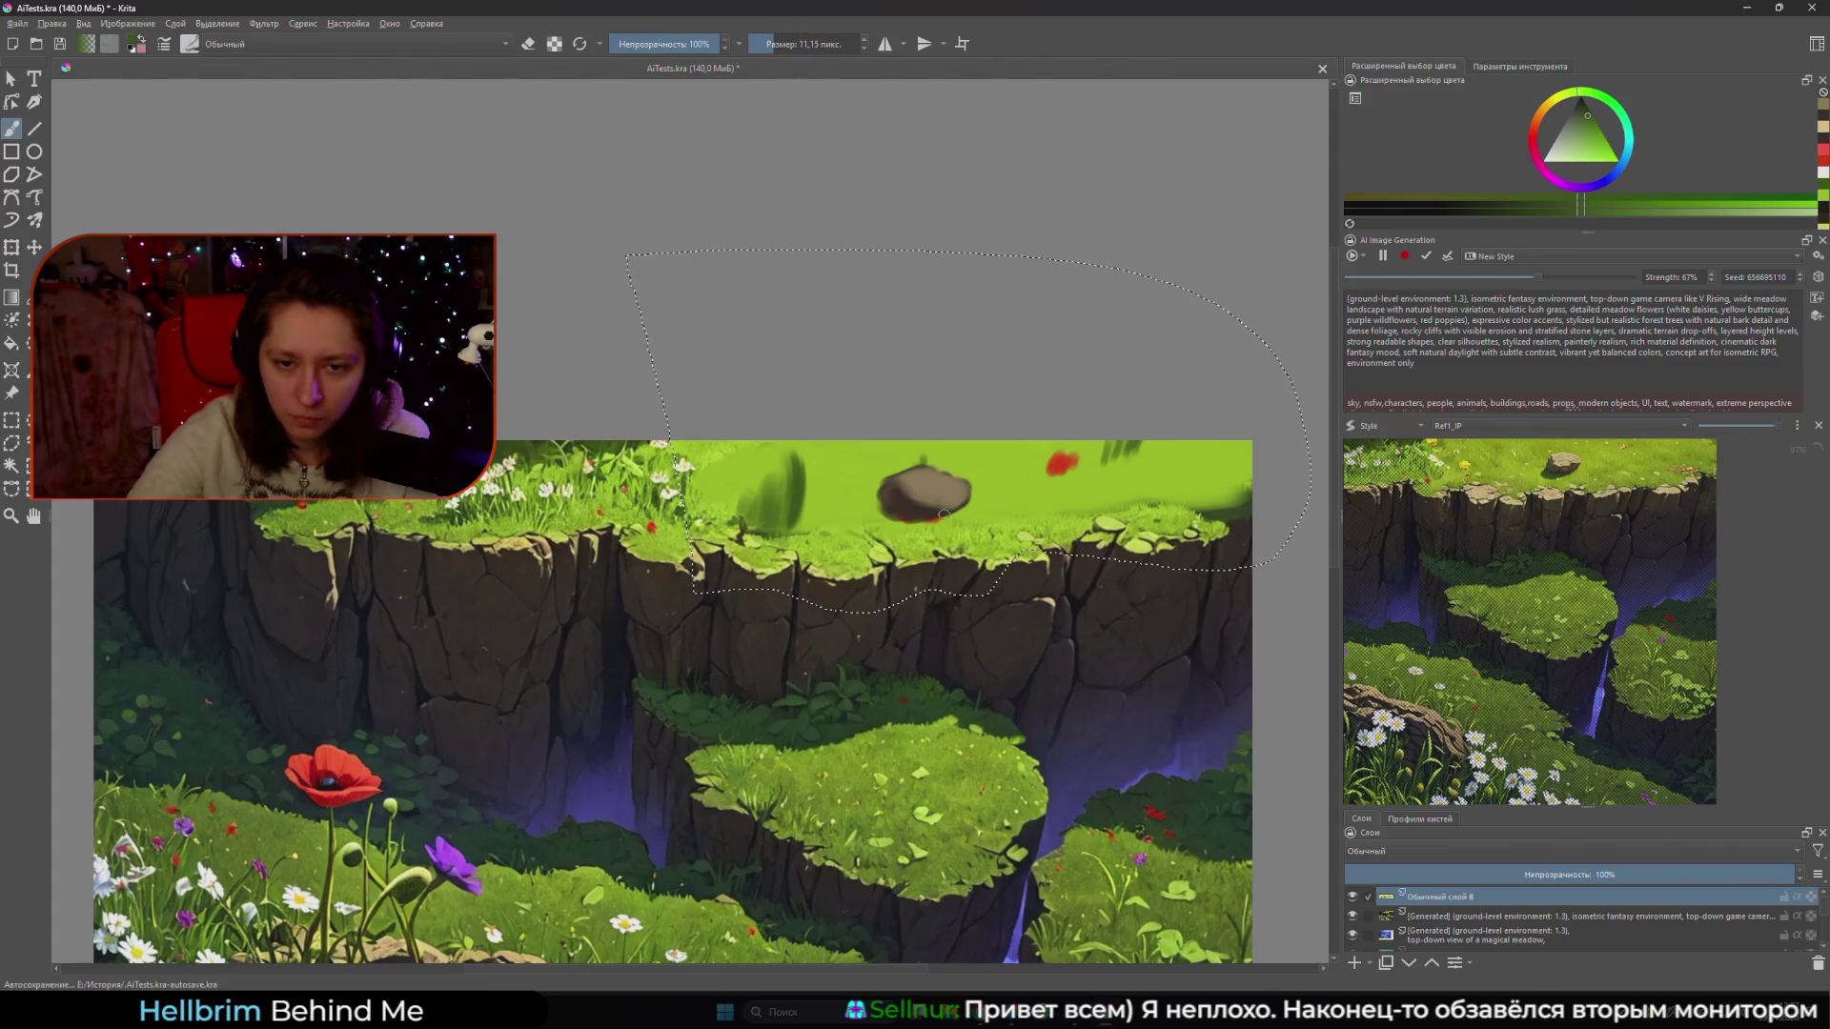
{"action": "left_click_drag", "start_coordinate": [942, 503], "coordinate": [947, 515]}
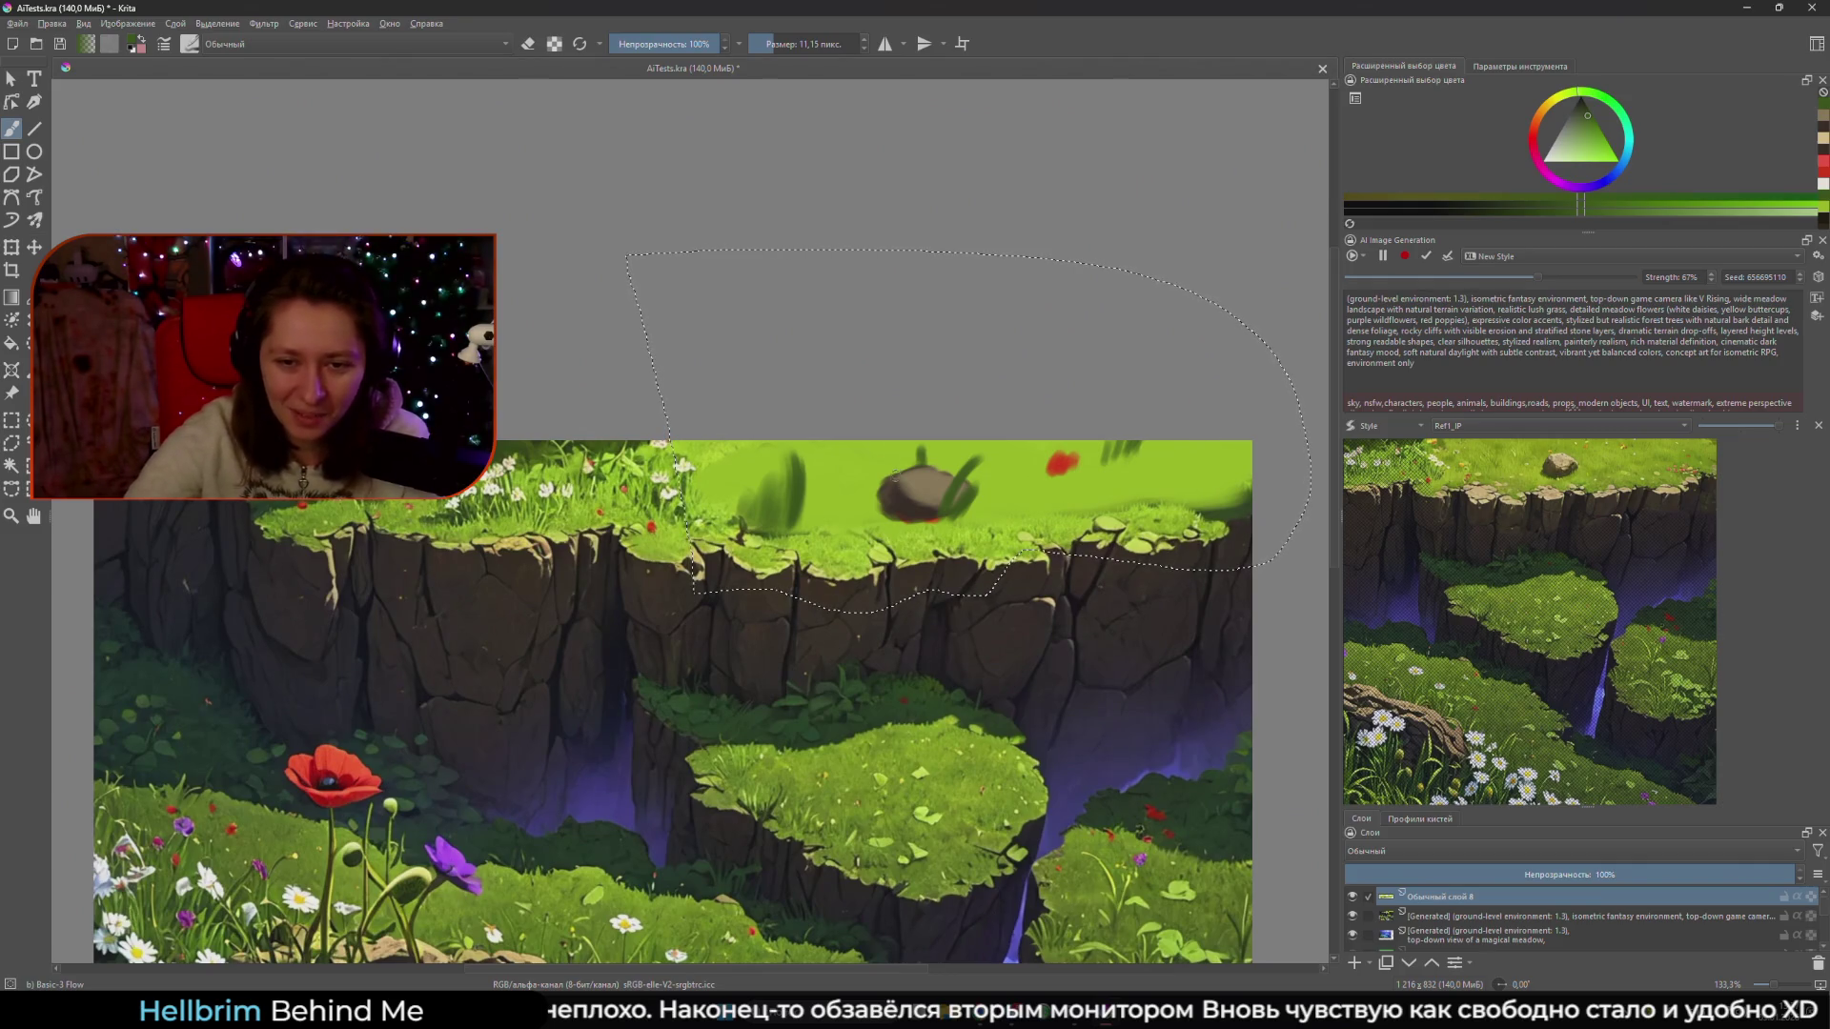
{"action": "left_click", "coordinate": [1062, 461], "text": "ctrl"}
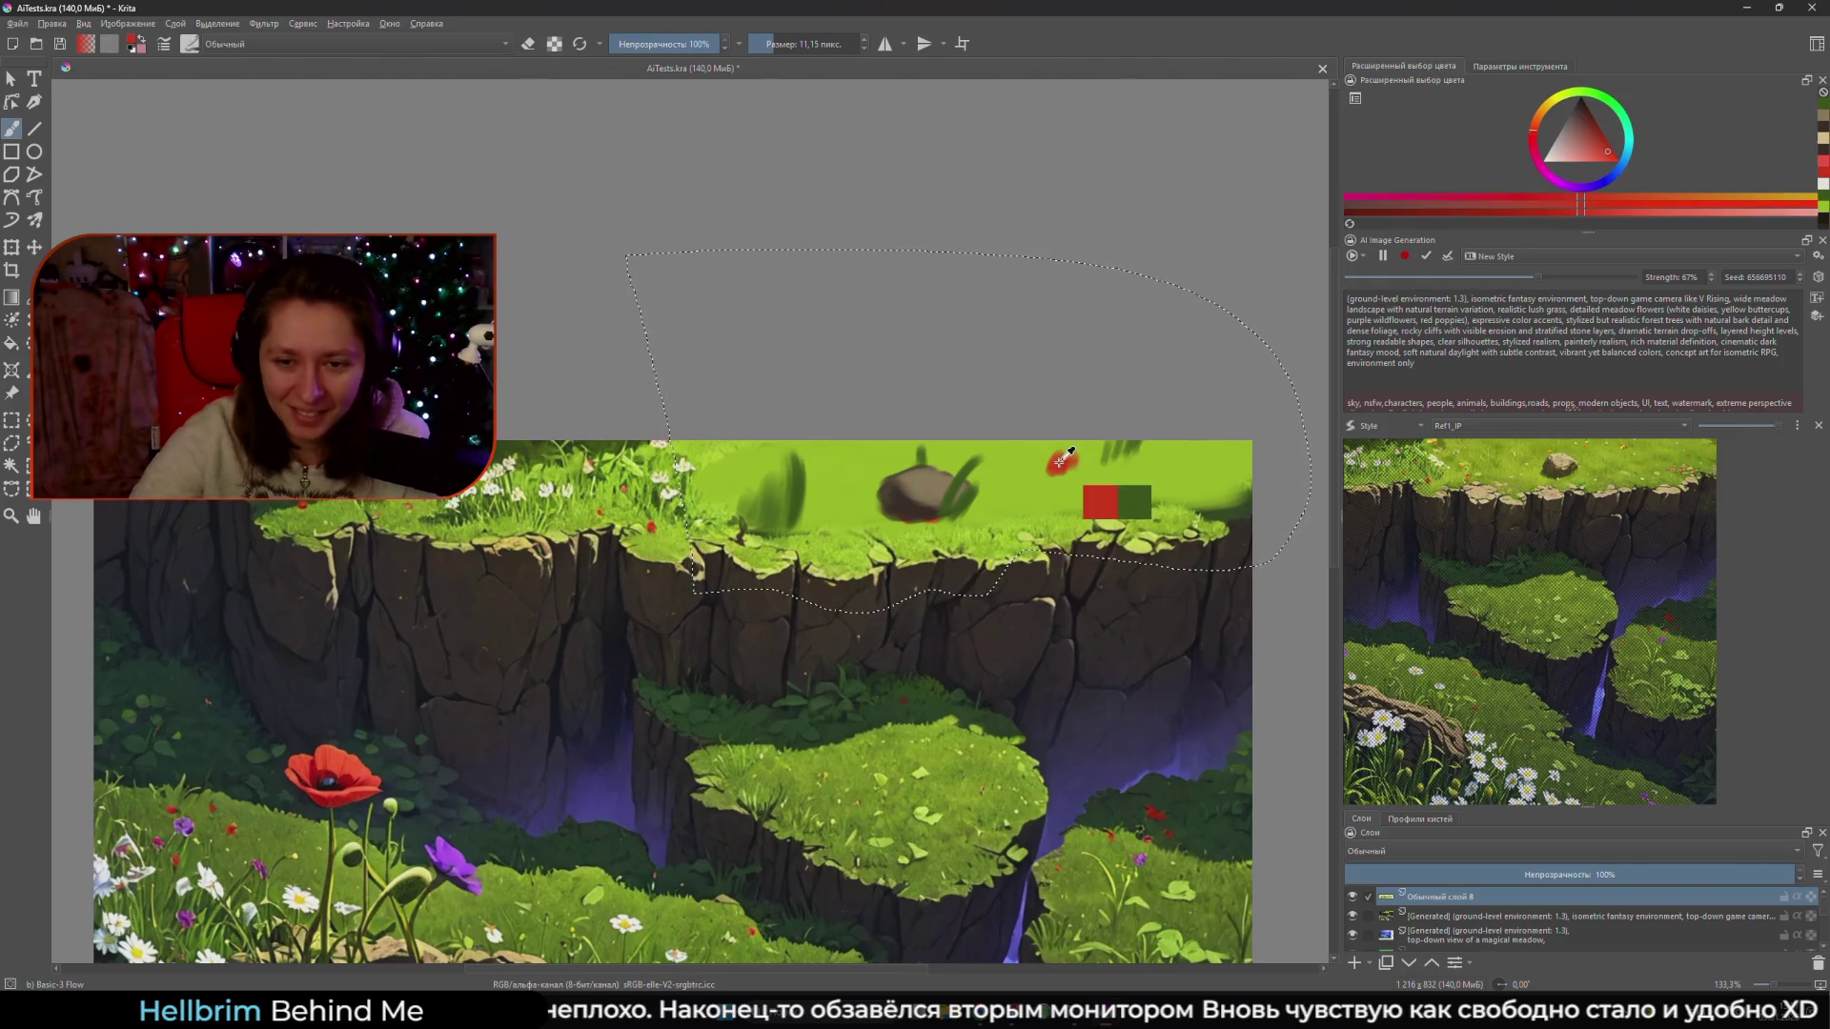
- Dab a red flower beside the rock and pick the poppy's dark centre colour with a smaller brush
{"action": "left_click", "coordinate": [957, 506]}
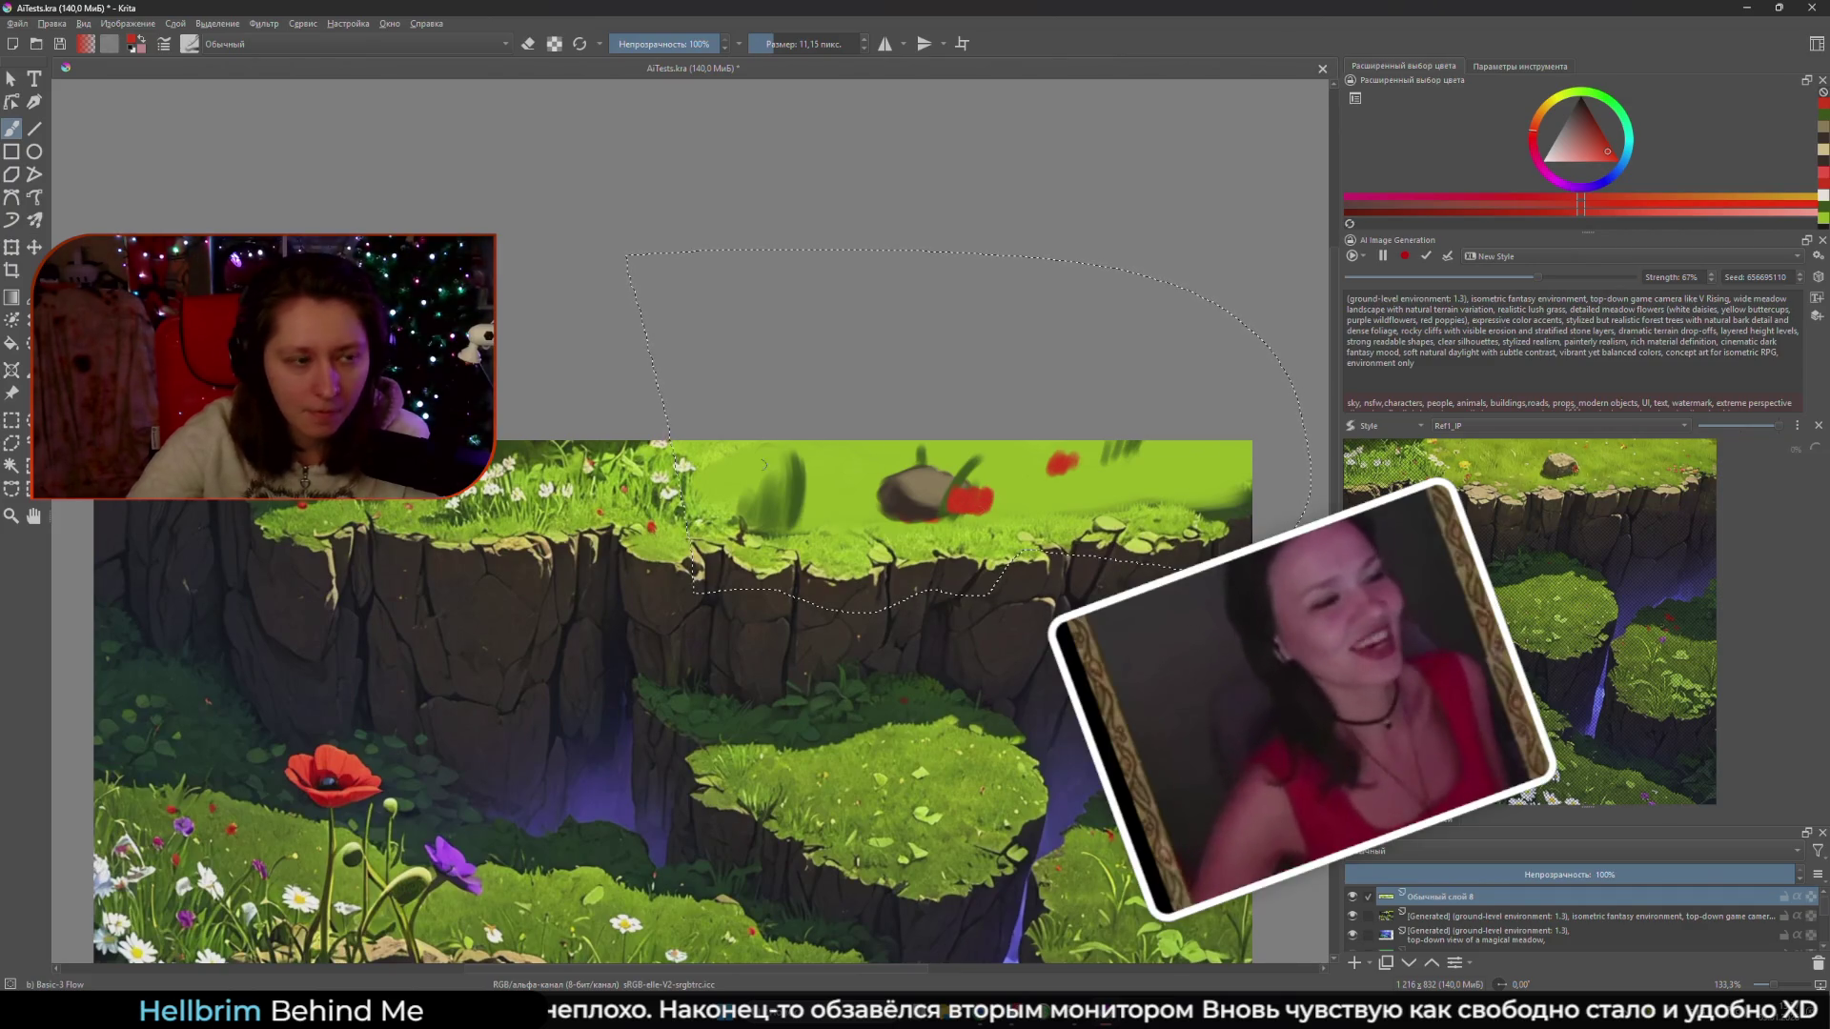
{"action": "left_click", "coordinate": [329, 775], "text": "ctrl"}
{"action": "left_click", "coordinate": [334, 772], "text": "ctrl"}
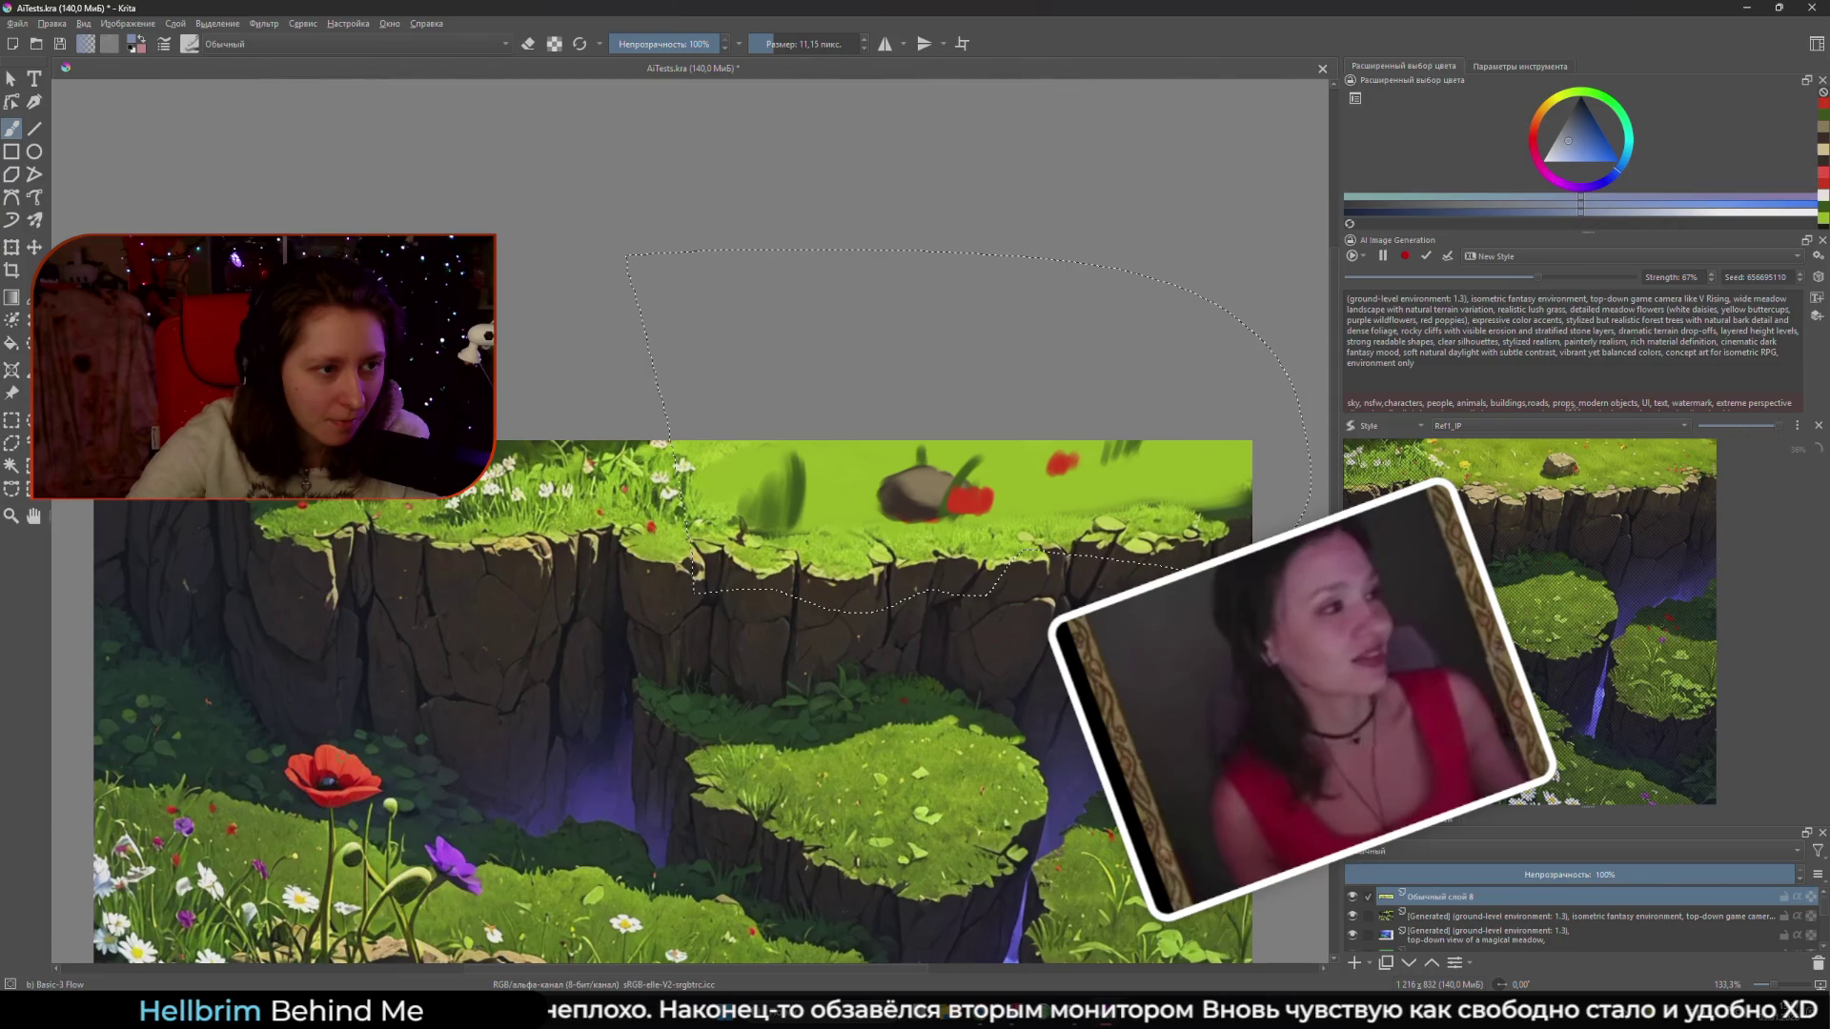
{"action": "left_click", "coordinate": [335, 774], "text": "ctrl"}
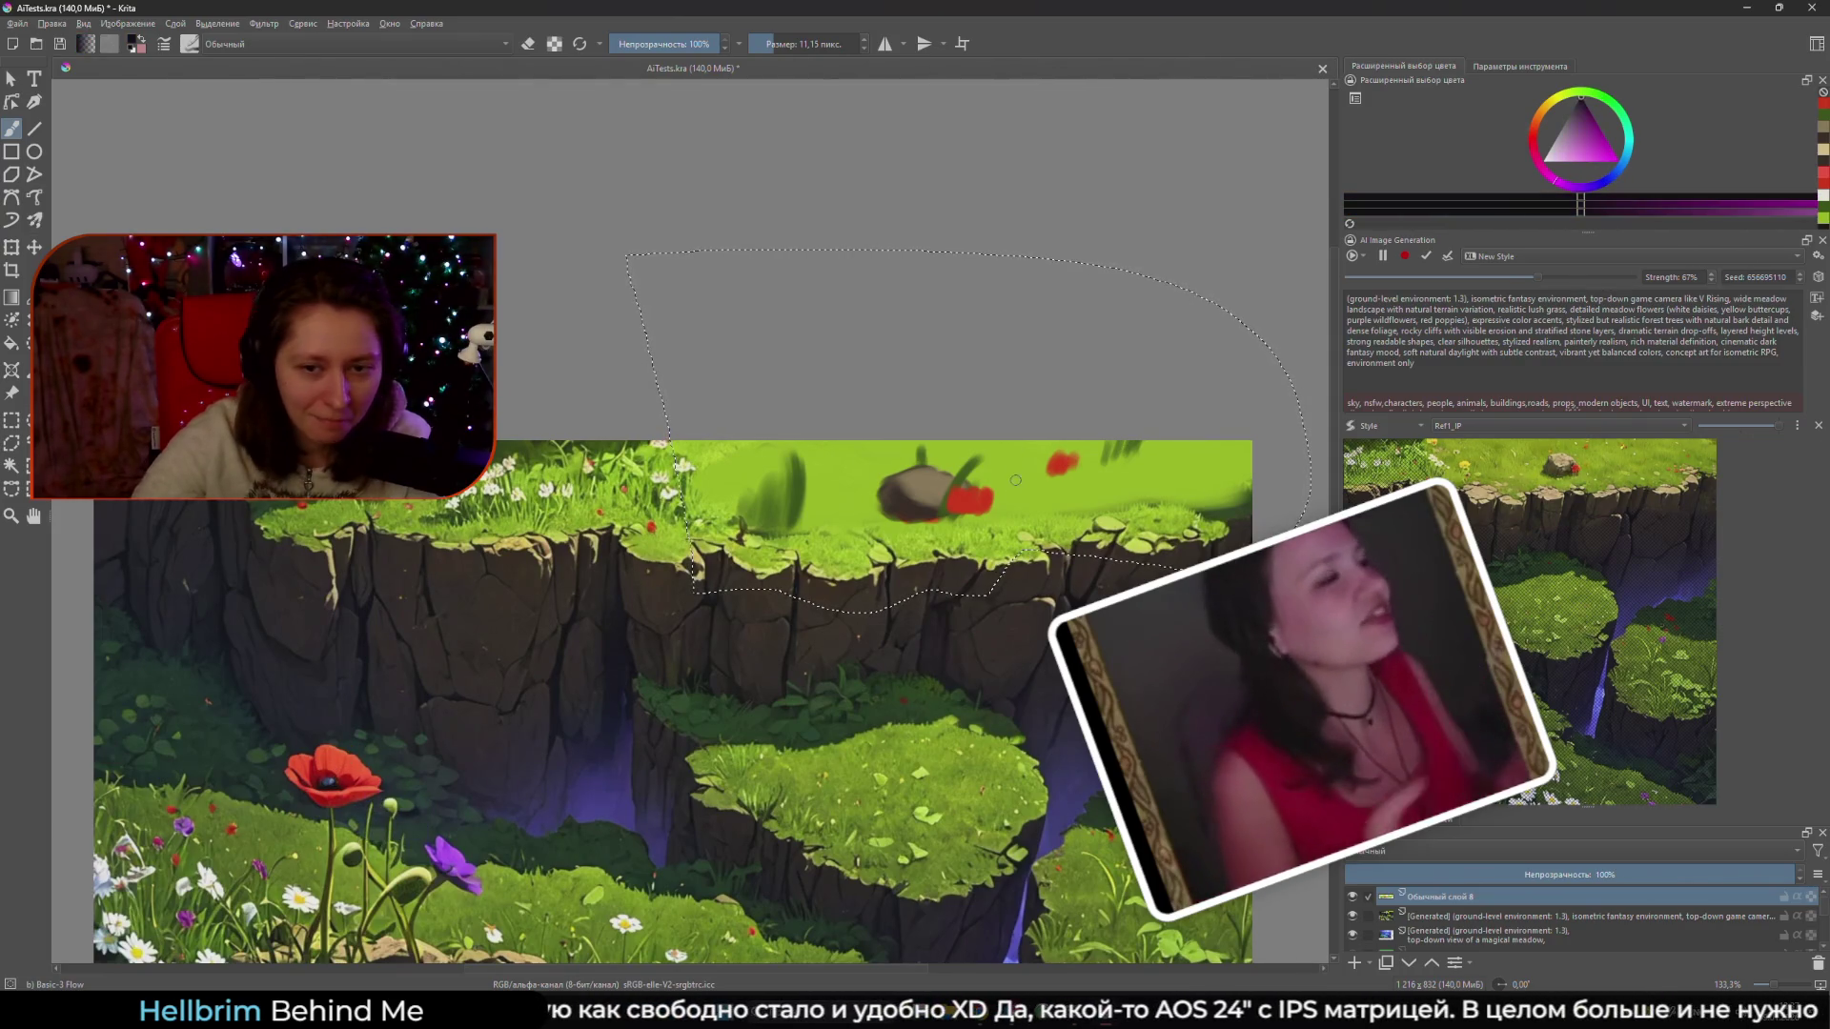
{"action": "key", "text": "bracketleft"}
{"action": "key", "text": "bracketleft"}
{"action": "key", "text": "bracketleft"}
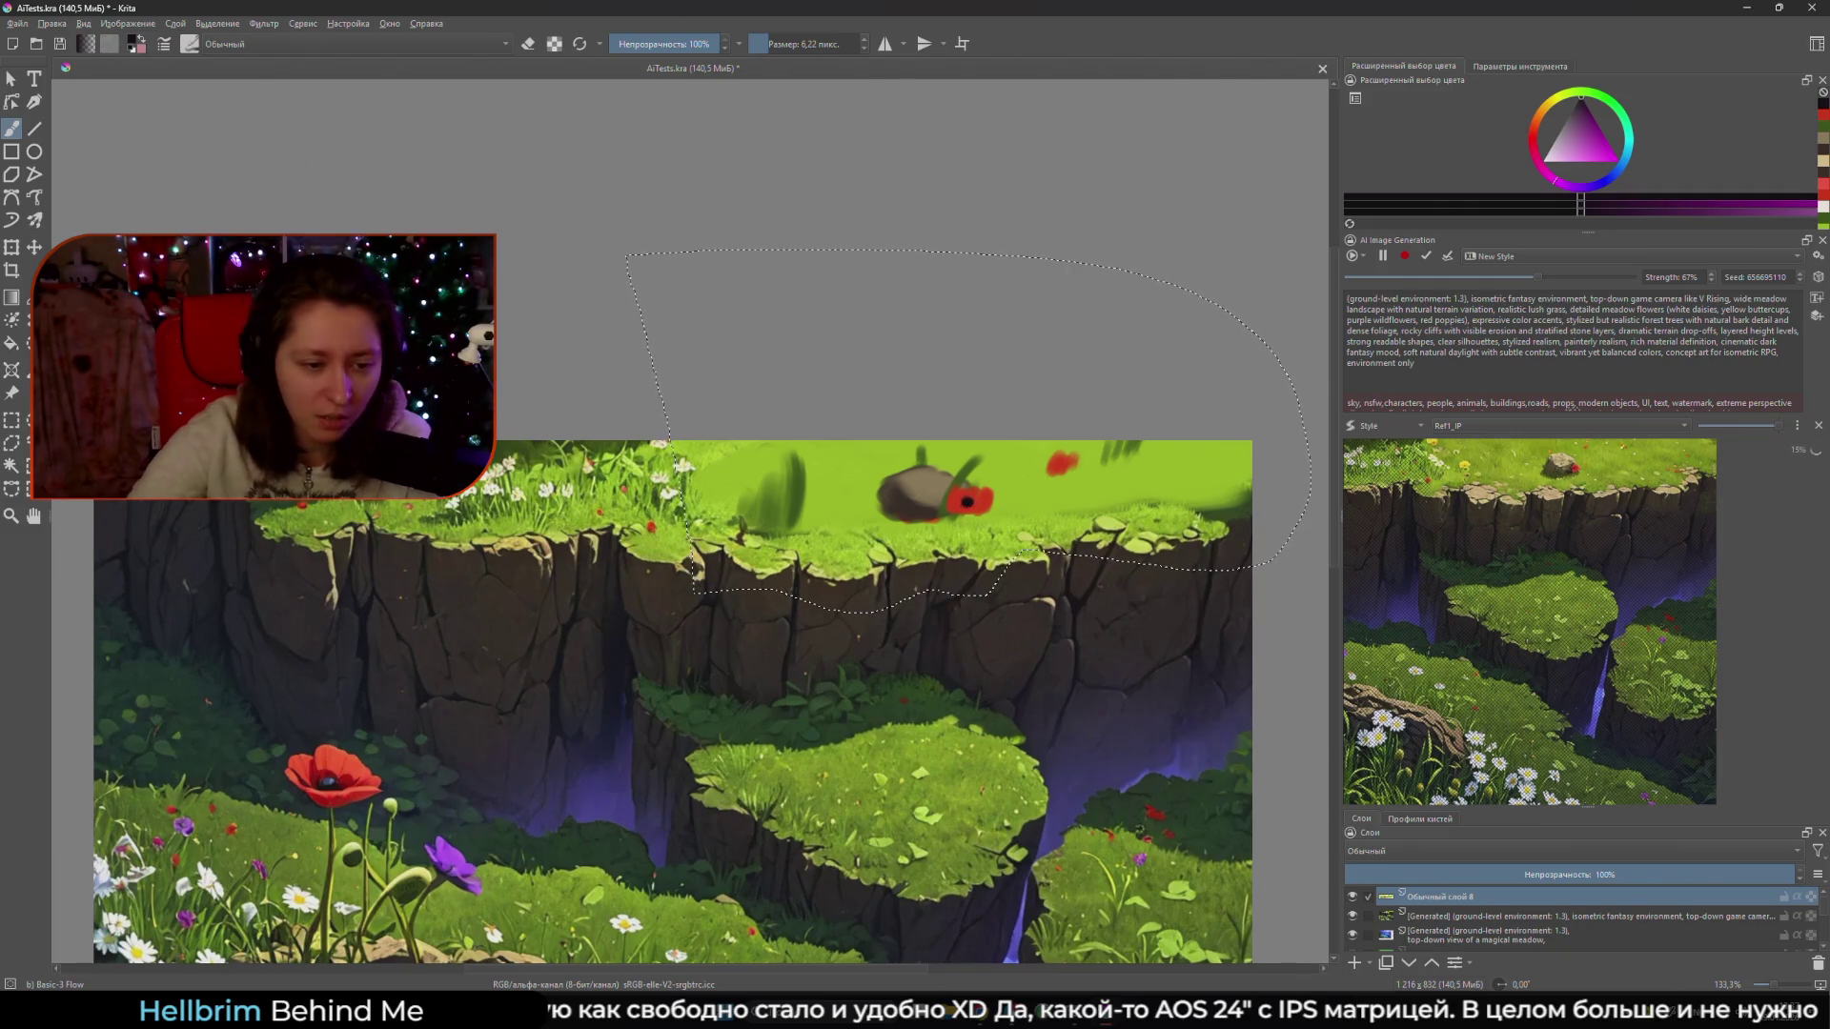
- Sample the stems' yellow-green and the rock's greyish brown, then enlarge the brush
{"action": "left_click", "coordinate": [348, 853], "text": "ctrl"}
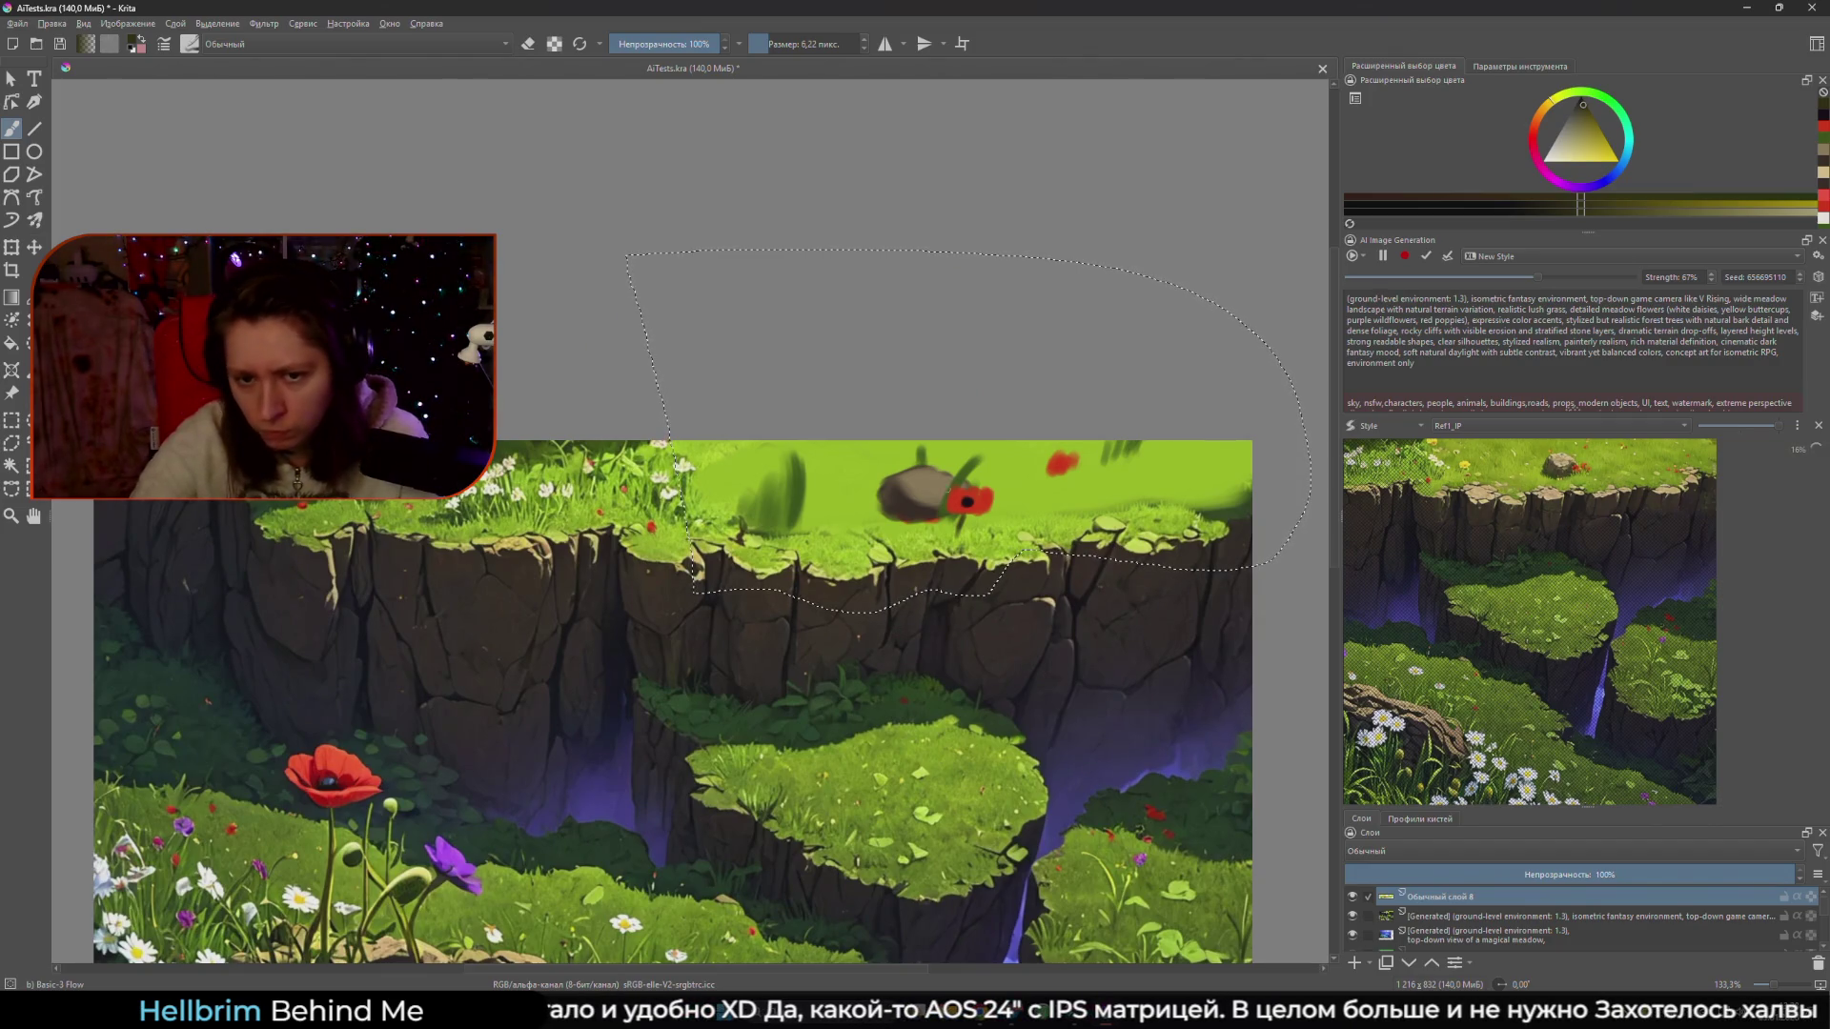
{"action": "left_click", "coordinate": [924, 487], "text": "ctrl"}
{"action": "left_click_drag", "start_coordinate": [885, 512], "coordinate": [915, 512]}
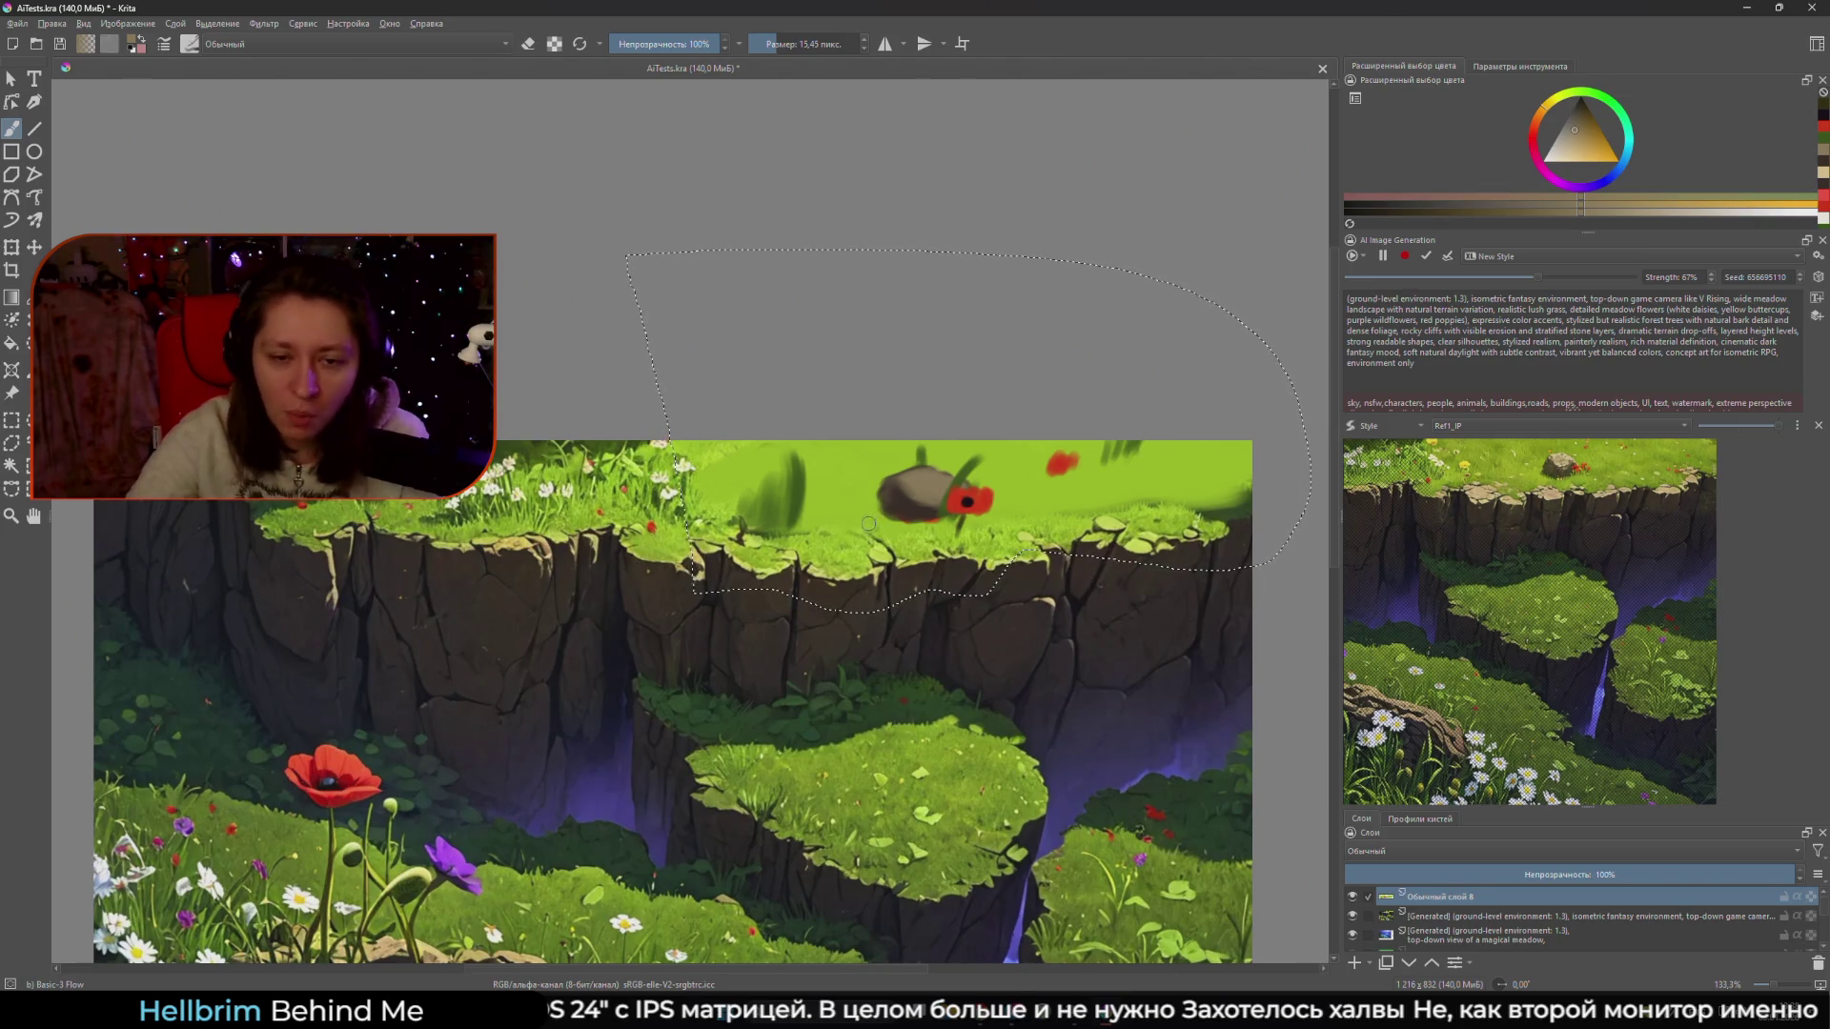
- Sample darker tan and reddish shadow tones and resize the brush to shade the rock's lower side
{"action": "left_click", "coordinate": [935, 610], "text": "ctrl"}
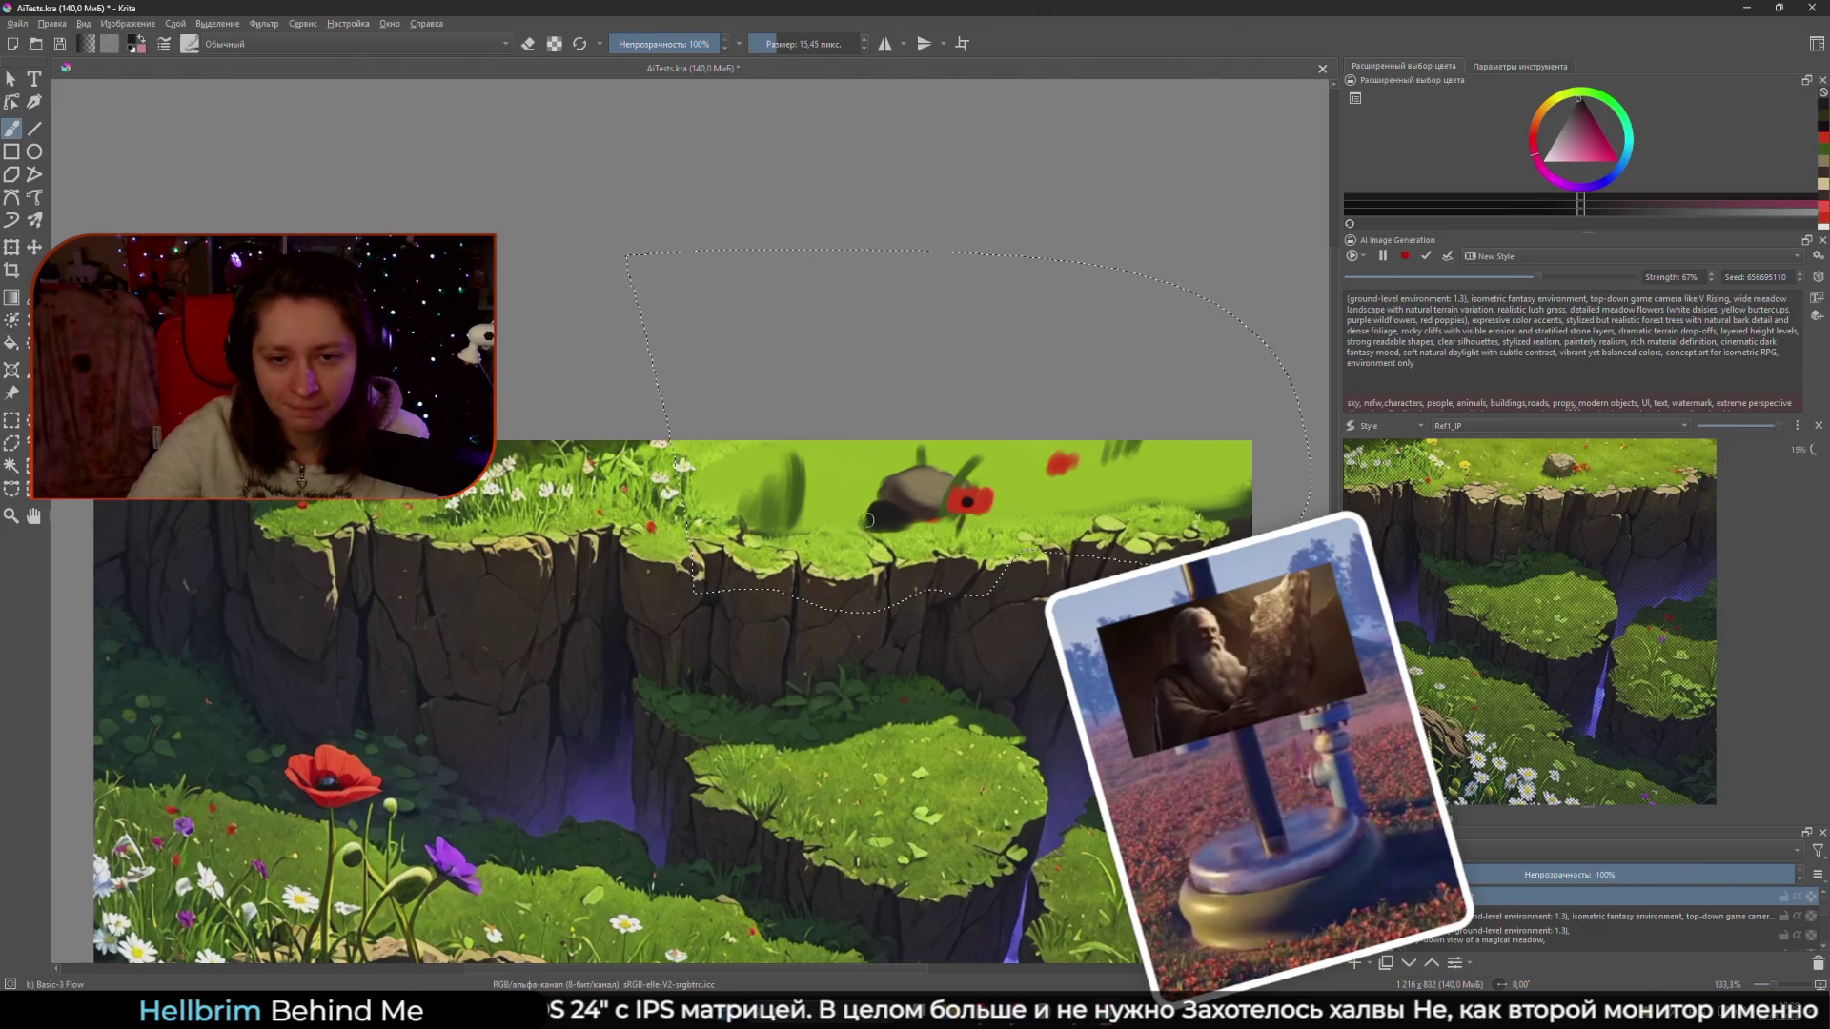
{"action": "left_click", "coordinate": [901, 493], "text": "ctrl"}
{"action": "key", "text": "bracketleft"}
{"action": "key", "text": "bracketleft"}
{"action": "key", "text": "bracketleft"}
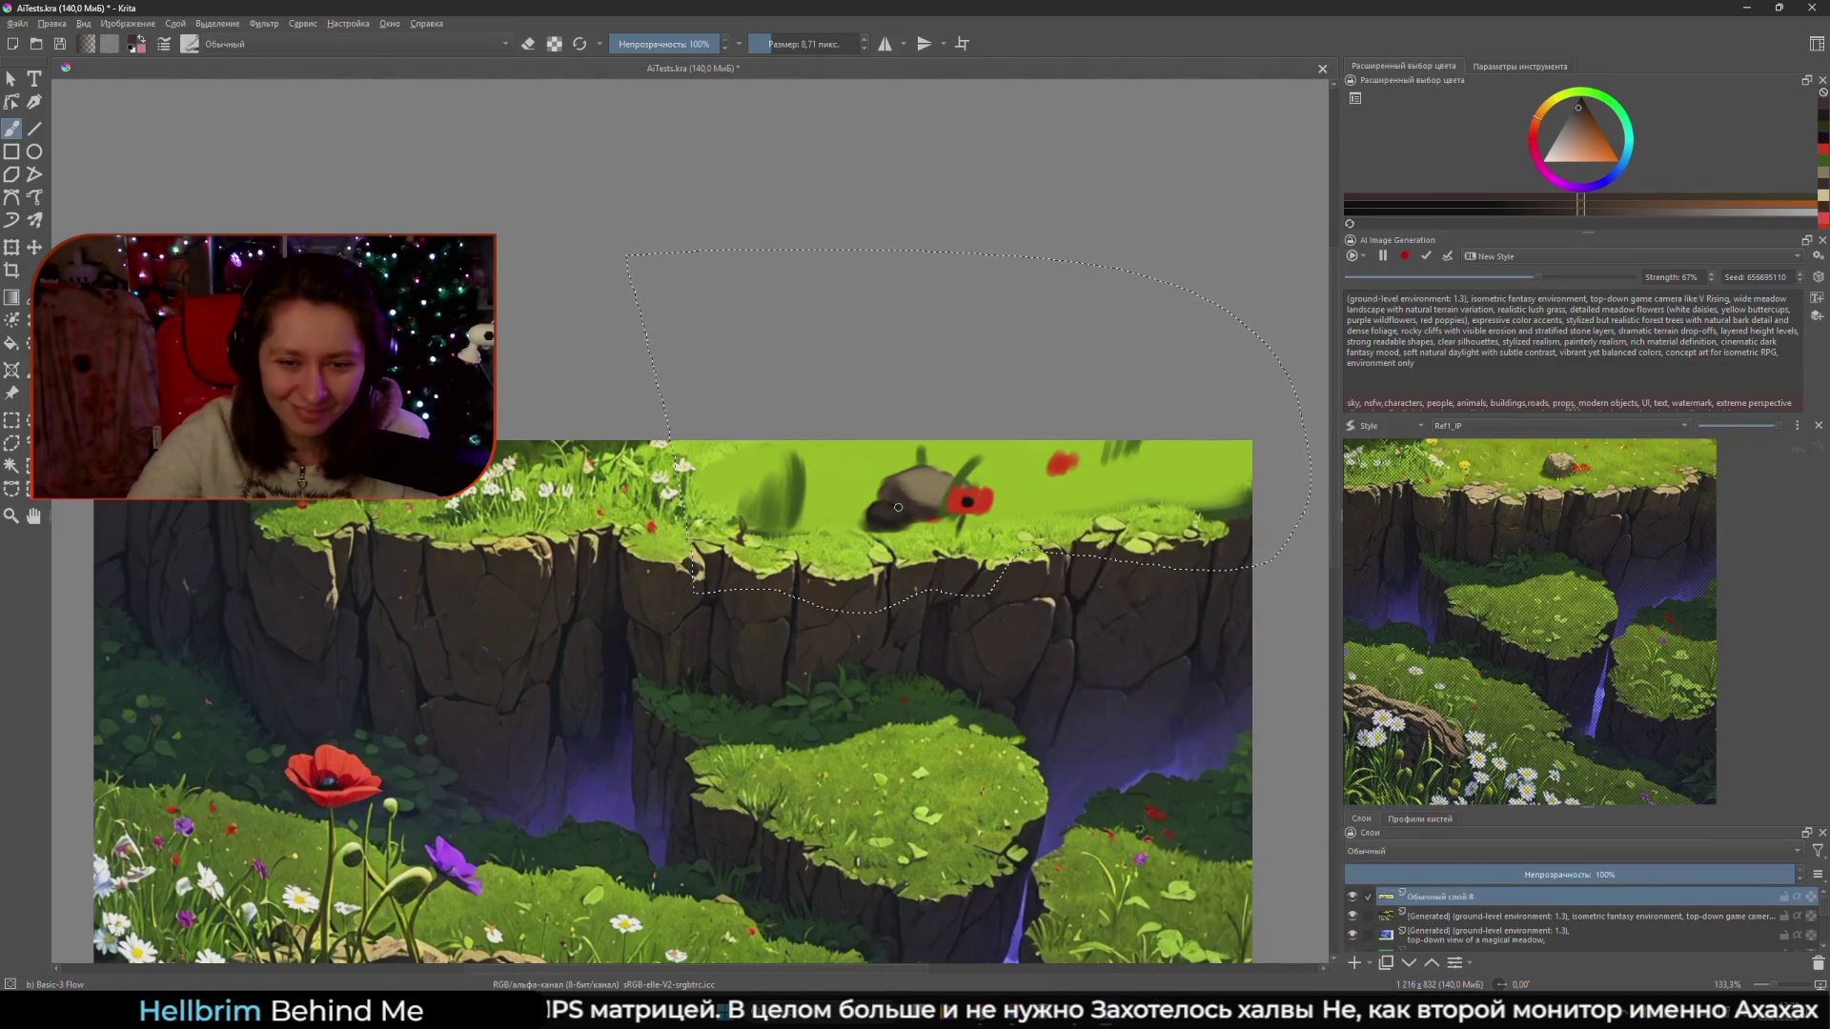
{"action": "key", "text": "bracketright"}
{"action": "key", "text": "bracketright"}
{"action": "key", "text": "bracketright"}
{"action": "key", "text": "bracketright"}
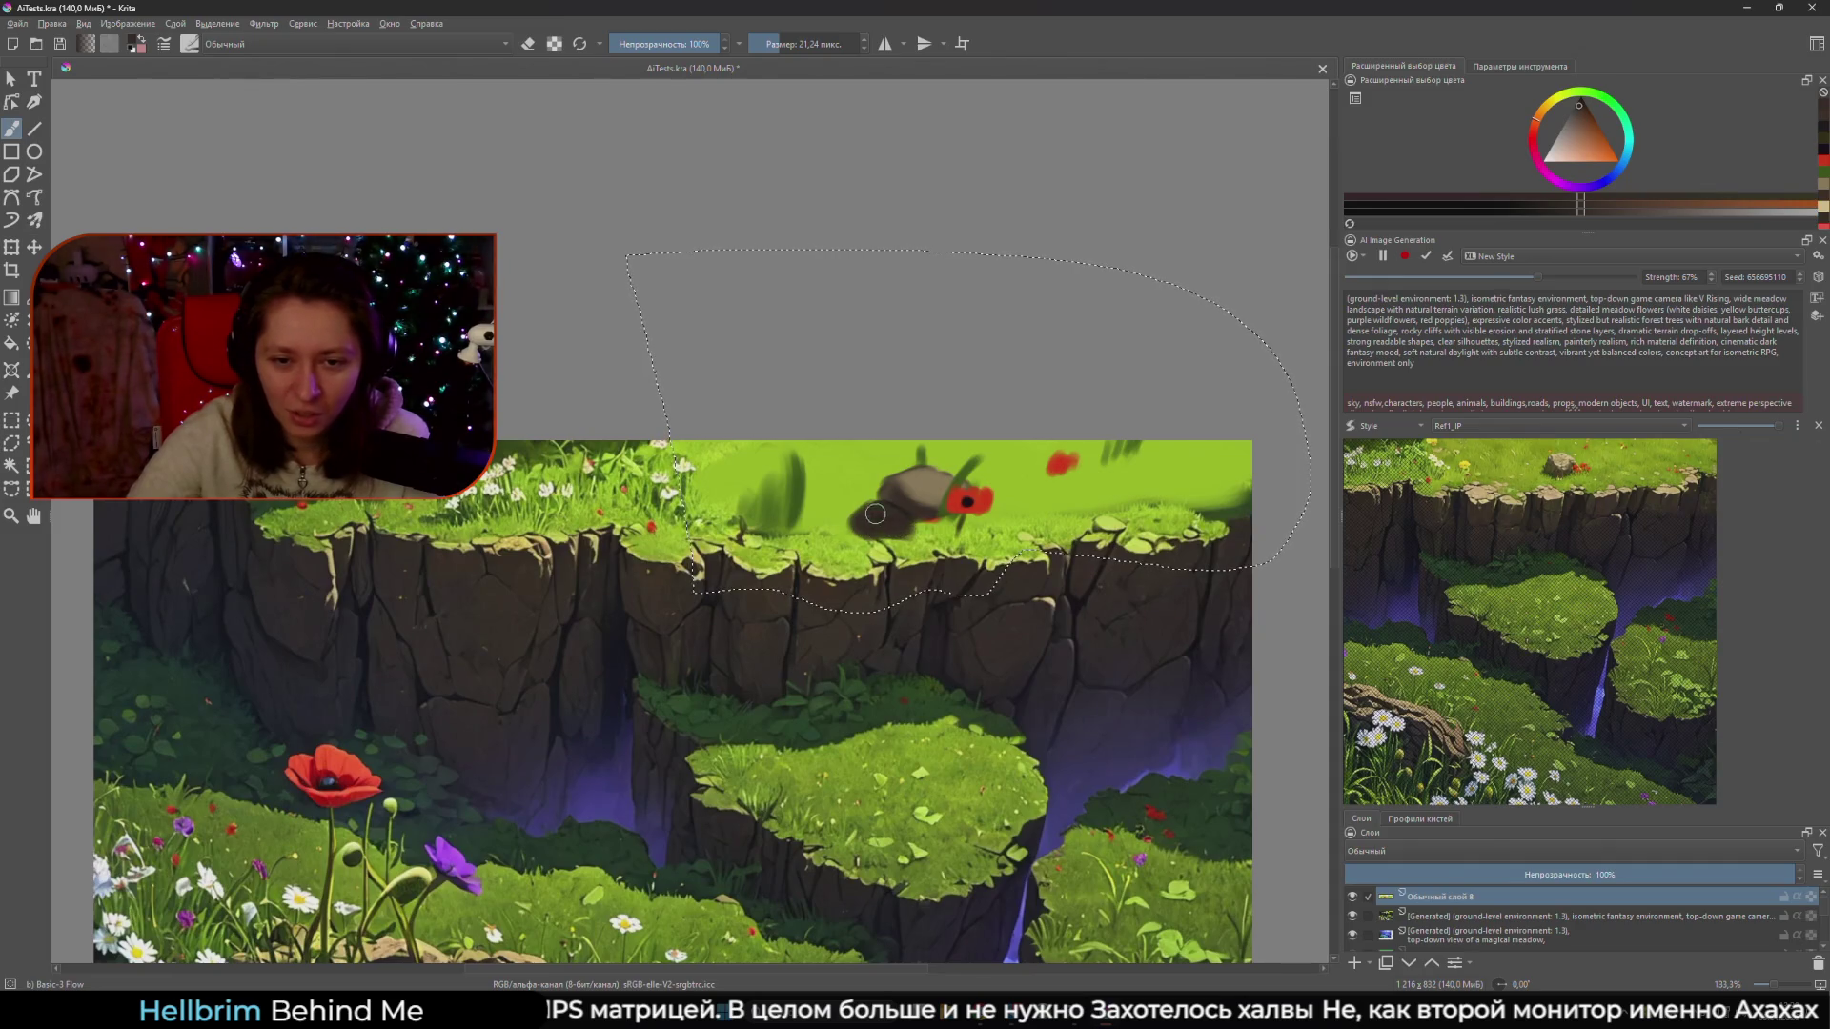
{"action": "key", "text": "bracketleft"}
{"action": "key", "text": "bracketleft"}
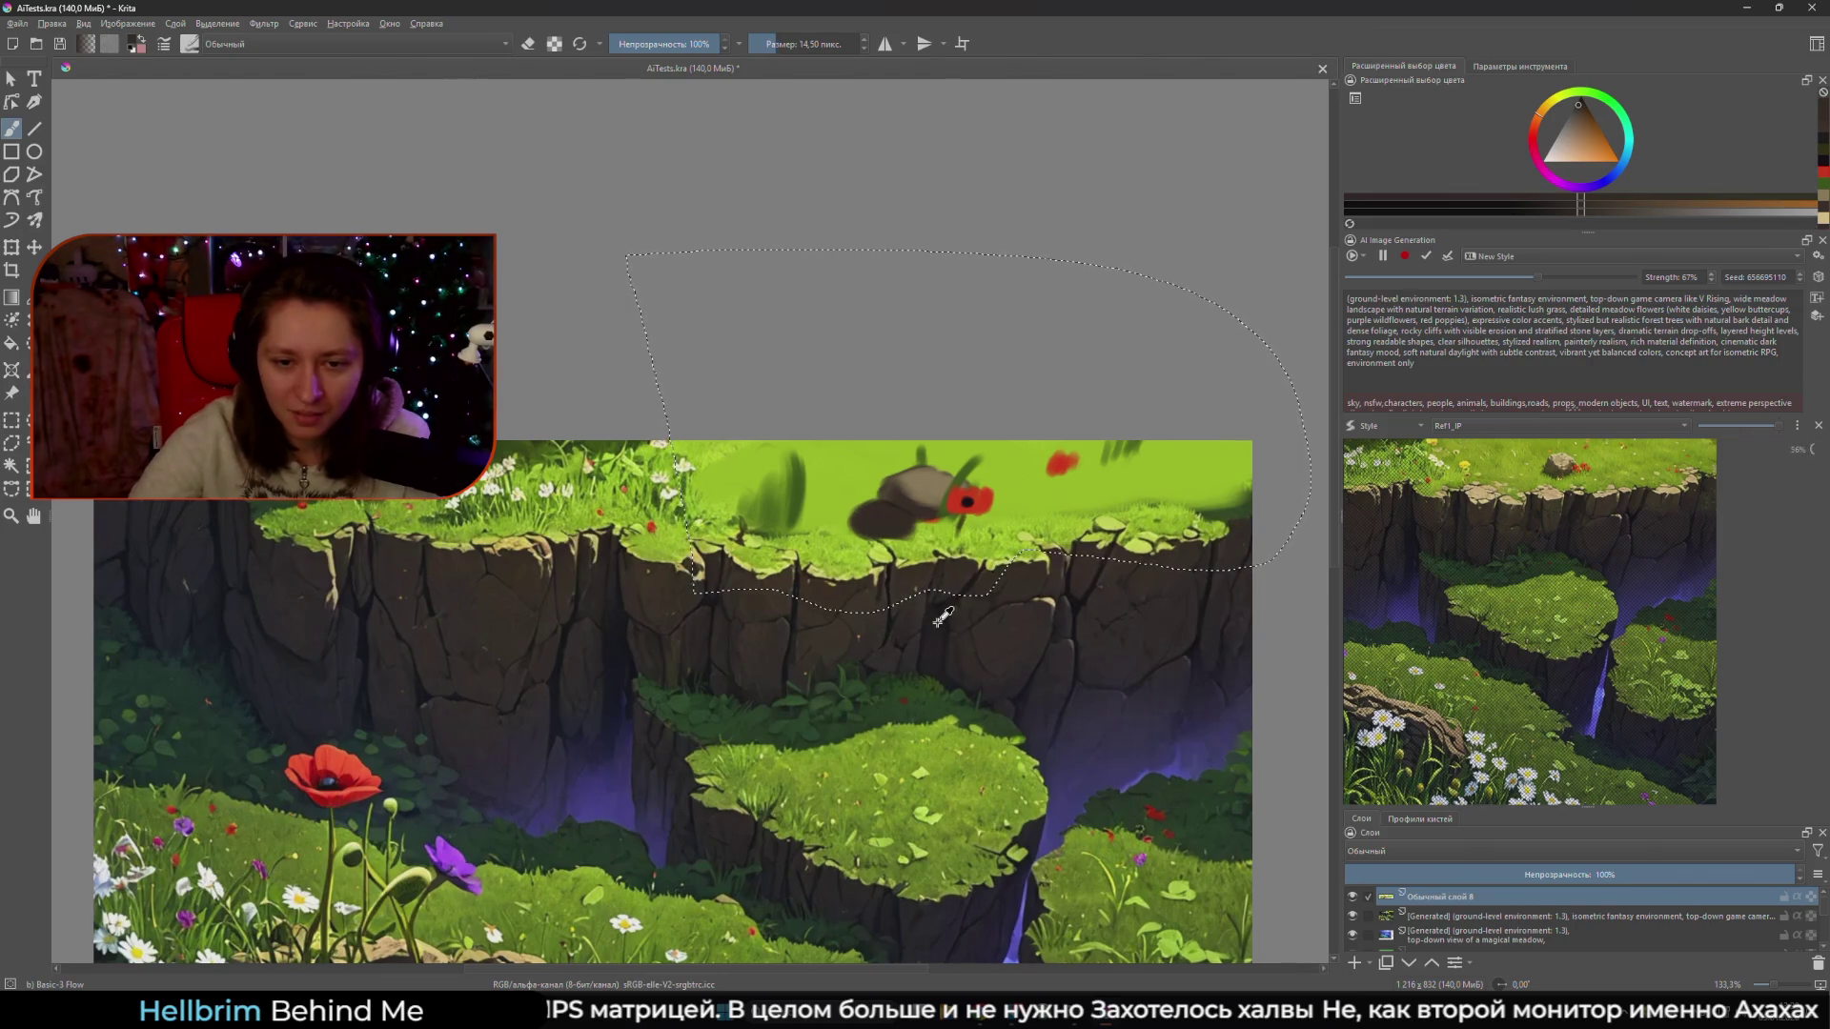
{"action": "left_click", "coordinate": [942, 618], "text": "ctrl"}
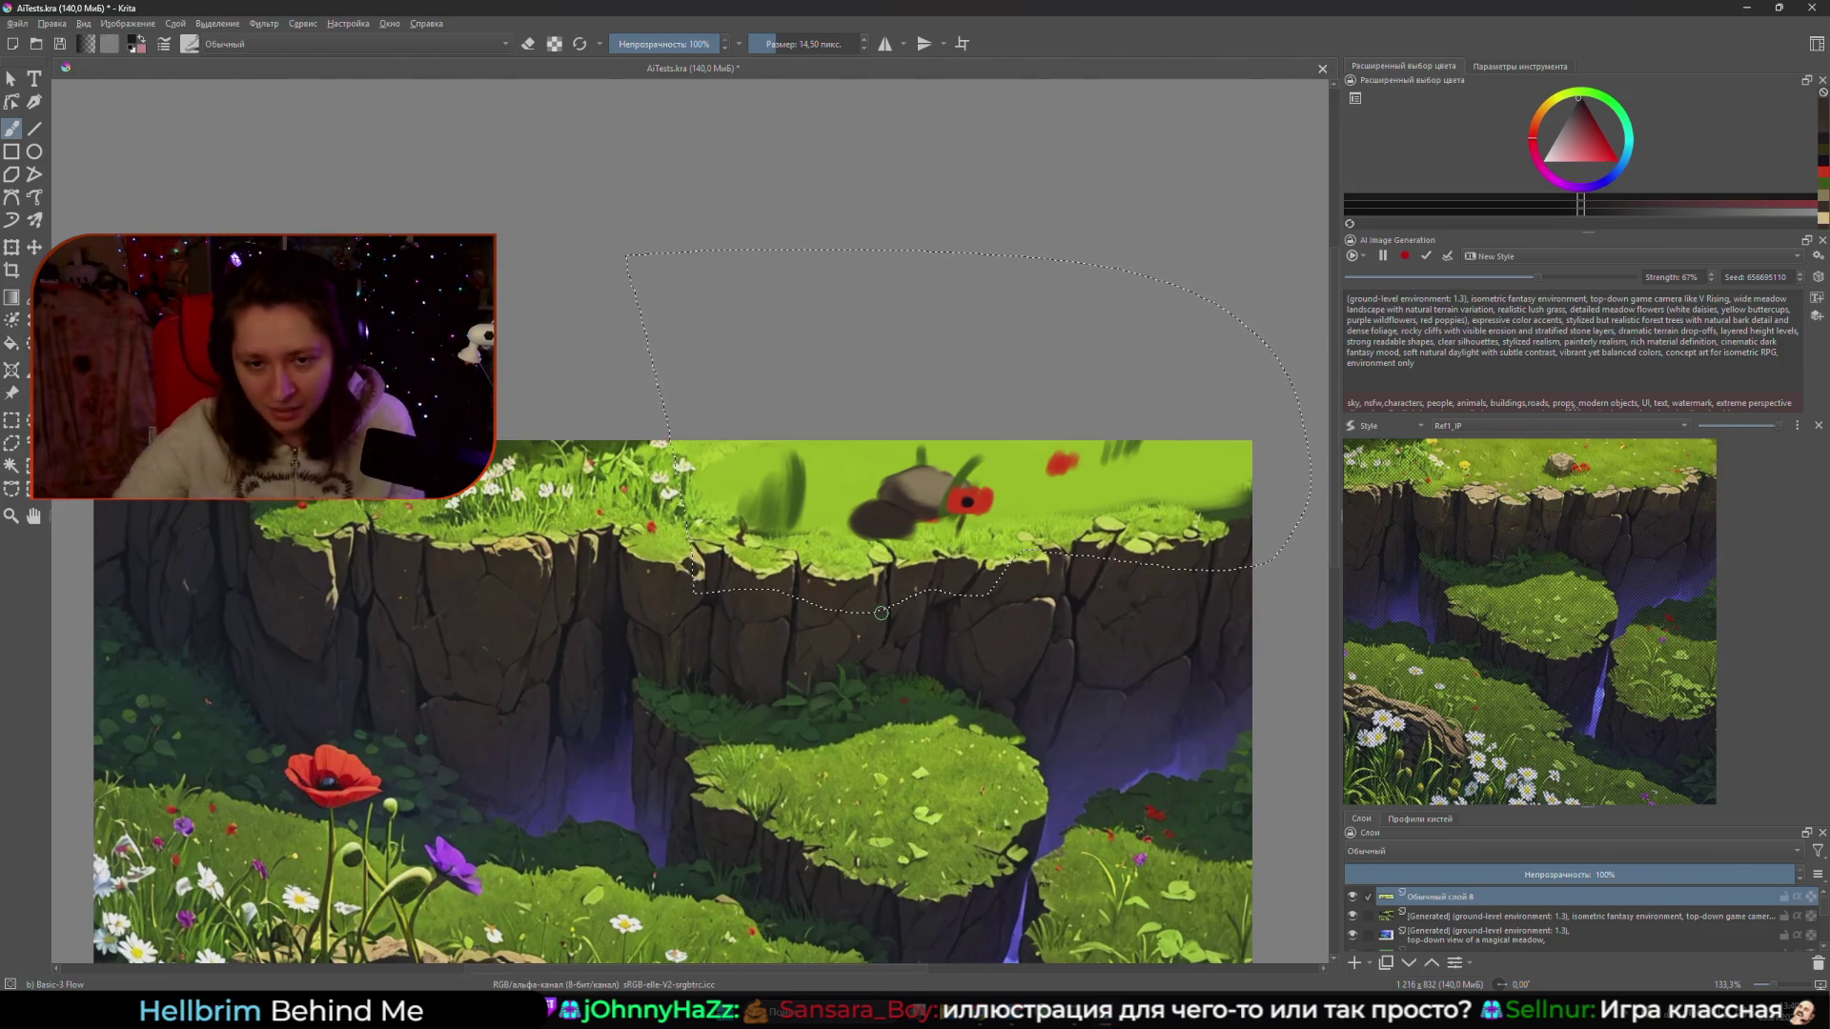
- Recentre the view to see the whole meadow image
{"action": "scroll", "coordinate": [880, 612], "scroll_direction": "down", "scroll_amount": 4}
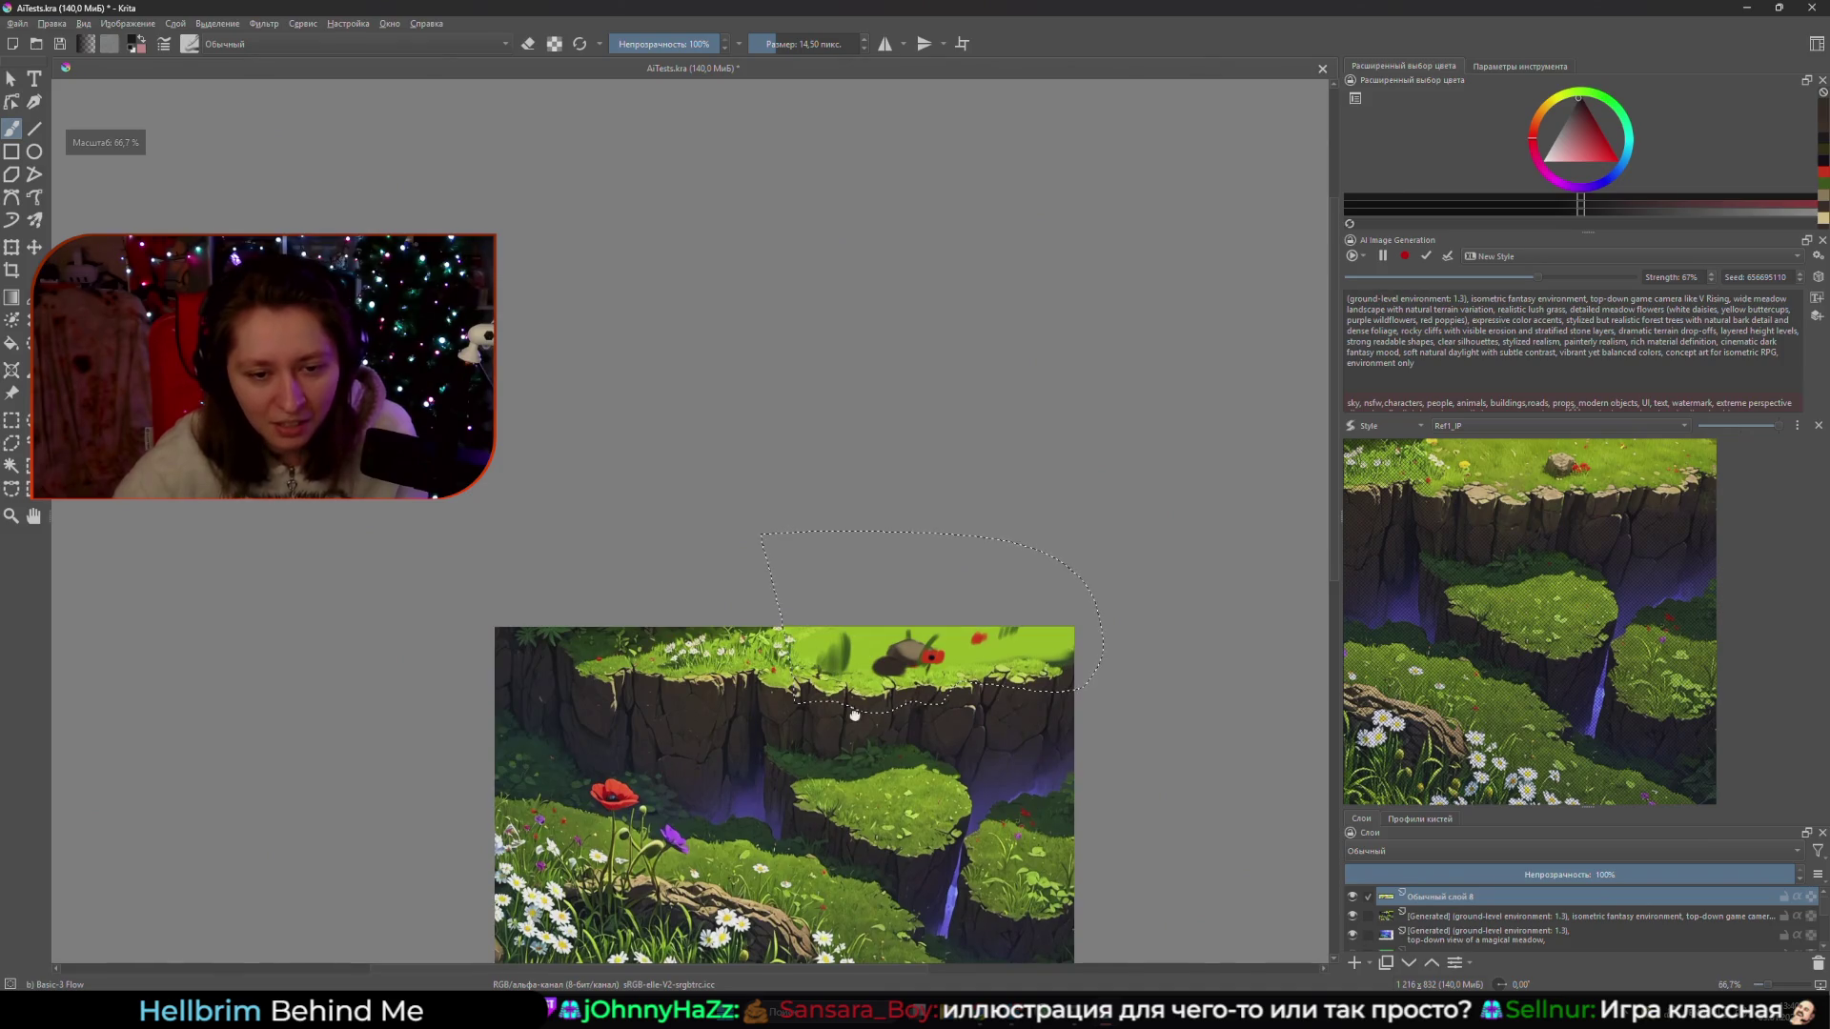
{"action": "scroll", "coordinate": [863, 610], "scroll_direction": "up", "scroll_amount": 2}
{"action": "left_click_drag", "start_coordinate": [847, 675], "coordinate": [864, 653]}
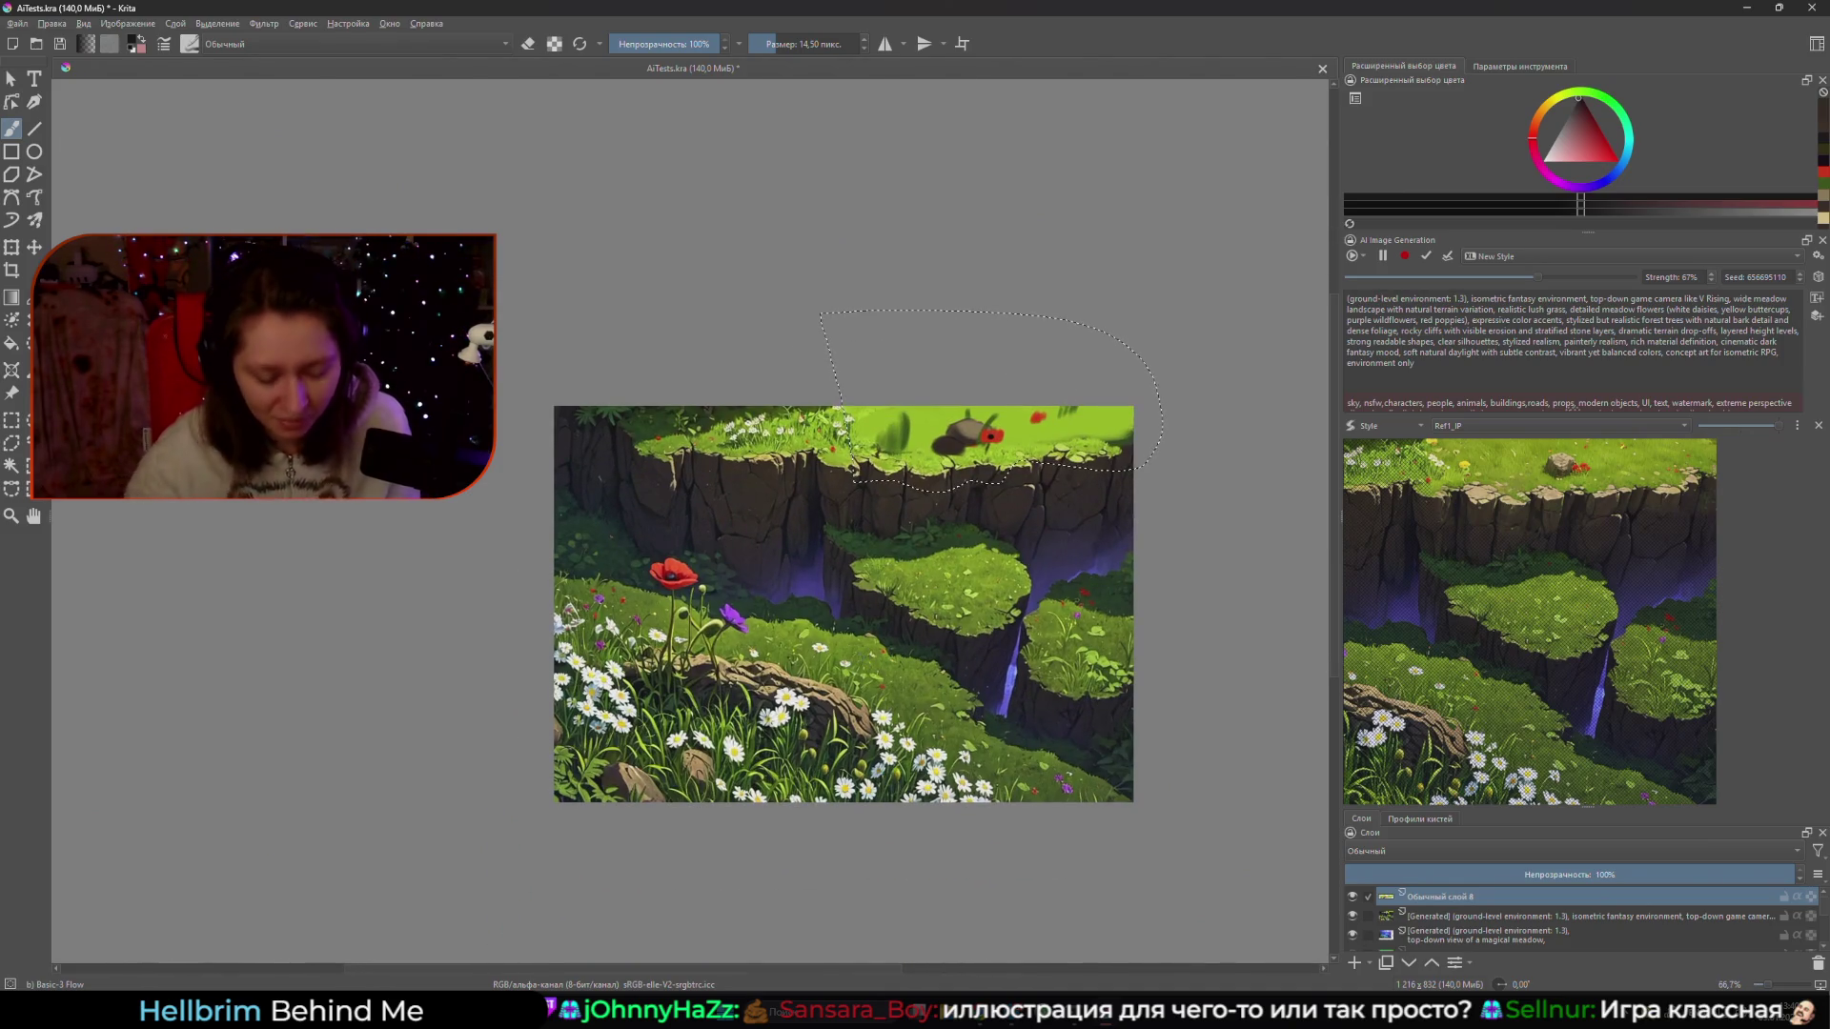
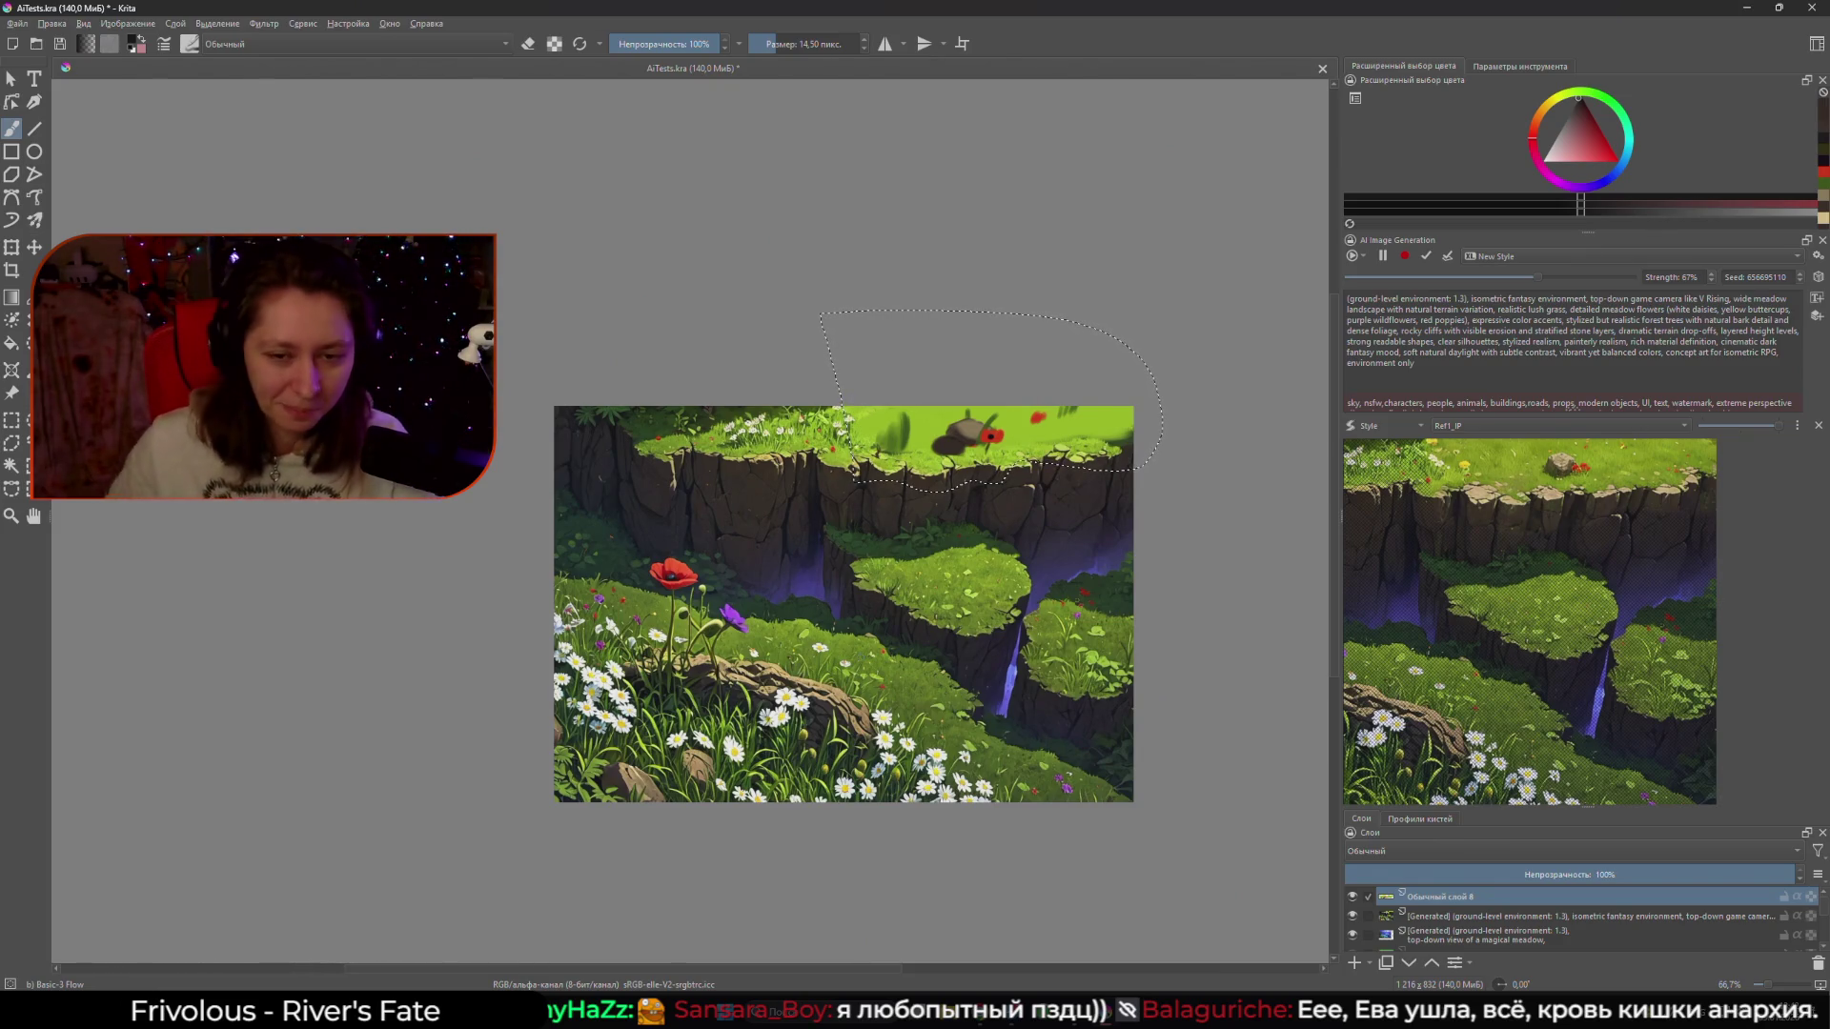
- Bring up Krita's pop-up palette, then search Windows for the Obsidian app
{"action": "right_click", "coordinate": [504, 770]}
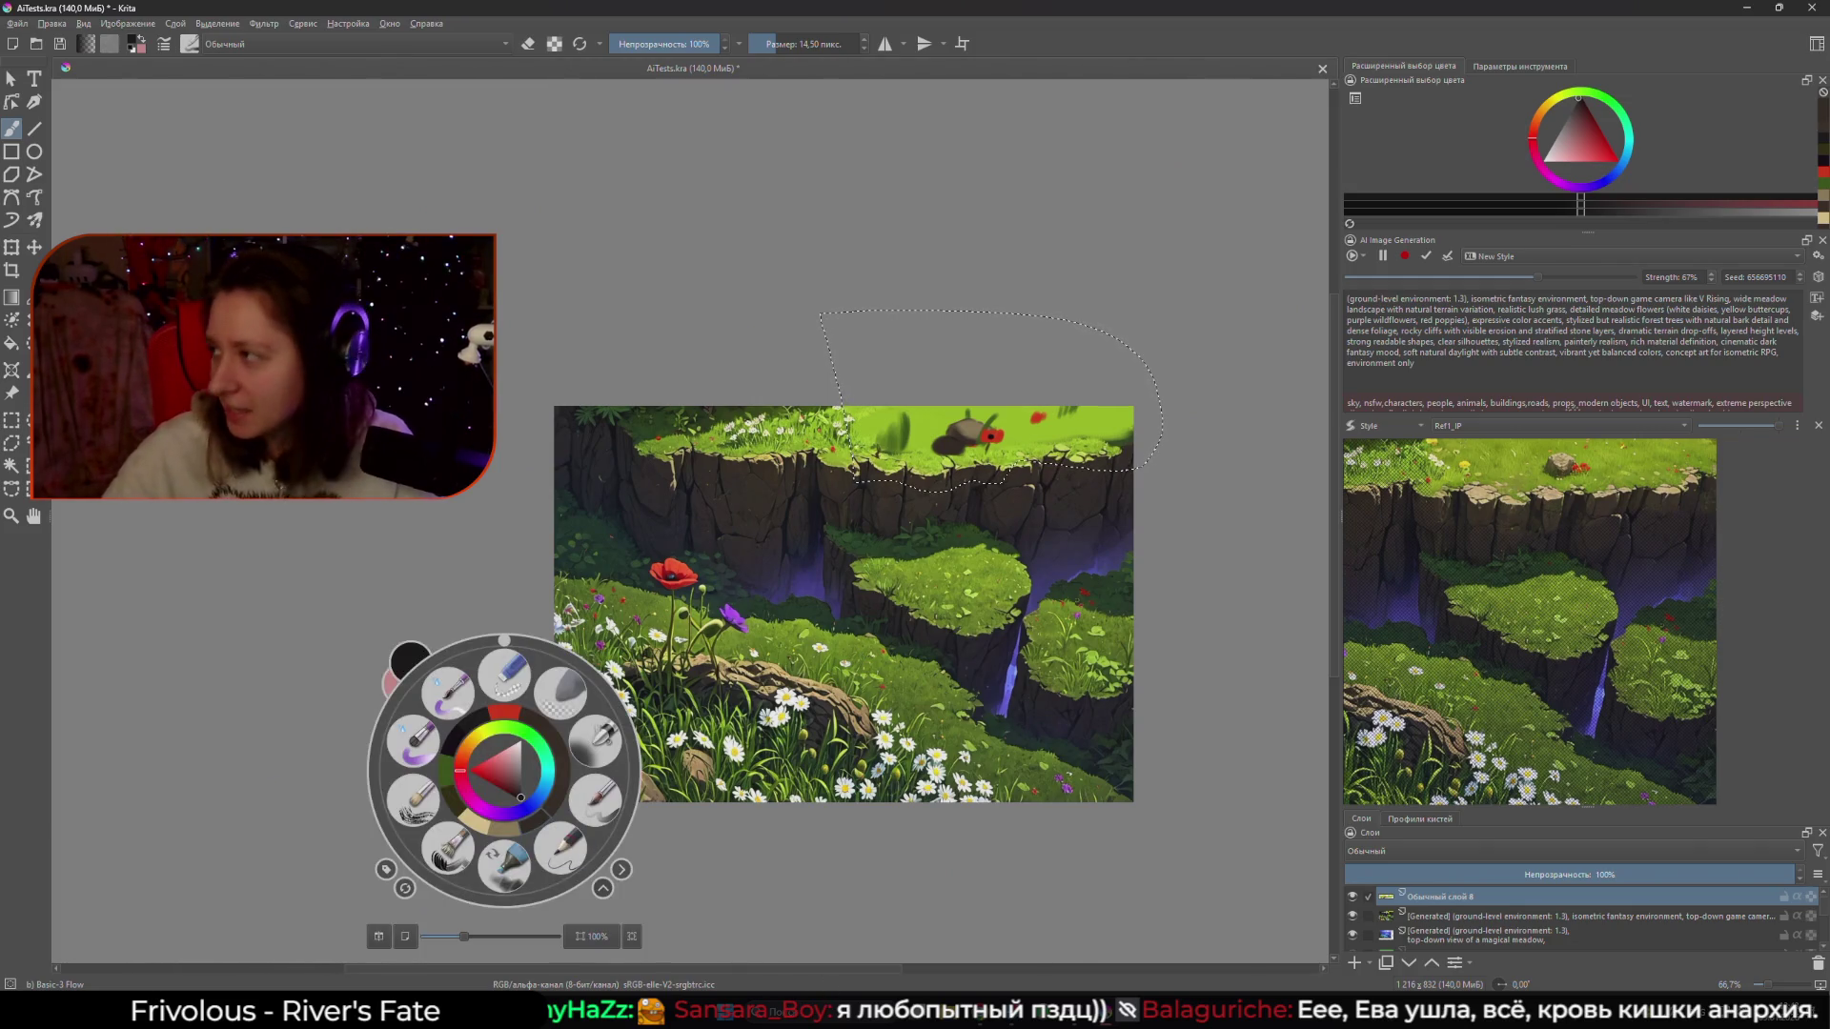
{"action": "left_click", "coordinate": [824, 1019]}
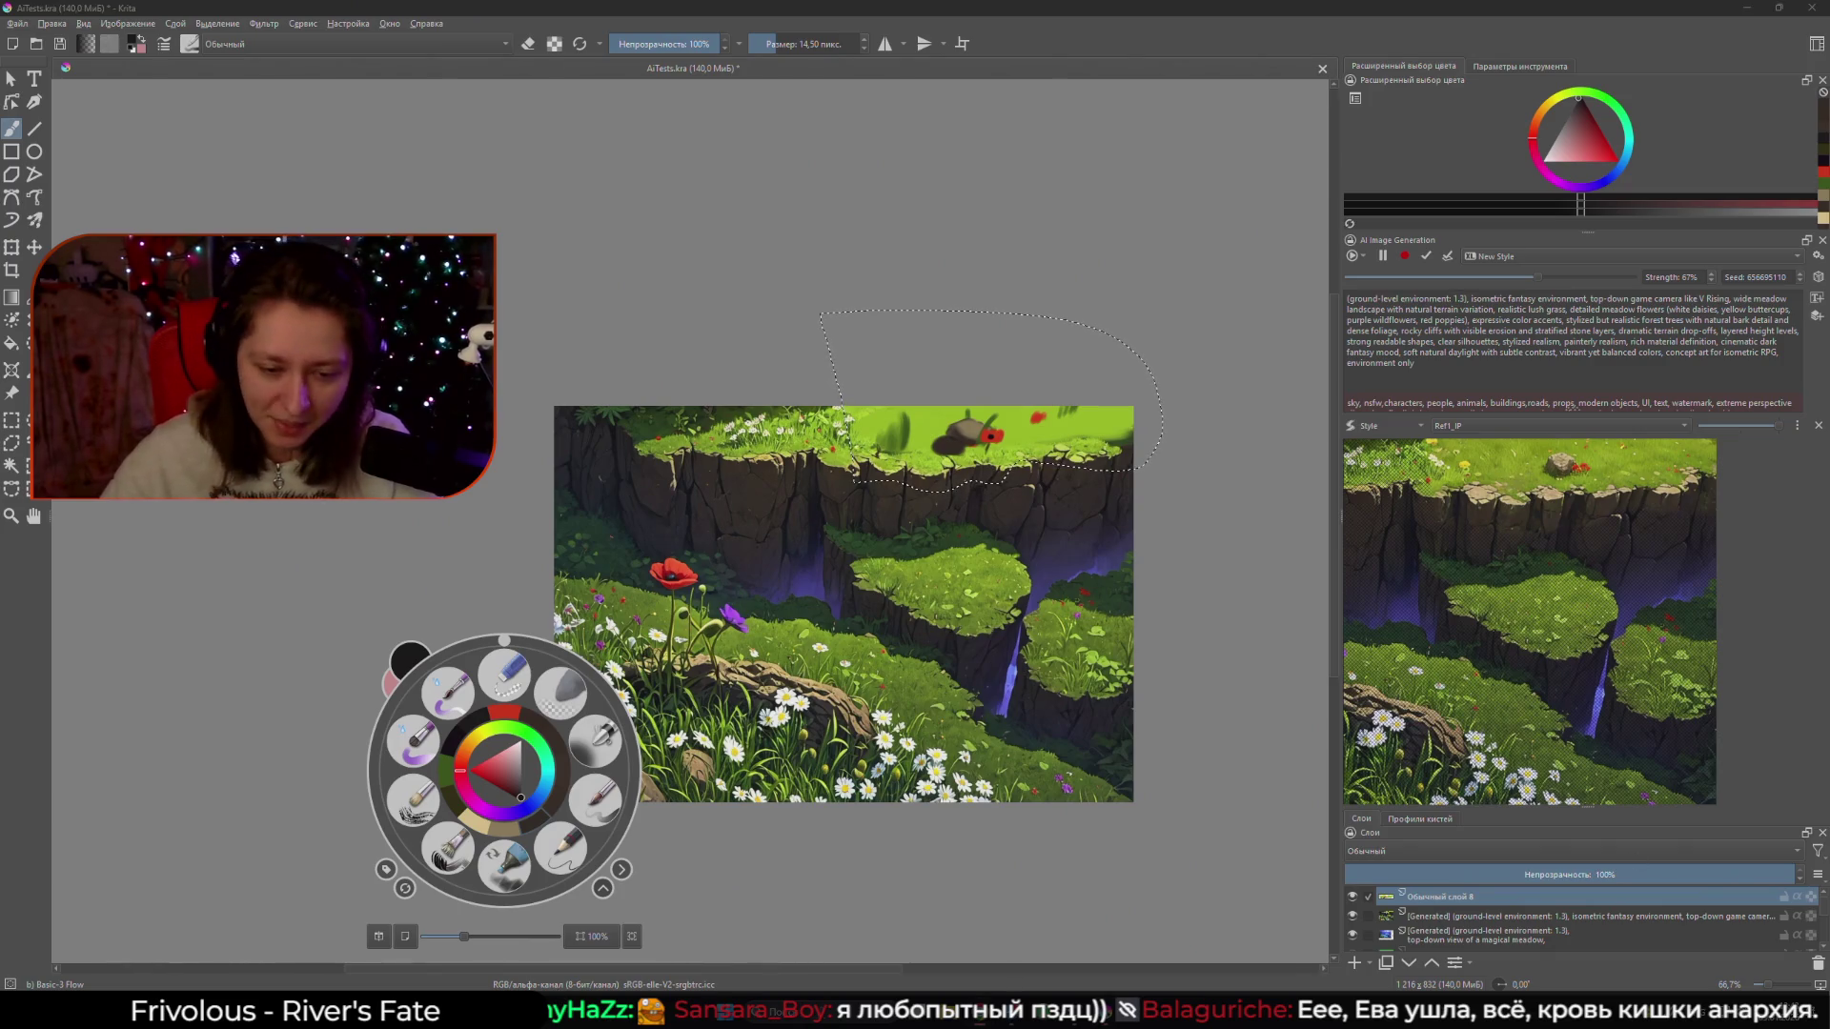
- Launch Obsidian and create a new note with the draft title 'КАКОЙ ЖАНР ИГРЫ!?'
{"action": "left_click", "coordinate": [823, 1018]}
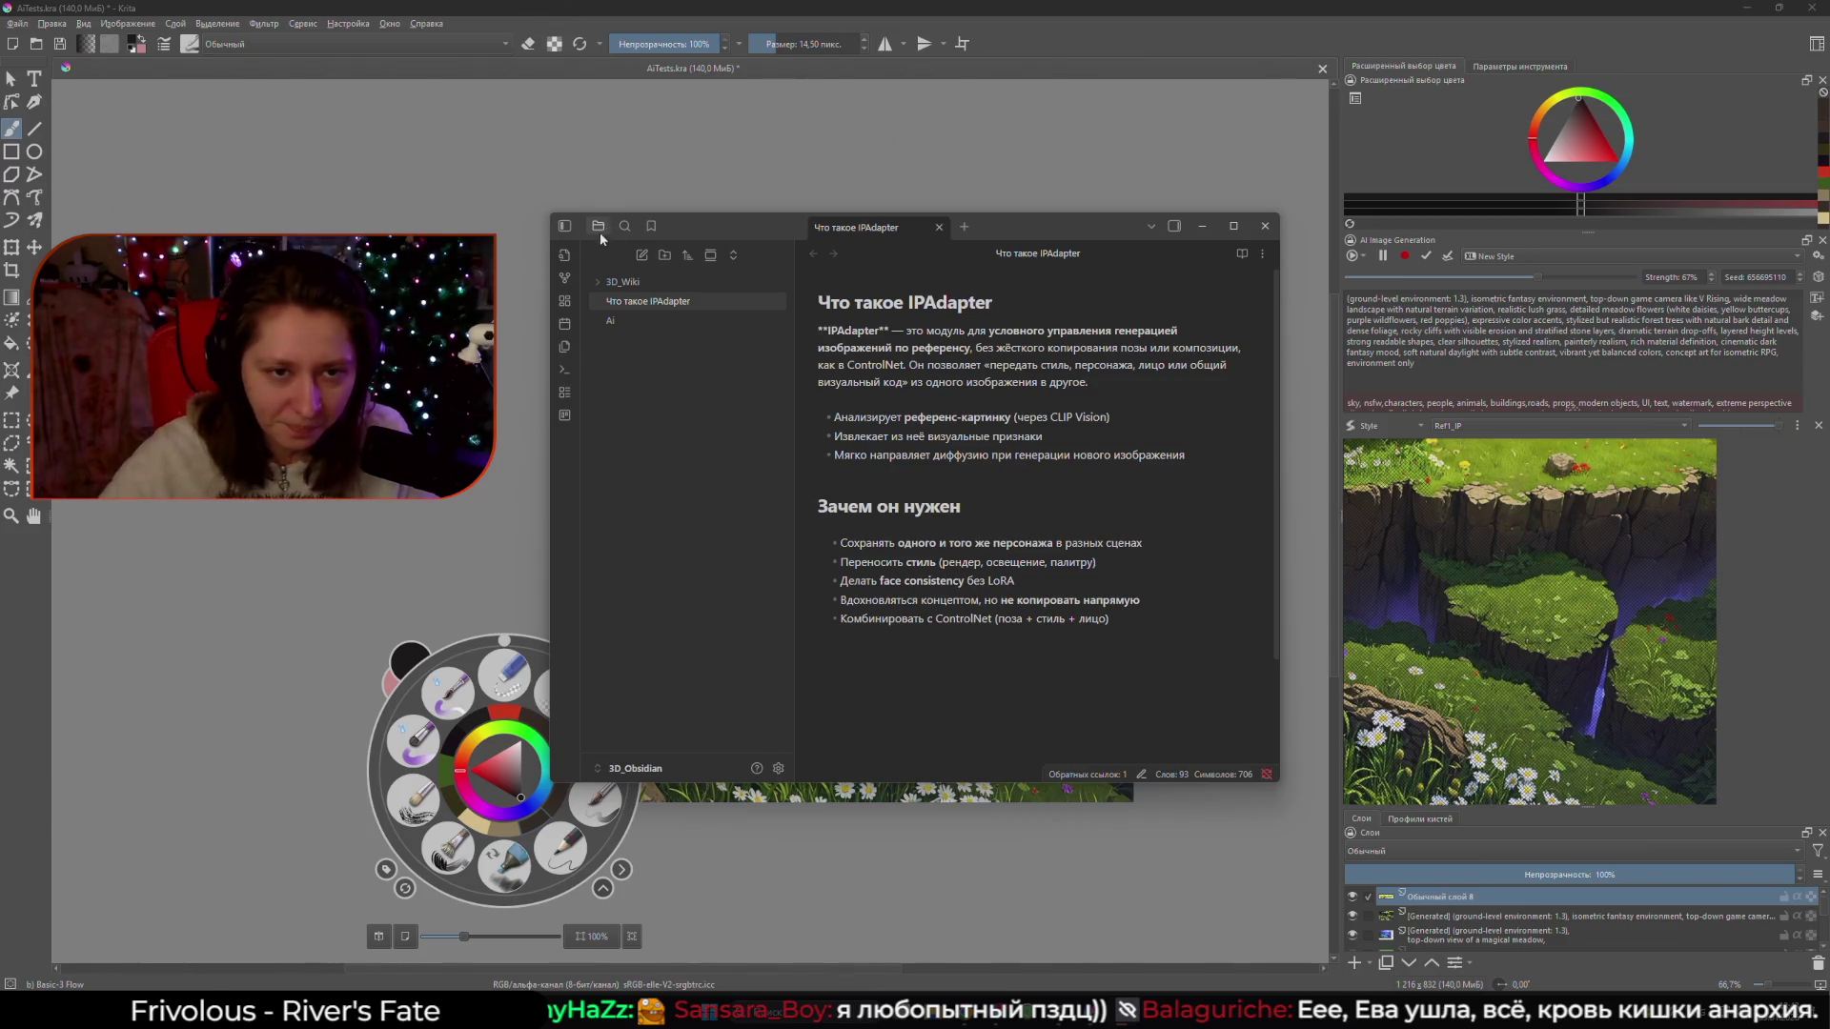
{"action": "right_click", "coordinate": [653, 412]}
{"action": "left_click", "coordinate": [710, 421]}
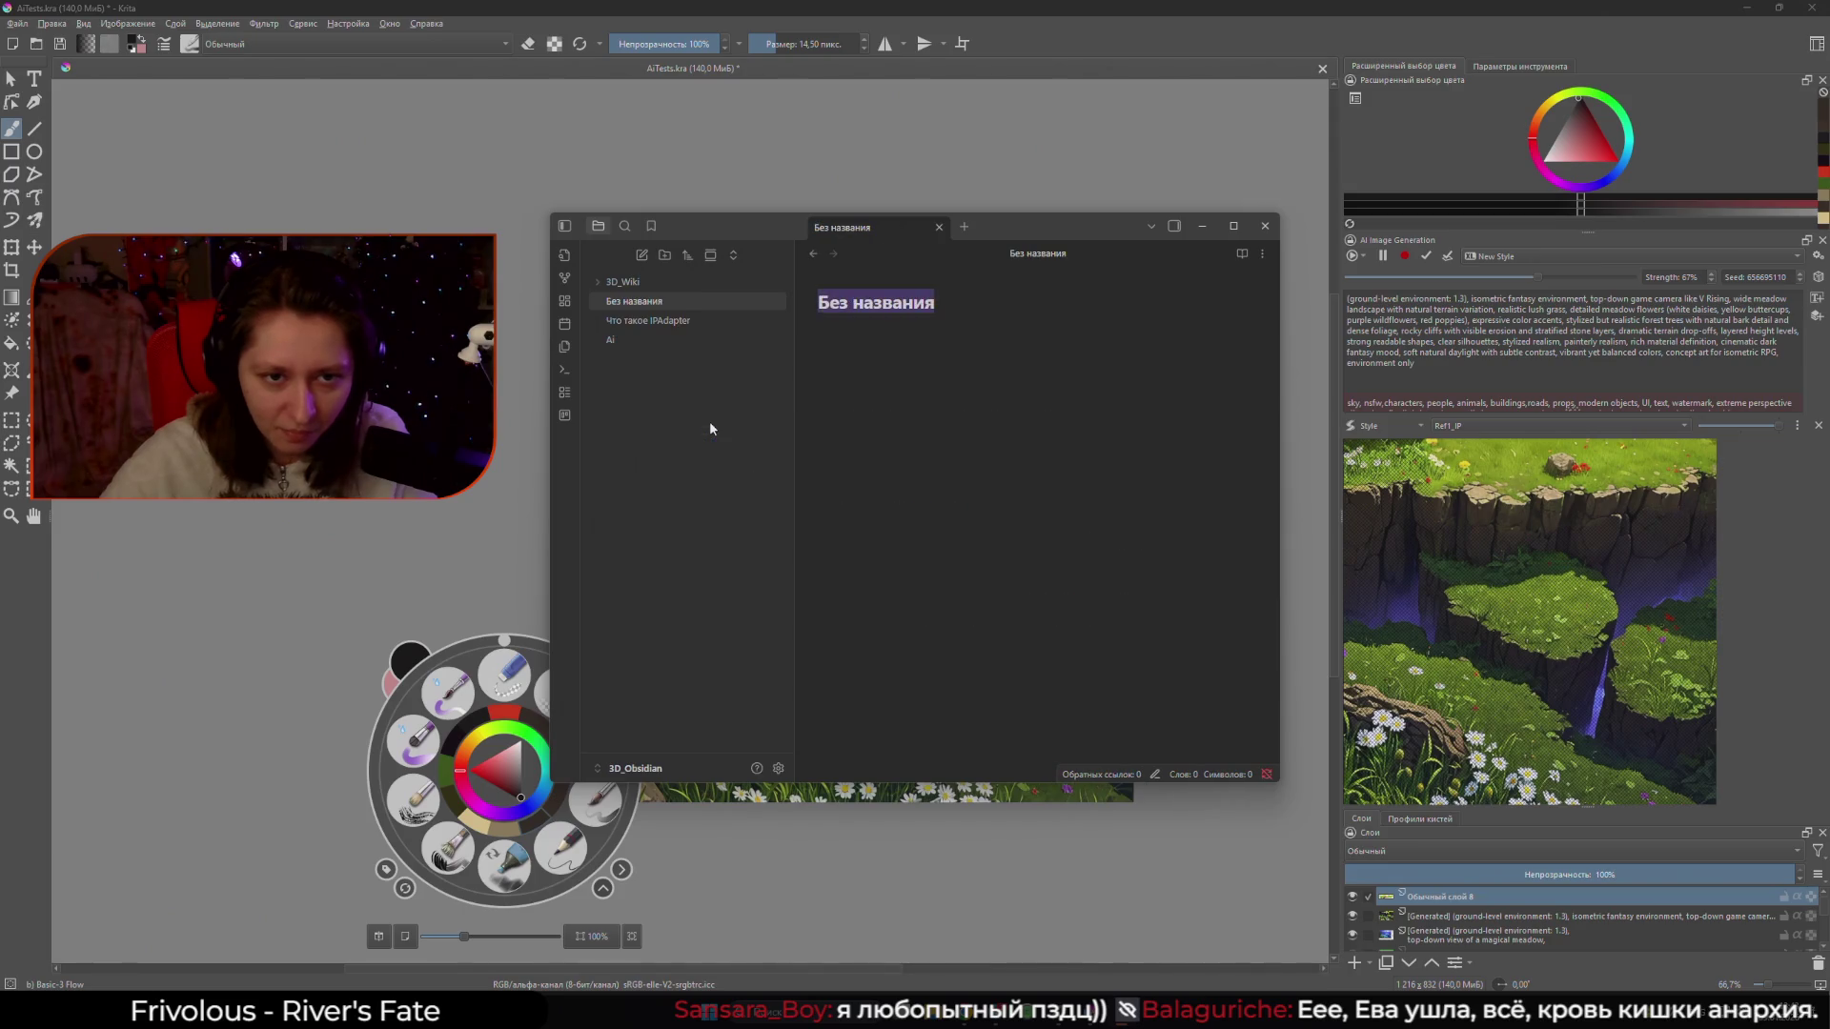
{"action": "left_click", "coordinate": [651, 303]}
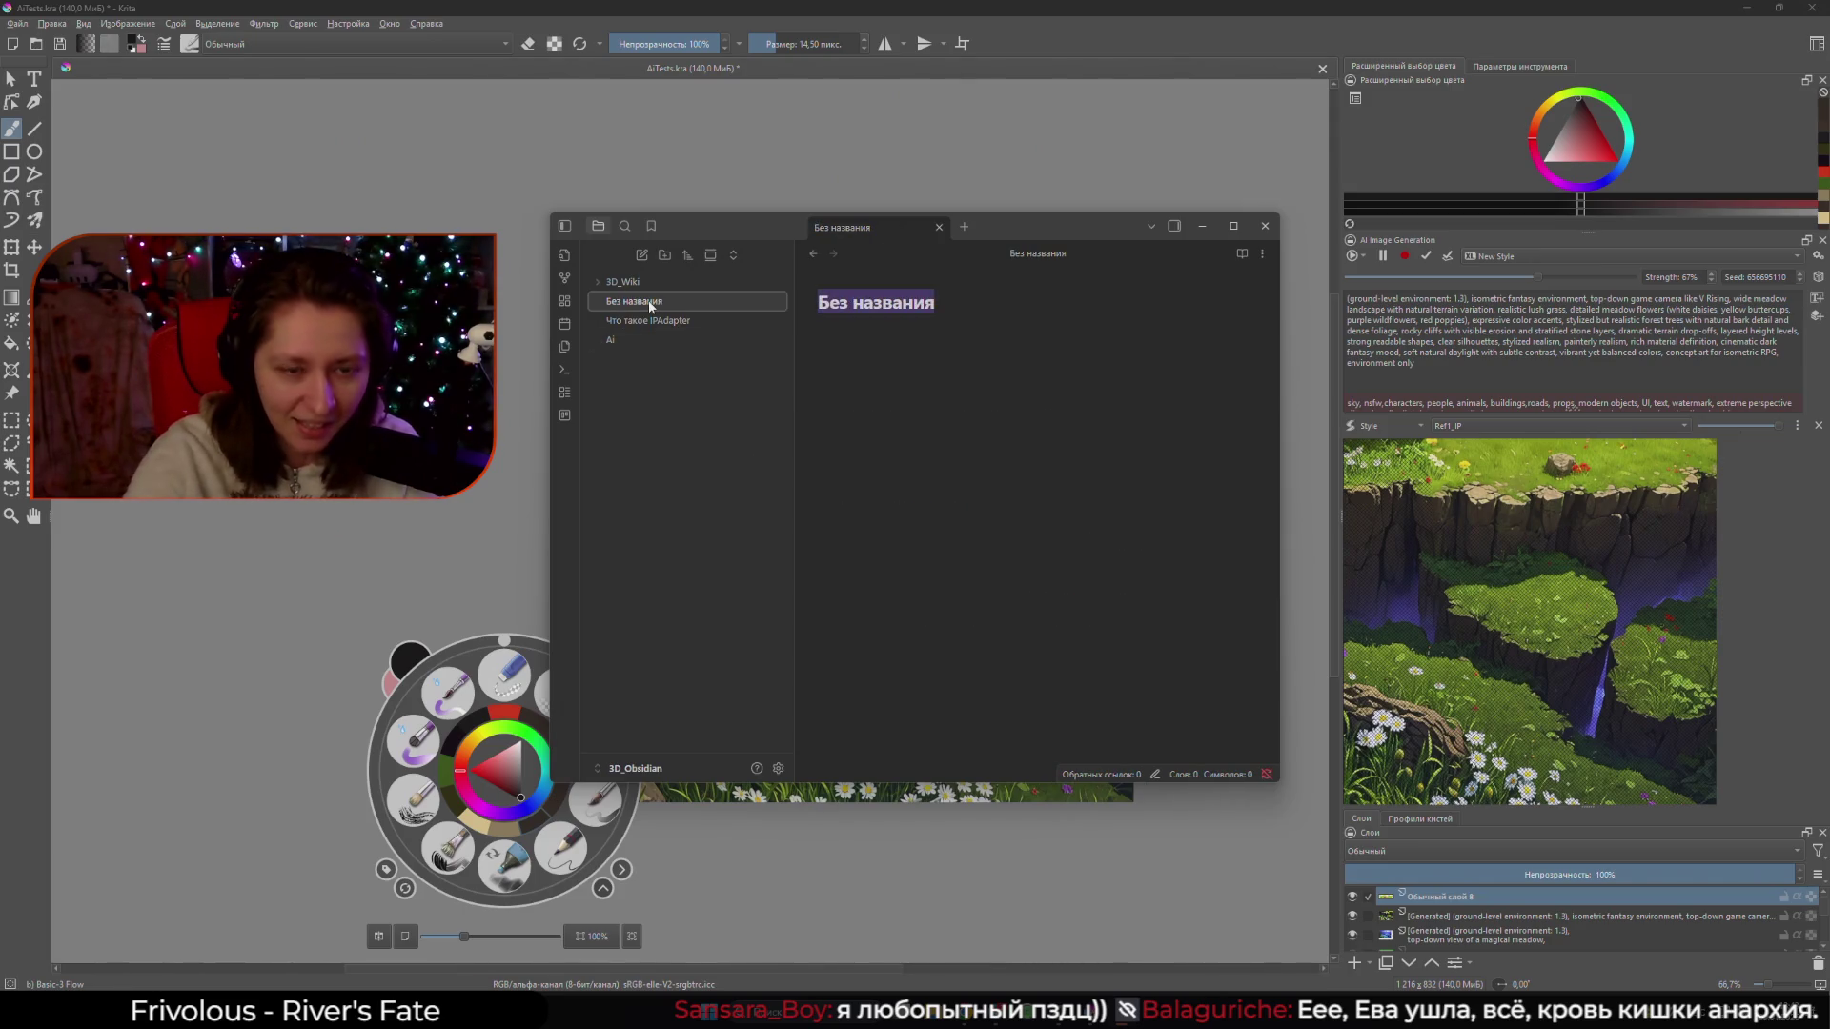
{"action": "left_click", "coordinate": [768, 303]}
{"action": "type", "text": "КАКОЙ ЖАНР ИГРЫ!?"}
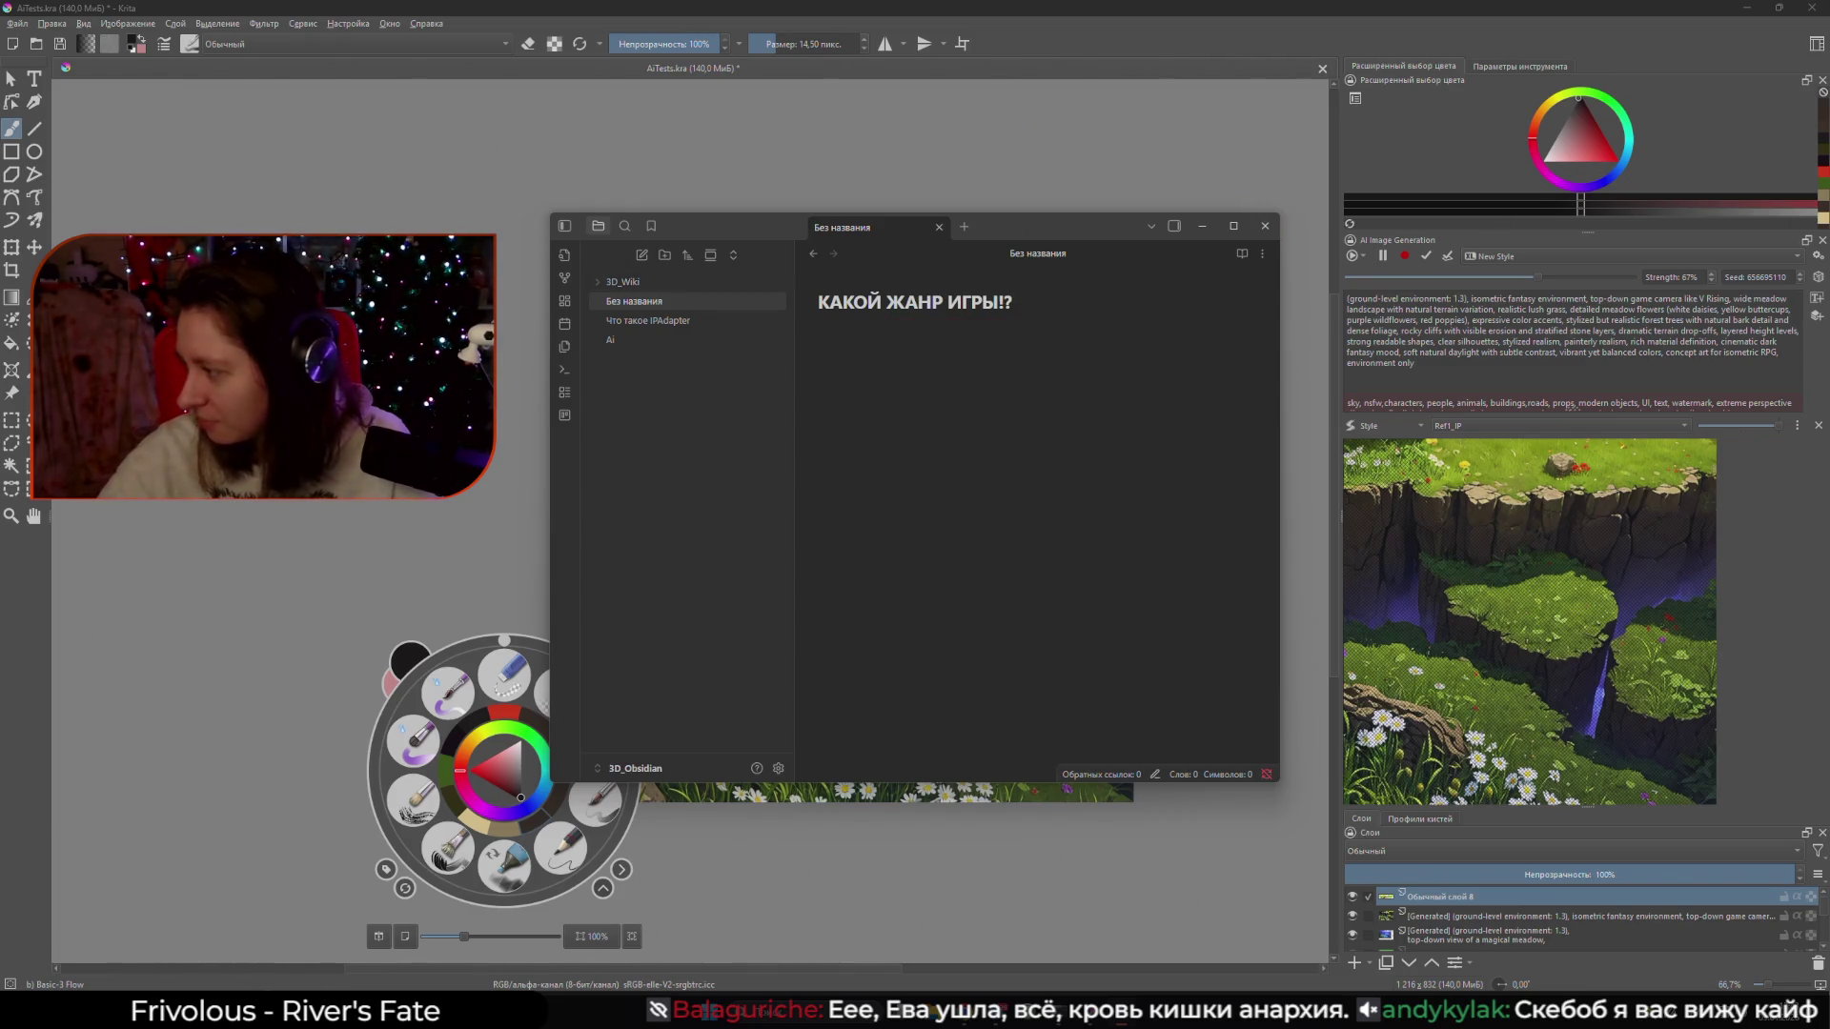
{"action": "key", "text": "Return"}
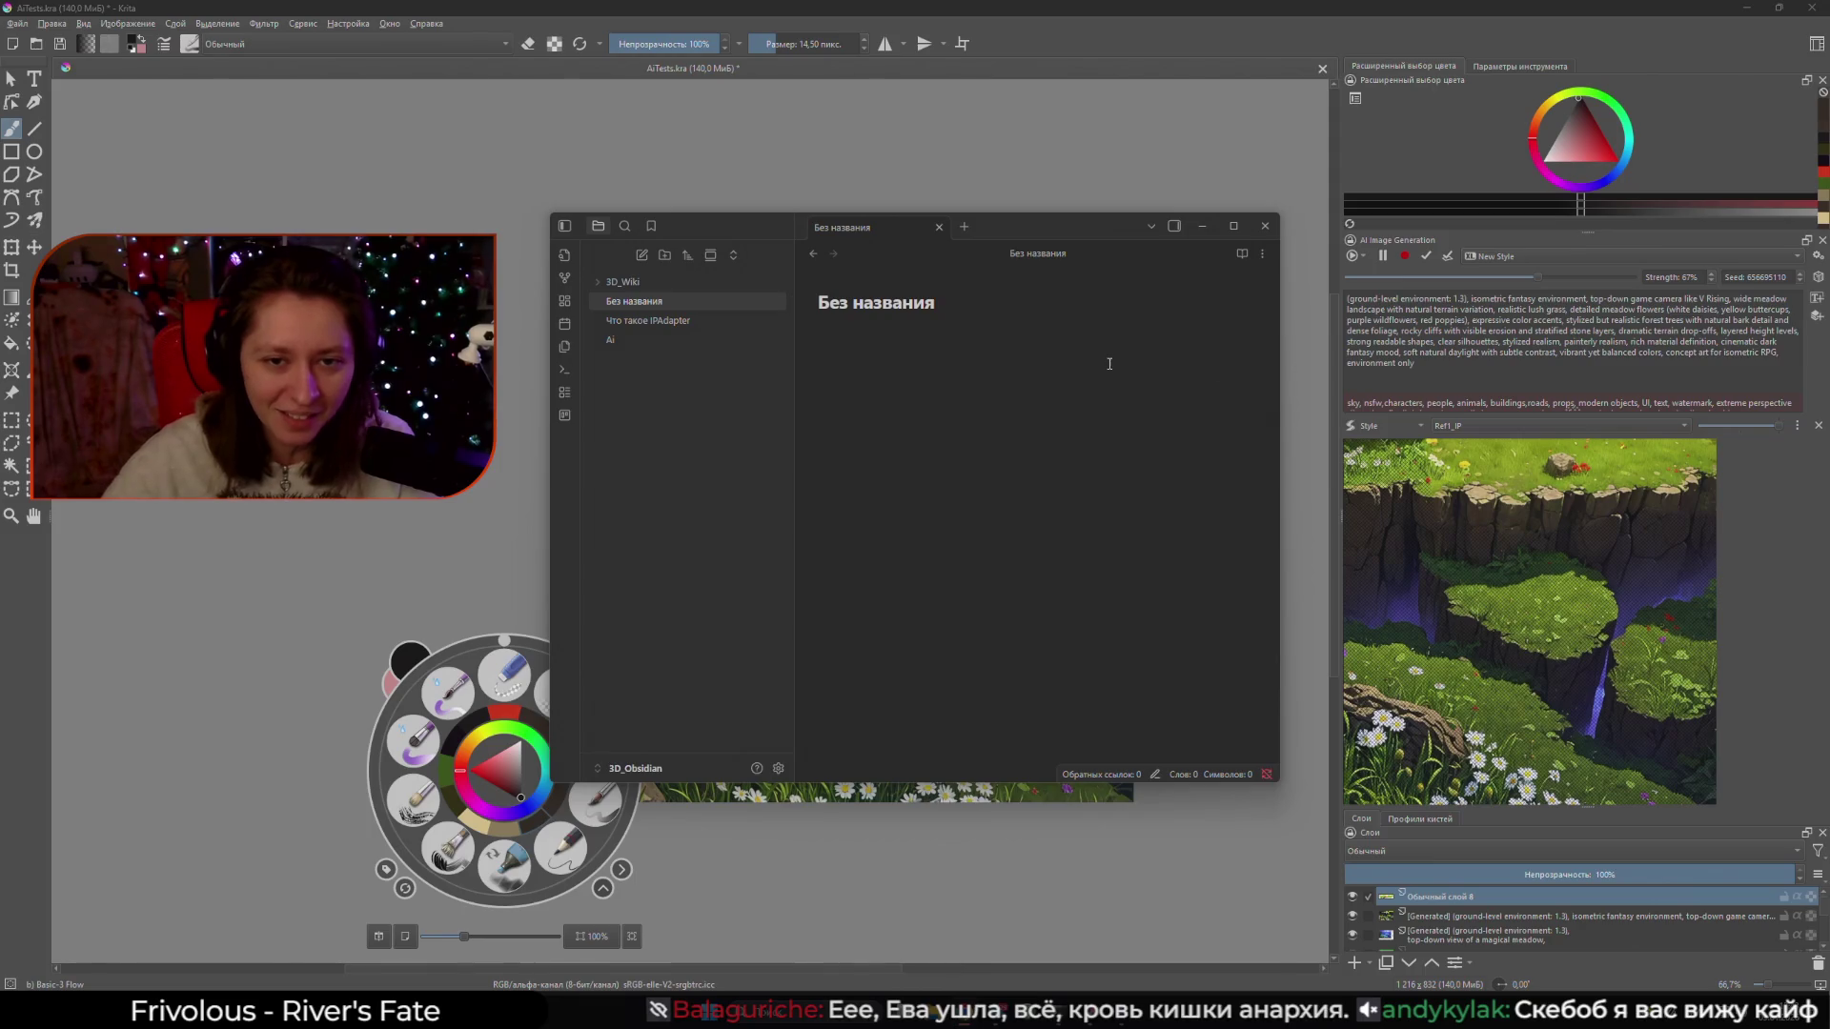
- Paste the prepared answer into the note body and retitle it 'Какой жанр игры'
{"action": "left_click", "coordinate": [1103, 359]}
{"action": "type", "text": "правильный ответ: сейчас тестируем концепции, как жестко определимся что ничего больше менять не будем, то сможем сказать название жанра)"}
{"action": "left_click_drag", "start_coordinate": [953, 302], "coordinate": [799, 291]}
{"action": "type", "text": "Ка"}
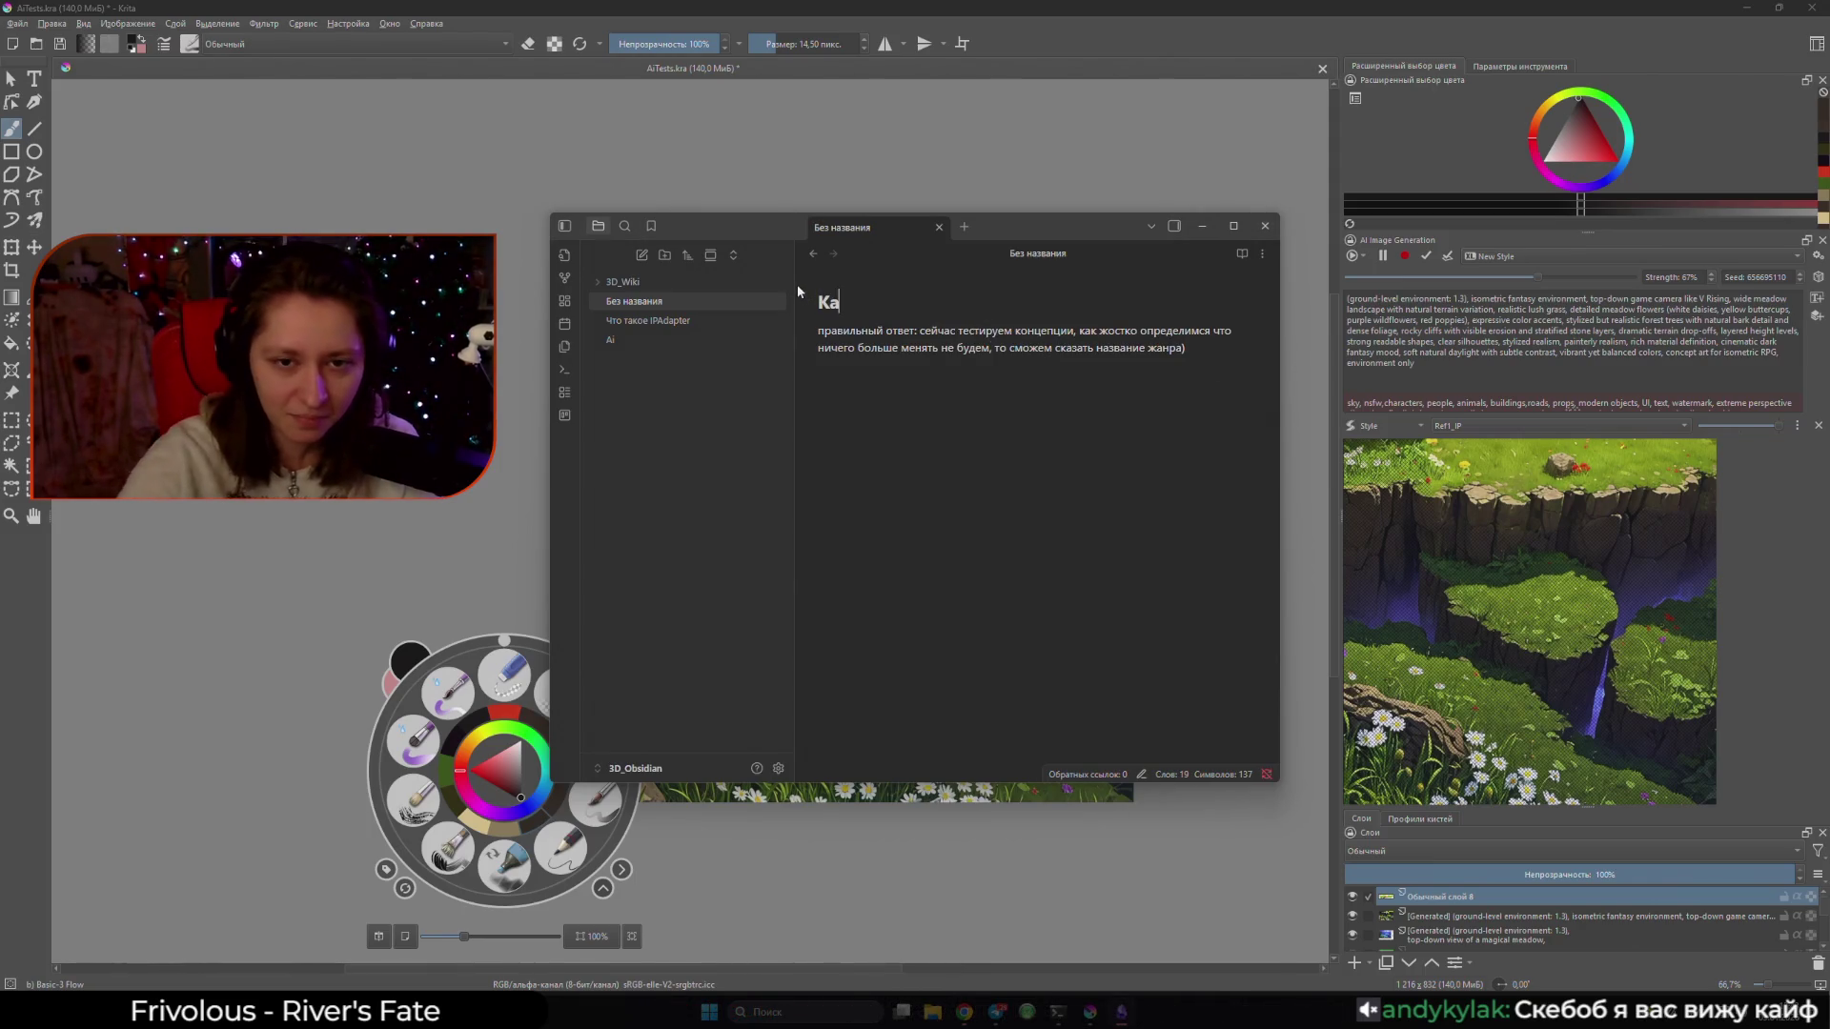
{"action": "type", "text": "кой жанр игры?"}
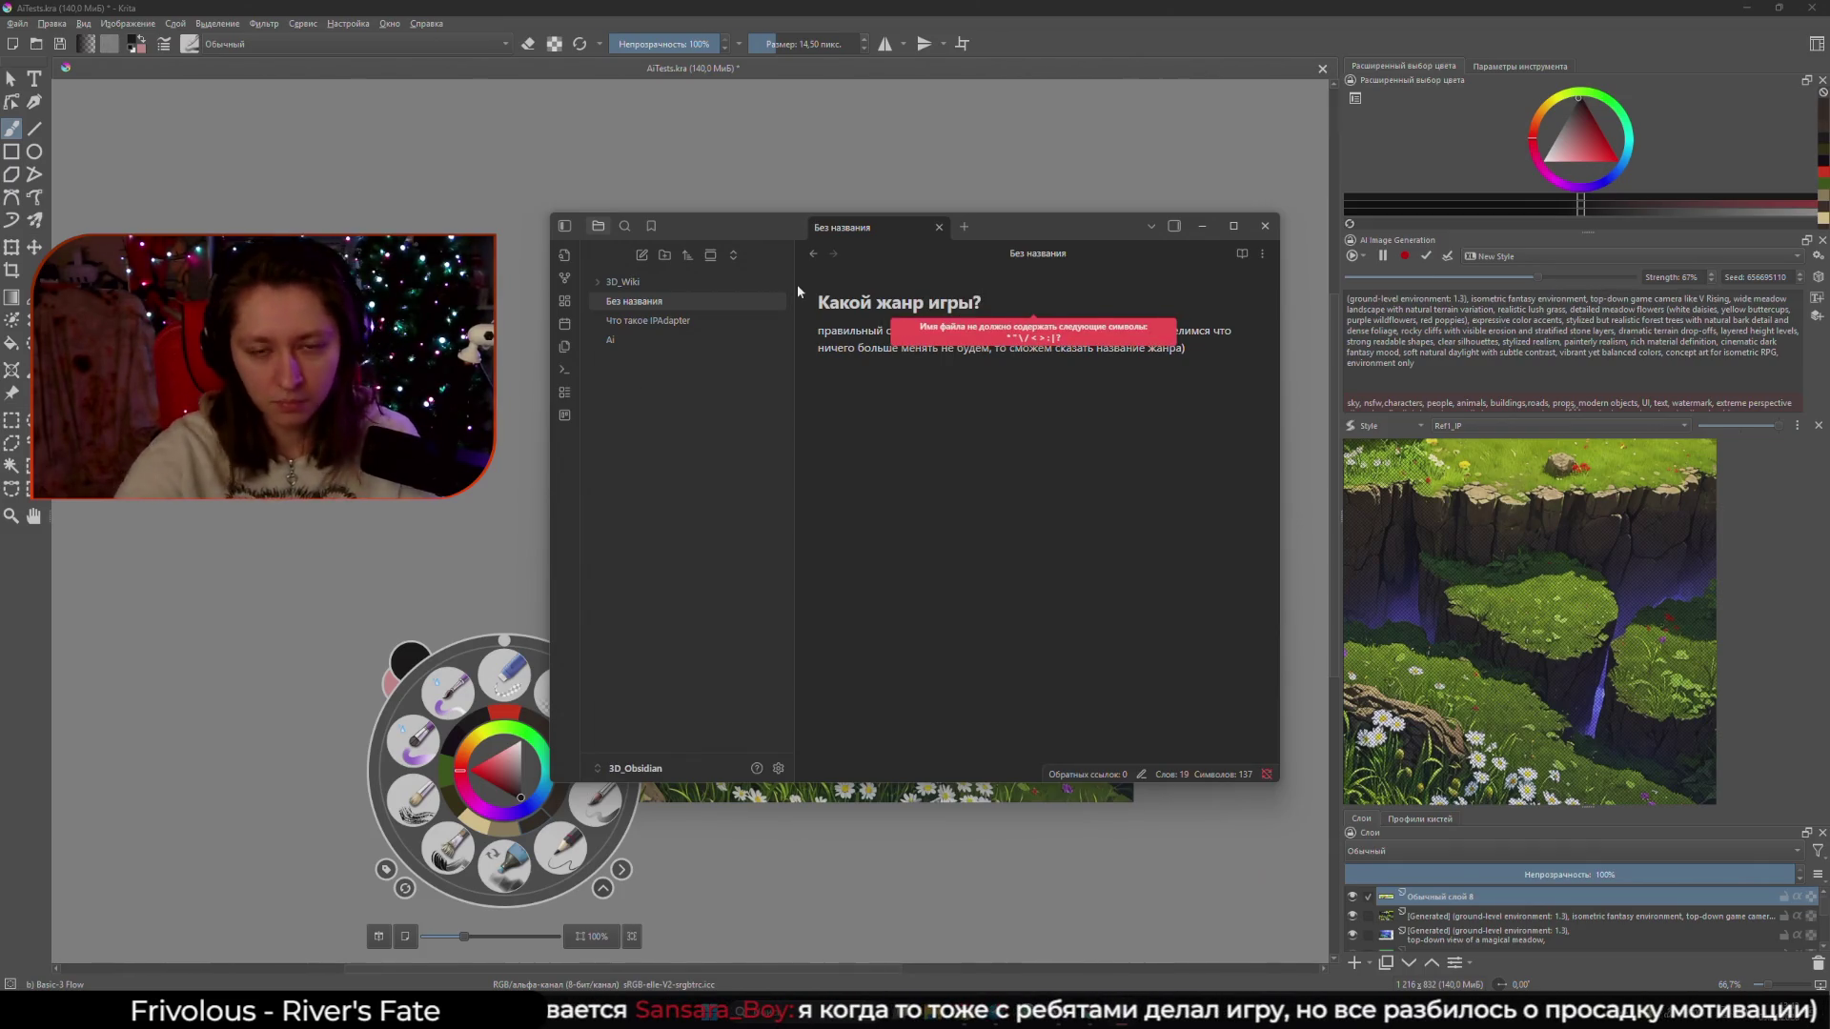
{"action": "key", "text": "BackSpace"}
{"action": "left_click", "coordinate": [980, 425]}
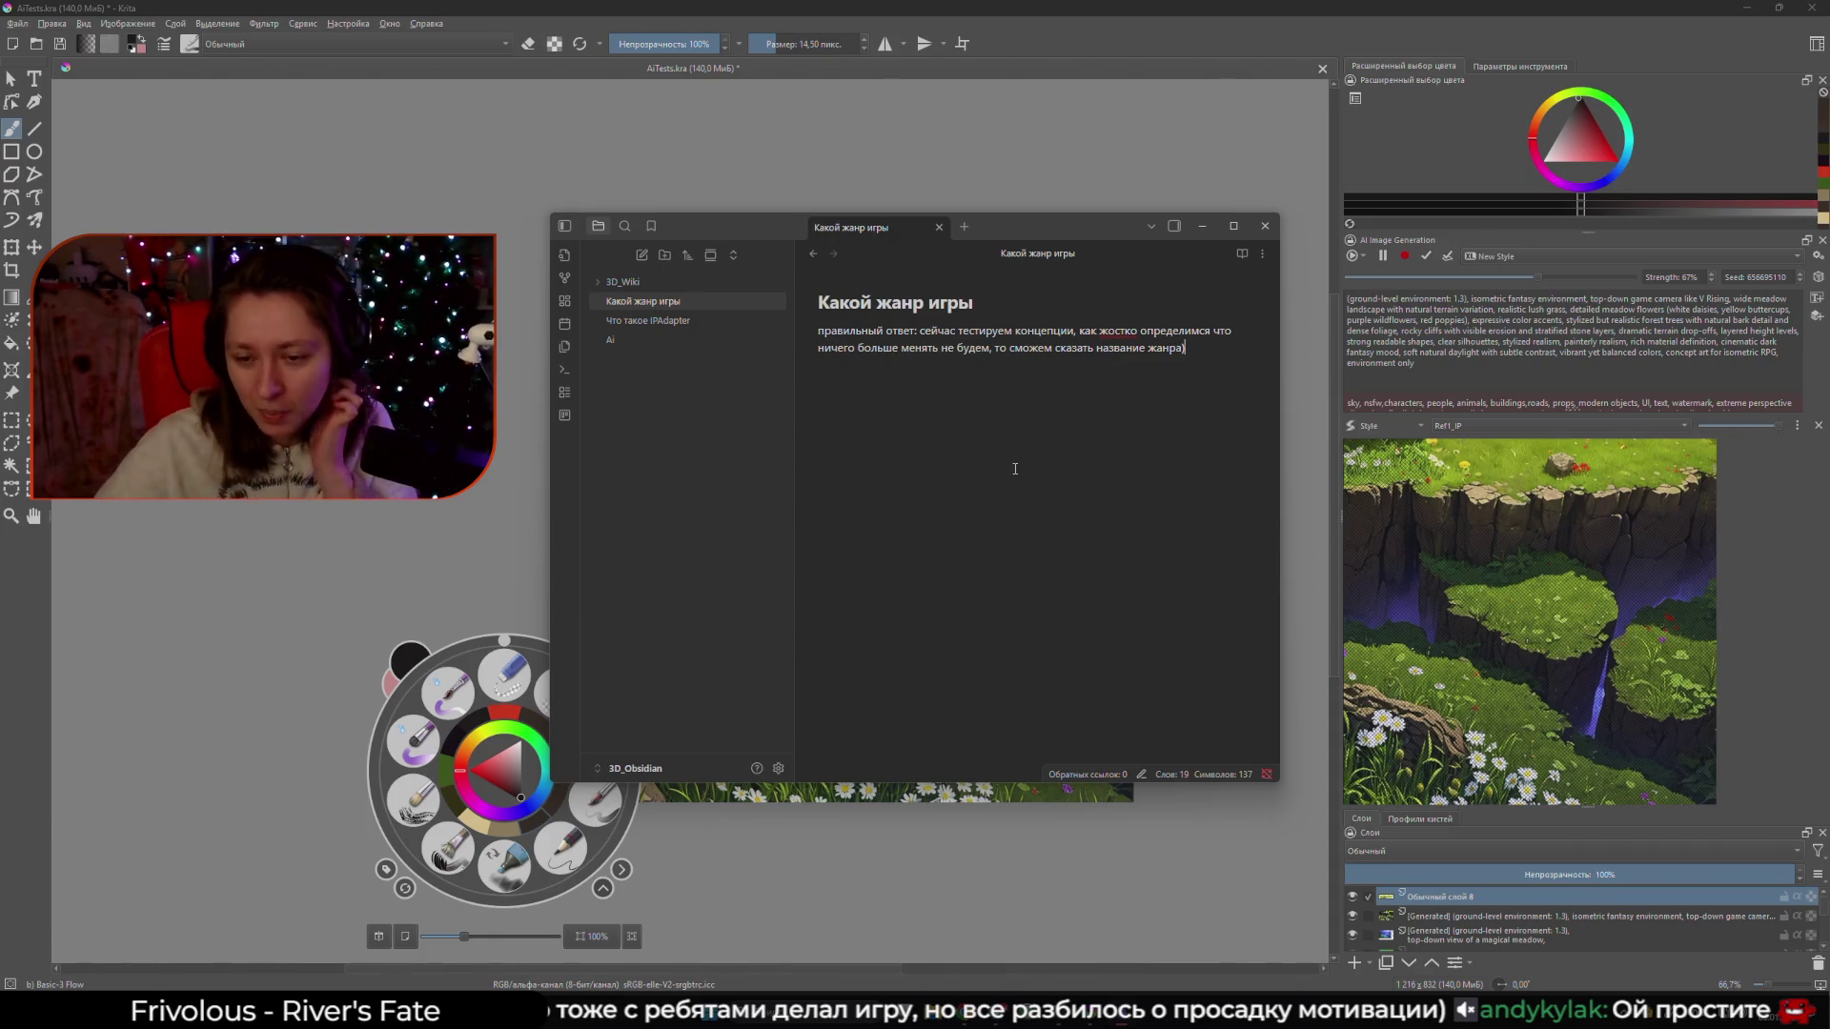
- Close Obsidian, frame the cliffs on the canvas, and sample the small flower's purple
{"action": "left_click", "coordinate": [1265, 226]}
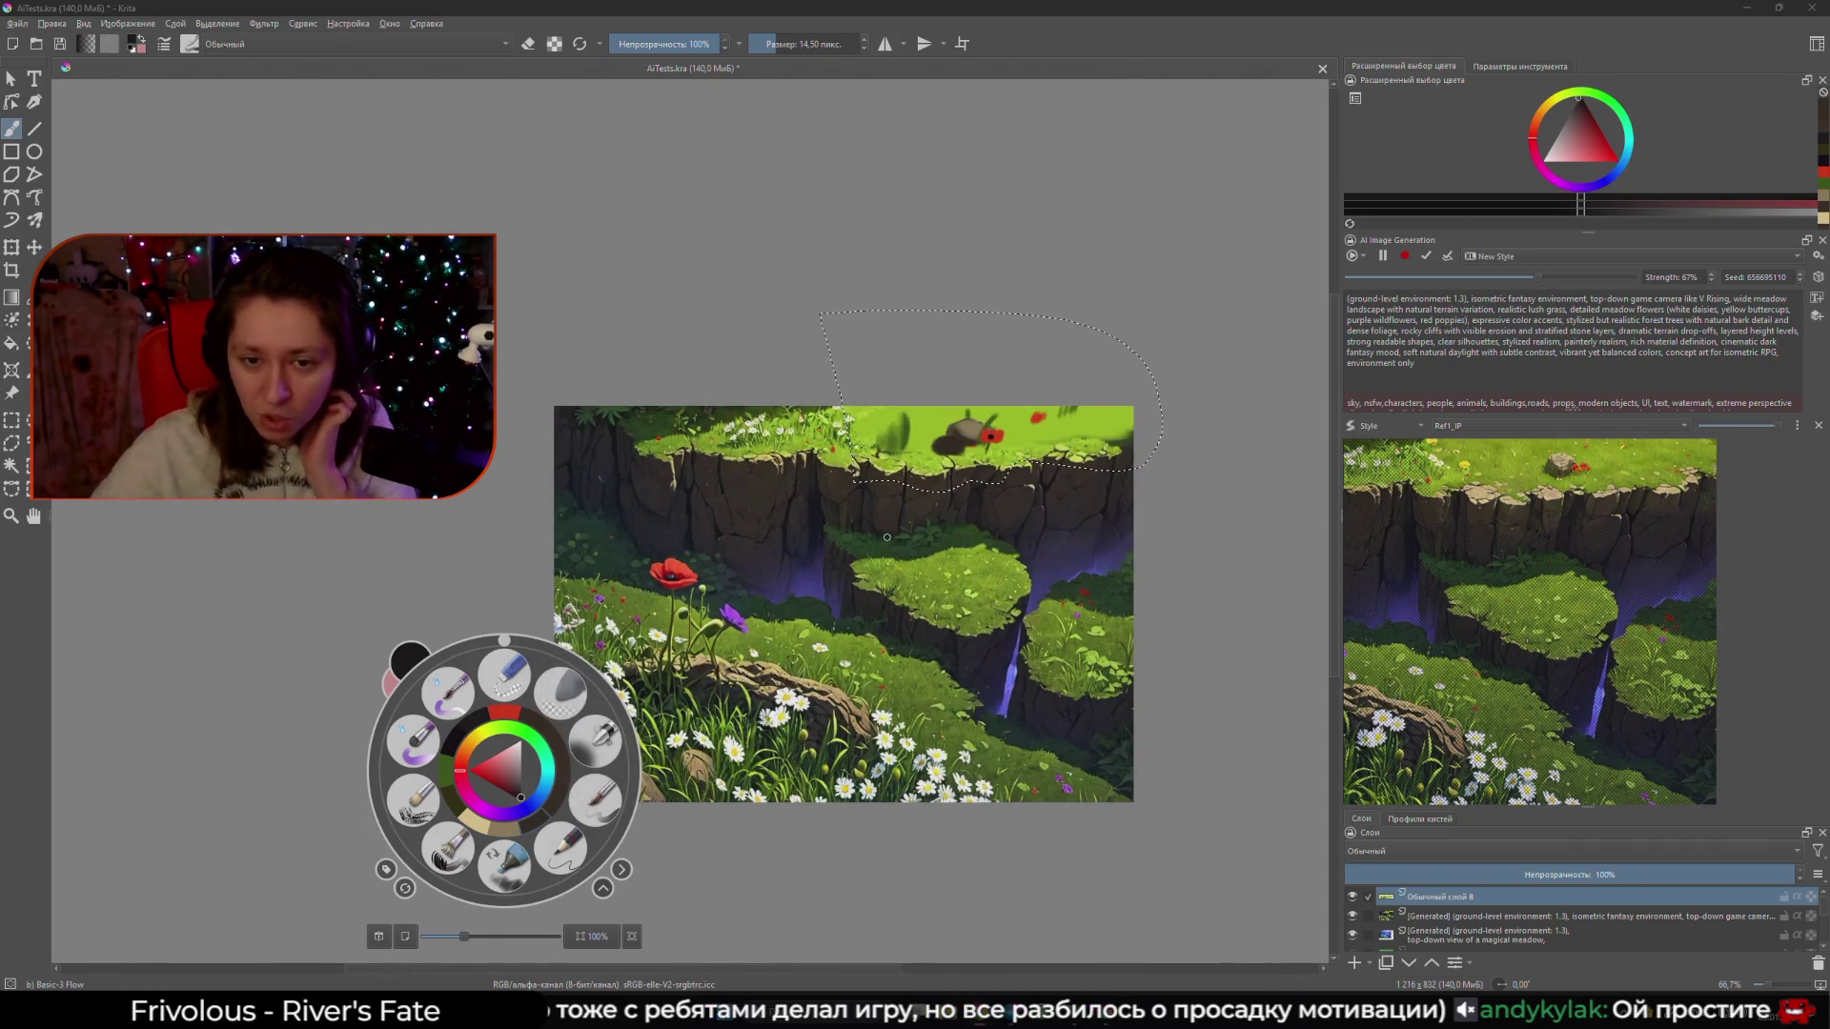
{"action": "left_click", "coordinate": [817, 663]}
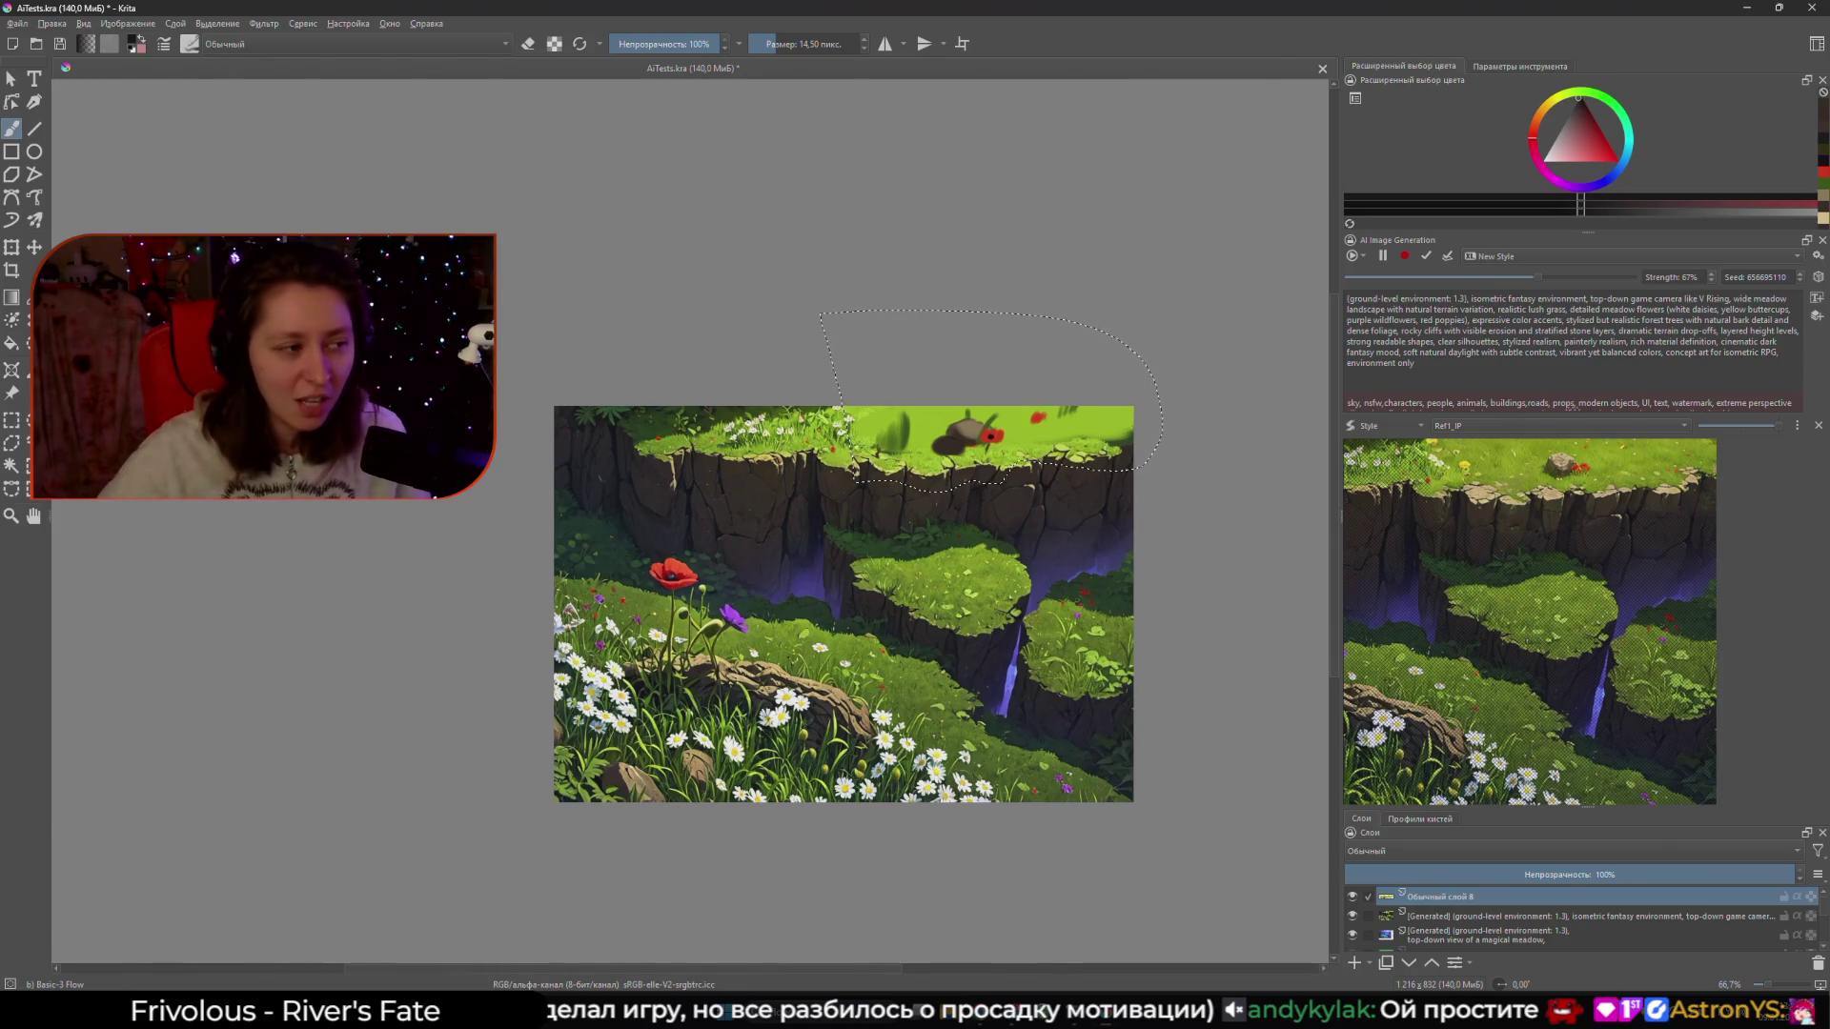
{"action": "scroll", "coordinate": [817, 664], "scroll_direction": "up", "scroll_amount": 1}
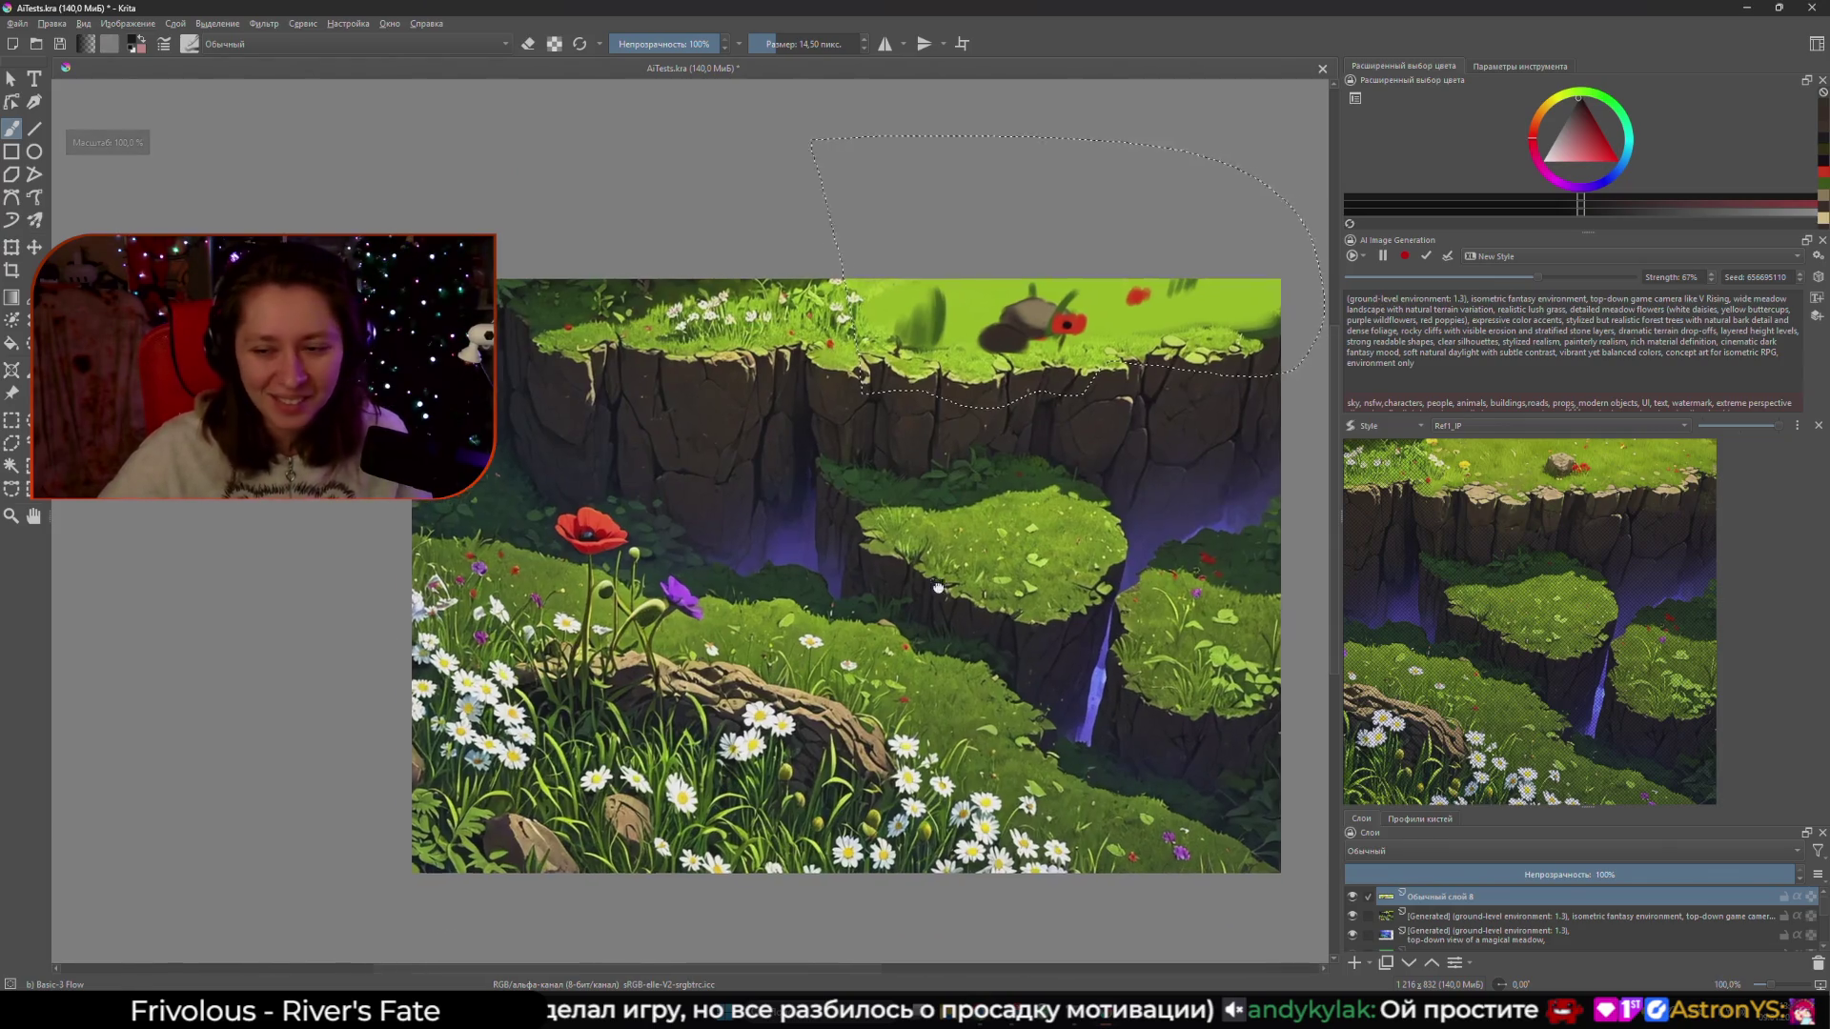
{"action": "left_click_drag", "start_coordinate": [894, 615], "coordinate": [746, 653]}
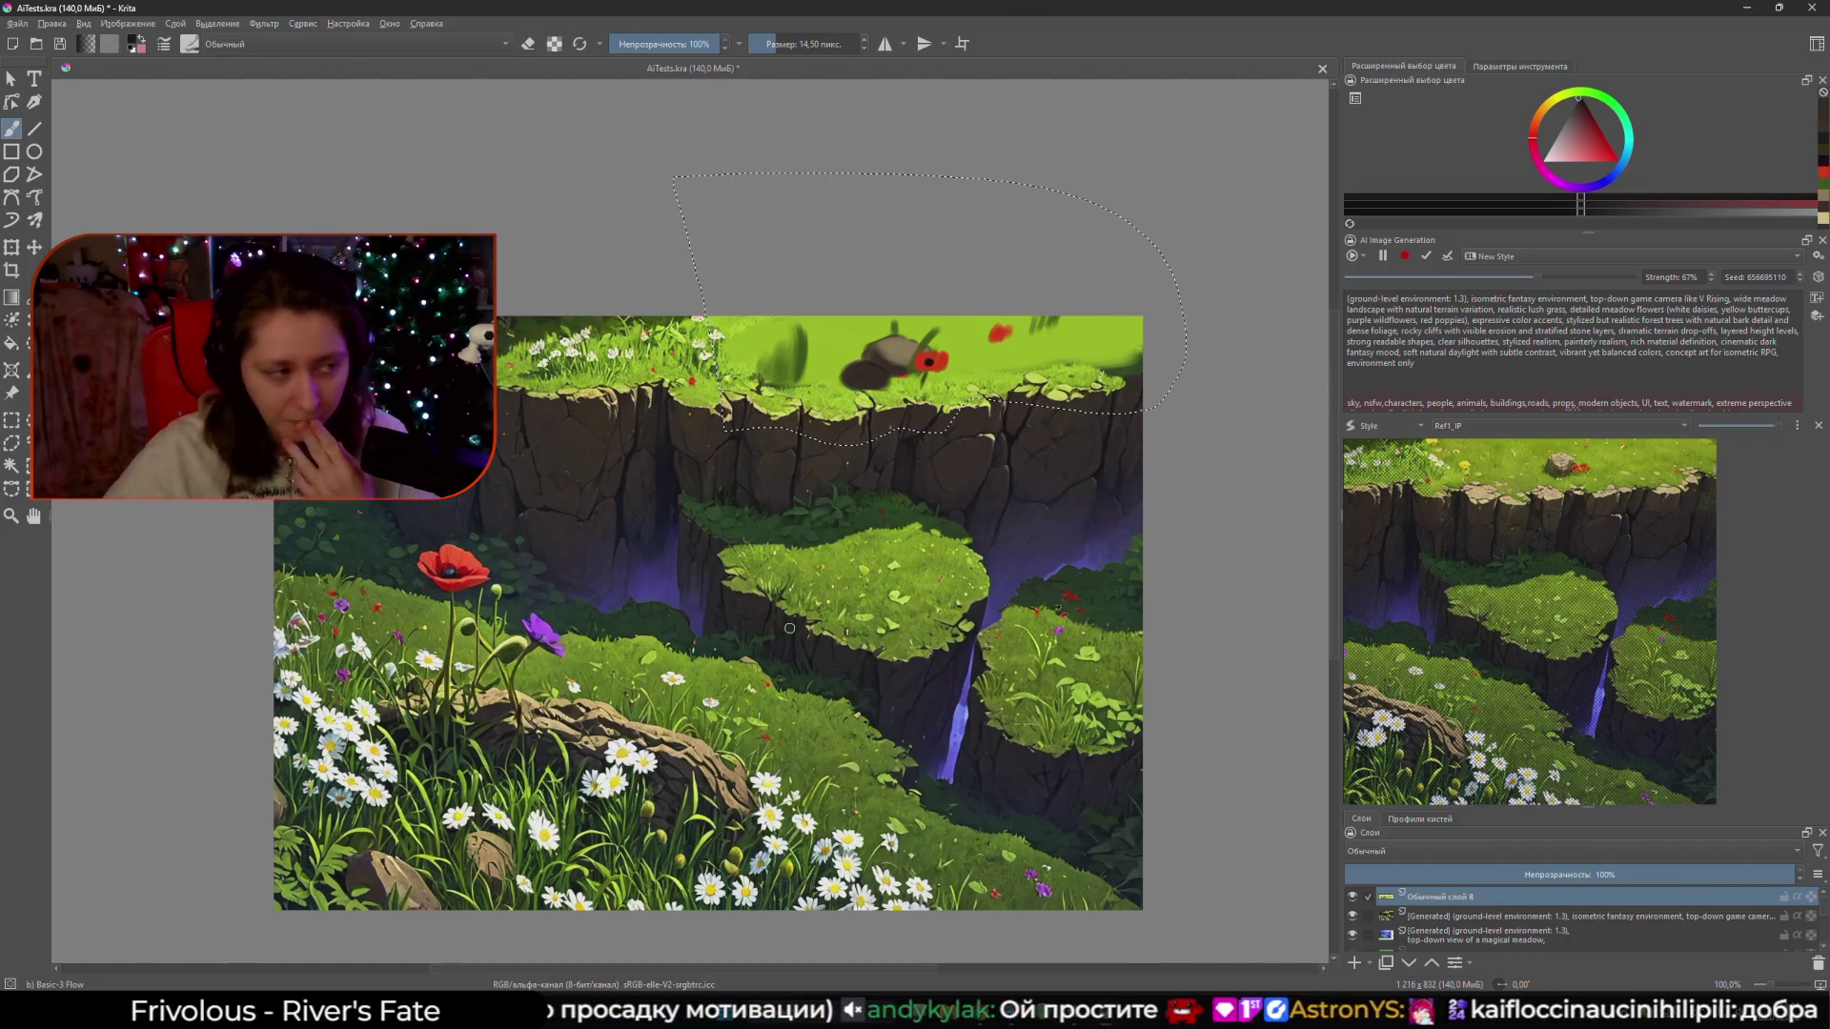
{"action": "left_click_drag", "start_coordinate": [812, 447], "coordinate": [843, 487]}
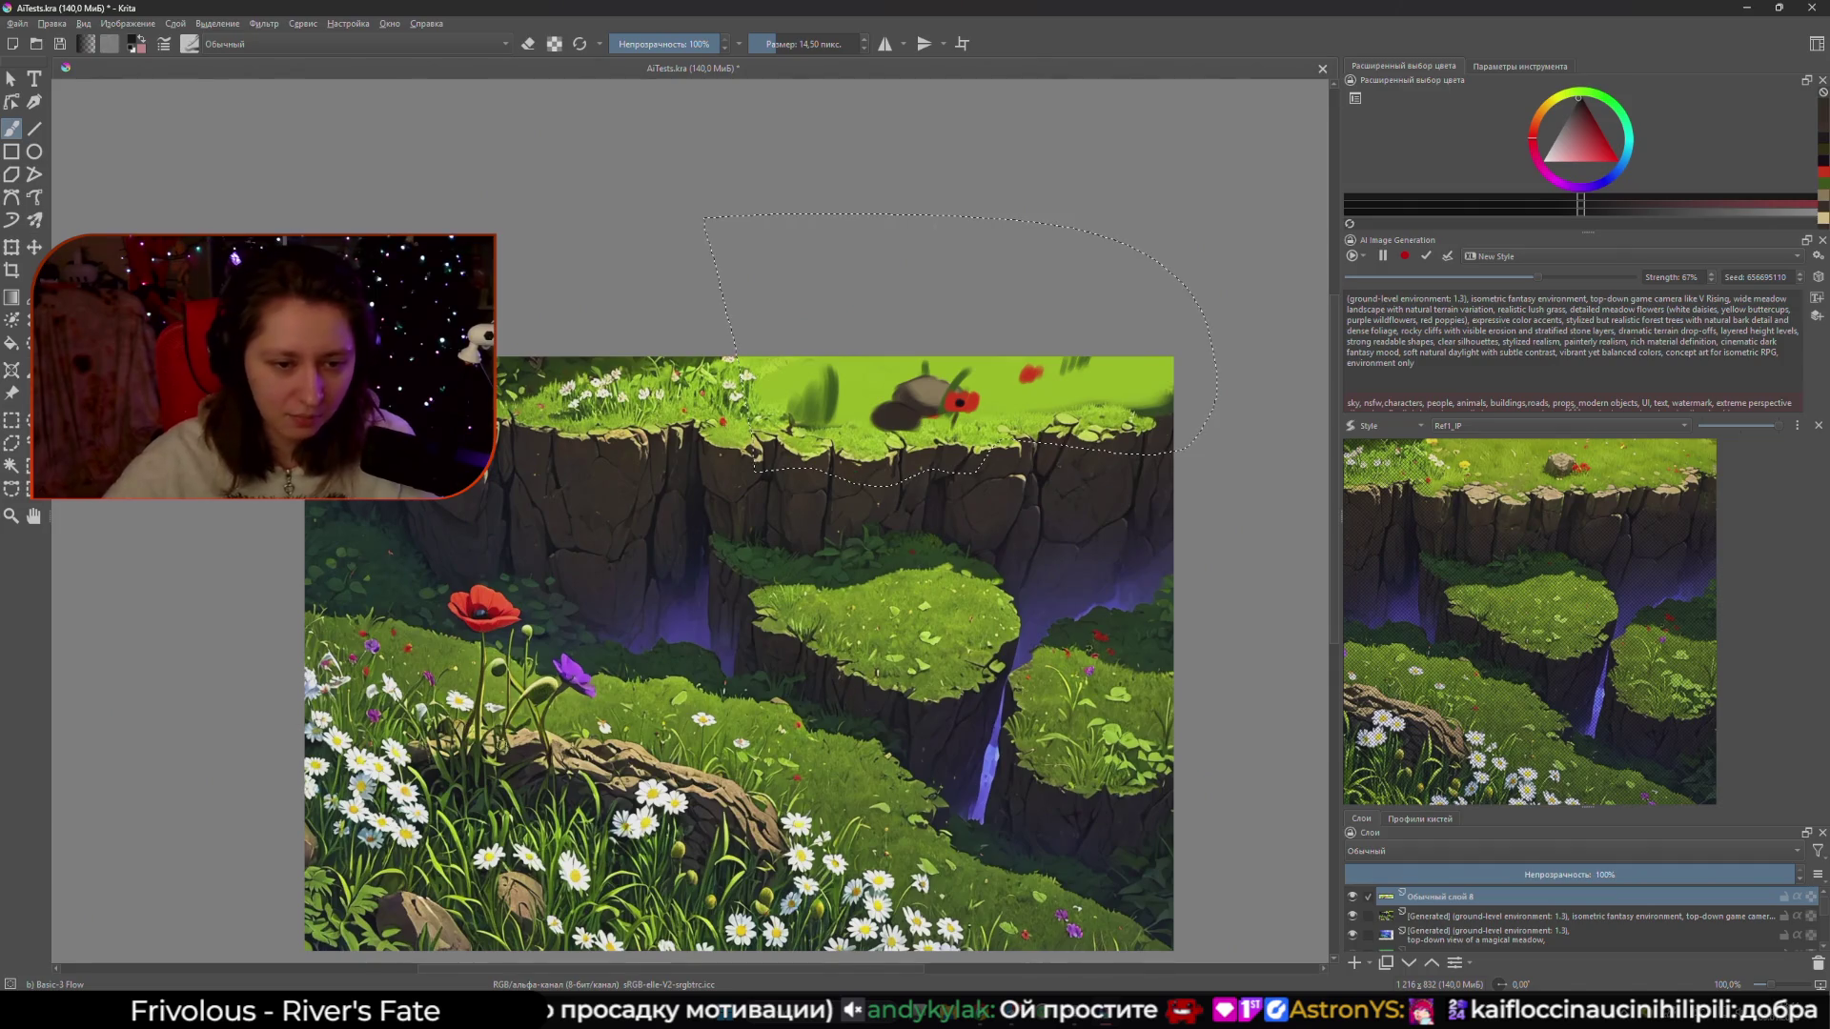
{"action": "left_click", "coordinate": [582, 681], "text": "ctrl"}
{"action": "scroll", "coordinate": [1019, 469], "scroll_direction": "up", "scroll_amount": 1}
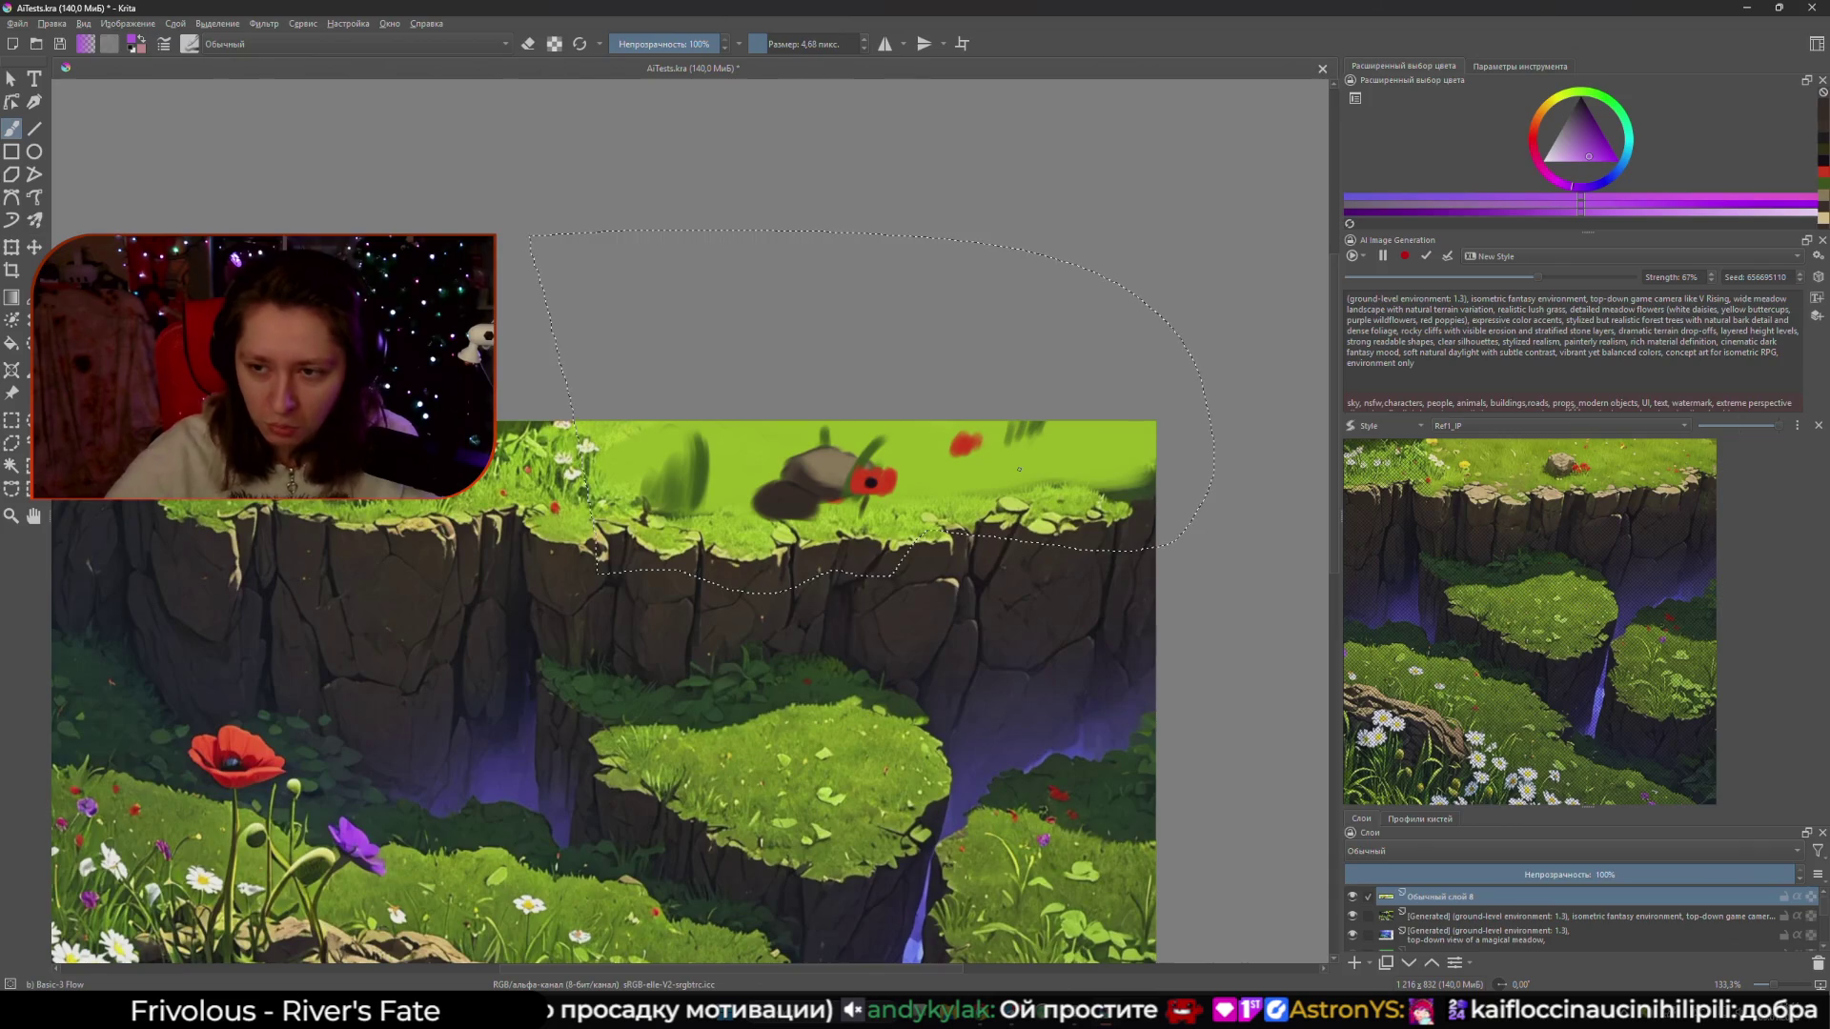
- Enlarge the brush and paint a purple dab on the top cliff ledge
{"action": "key", "text": "bracketright"}
{"action": "key", "text": "bracketright"}
{"action": "left_click_drag", "start_coordinate": [1037, 456], "coordinate": [1050, 448]}
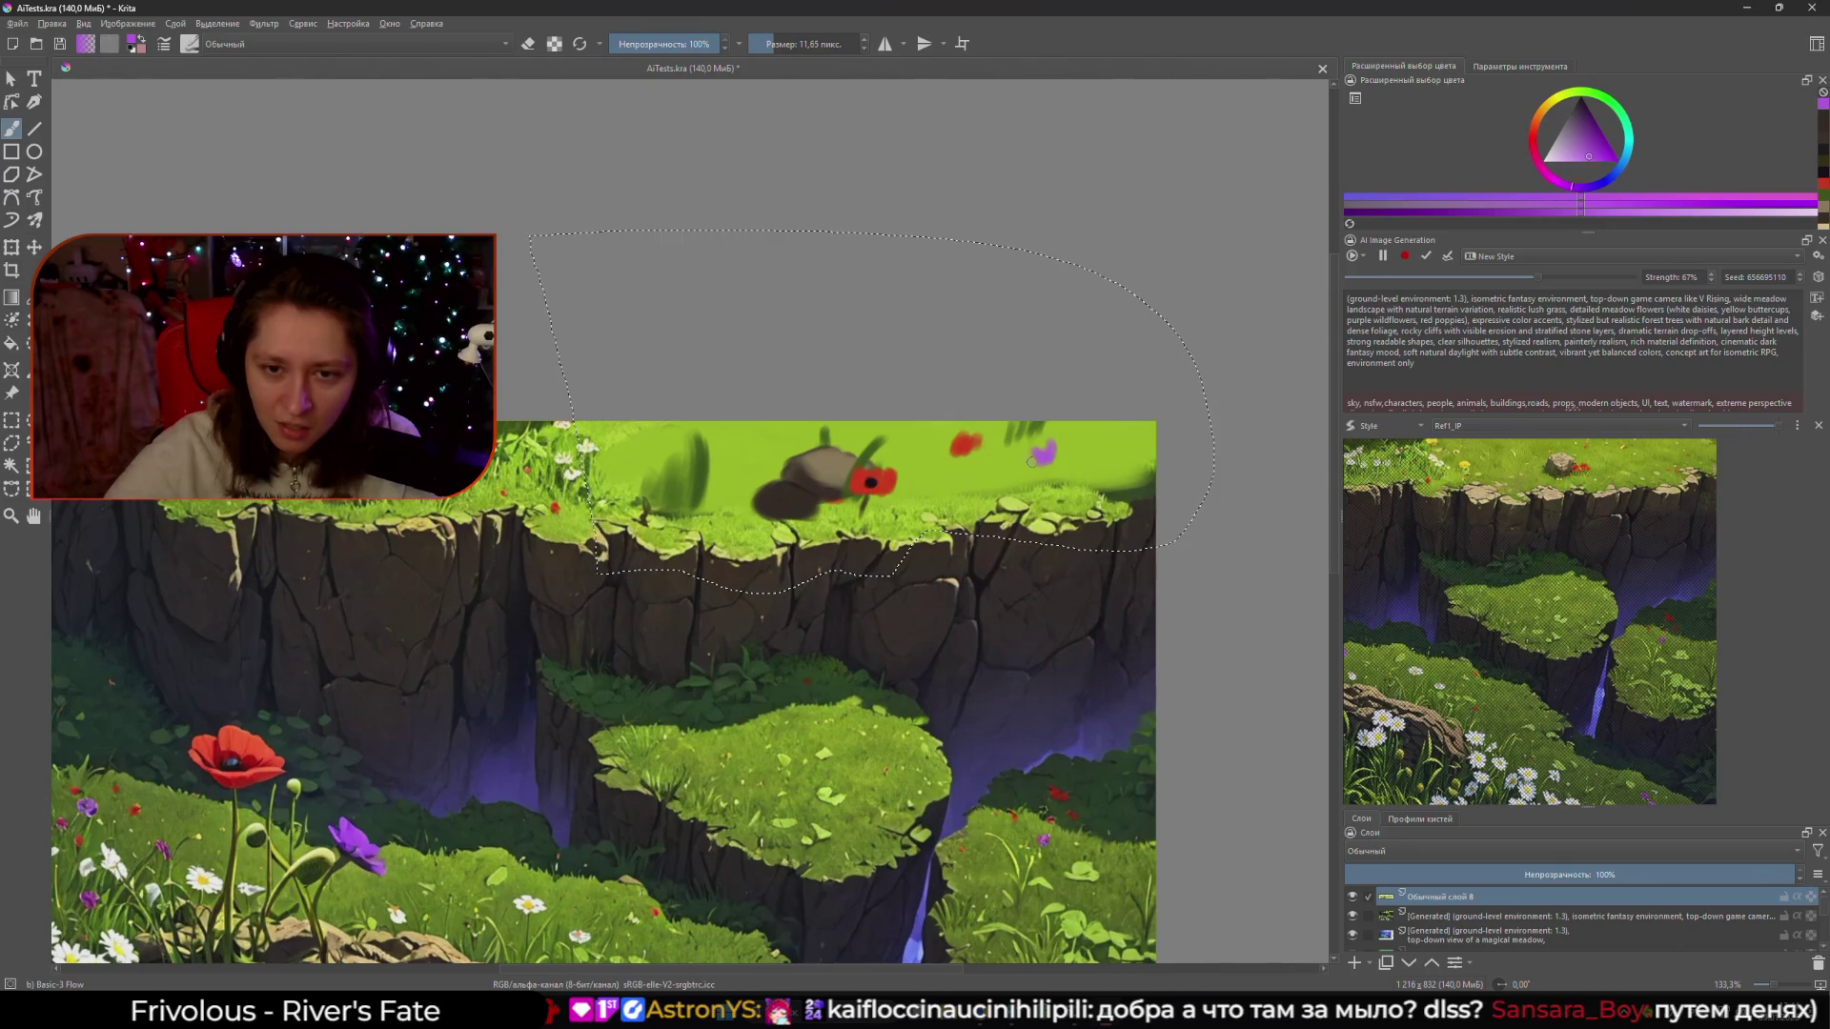
{"action": "left_click_drag", "start_coordinate": [1047, 451], "coordinate": [1056, 444]}
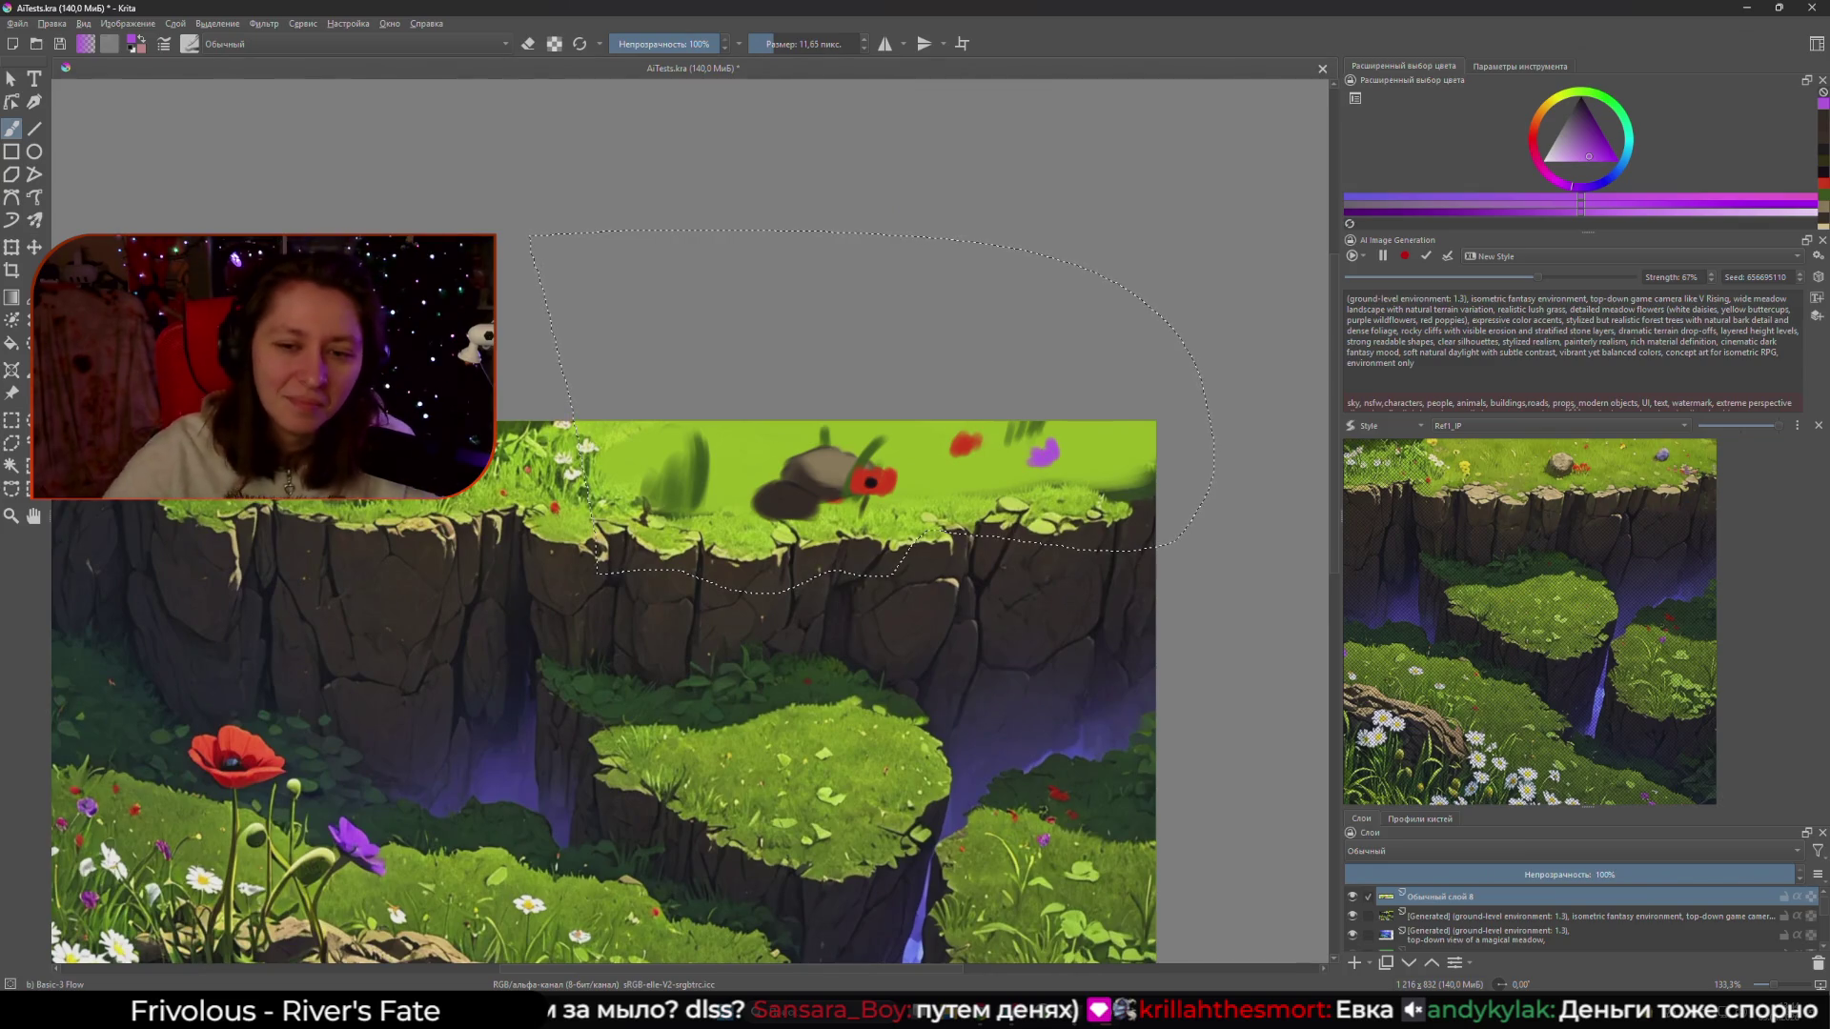
- Shrink the brush and change the colour to near-black, then yellow-green for grass
{"action": "key", "text": "bracketleft"}
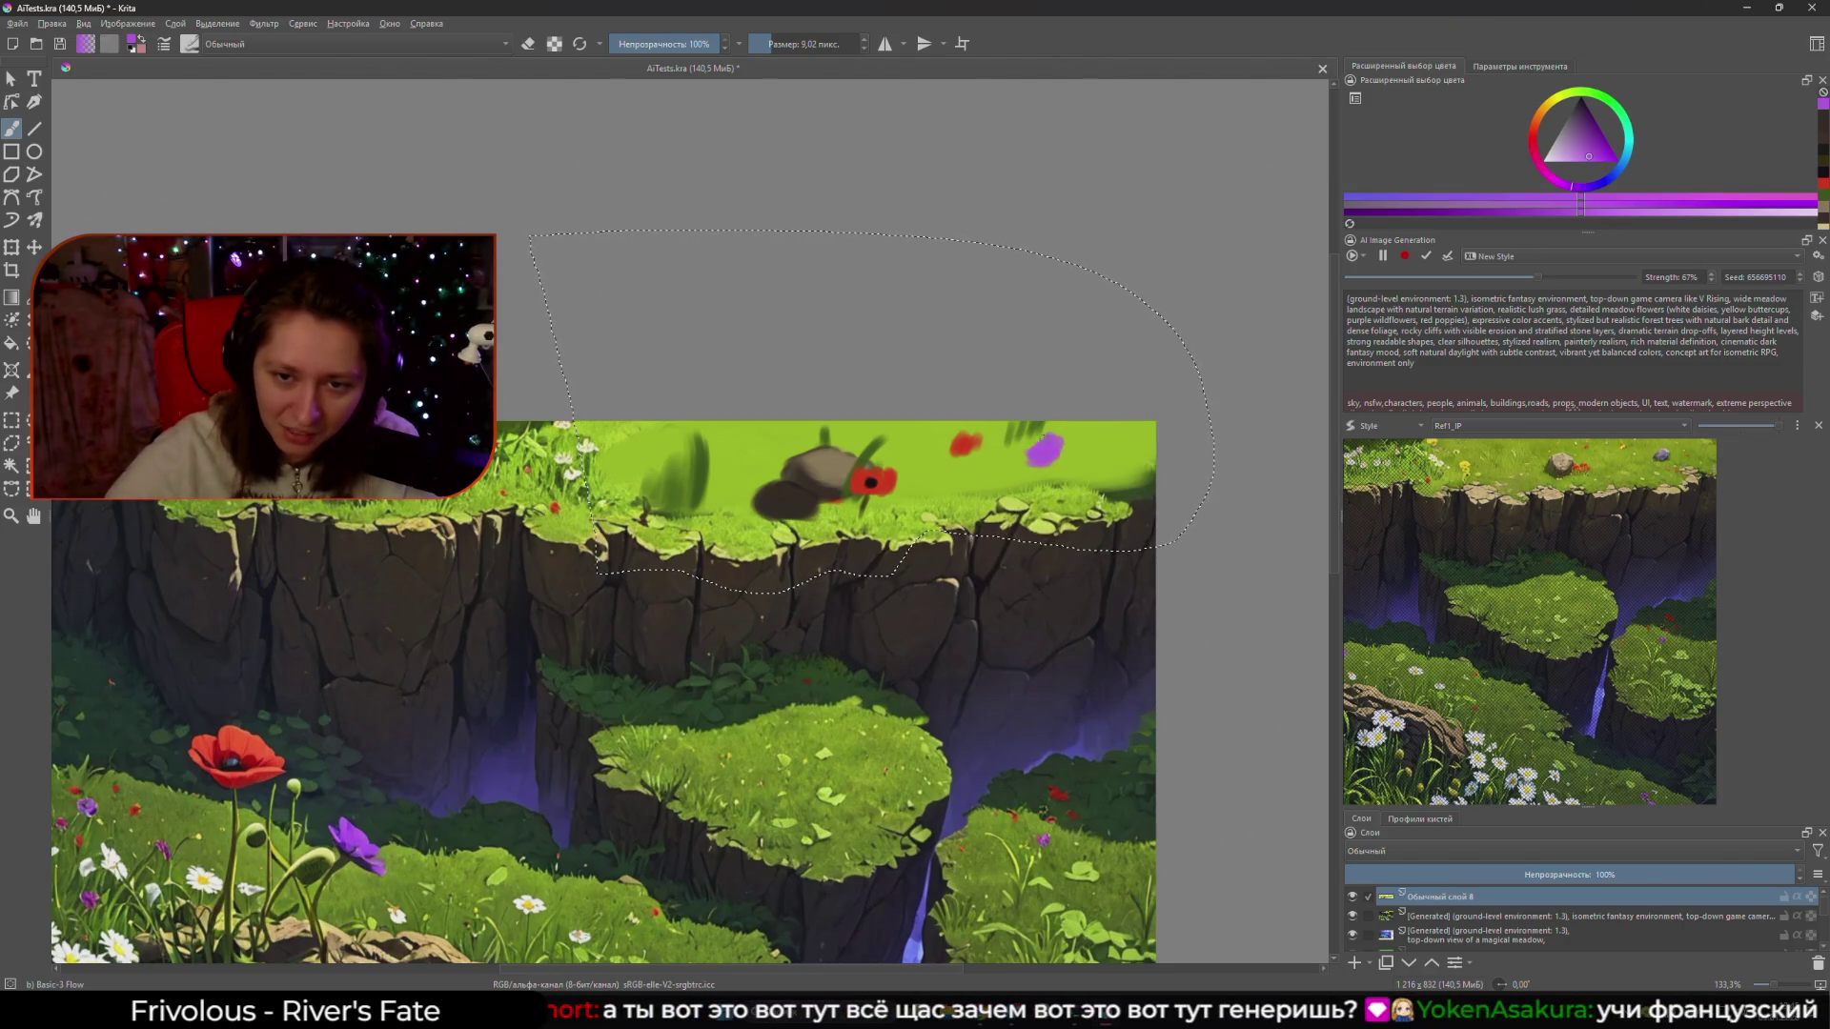
{"action": "left_click", "coordinate": [869, 479], "text": "ctrl"}
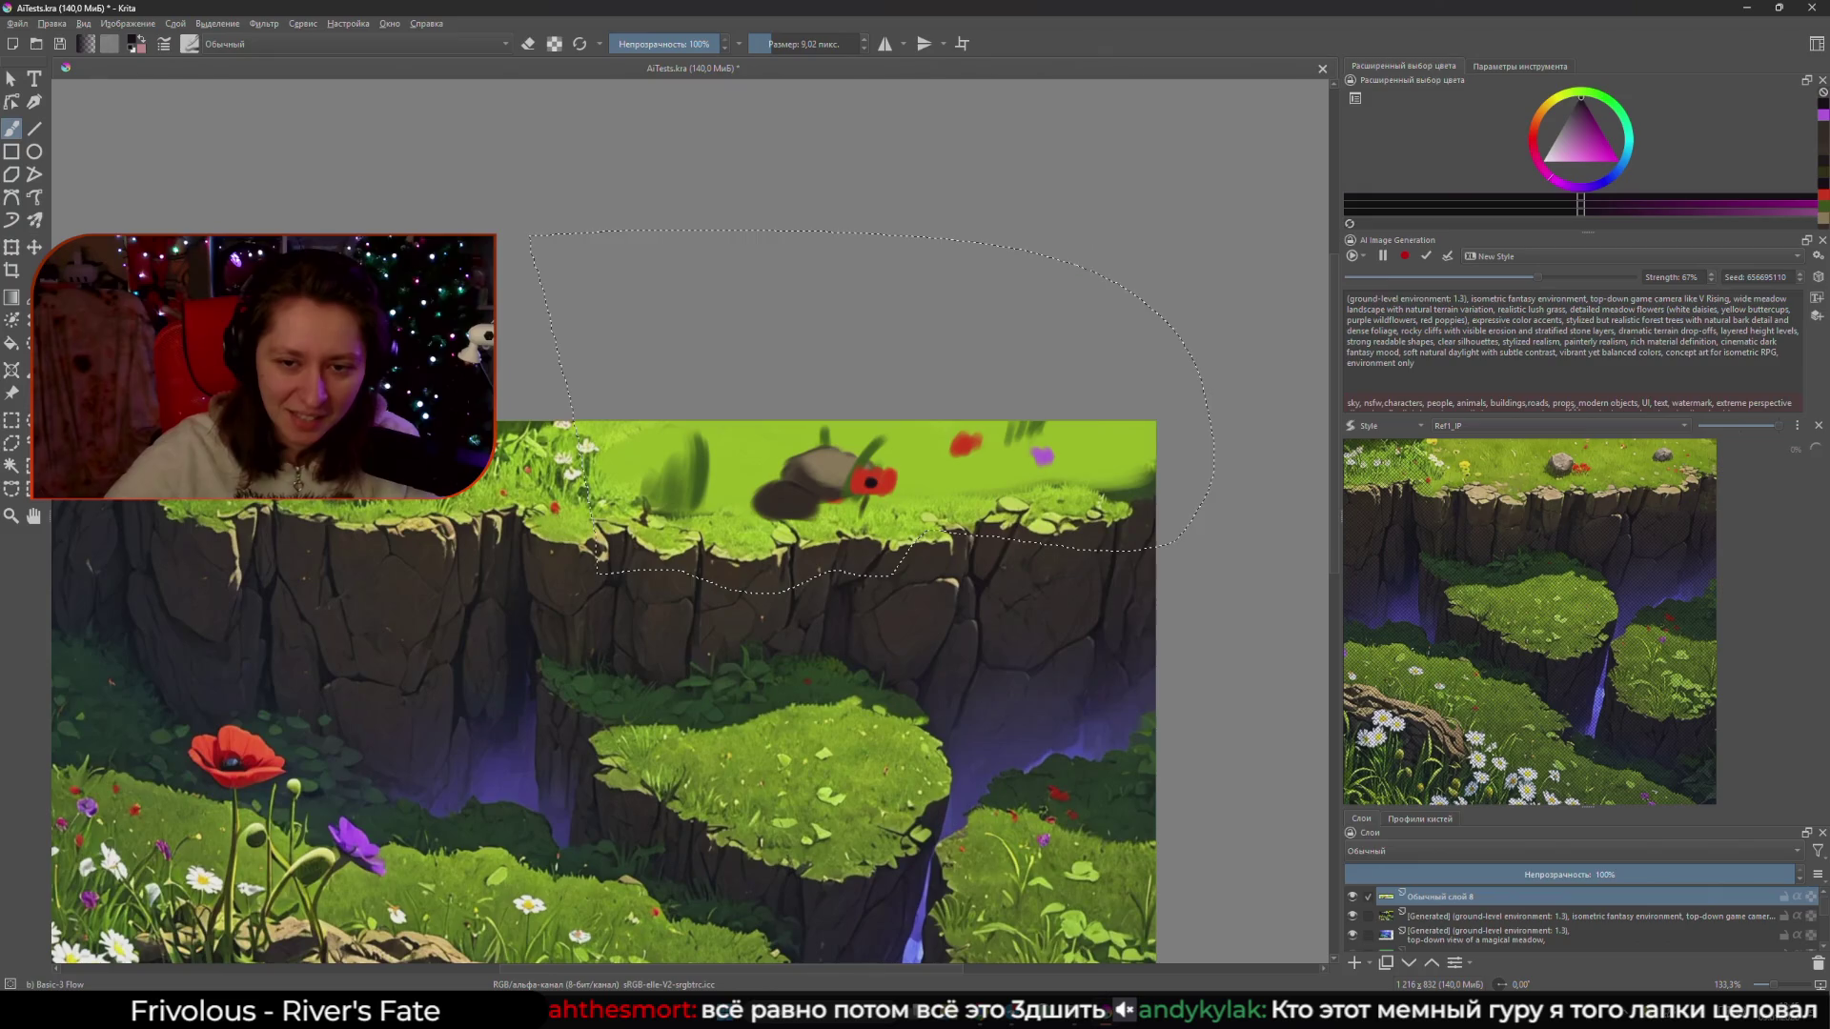
{"action": "left_click", "coordinate": [1046, 445], "text": "ctrl"}
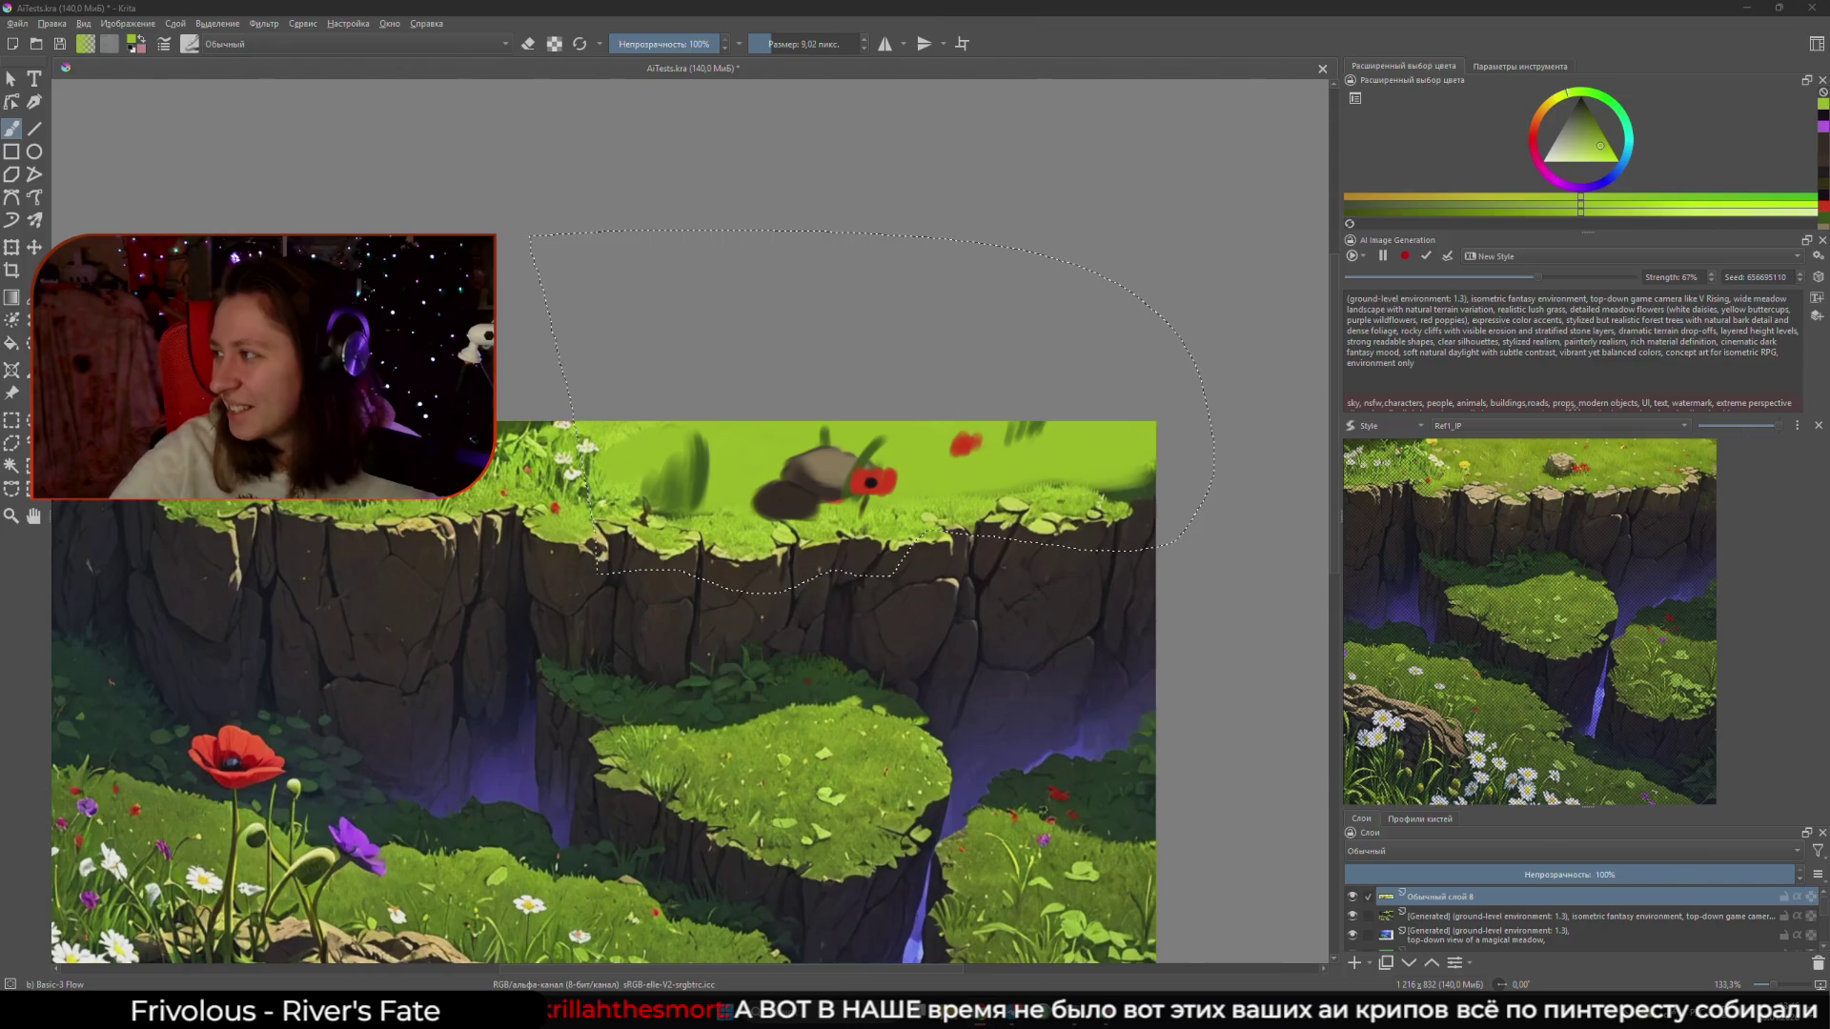
{"action": "left_click_drag", "start_coordinate": [904, 557], "coordinate": [905, 564]}
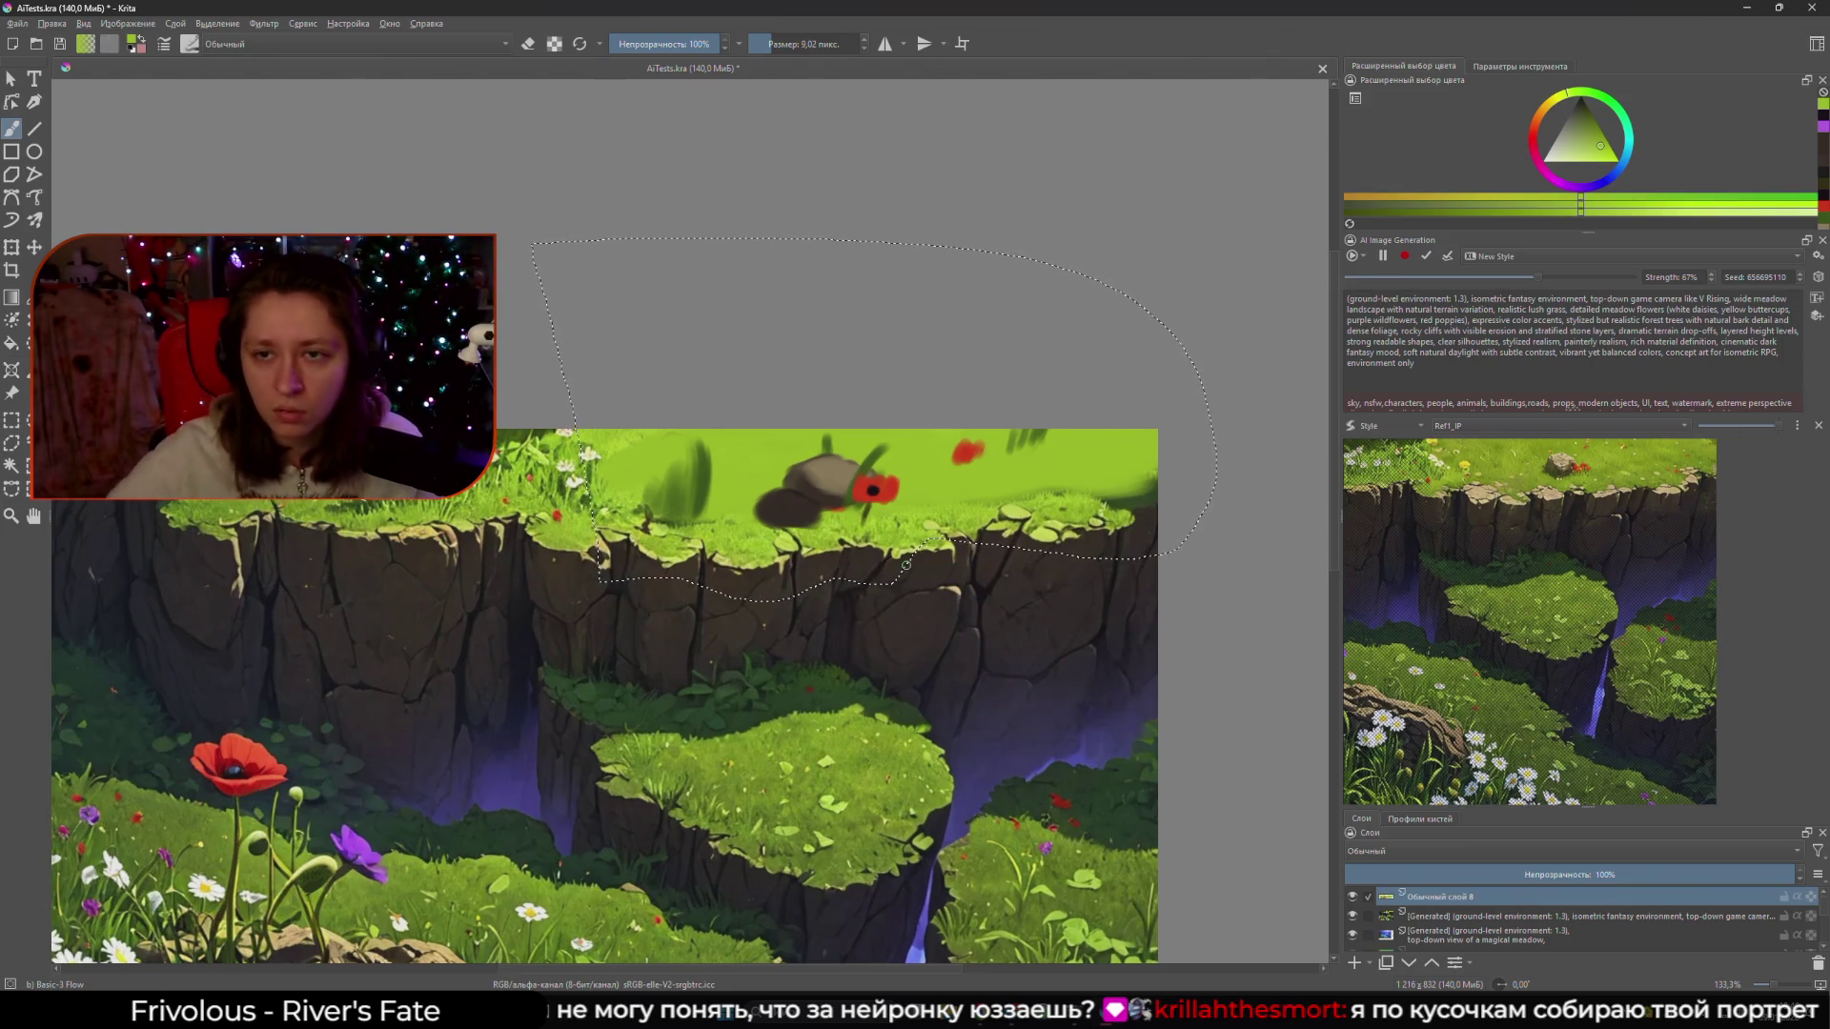
{"action": "left_click", "coordinate": [1817, 277]}
{"action": "left_click_drag", "start_coordinate": [858, 193], "coordinate": [950, 191]}
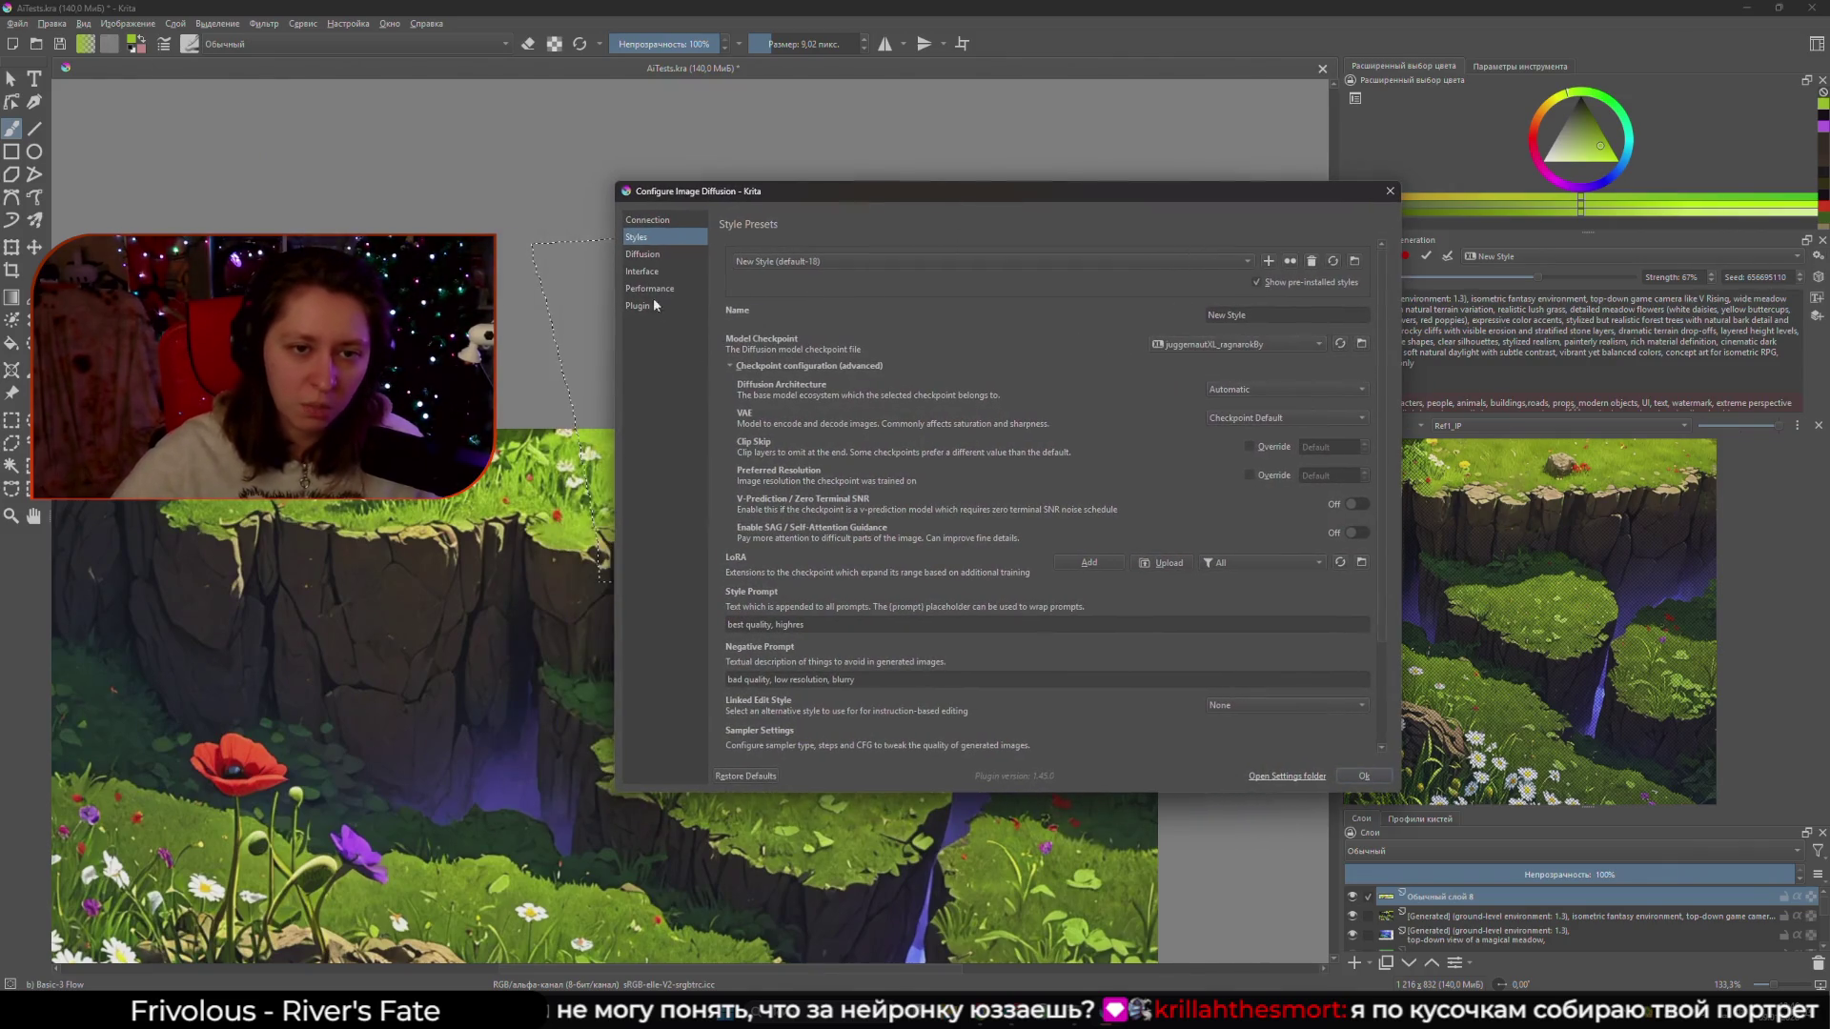
{"action": "left_click", "coordinate": [660, 255]}
{"action": "left_click", "coordinate": [693, 223]}
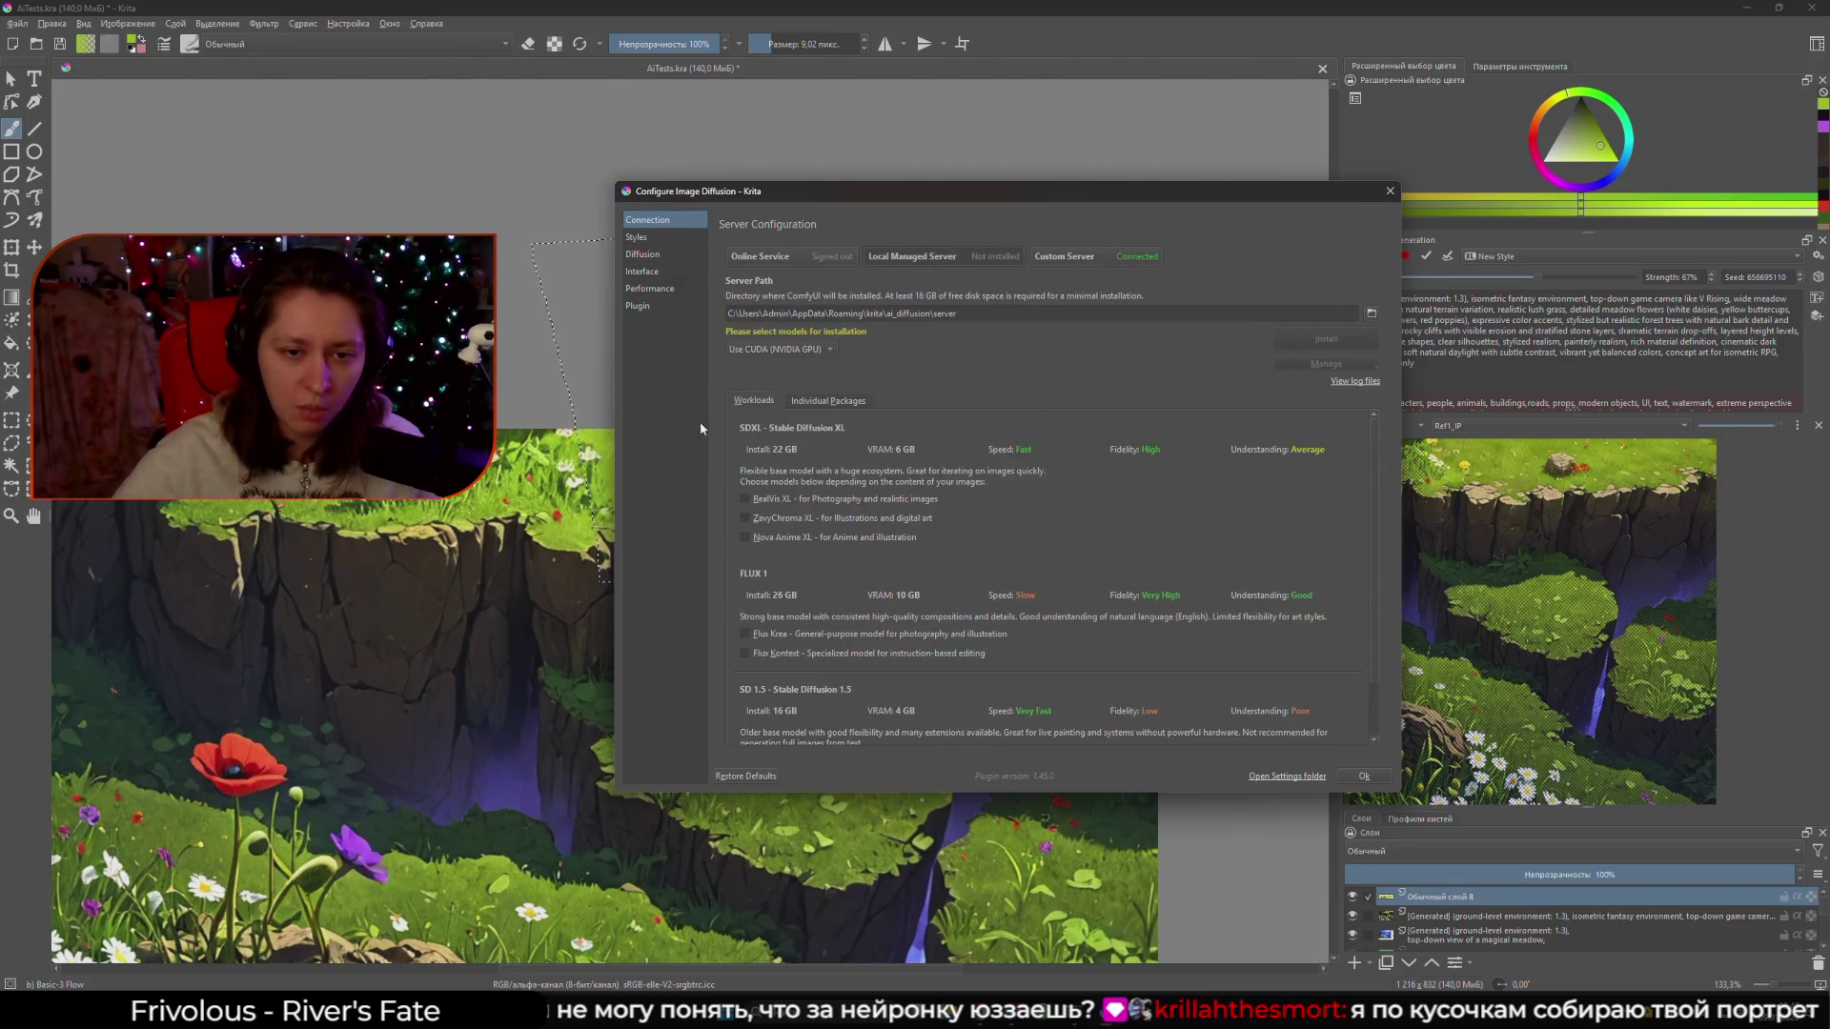
{"action": "scroll", "coordinate": [829, 553], "scroll_direction": "down", "scroll_amount": 2}
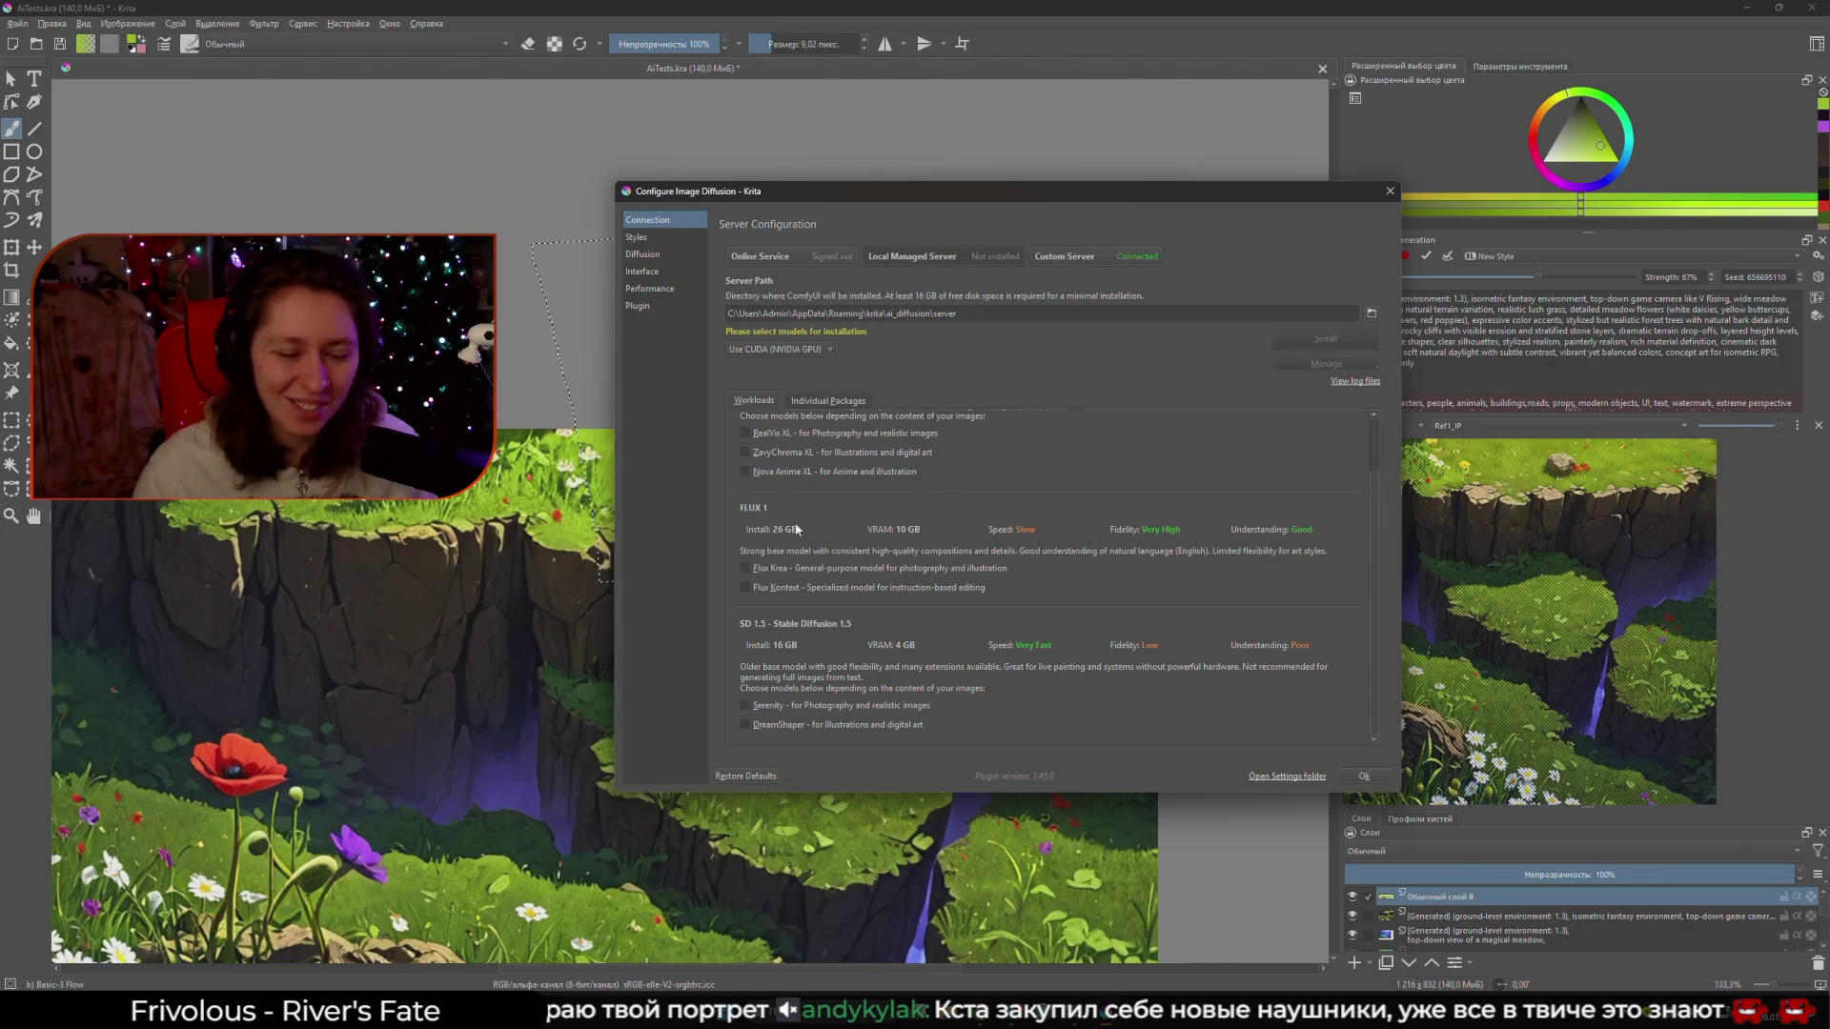
{"action": "left_click", "coordinate": [1097, 260]}
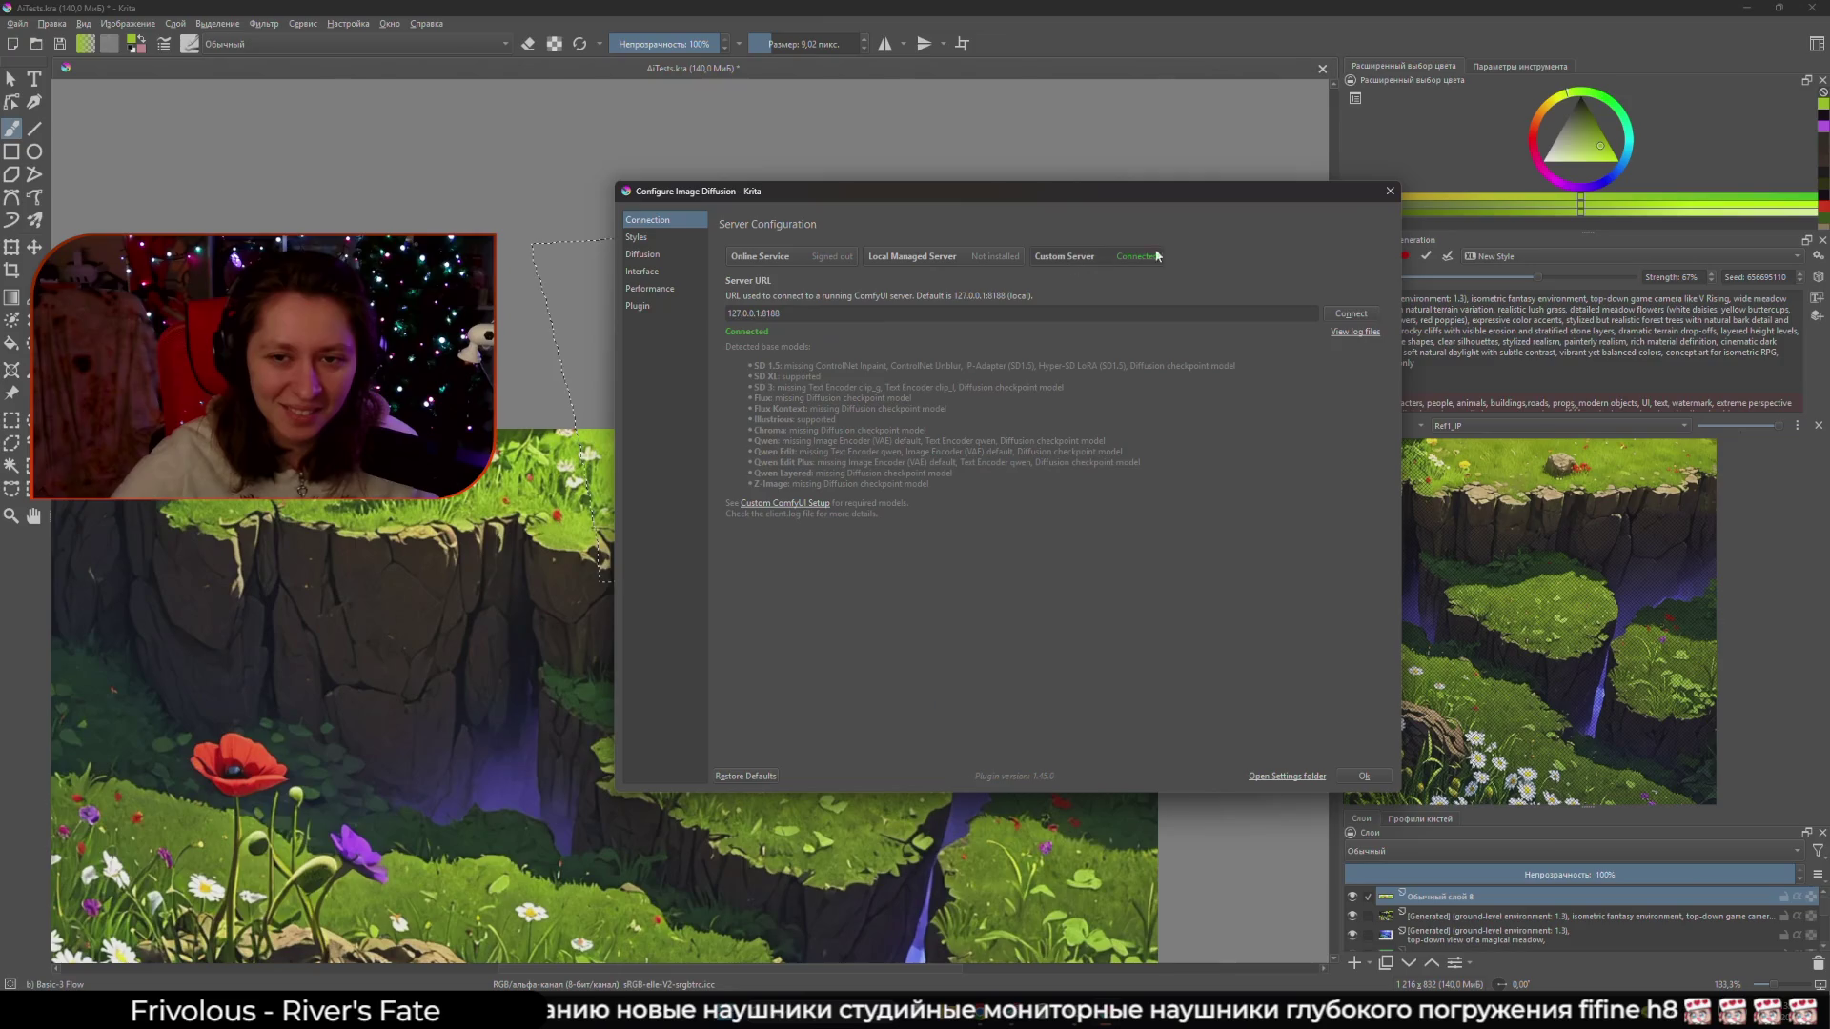
{"action": "left_click", "coordinate": [1394, 194]}
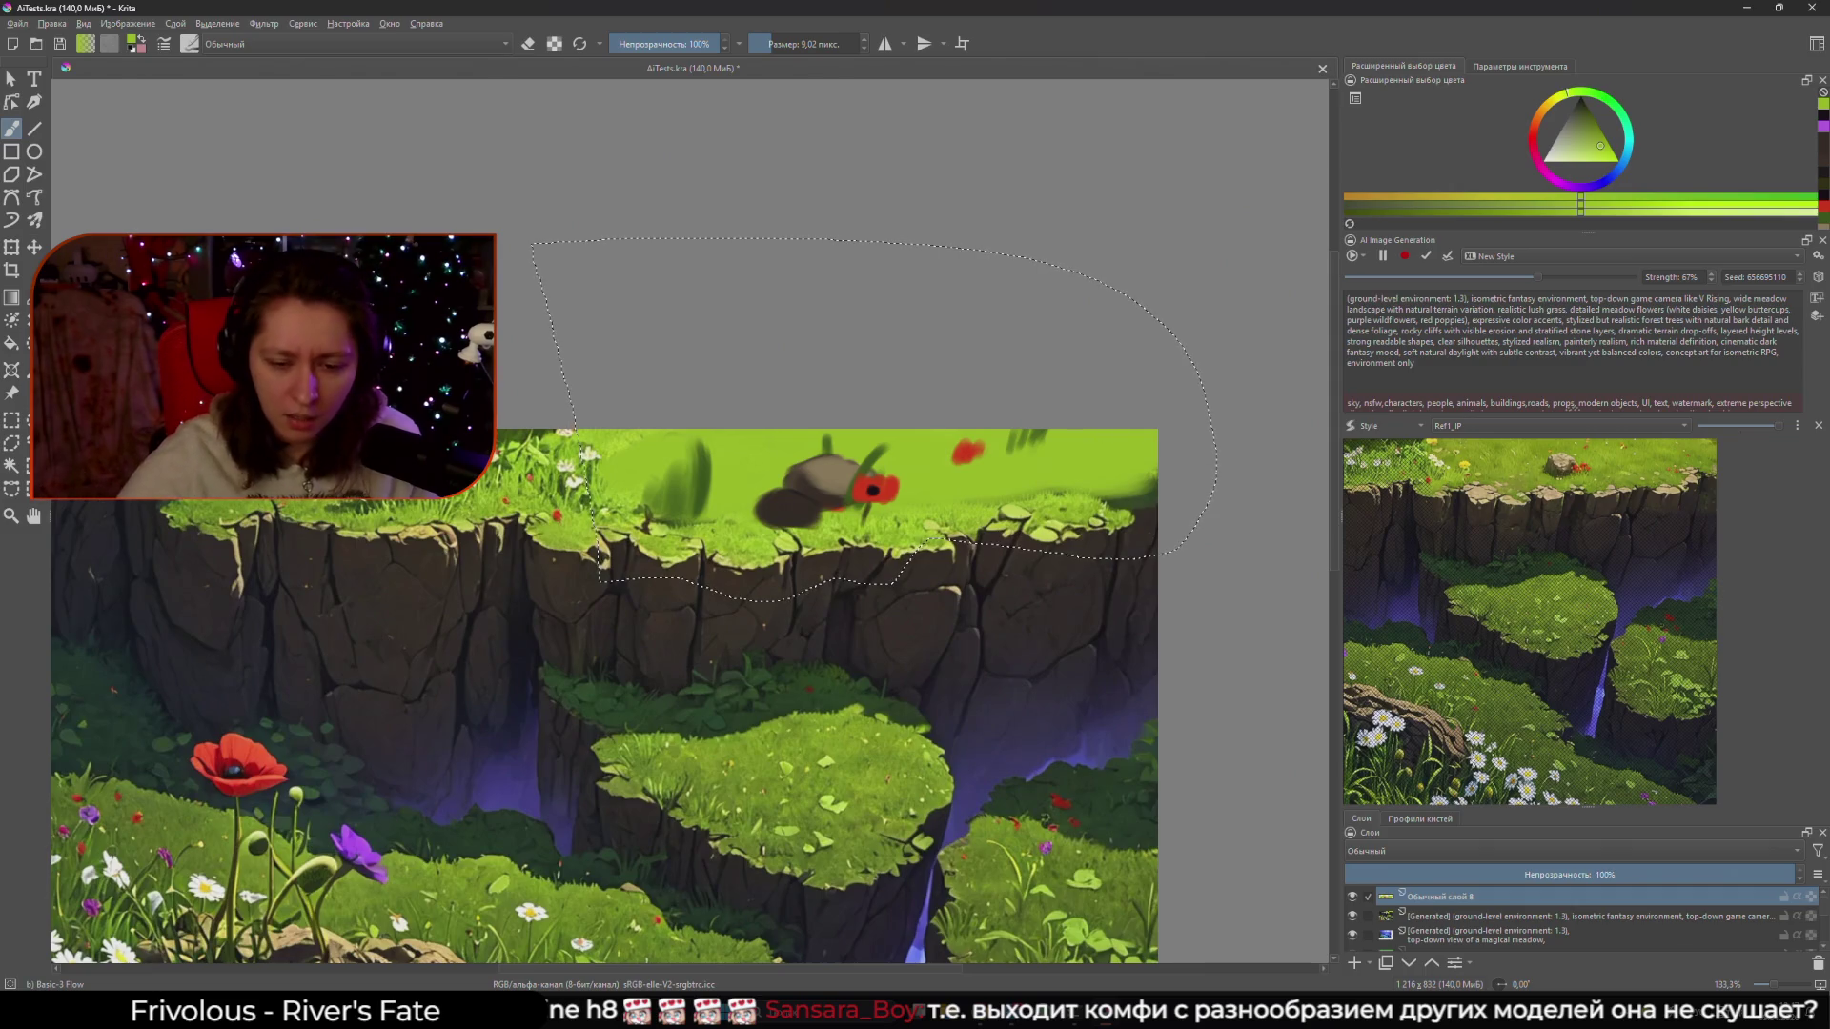
- Look over the ComfyUI node graph, then restore the browser window and return to Krita
{"action": "mouse_move", "coordinate": [986, 1025]}
{"action": "left_click", "coordinate": [1027, 952]}
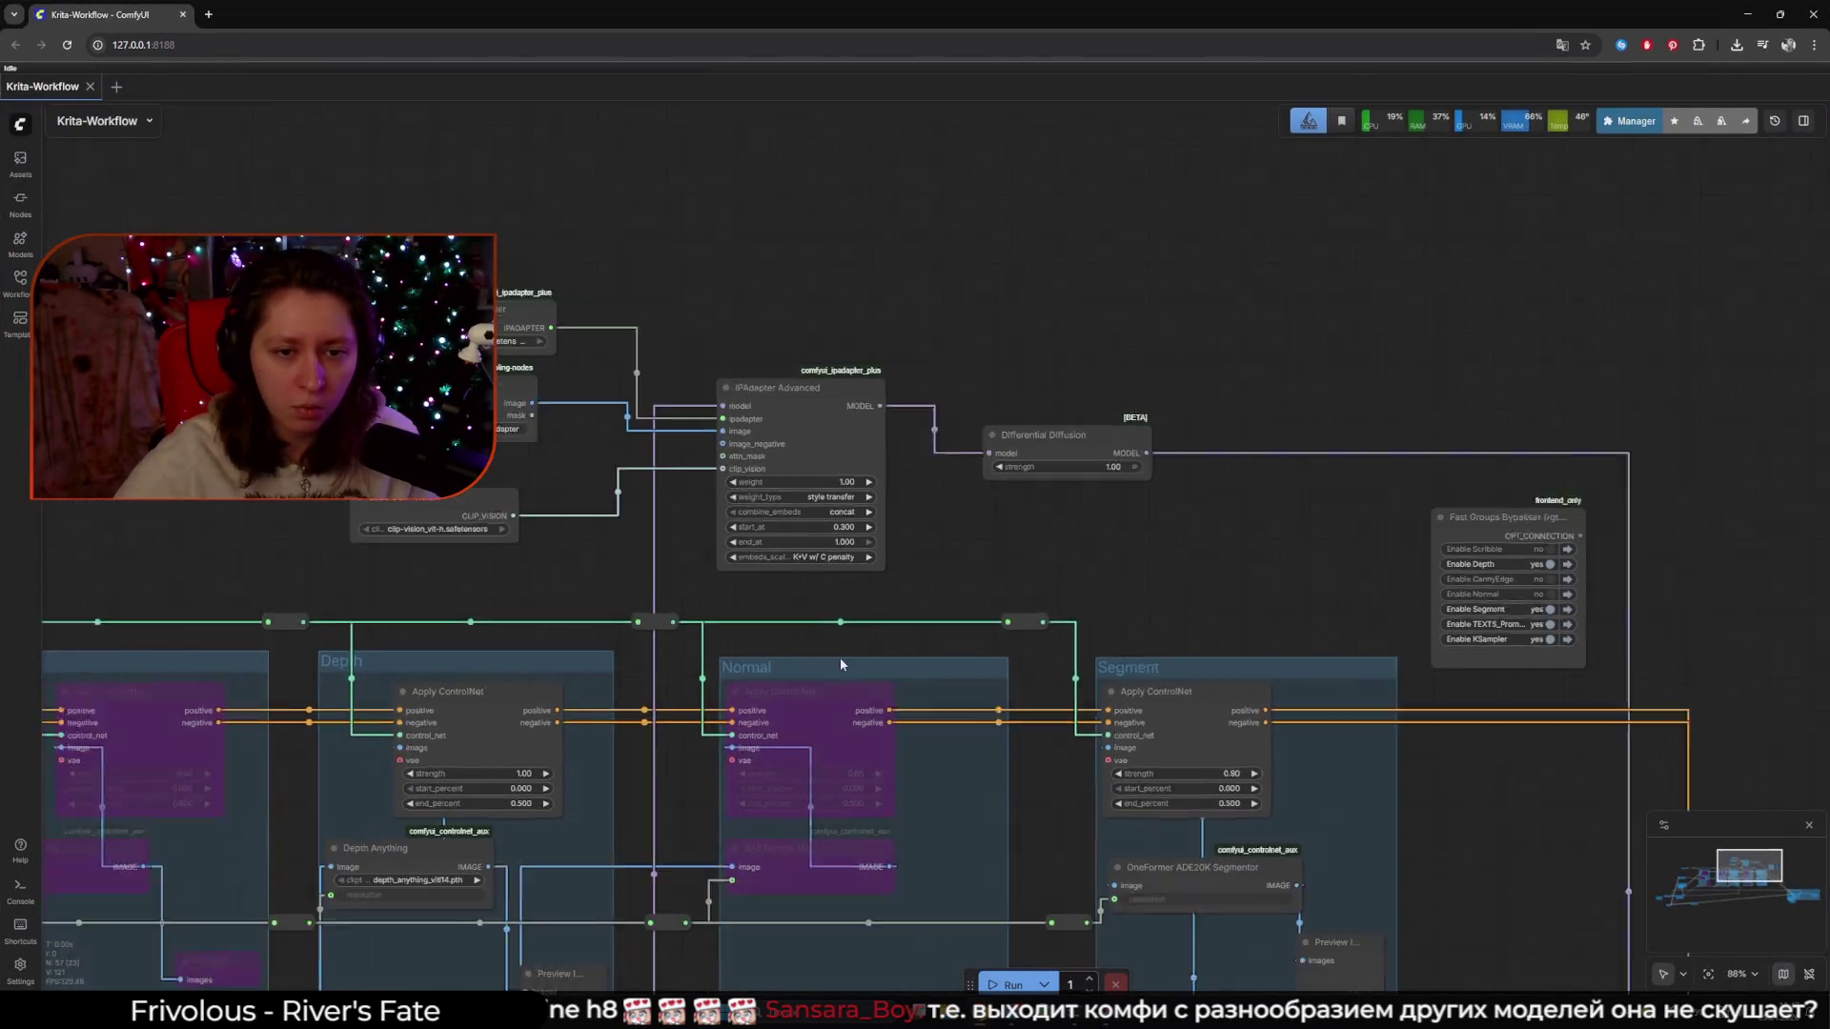
{"action": "scroll", "coordinate": [839, 658], "scroll_direction": "down", "scroll_amount": 3}
{"action": "left_click_drag", "start_coordinate": [801, 810], "coordinate": [922, 589]}
{"action": "scroll", "coordinate": [923, 589], "scroll_direction": "up", "scroll_amount": 3}
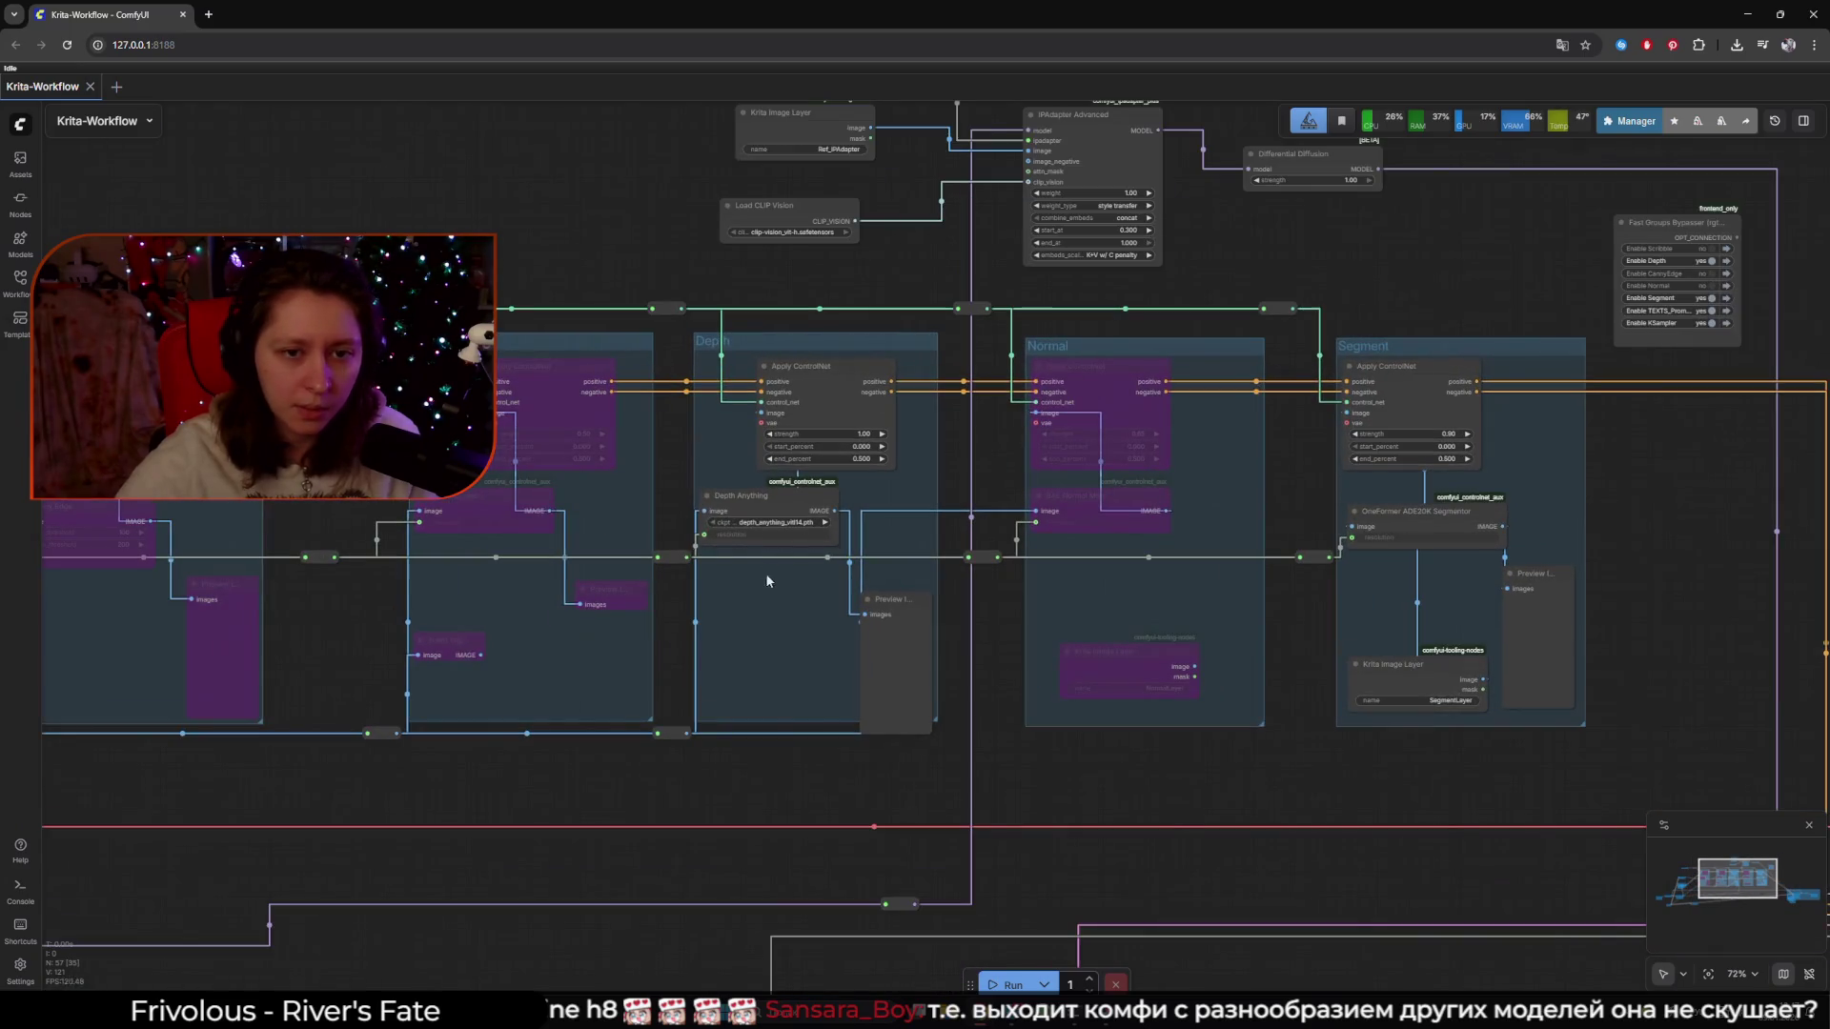
{"action": "double_click", "coordinate": [1710, 27]}
{"action": "left_click", "coordinate": [1711, 35]}
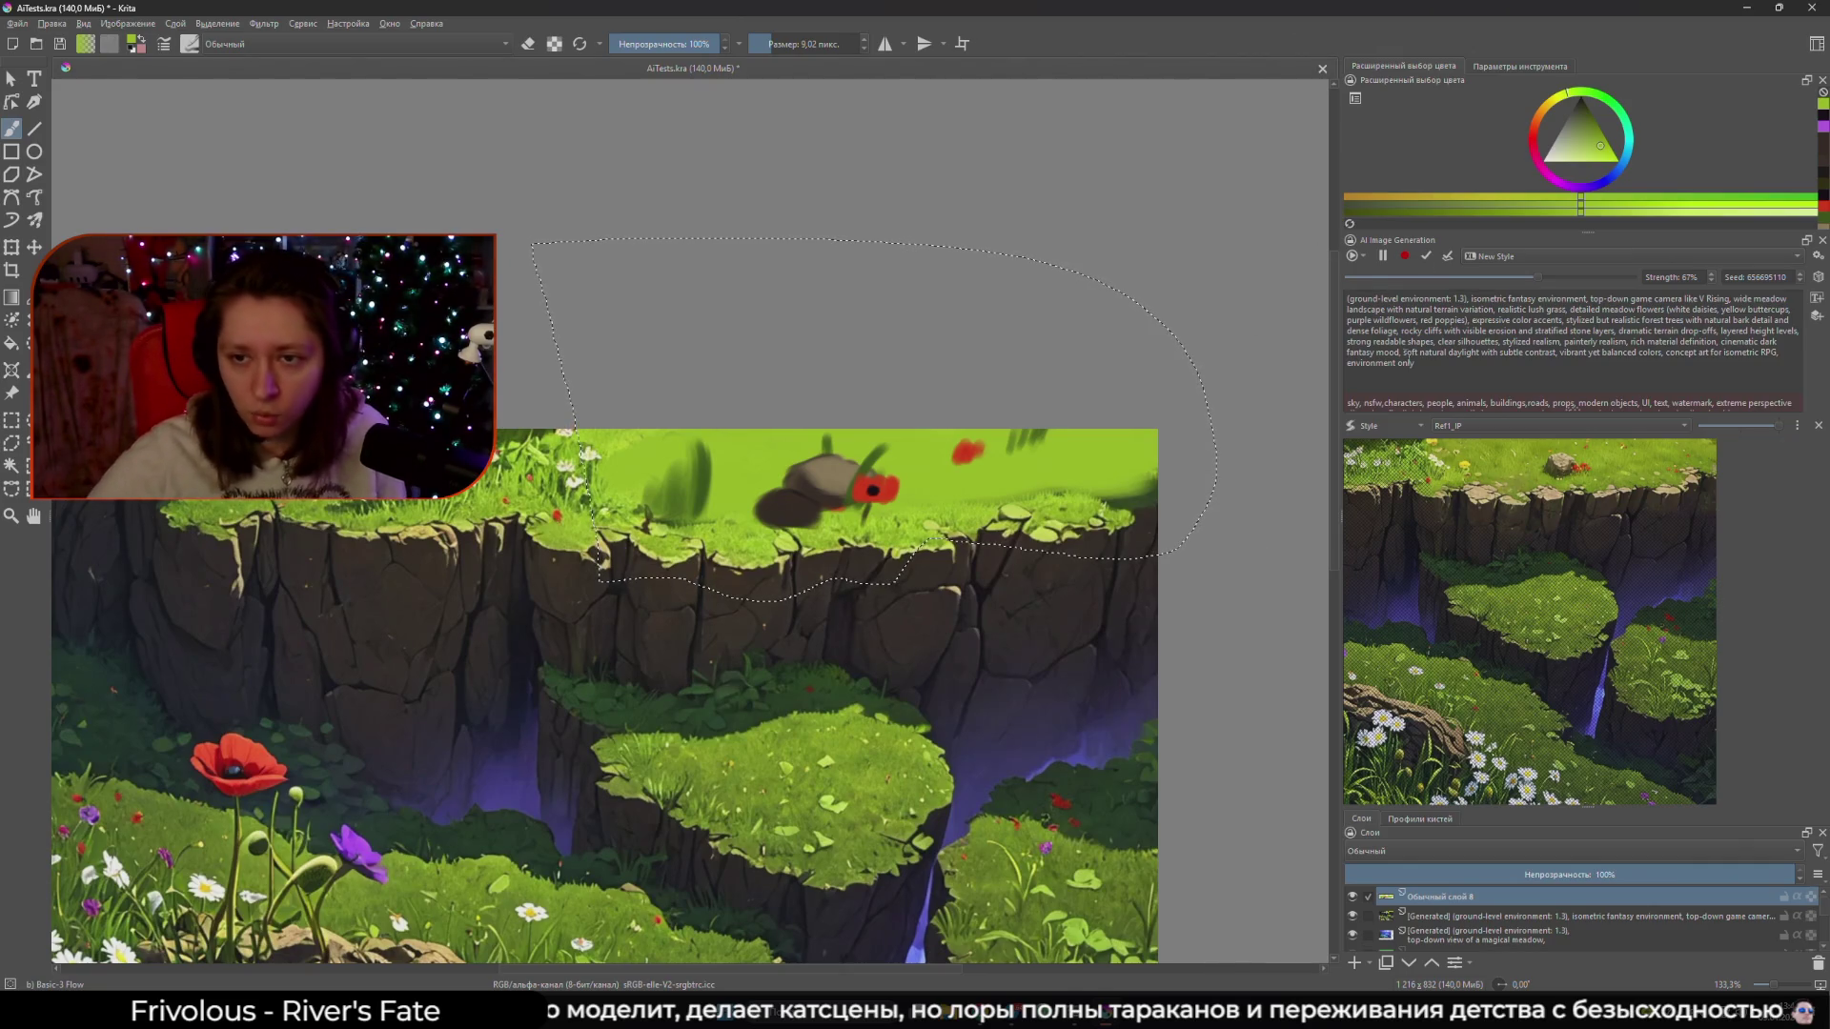
- Set the AI generation mode to Graph and bring the ComfyUI workflow back up
{"action": "left_click", "coordinate": [1361, 256]}
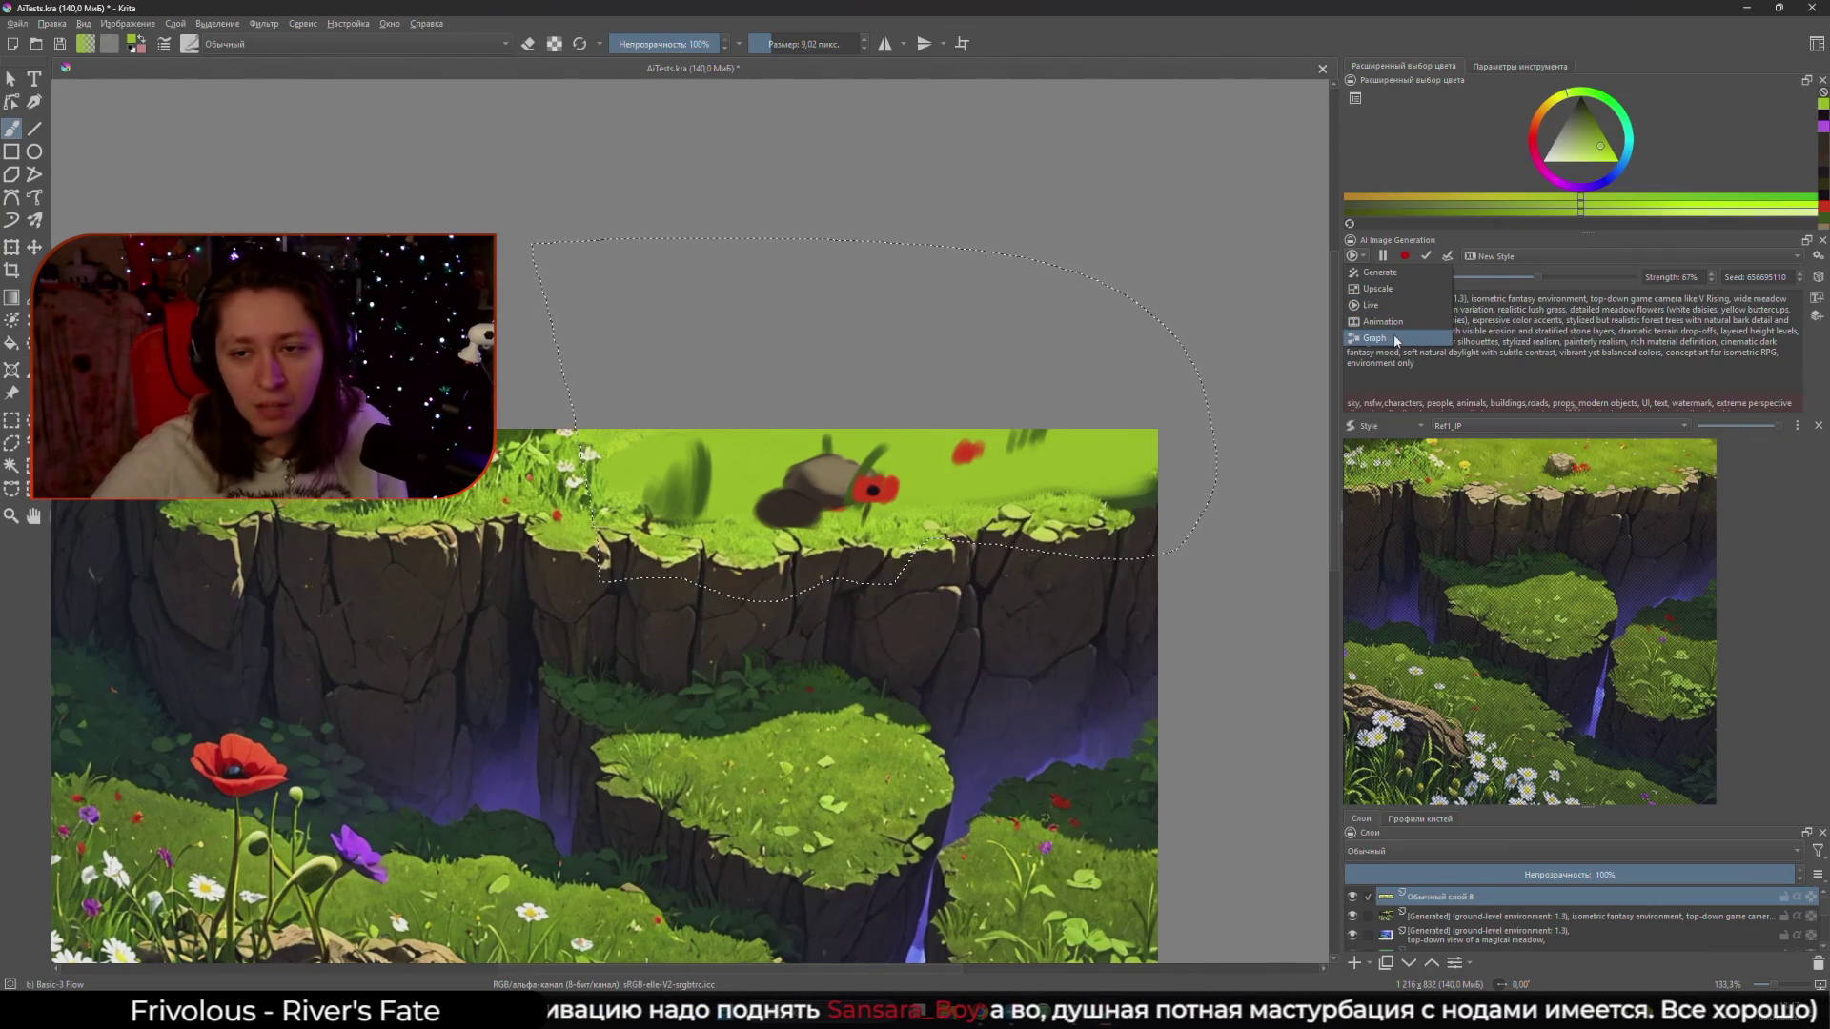
{"action": "left_click", "coordinate": [1391, 338]}
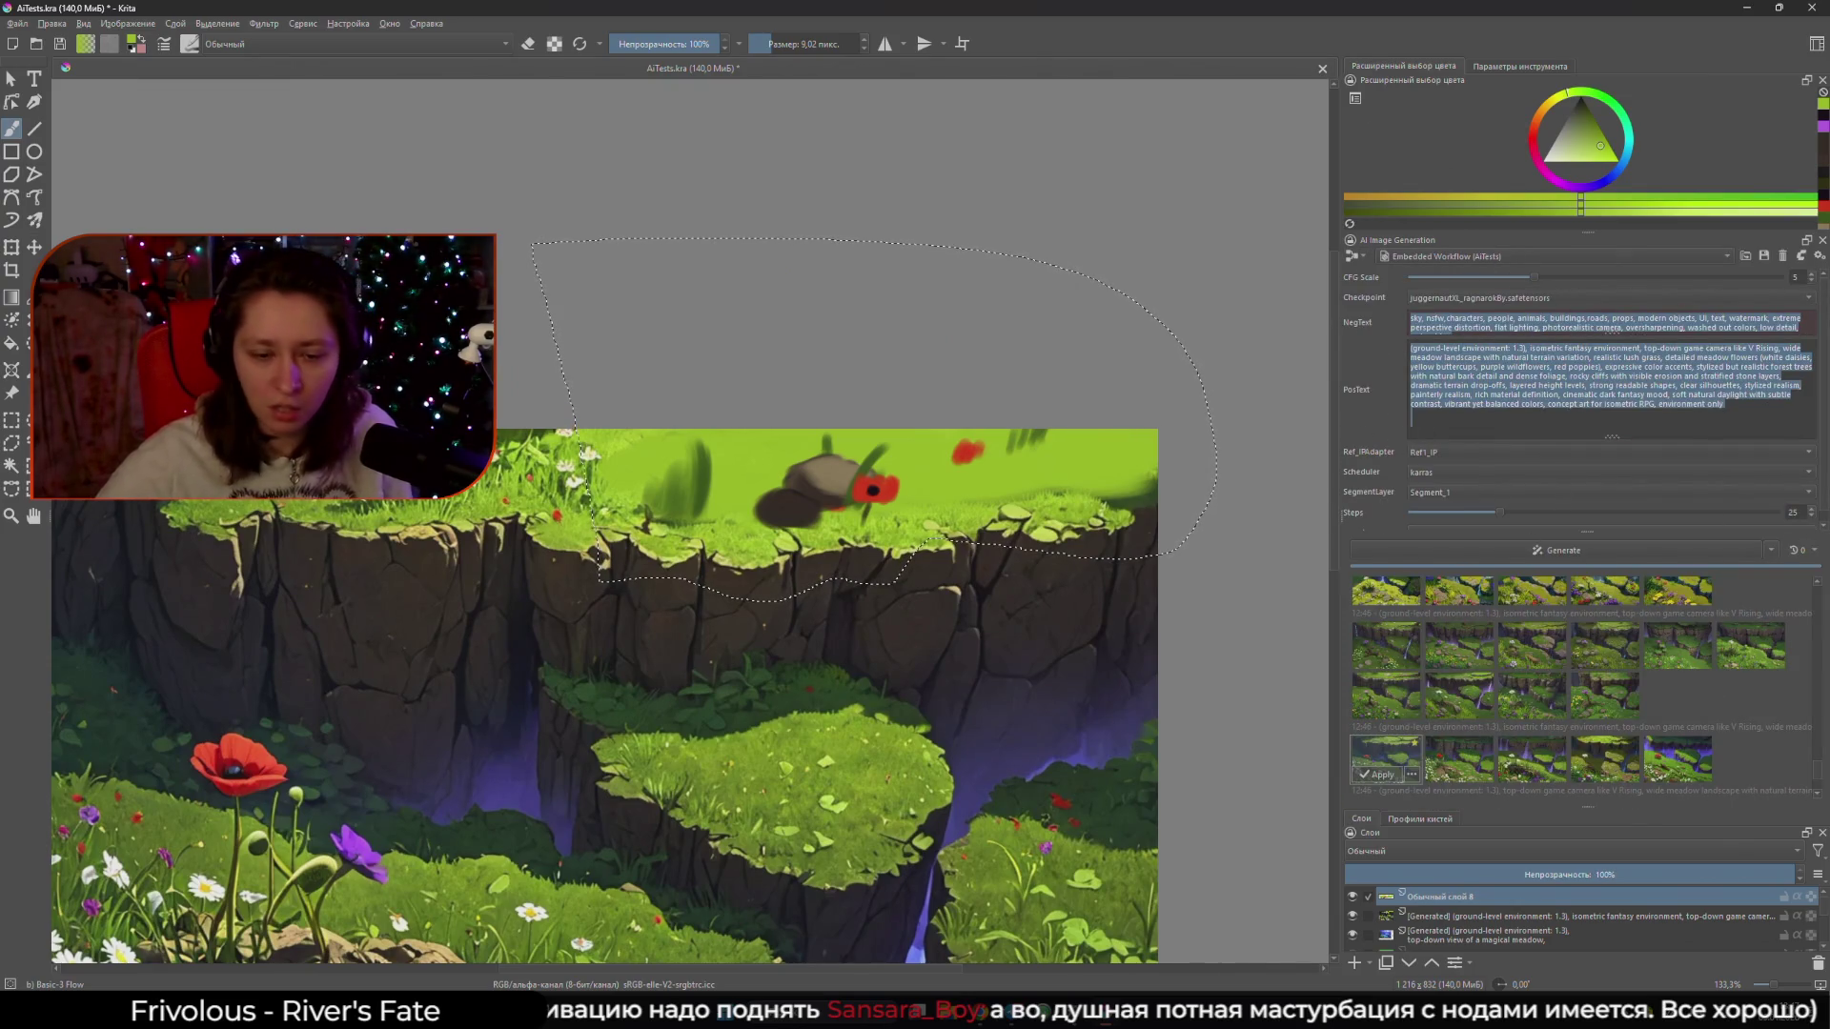
{"action": "mouse_move", "coordinate": [981, 1012]}
{"action": "left_click", "coordinate": [1056, 943]}
{"action": "scroll", "coordinate": [1334, 634], "scroll_direction": "down", "scroll_amount": 3}
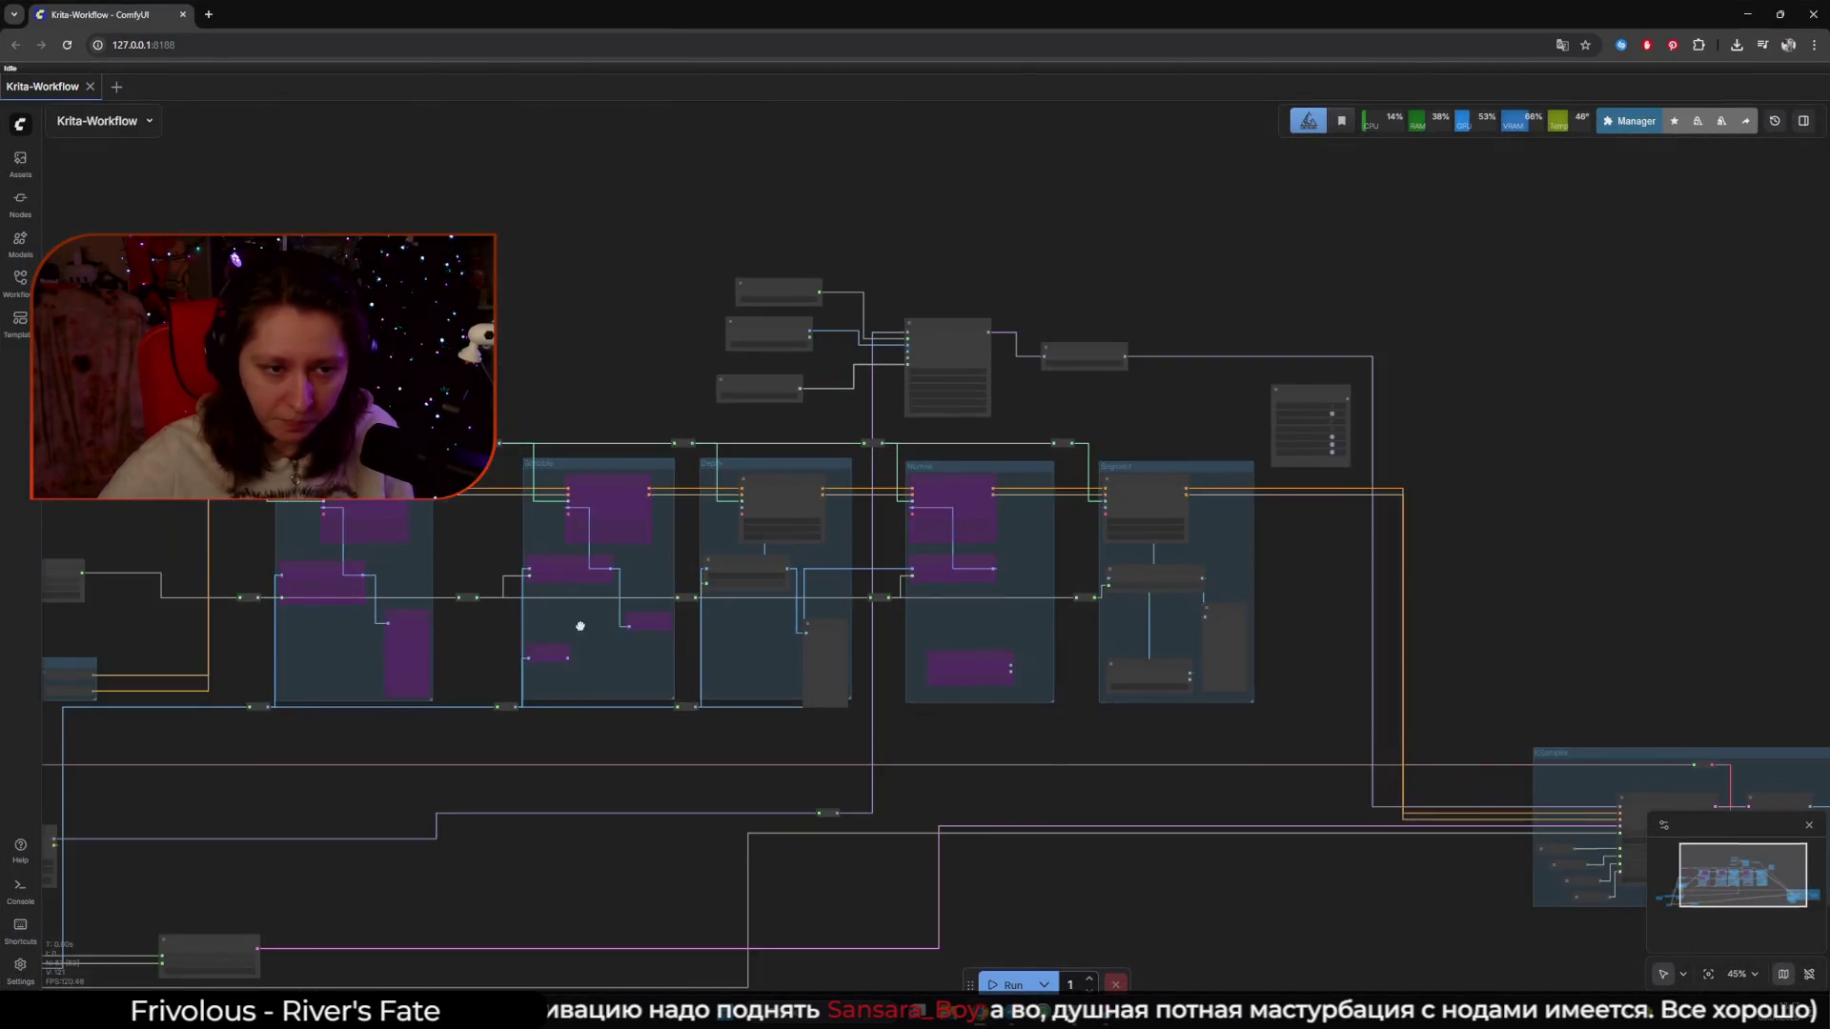
- Inspect the dreamshaperXL Checkpoint, Load Checkpoint and Power Lora Loader nodes, then return to Krita
{"action": "scroll", "coordinate": [1334, 634], "scroll_direction": "up", "scroll_amount": 3}
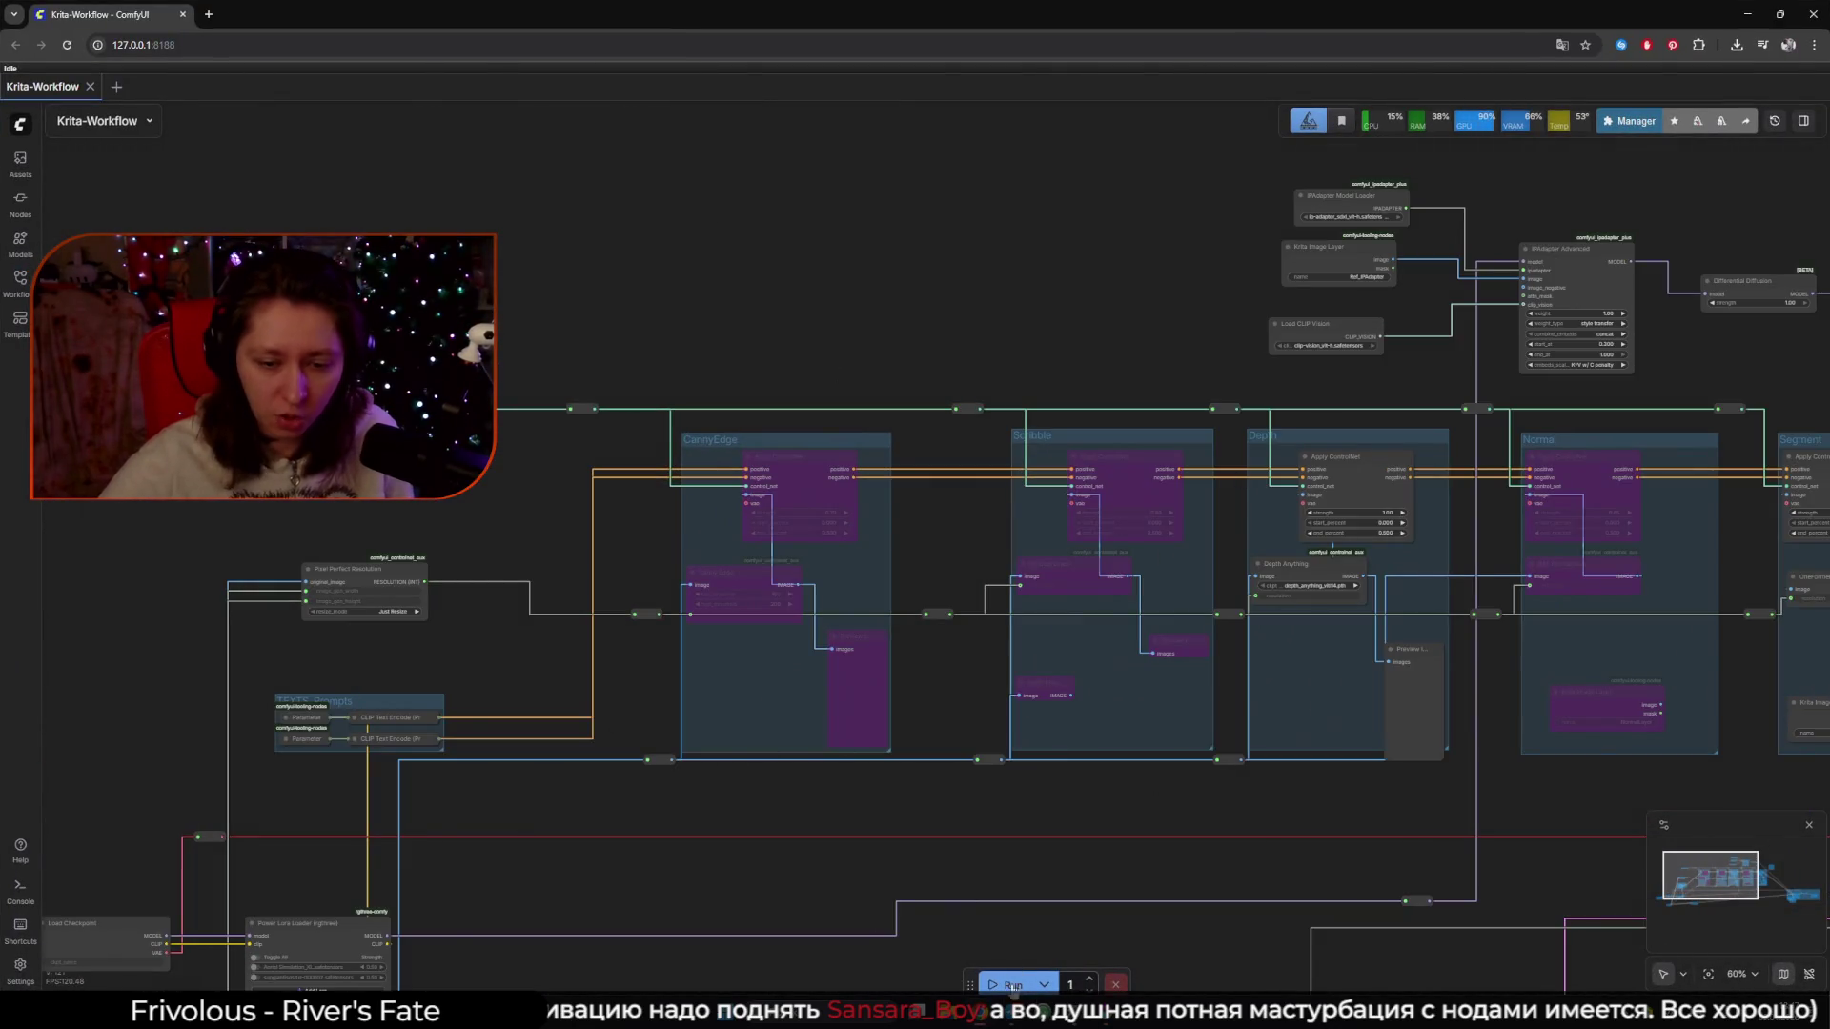
{"action": "scroll", "coordinate": [495, 348], "scroll_direction": "up", "scroll_amount": 3}
{"action": "left_click_drag", "start_coordinate": [420, 683], "coordinate": [792, 616]}
{"action": "scroll", "coordinate": [793, 616], "scroll_direction": "down", "scroll_amount": 2}
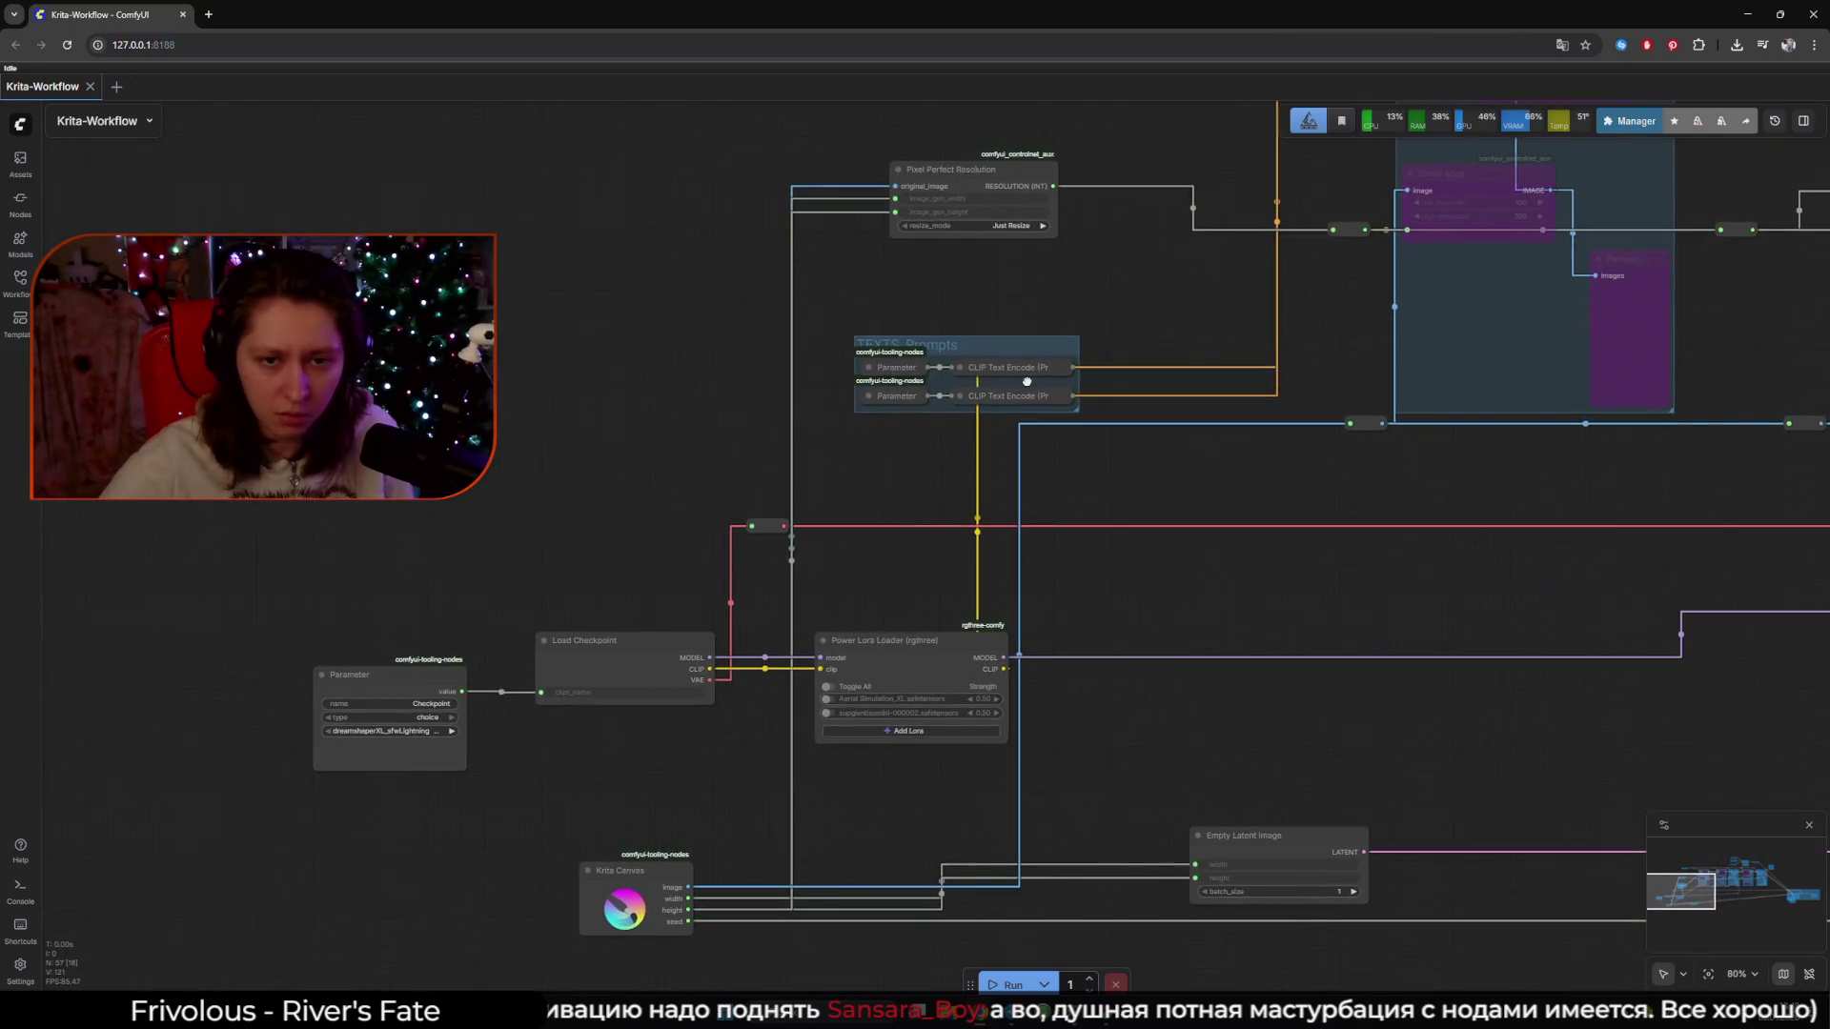
{"action": "scroll", "coordinate": [792, 616], "scroll_direction": "up", "scroll_amount": 3}
{"action": "scroll", "coordinate": [697, 498], "scroll_direction": "up", "scroll_amount": 4}
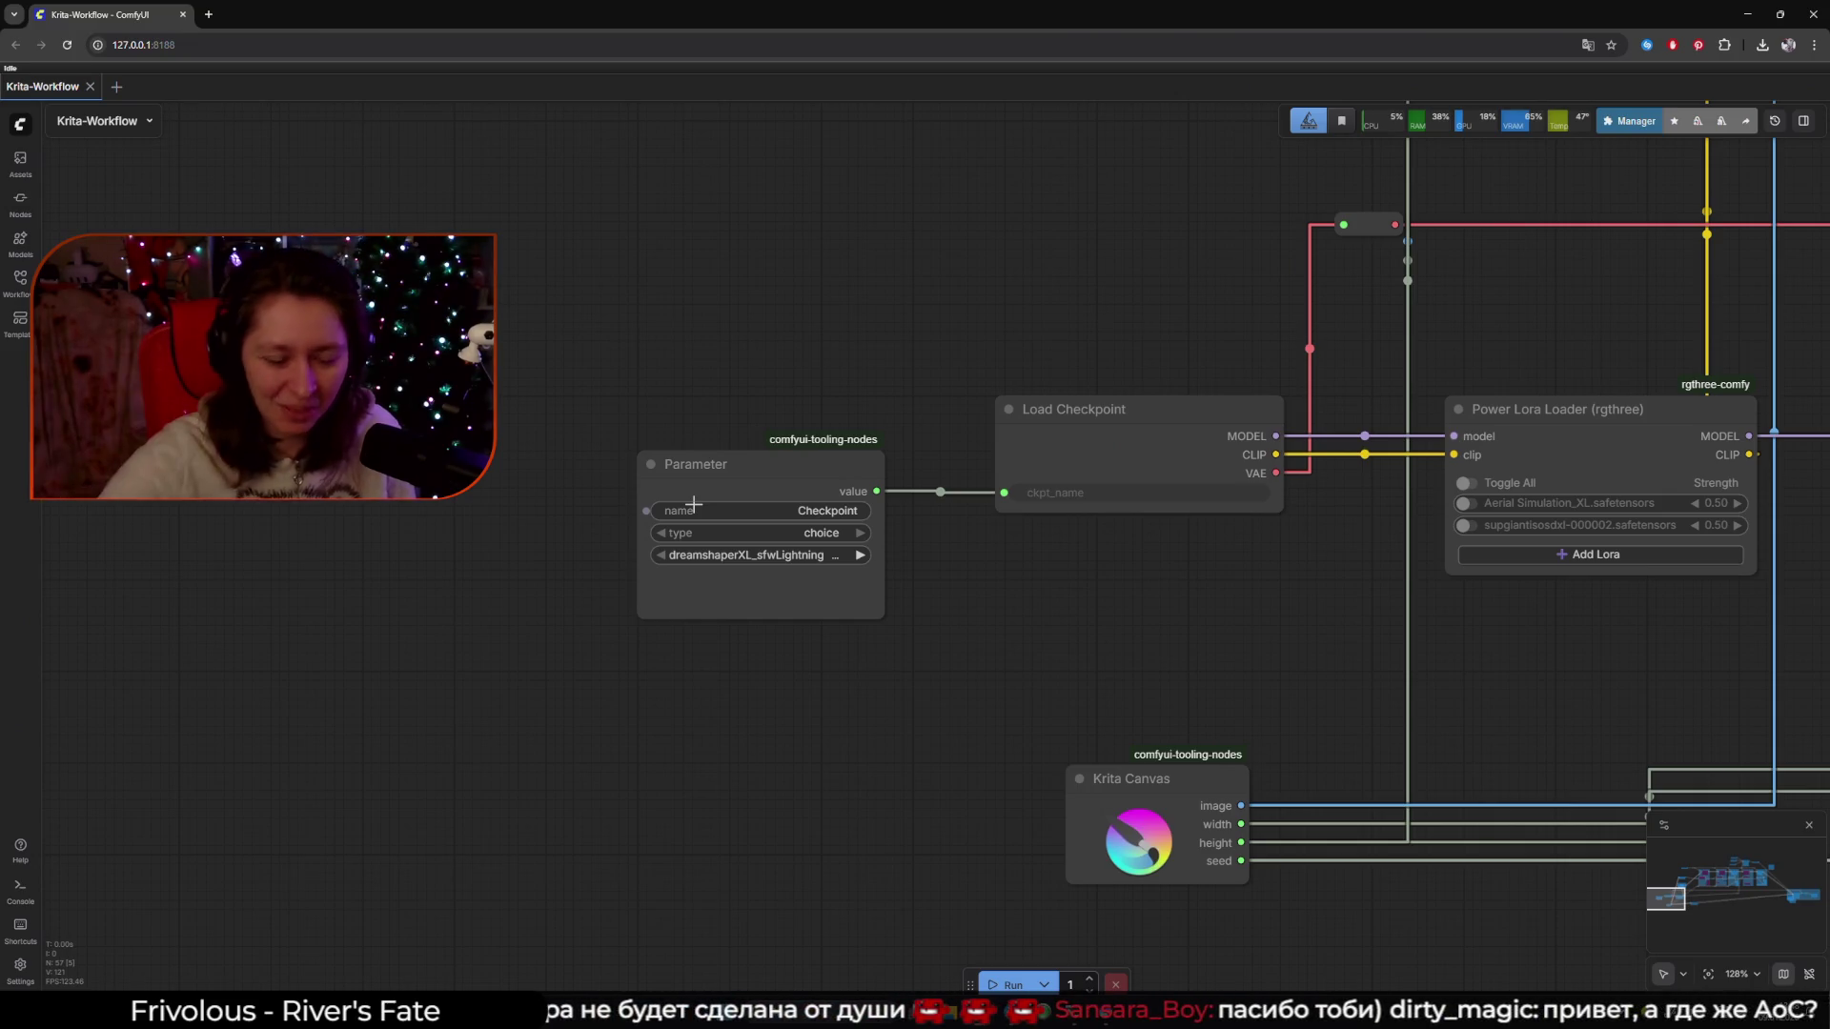
{"action": "scroll", "coordinate": [696, 503], "scroll_direction": "down", "scroll_amount": 2}
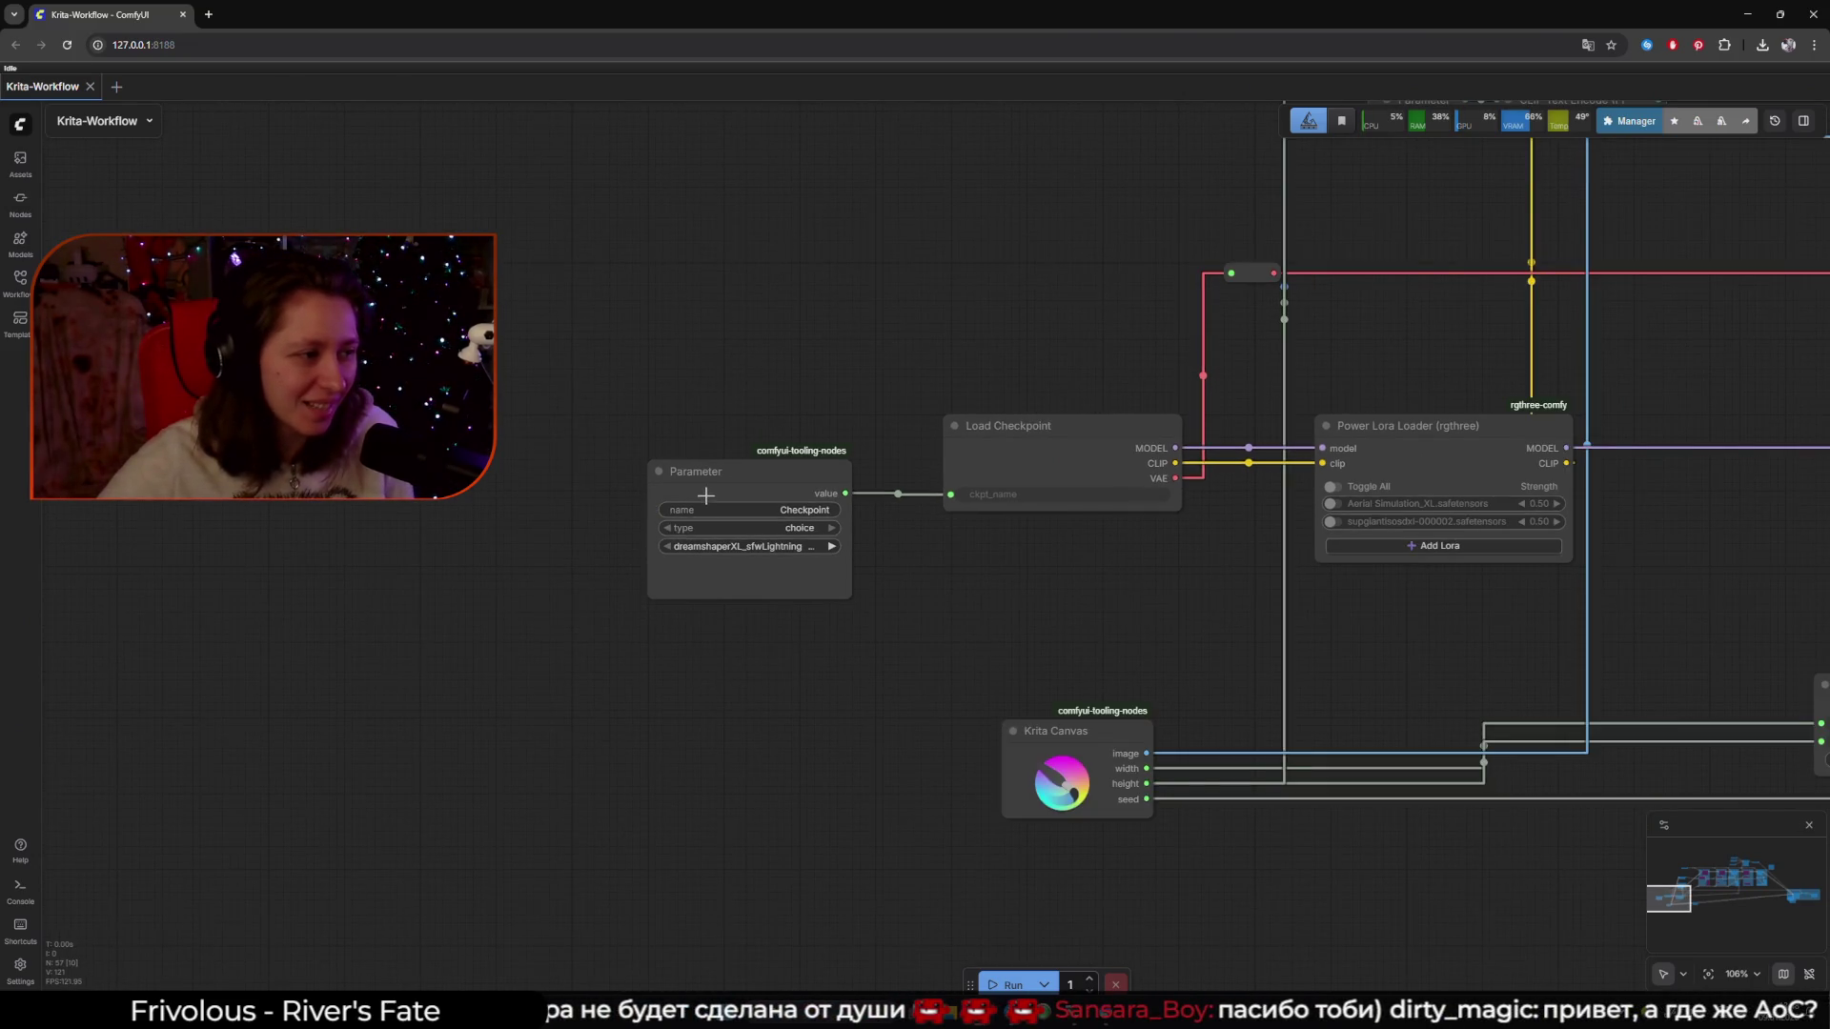
{"action": "left_click_drag", "start_coordinate": [718, 494], "coordinate": [590, 546]}
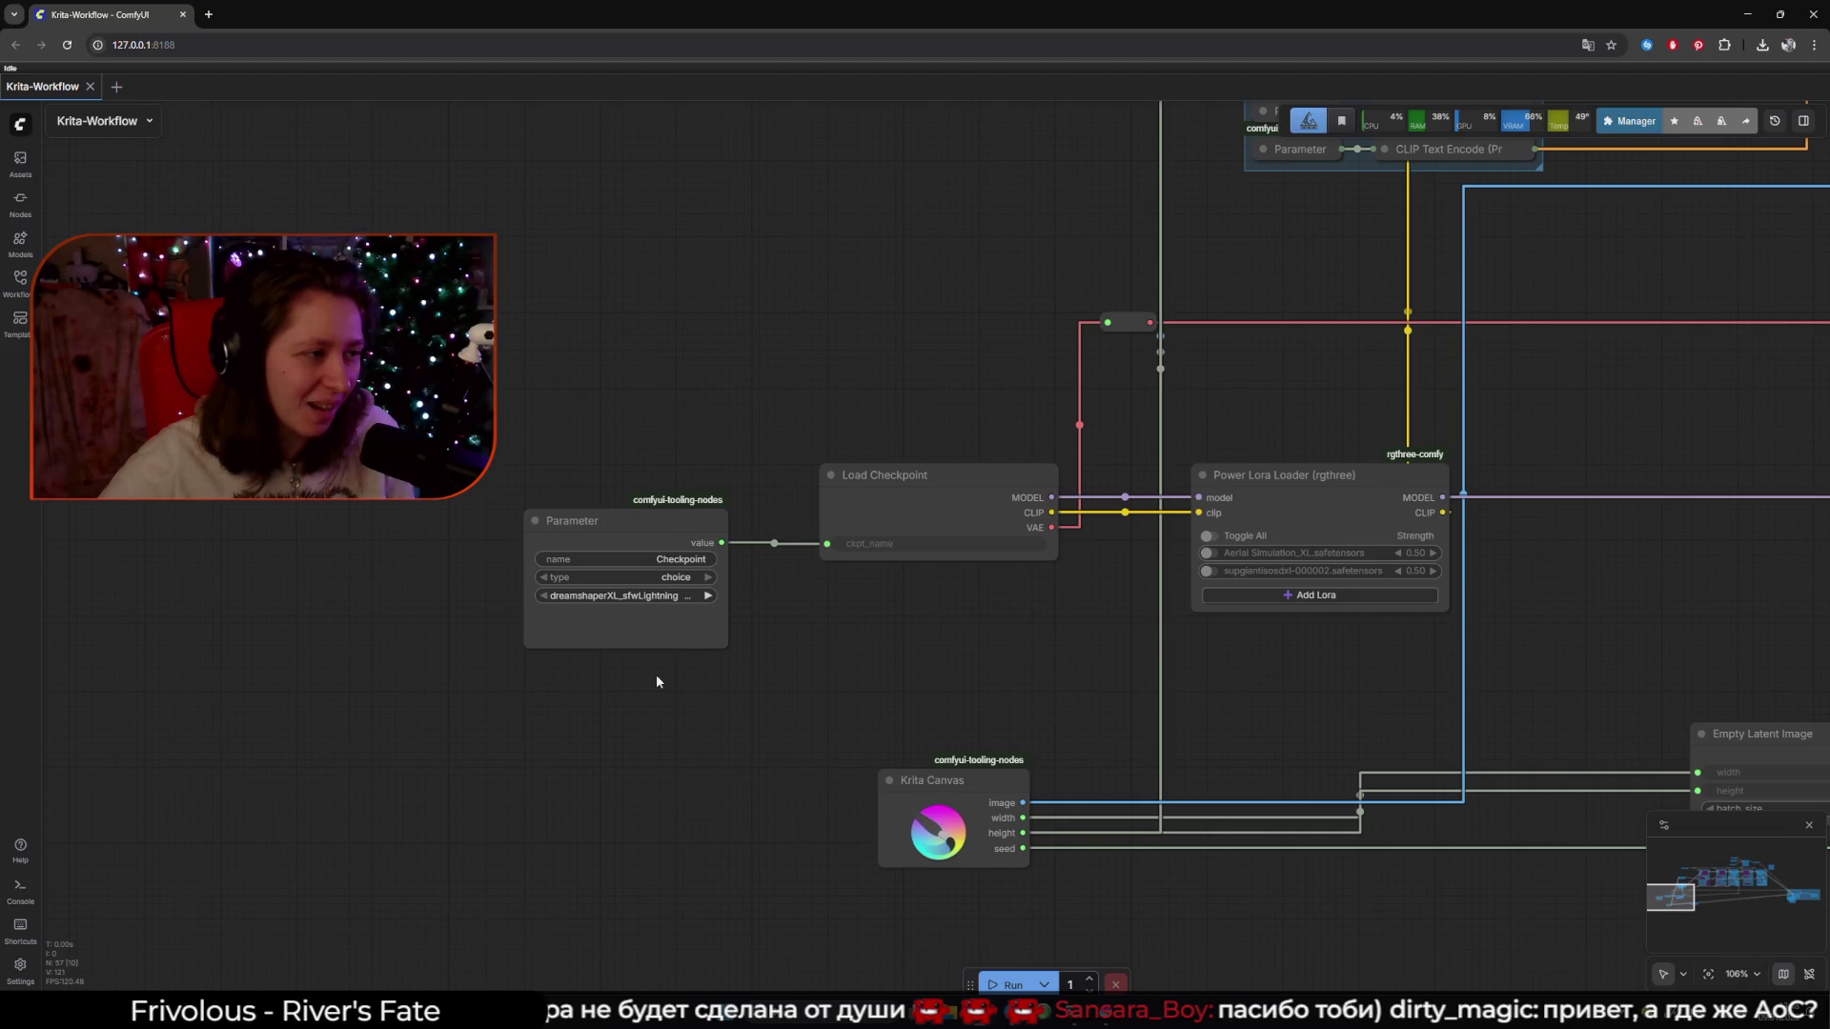
{"action": "scroll", "coordinate": [797, 298], "scroll_direction": "down", "scroll_amount": 3}
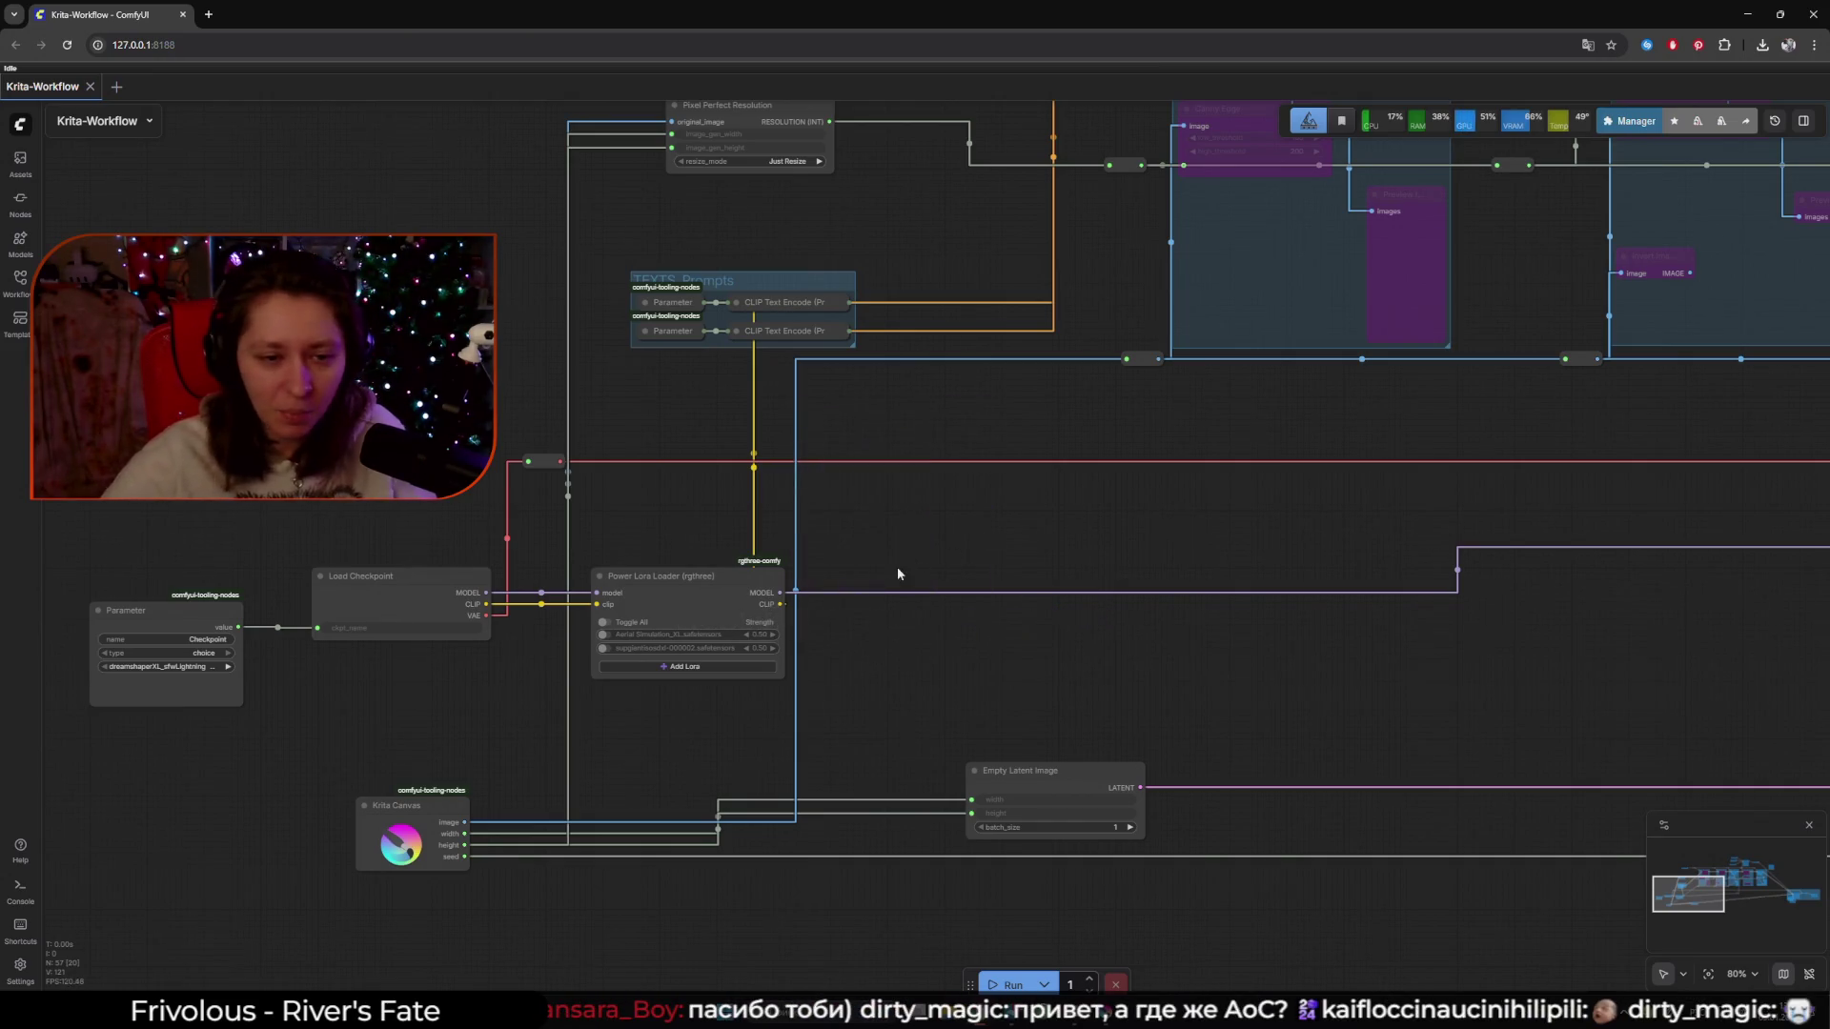
{"action": "left_click_drag", "start_coordinate": [898, 574], "coordinate": [1412, 482]}
{"action": "scroll", "coordinate": [620, 657], "scroll_direction": "up", "scroll_amount": 5}
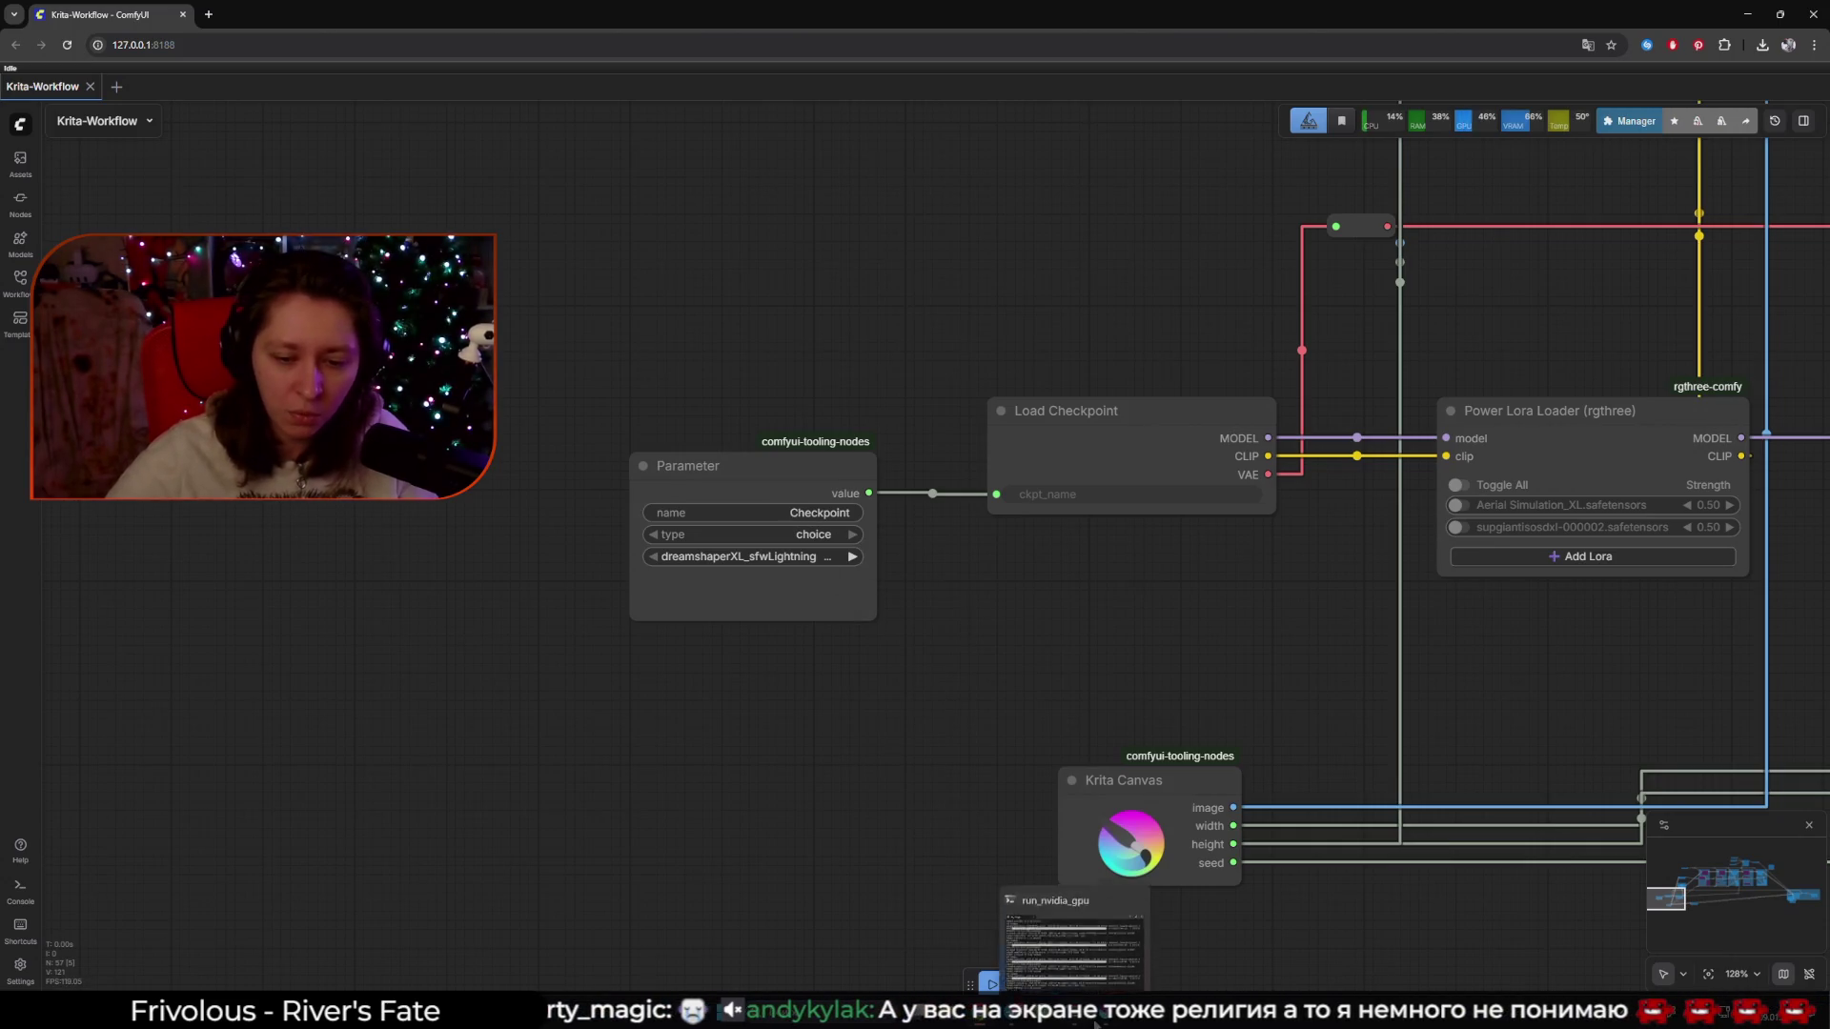
{"action": "left_click", "coordinate": [1101, 1015]}
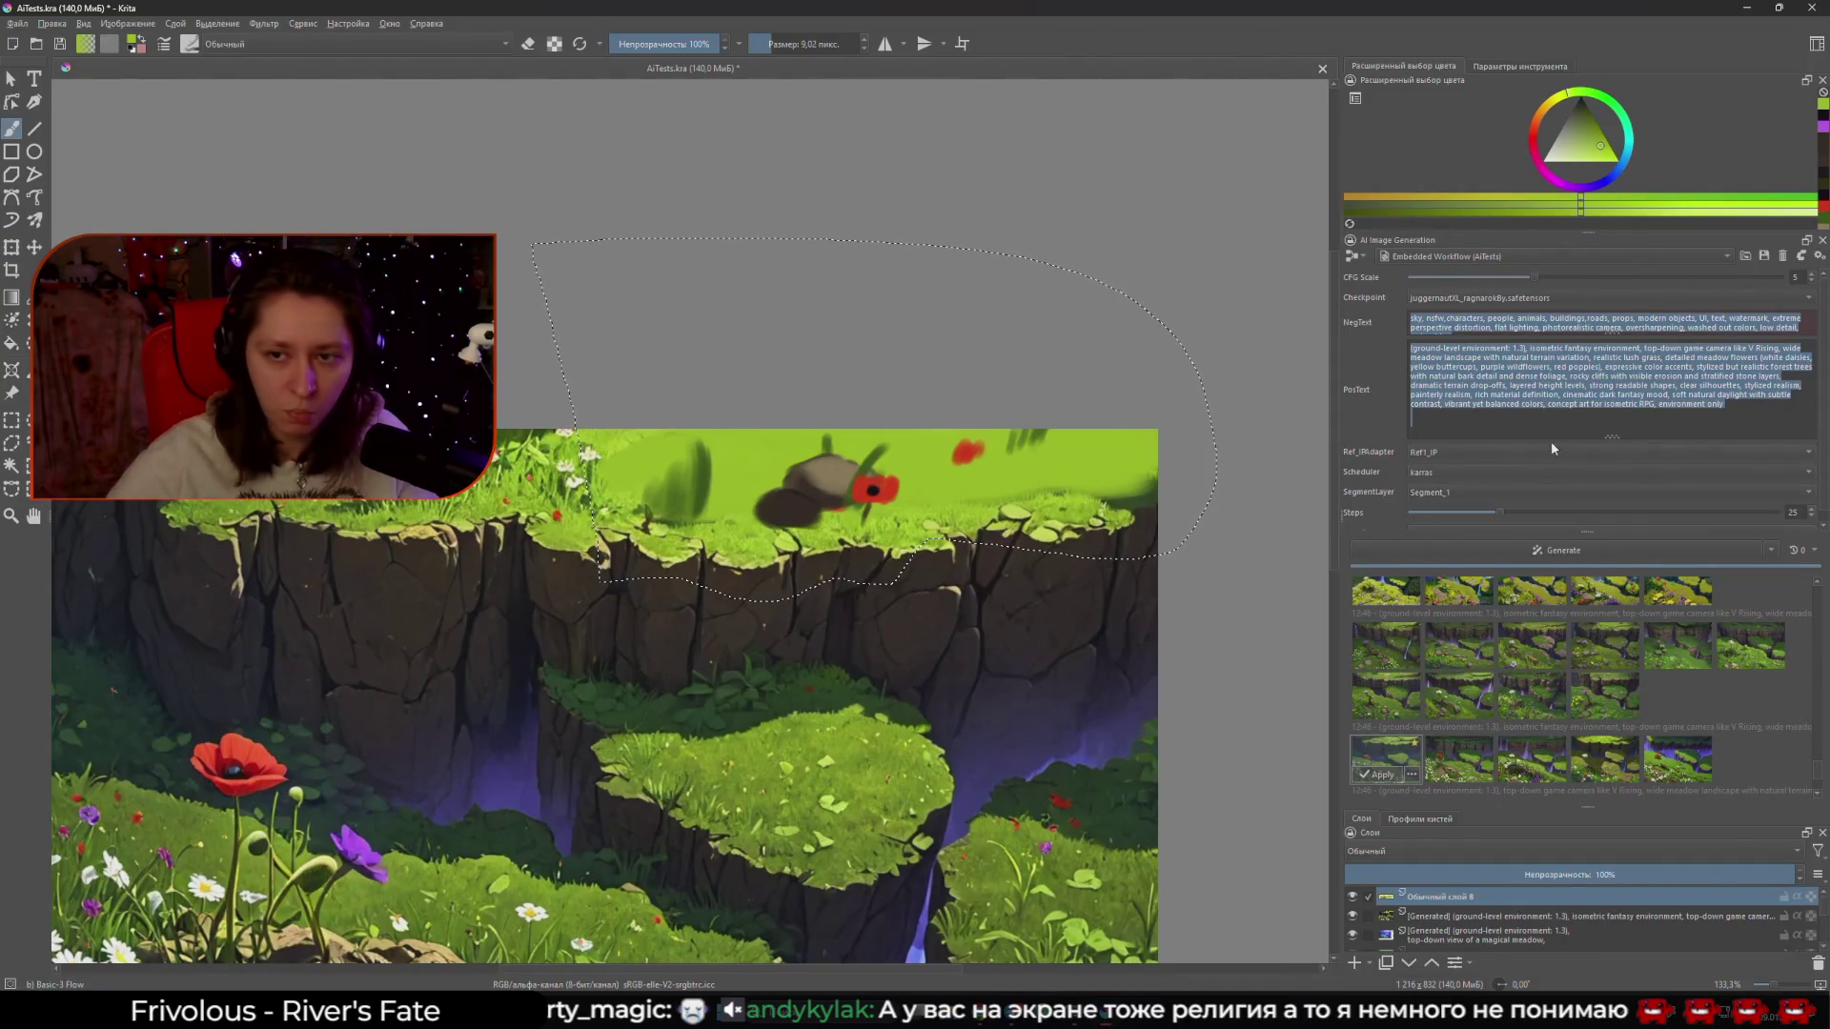
- Open the AI mode dropdown showing Generate, Upscale, Live, Animation and Graph
{"action": "left_click", "coordinate": [1354, 259]}
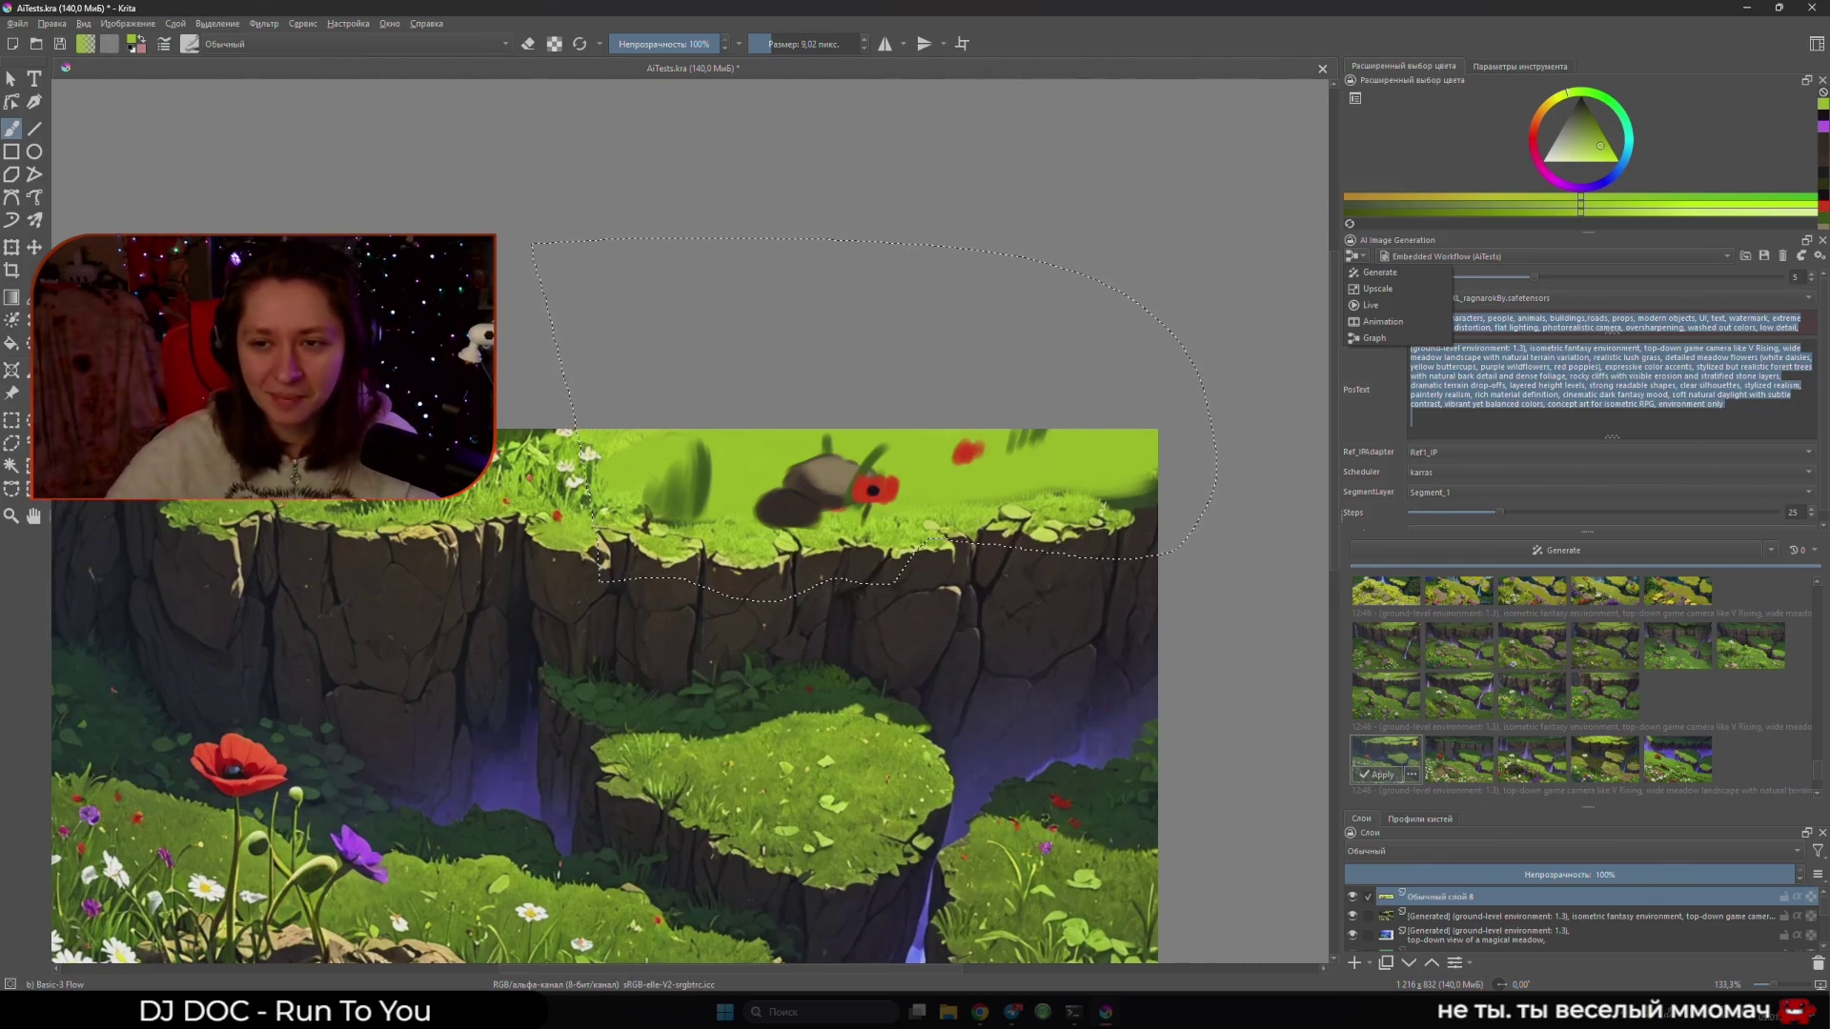
- Switch AI generation to Live mode, sample dark brown from the rock, and enlarge the brush
{"action": "left_click", "coordinate": [1371, 305]}
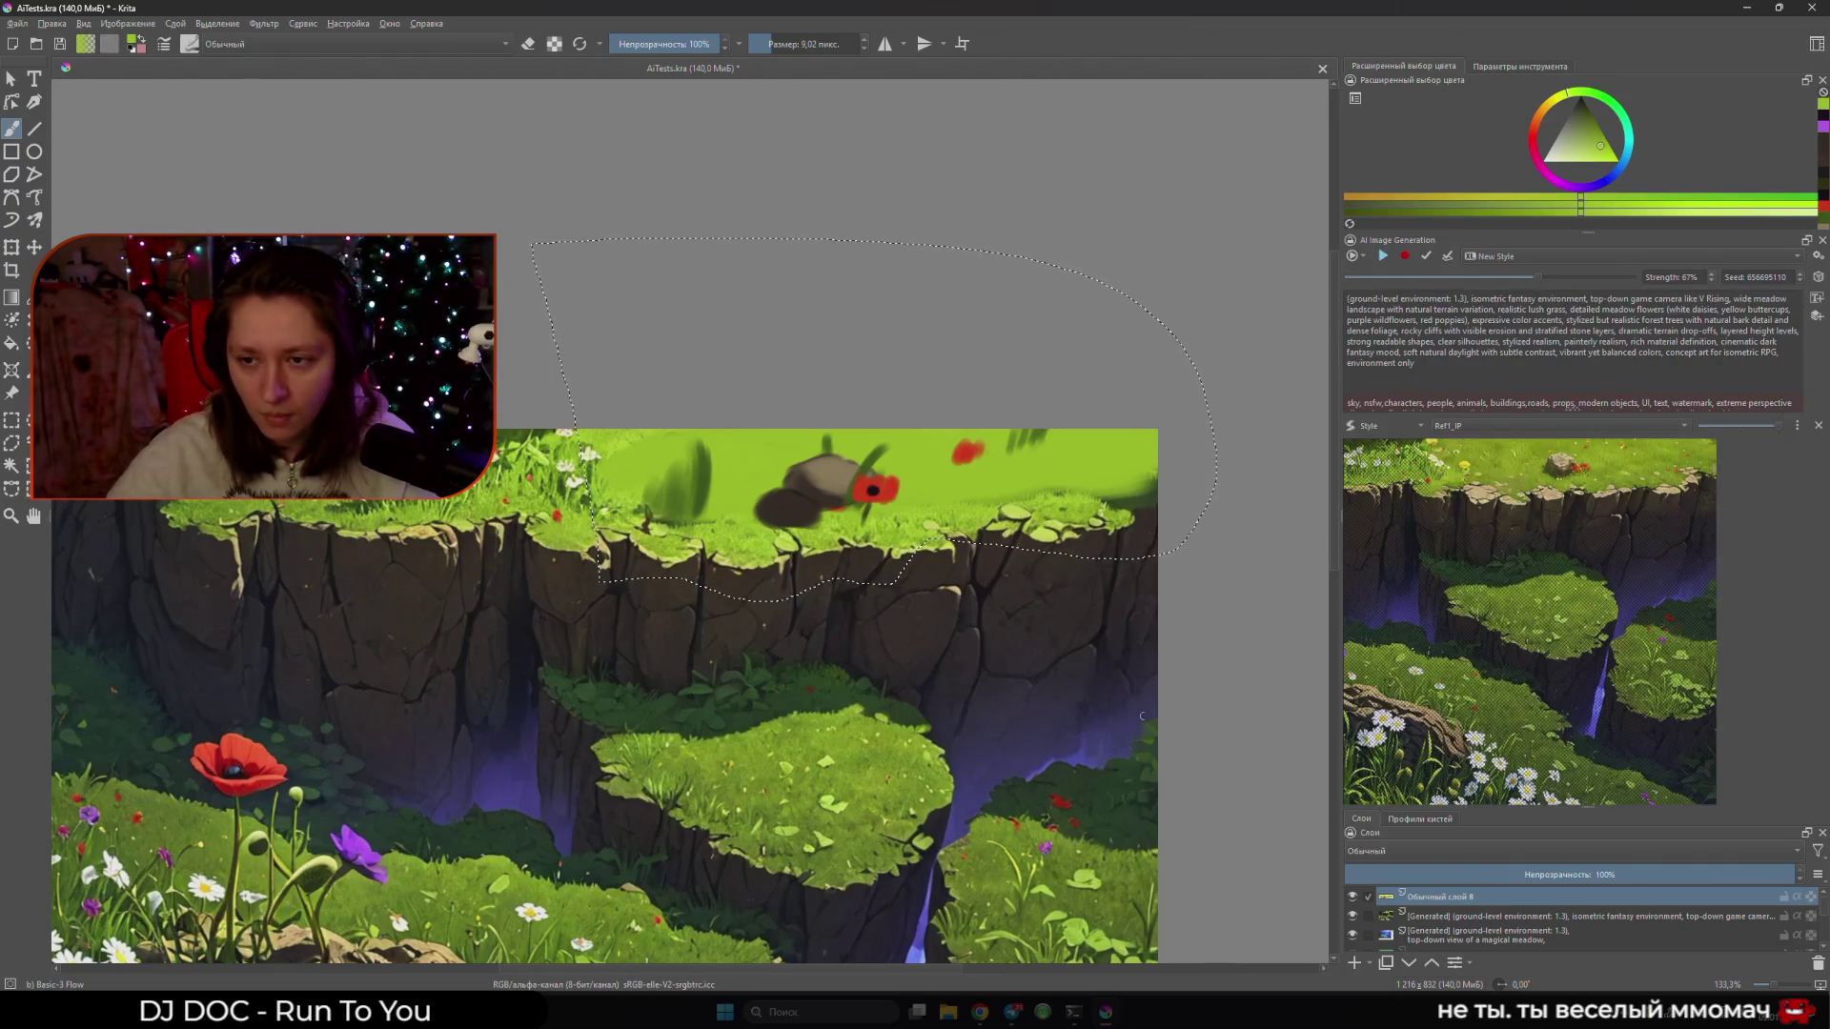
{"action": "left_click_drag", "start_coordinate": [988, 632], "coordinate": [1137, 630]}
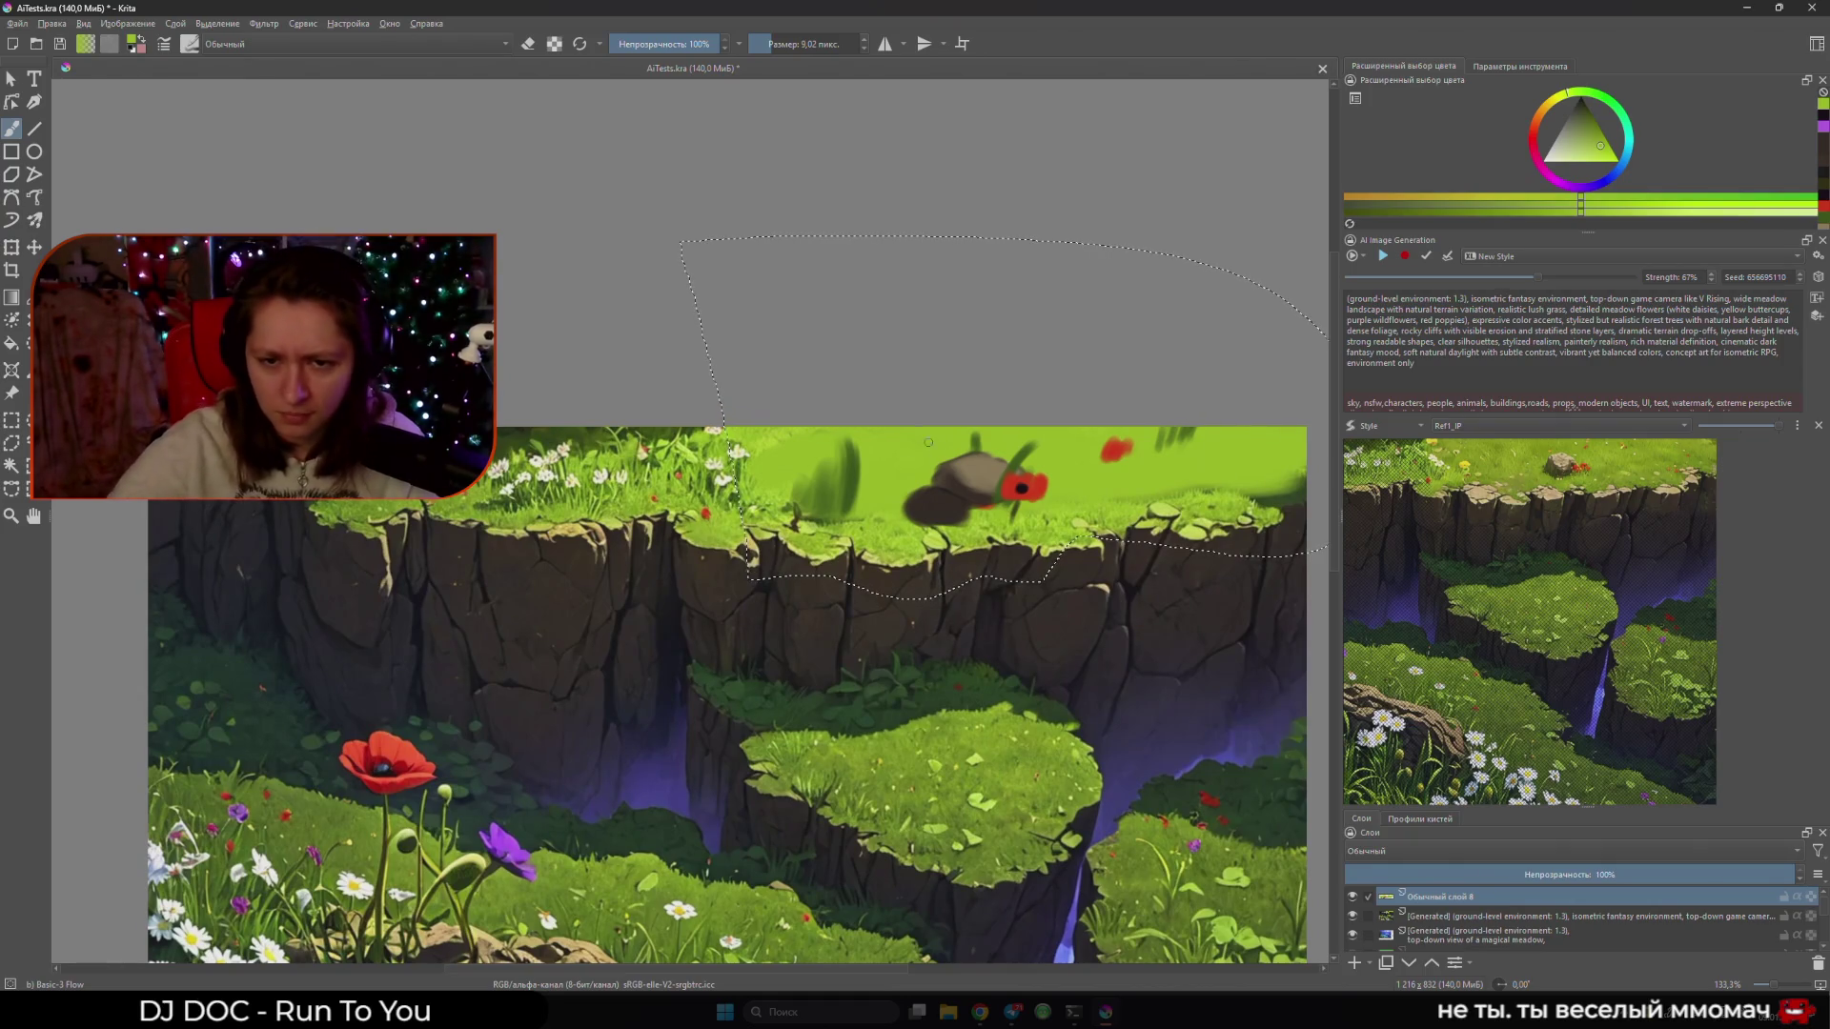
{"action": "left_click", "coordinate": [1137, 630], "text": "ctrl"}
{"action": "key", "text": "bracketright"}
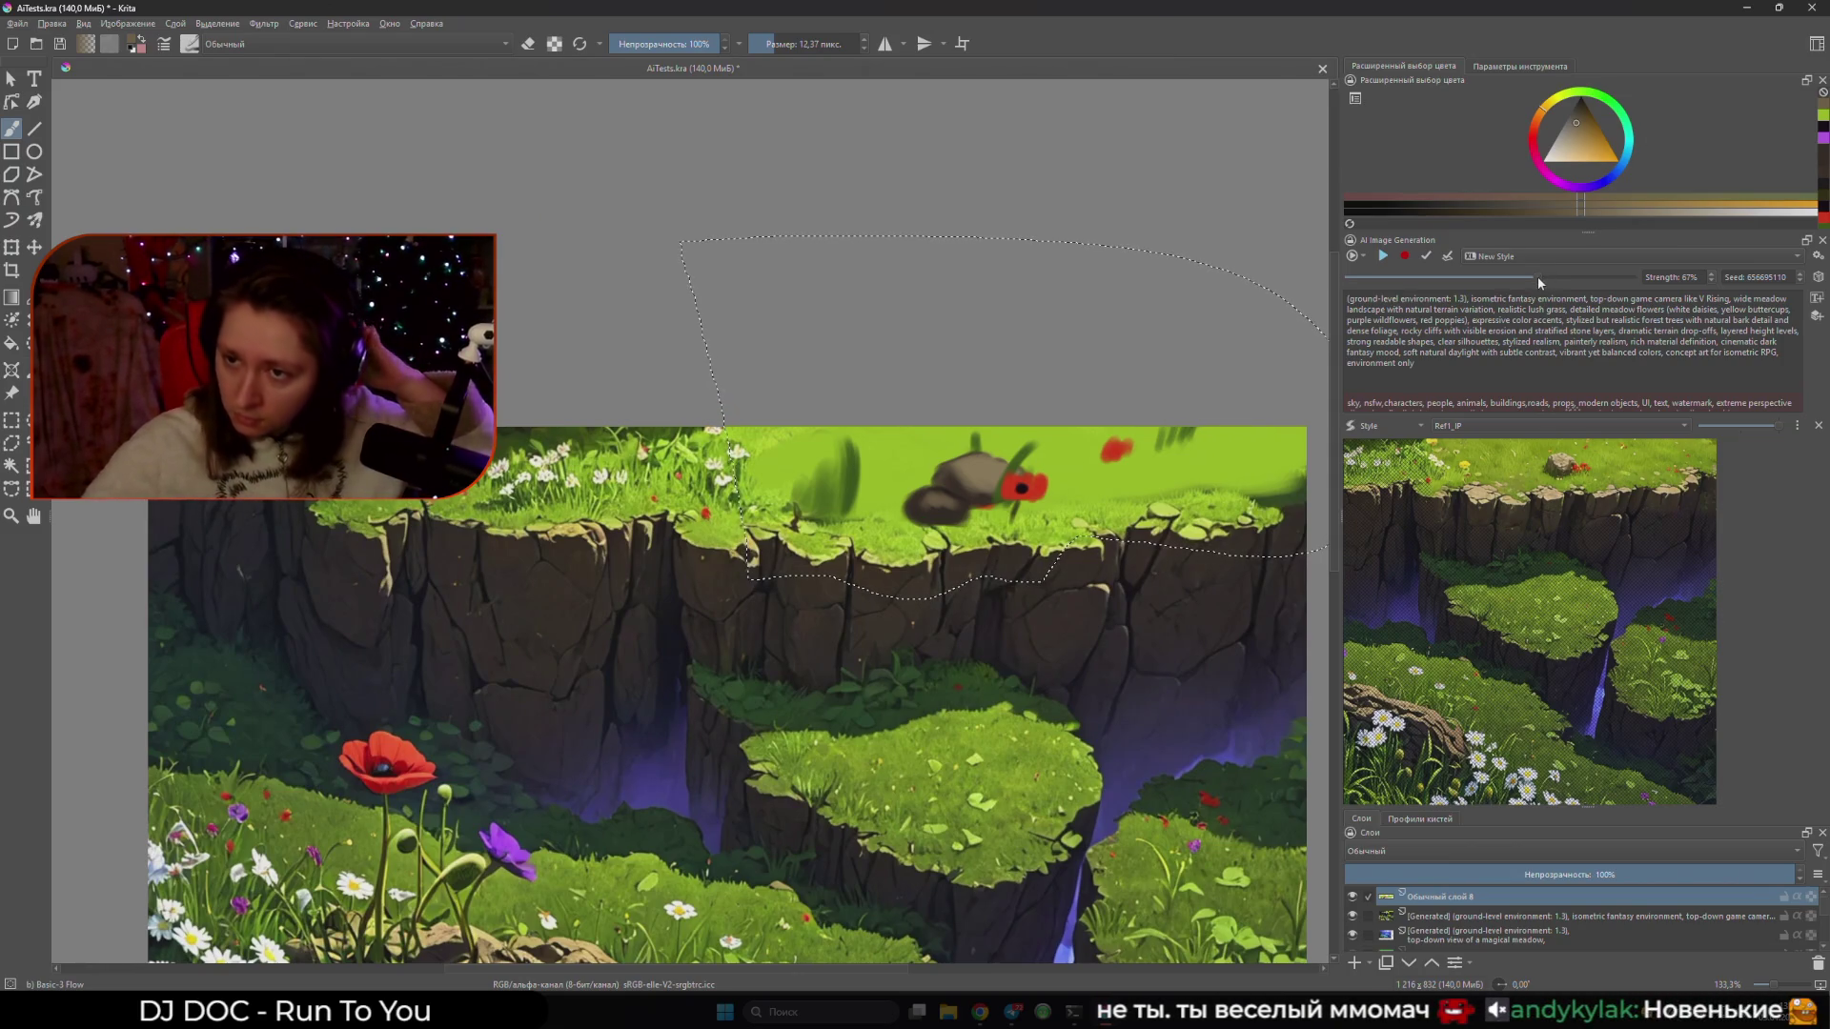
- Raise strength to 83%, start the live preview, then lower strength to 67%
{"action": "left_click_drag", "start_coordinate": [1538, 277], "coordinate": [1582, 277]}
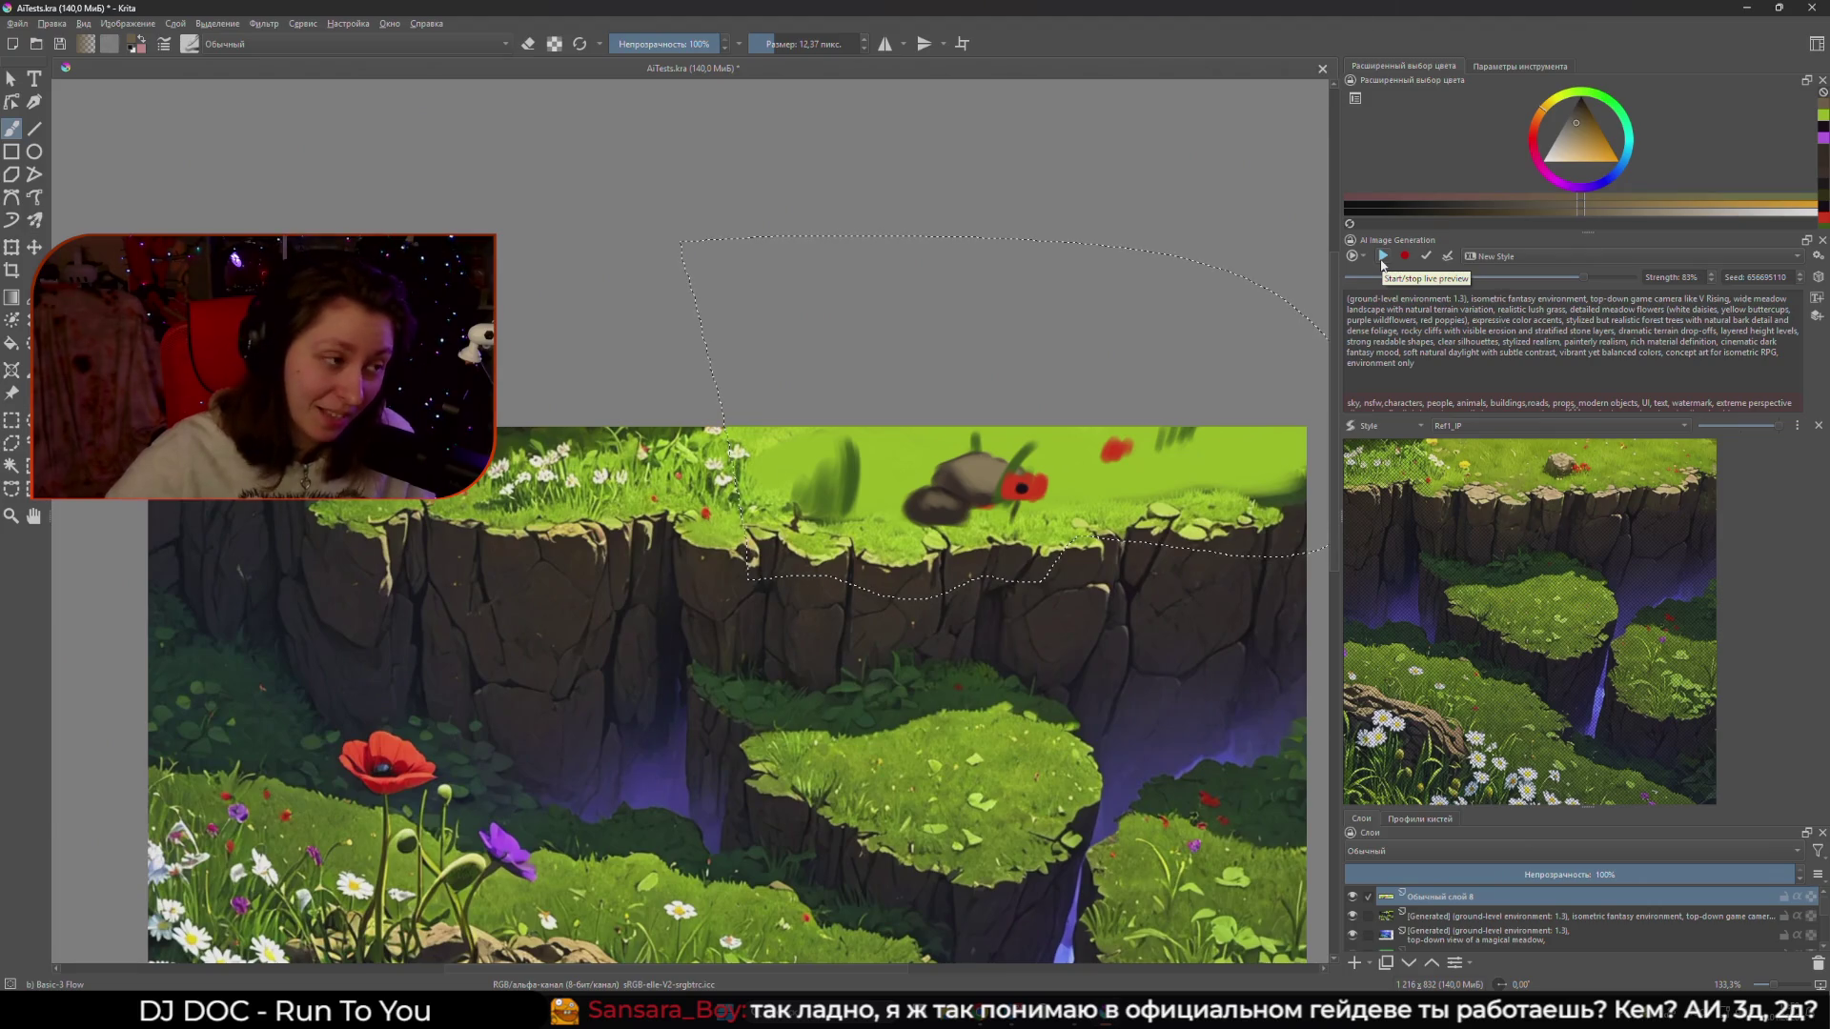
{"action": "left_click", "coordinate": [1382, 259]}
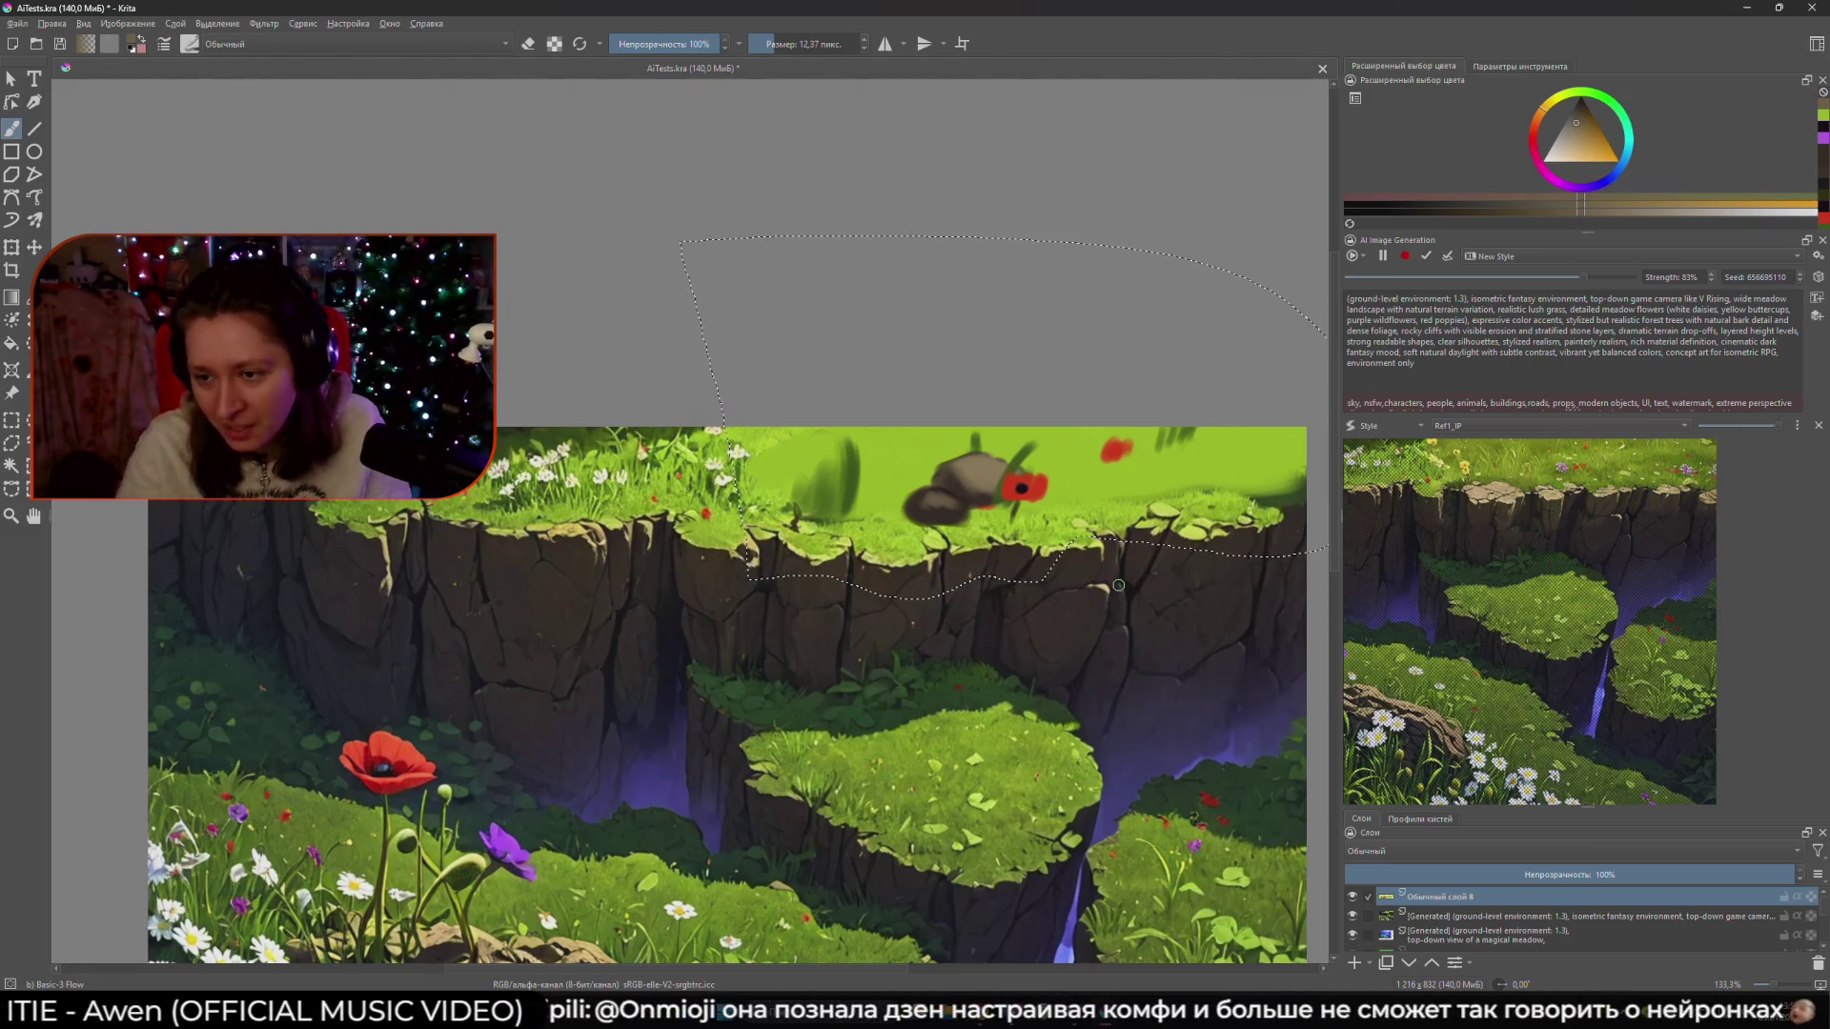
{"action": "left_click_drag", "start_coordinate": [1583, 284], "coordinate": [1537, 282]}
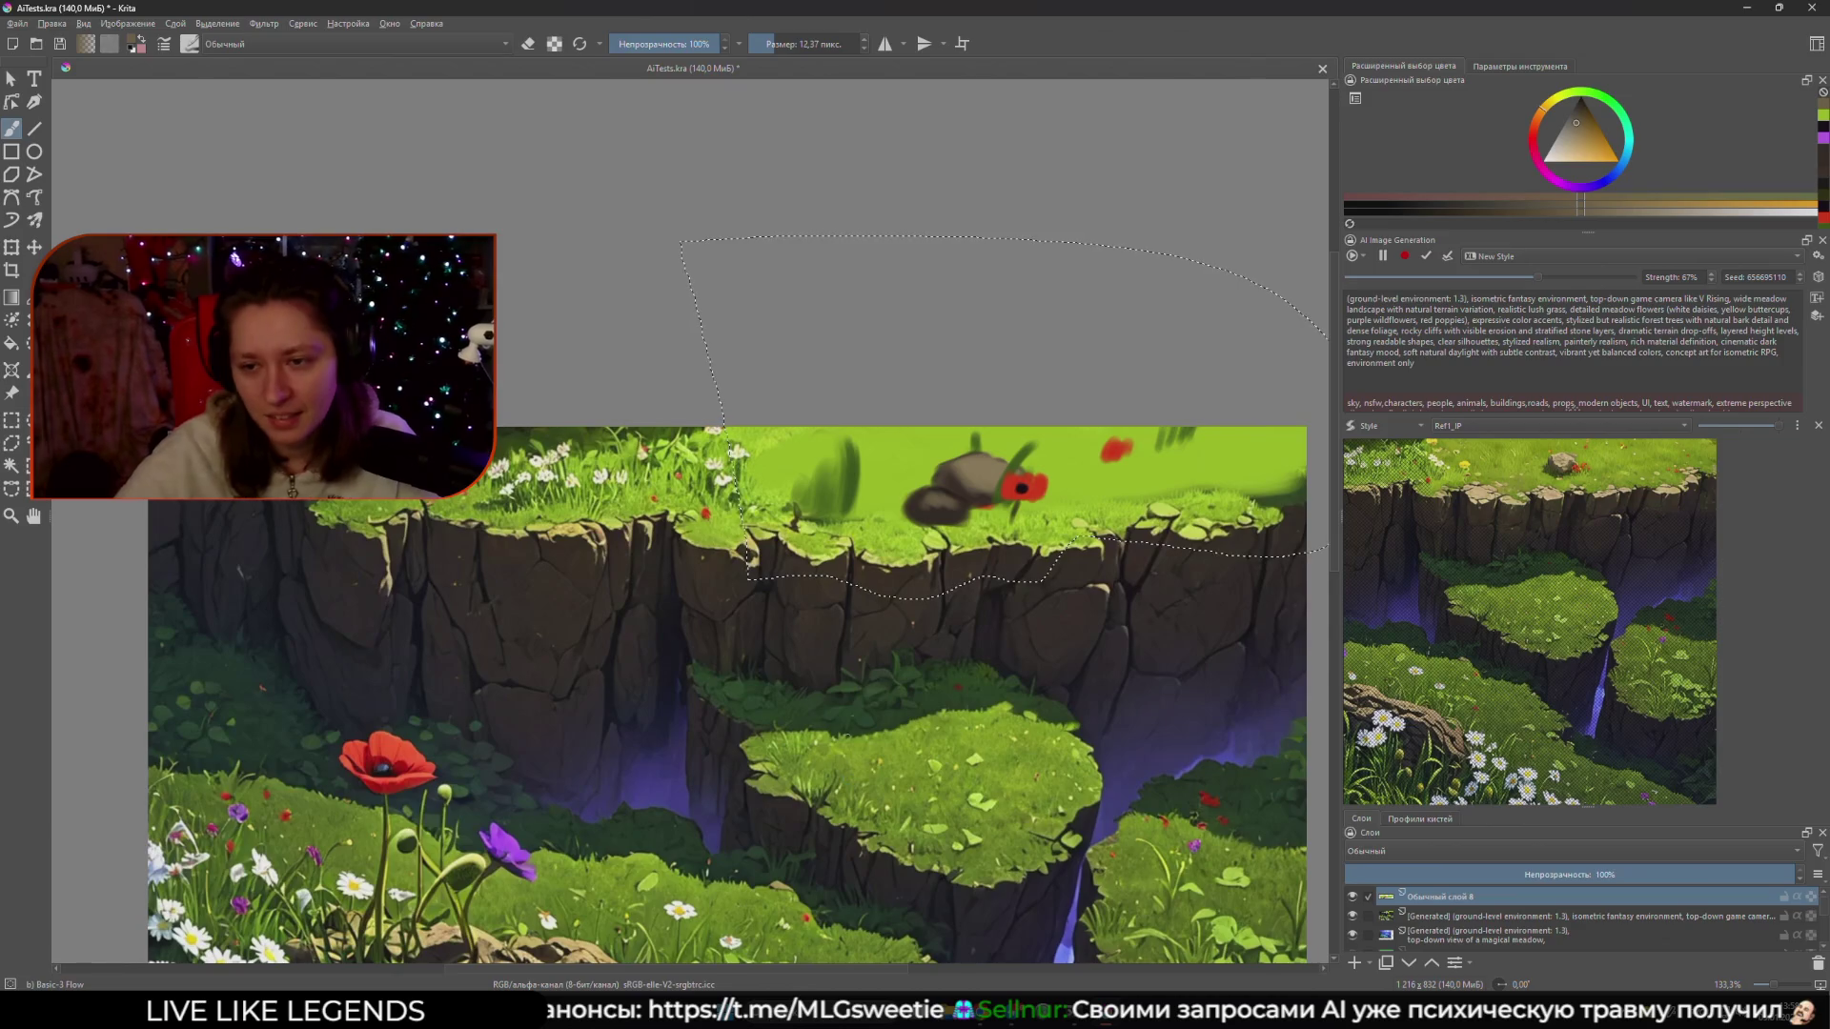
{"action": "left_click_drag", "start_coordinate": [680, 715], "coordinate": [717, 689]}
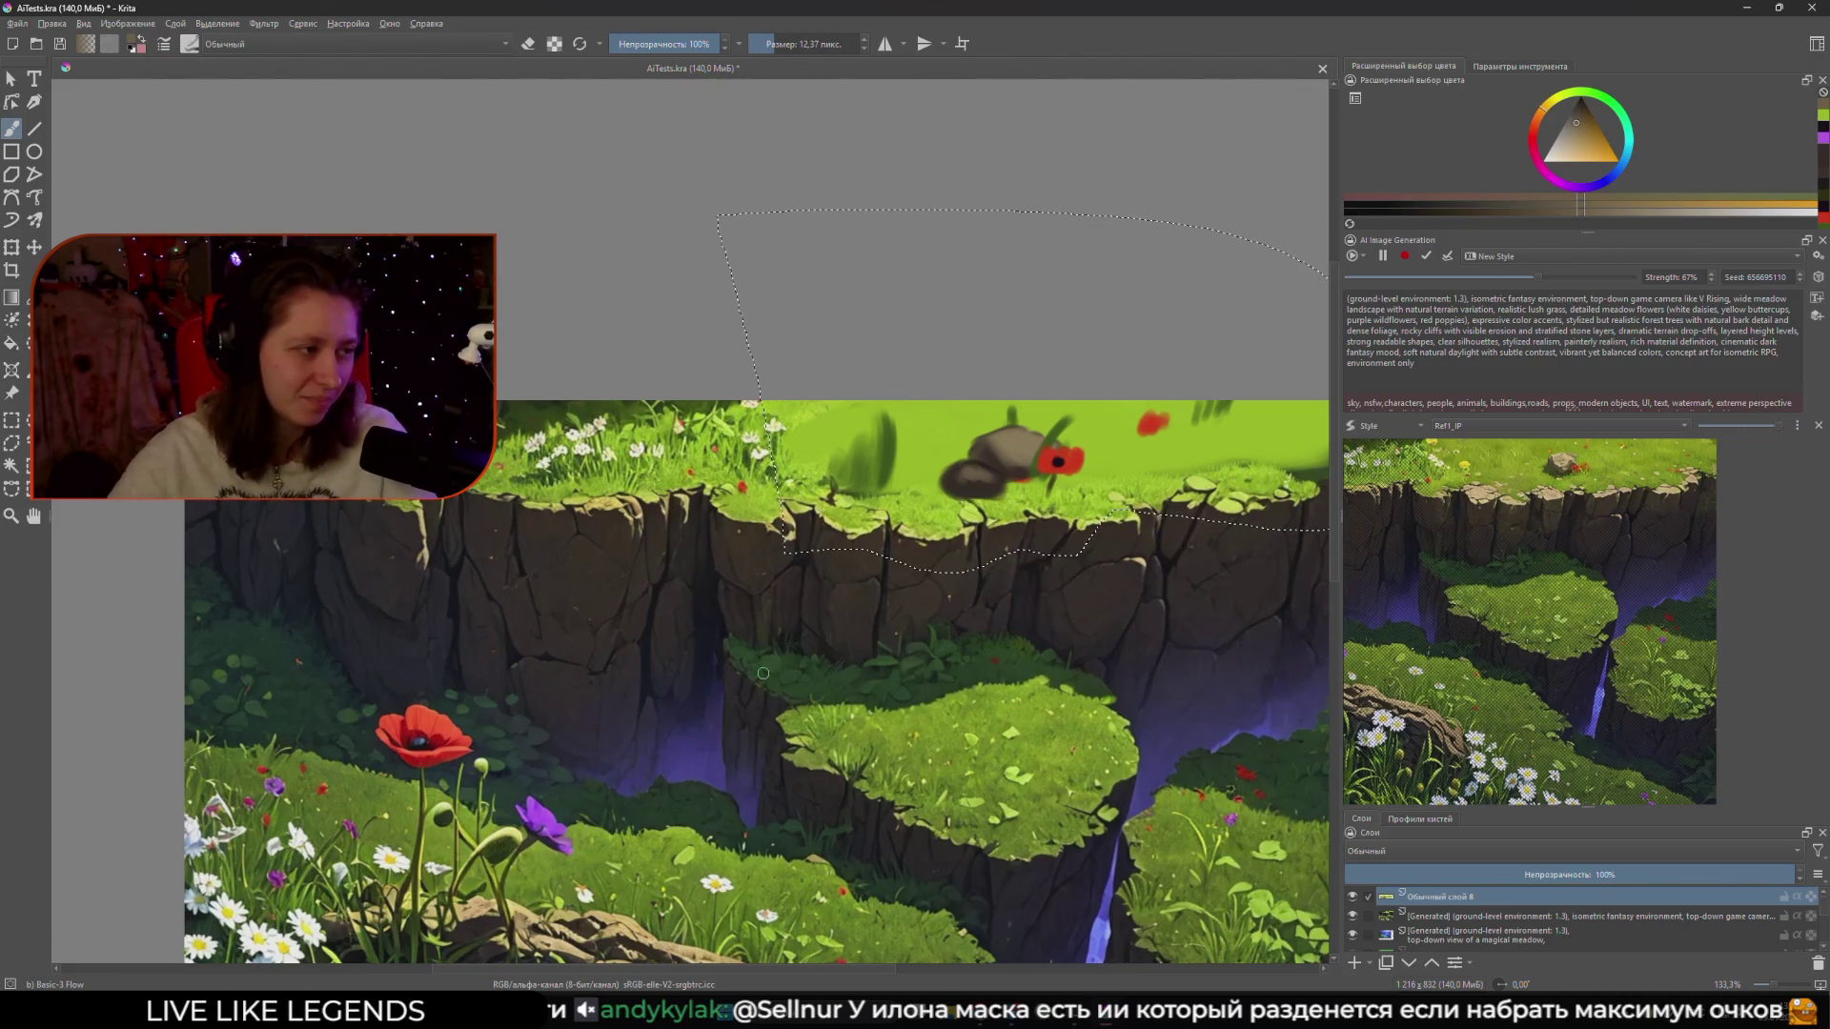
{"action": "scroll", "coordinate": [815, 577], "scroll_direction": "down", "scroll_amount": 2}
- Sample white from the daisies and paint three white flower blobs on the ledge grass
{"action": "scroll", "coordinate": [850, 654], "scroll_direction": "up", "scroll_amount": 1}
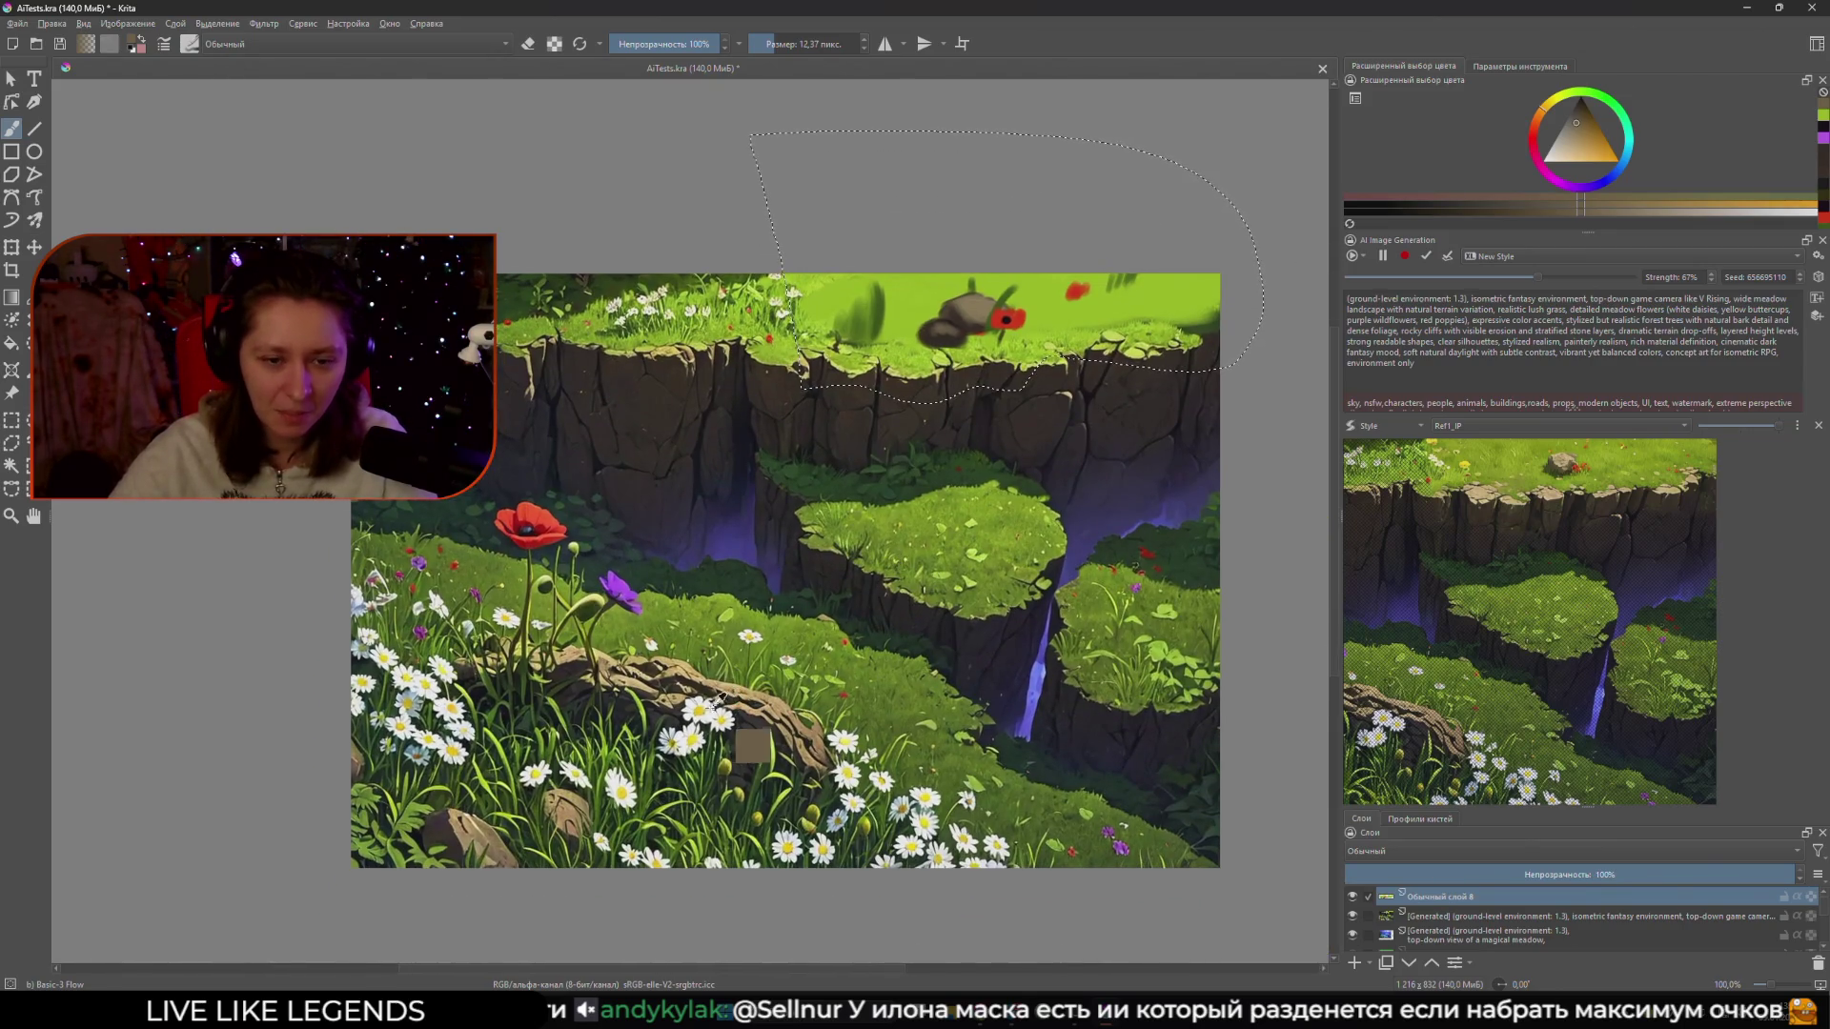
{"action": "left_click", "coordinate": [756, 741], "text": "ctrl"}
{"action": "scroll", "coordinate": [786, 205], "scroll_direction": "up", "scroll_amount": 2}
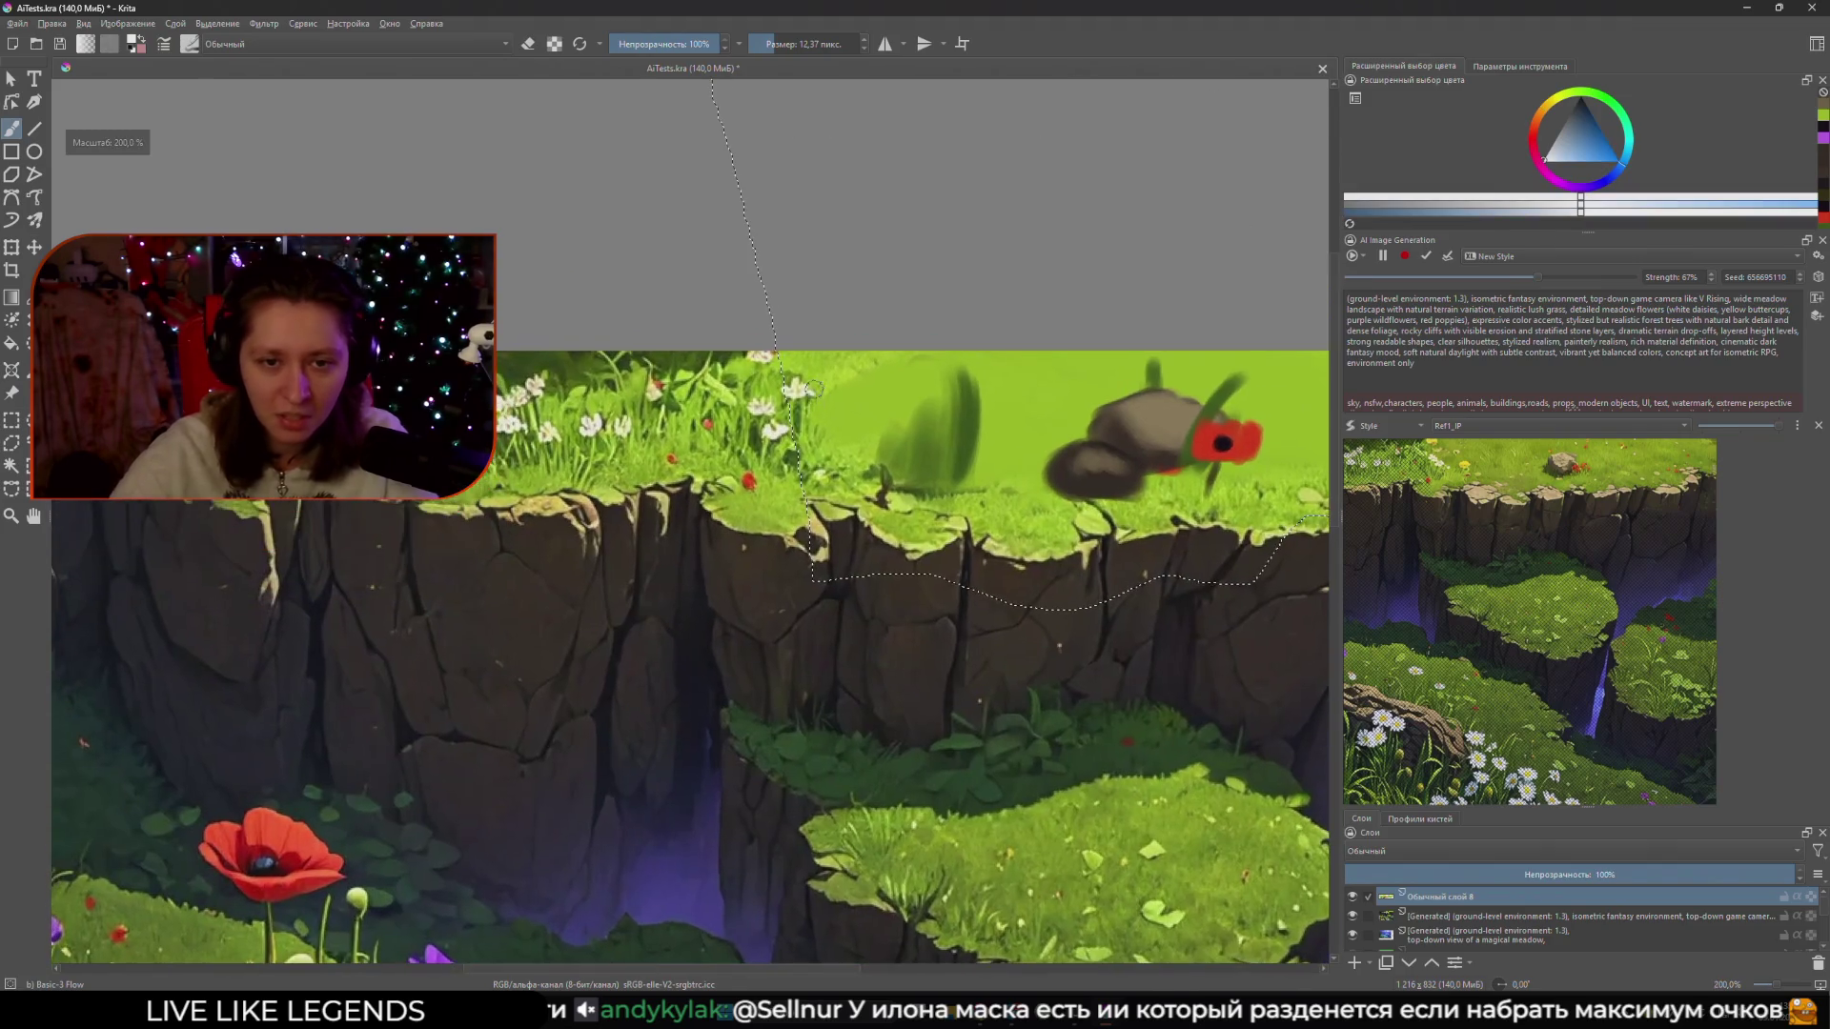
{"action": "left_click_drag", "start_coordinate": [789, 385], "coordinate": [803, 391]}
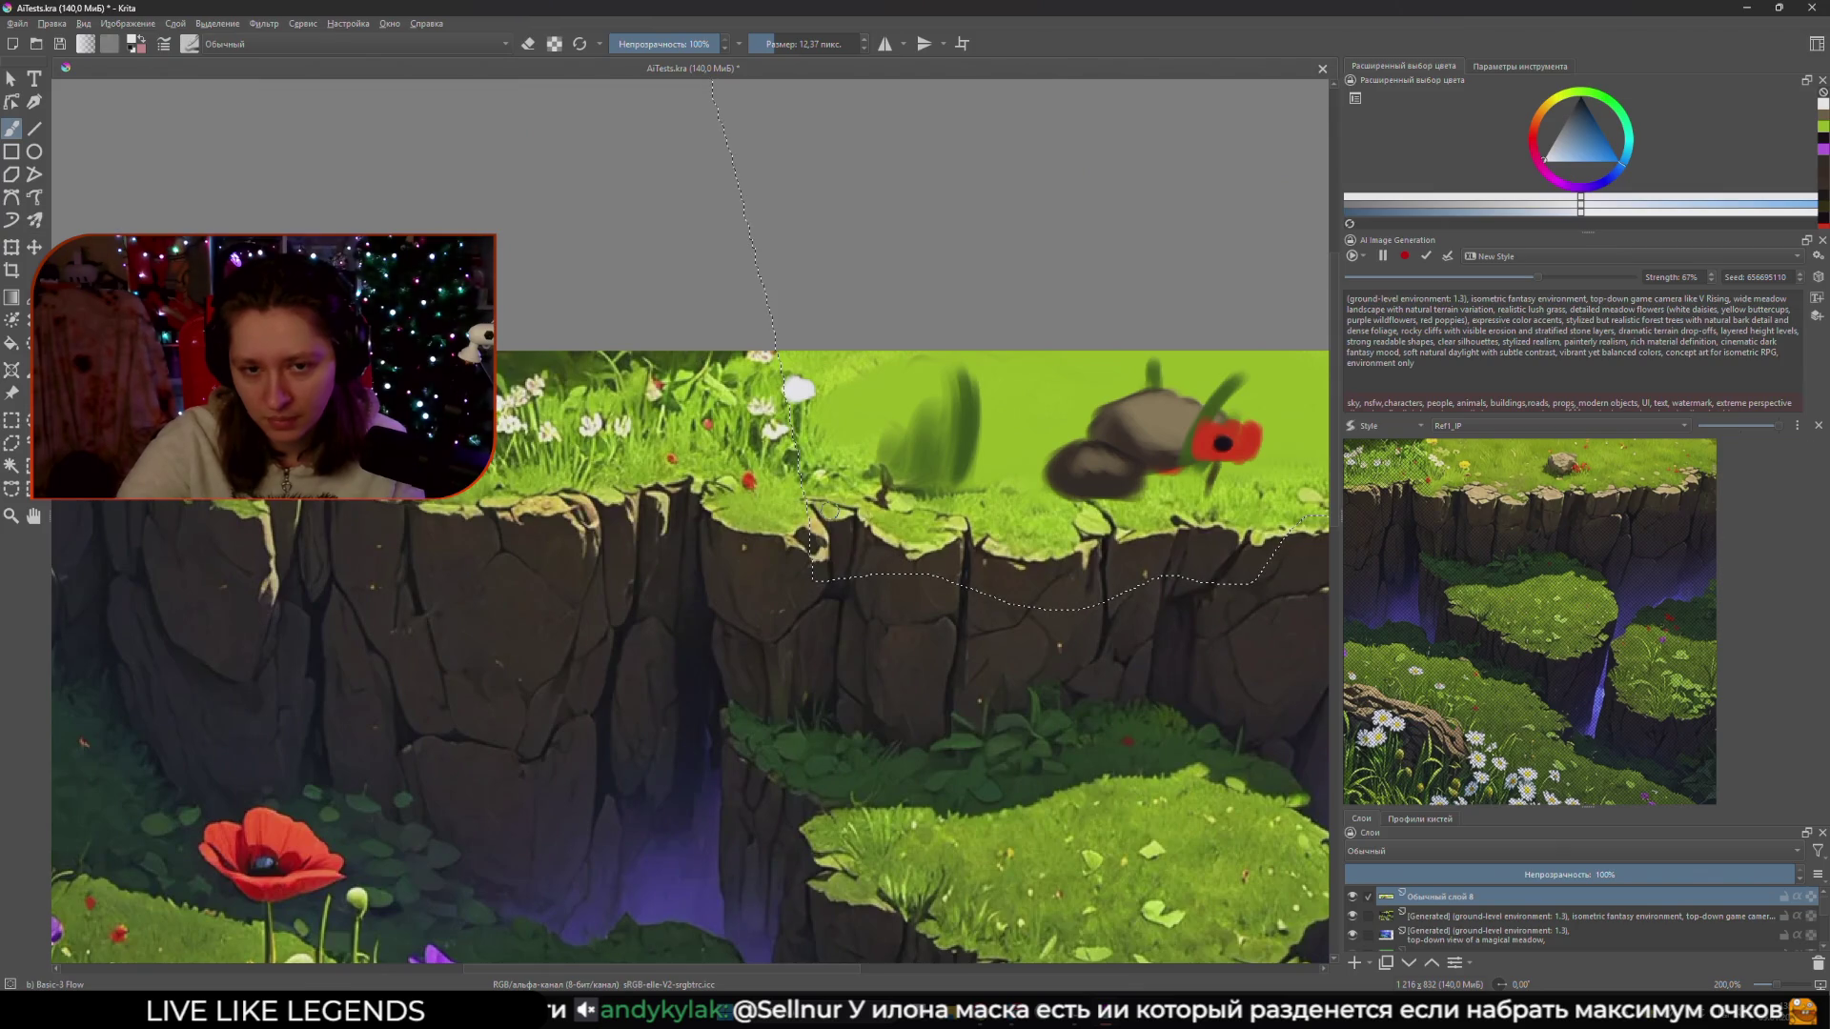
{"action": "left_click_drag", "start_coordinate": [795, 425], "coordinate": [876, 467]}
{"action": "mouse_move", "coordinate": [1017, 569]}
{"action": "left_mouse_down"}
{"action": "mouse_move", "coordinate": [835, 511]}
{"action": "mouse_move", "coordinate": [791, 531]}
{"action": "left_mouse_up"}
- Try yellow hues, swap back to white, and dab white onto the dark rock edge
{"action": "left_click", "coordinate": [1555, 104]}
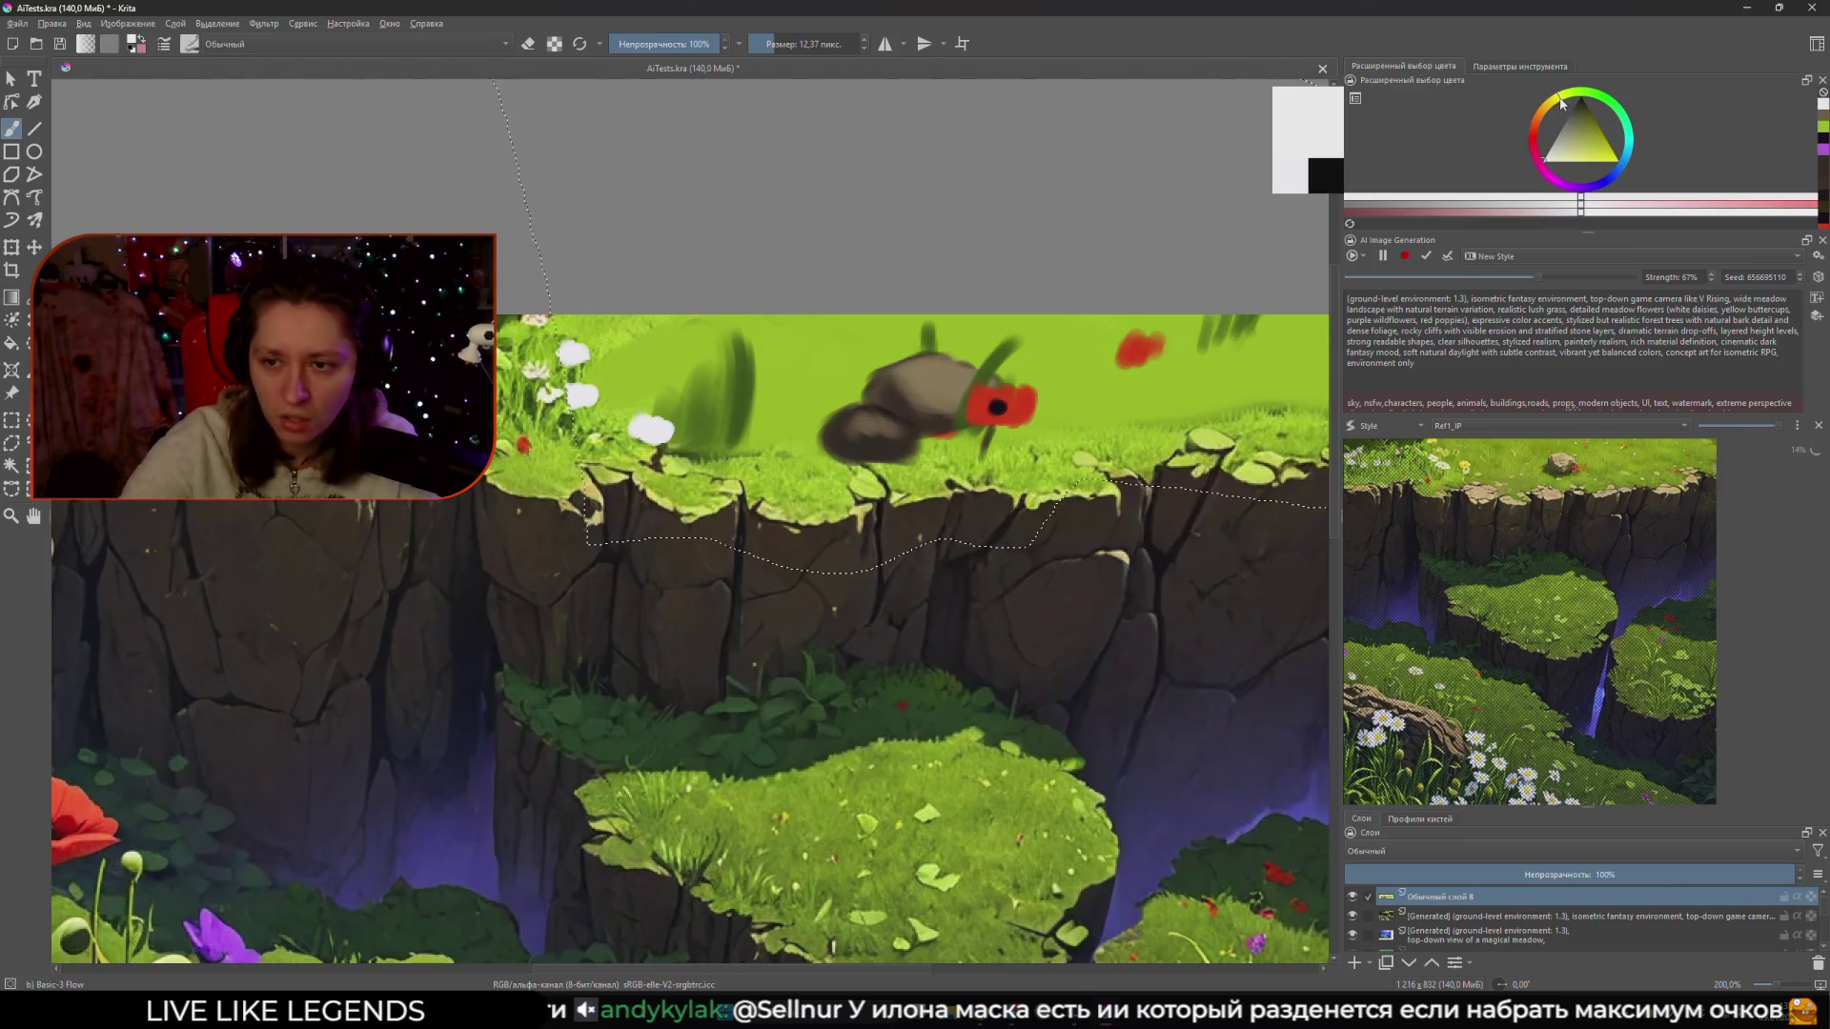
{"action": "left_click", "coordinate": [1559, 100]}
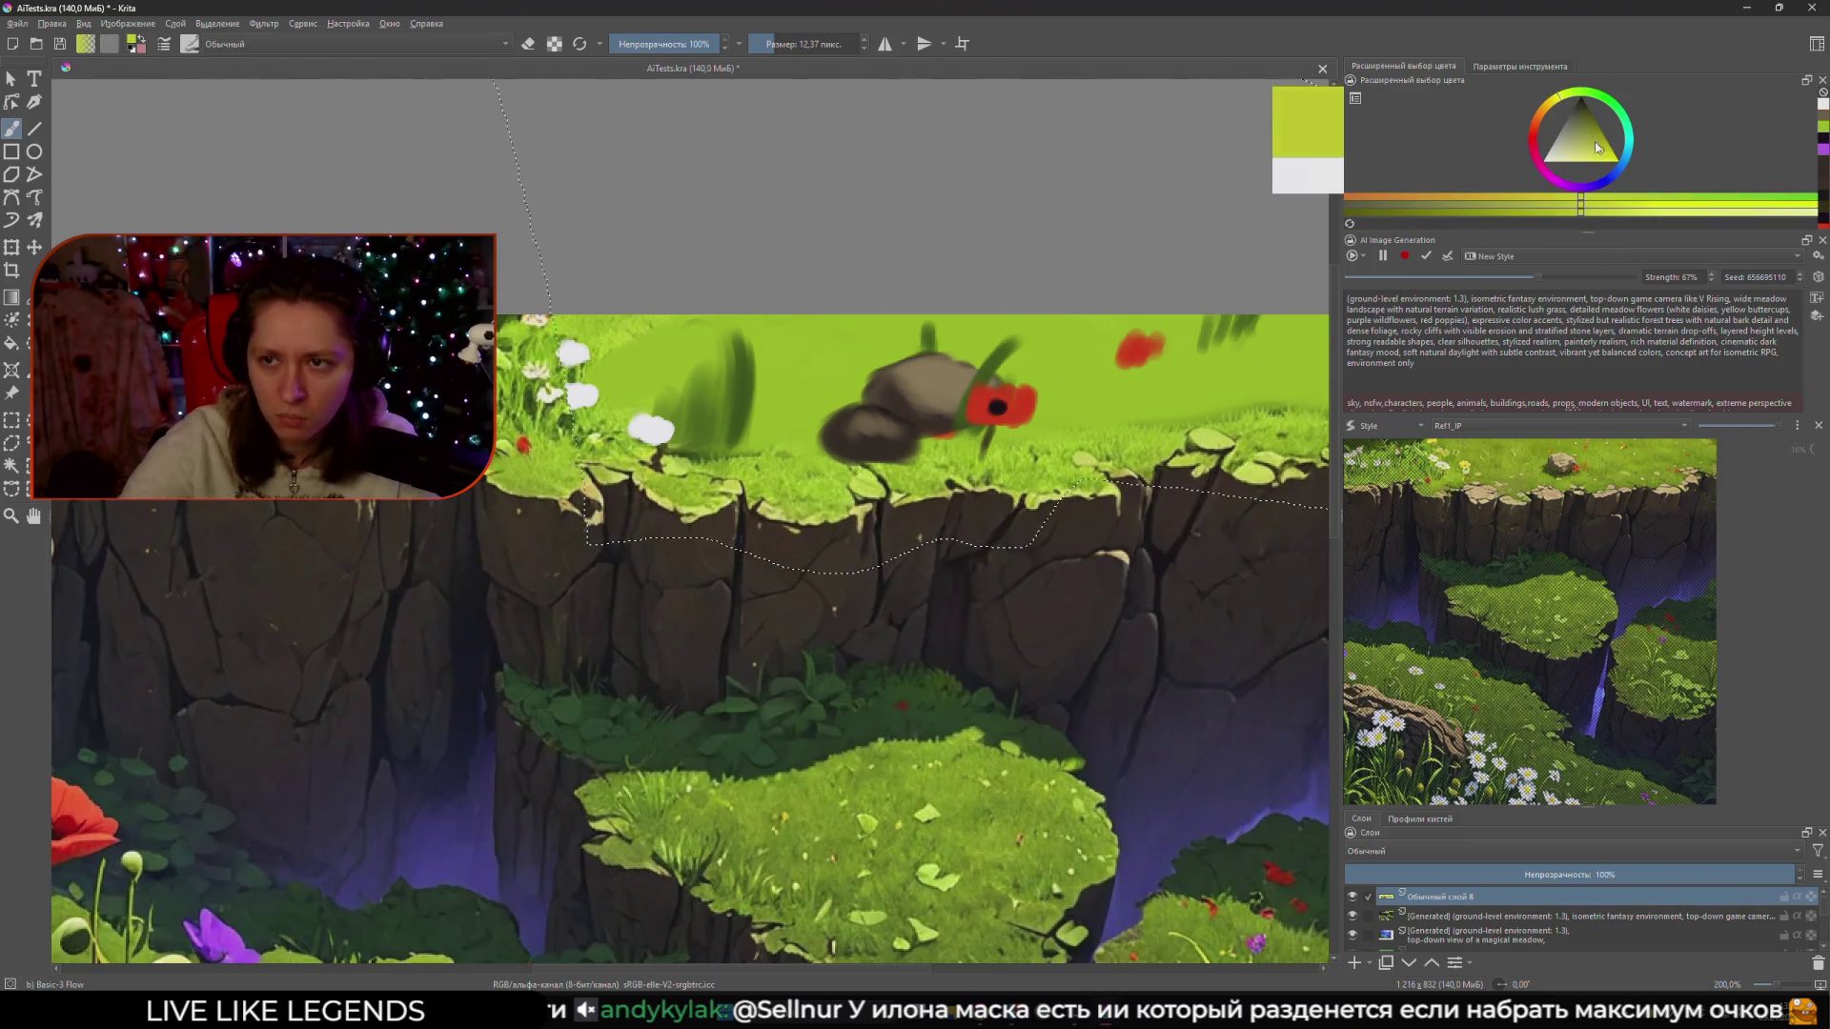
{"action": "left_click", "coordinate": [1553, 103]}
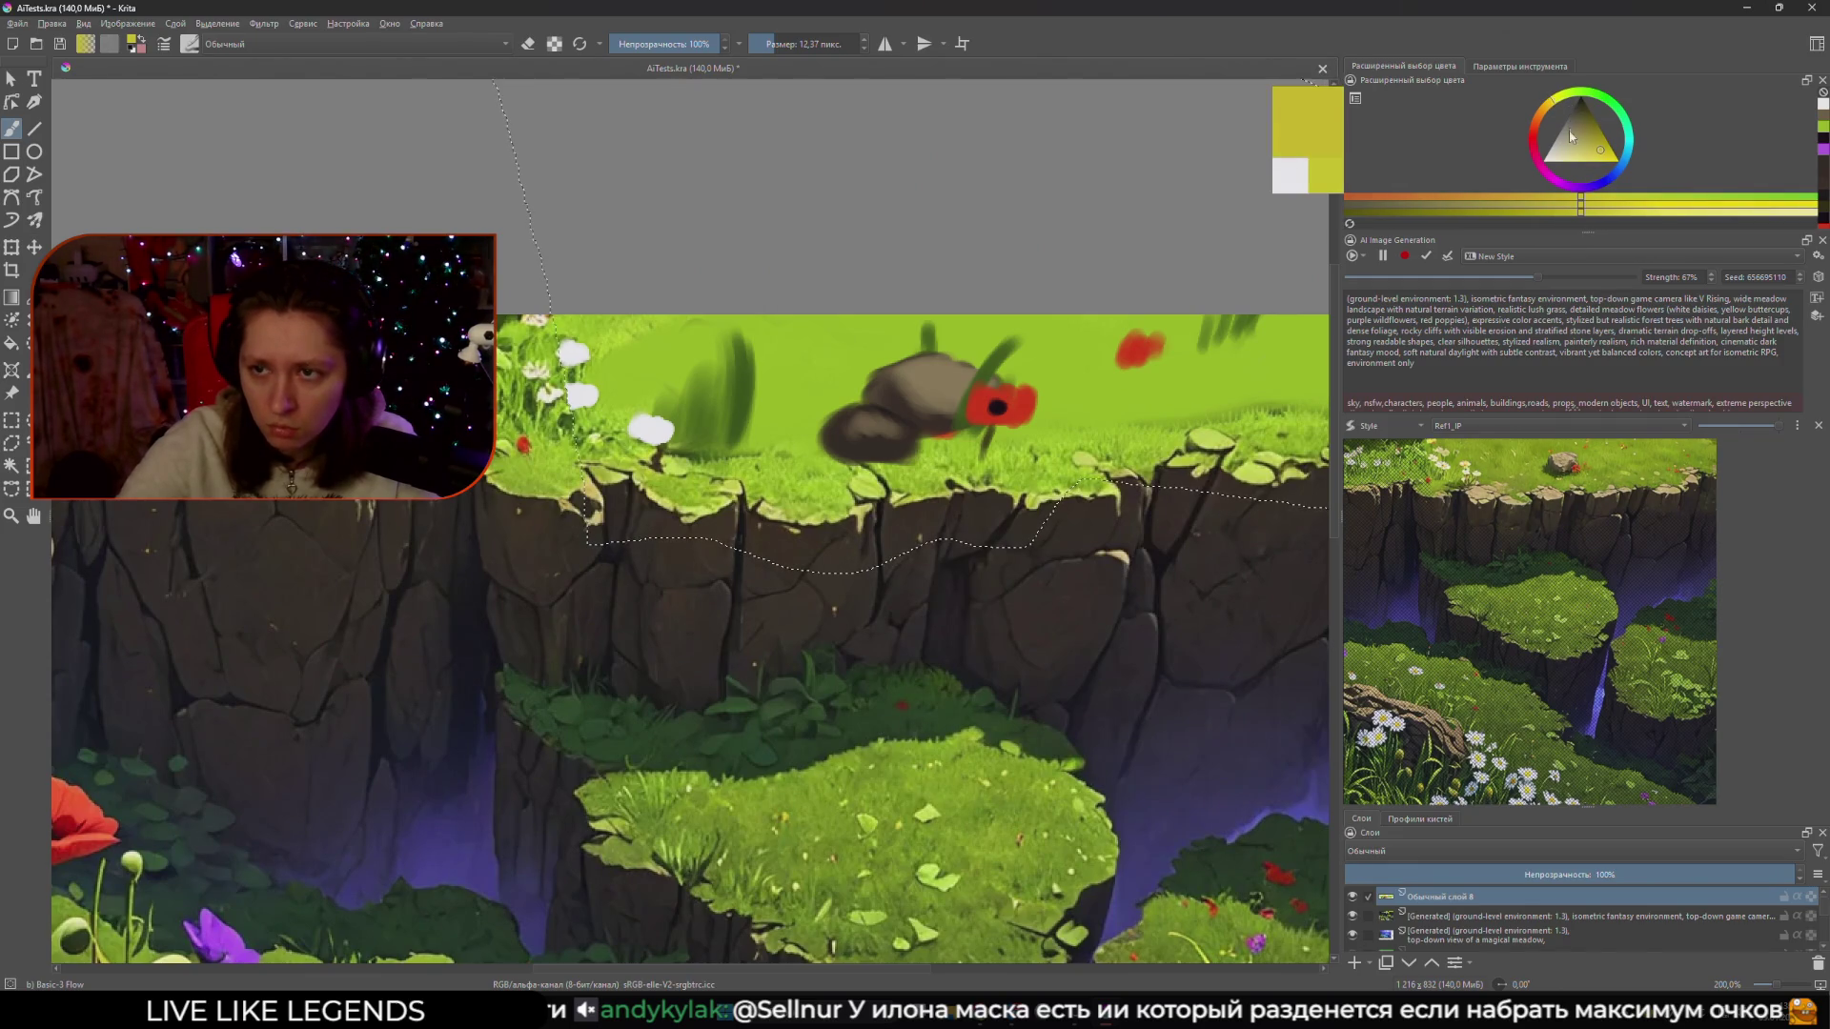
{"action": "key", "text": "x"}
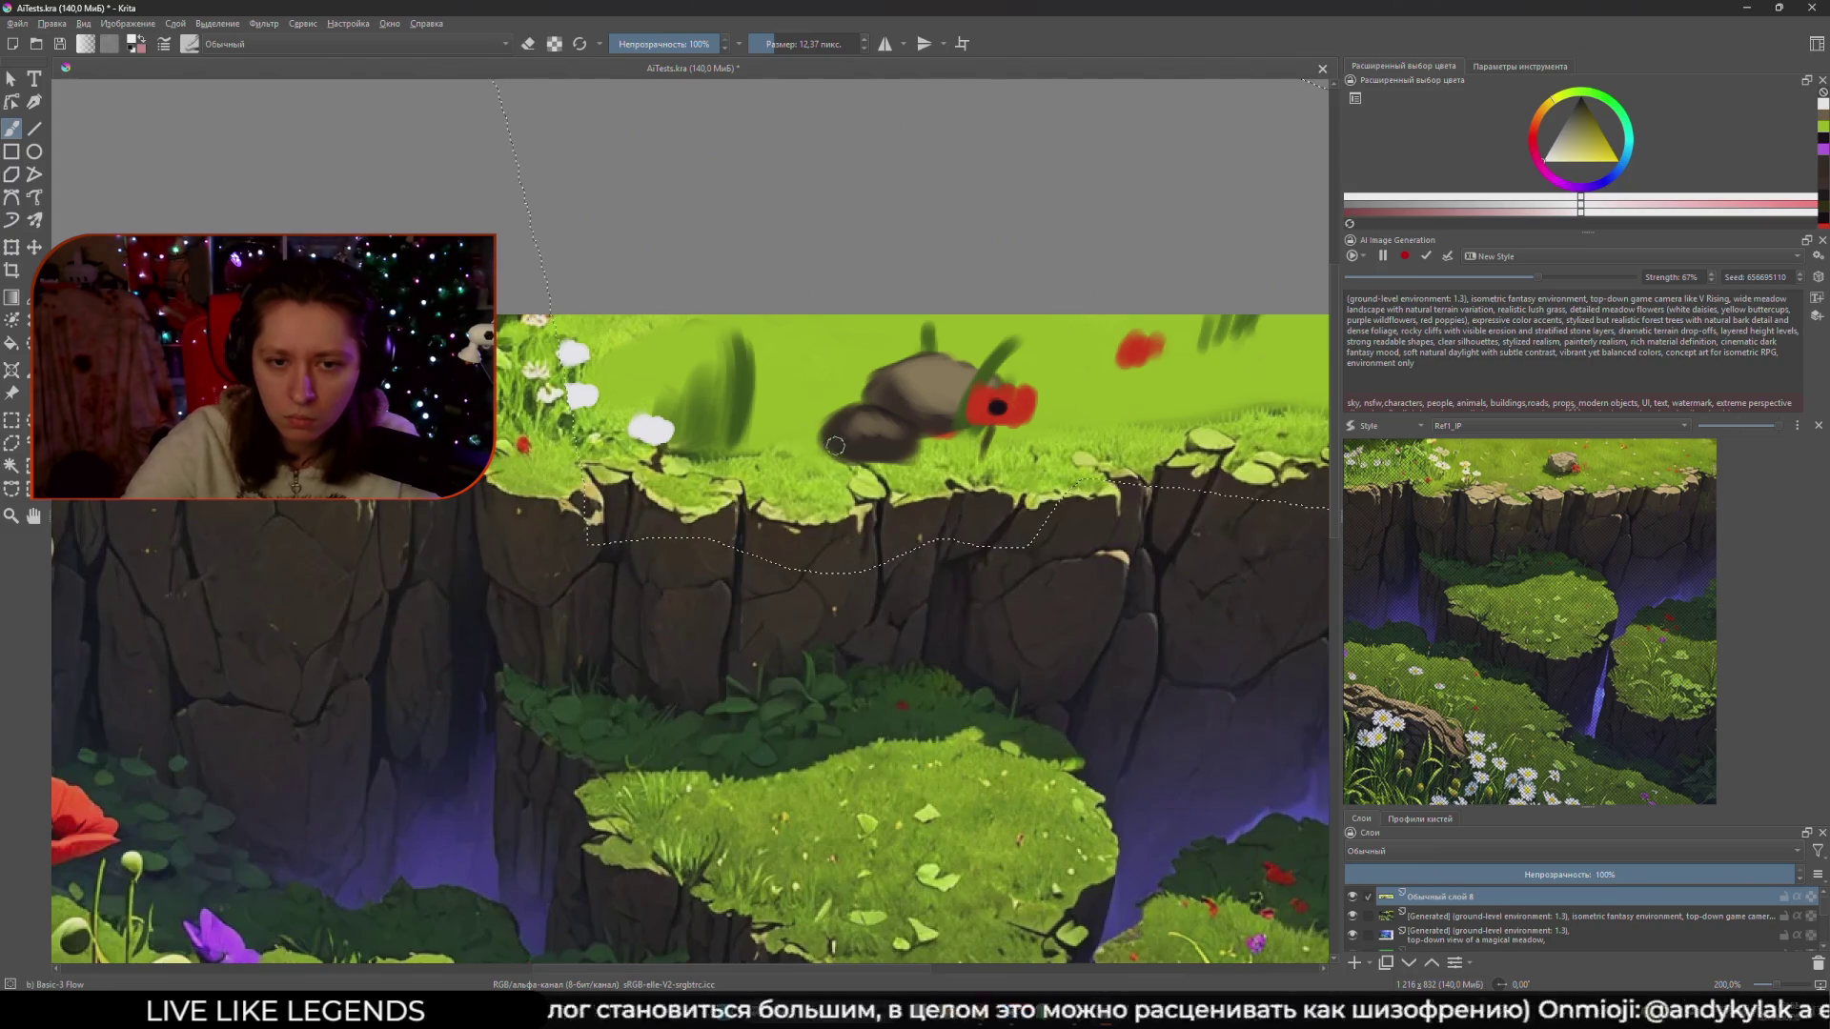
{"action": "left_click", "coordinate": [848, 451]}
{"action": "left_click_drag", "start_coordinate": [1017, 426], "coordinate": [906, 445]}
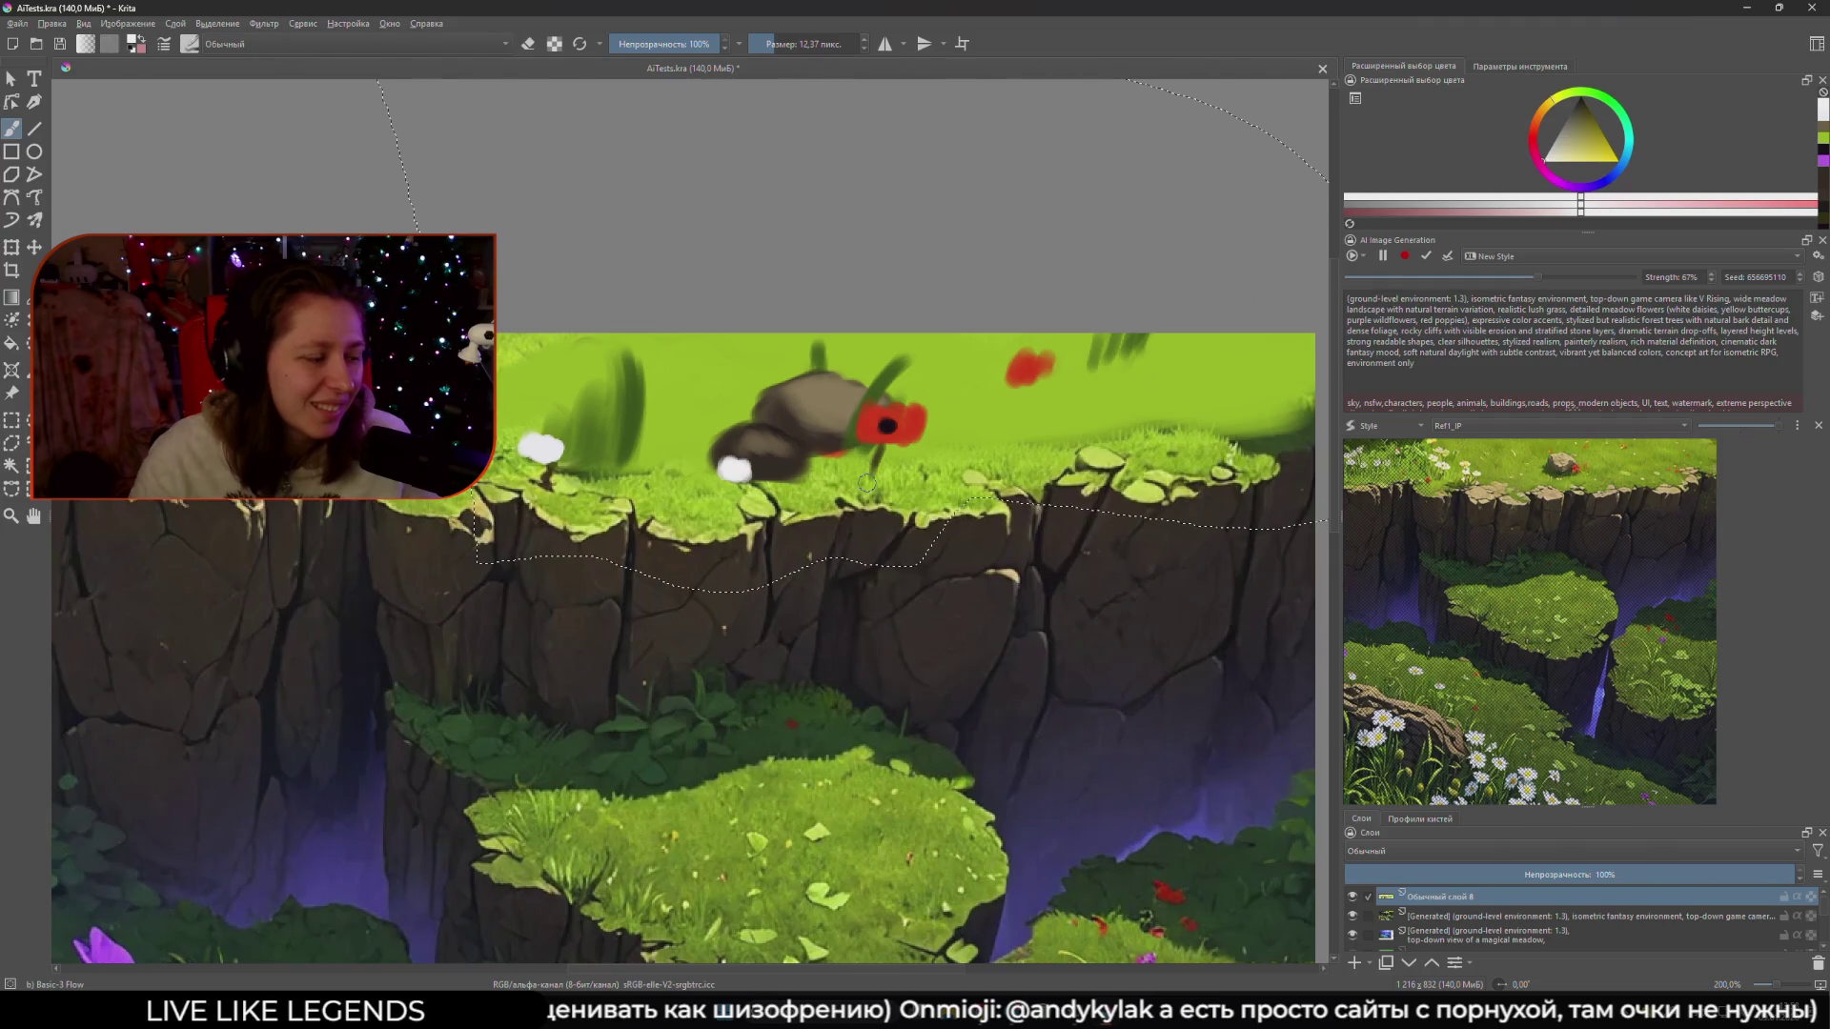
- Set the brush to about 9.5 px and choose a dark brown paint colour
{"action": "key", "text": "bracketleft"}
{"action": "key", "text": "bracketleft"}
{"action": "key", "text": "bracketleft"}
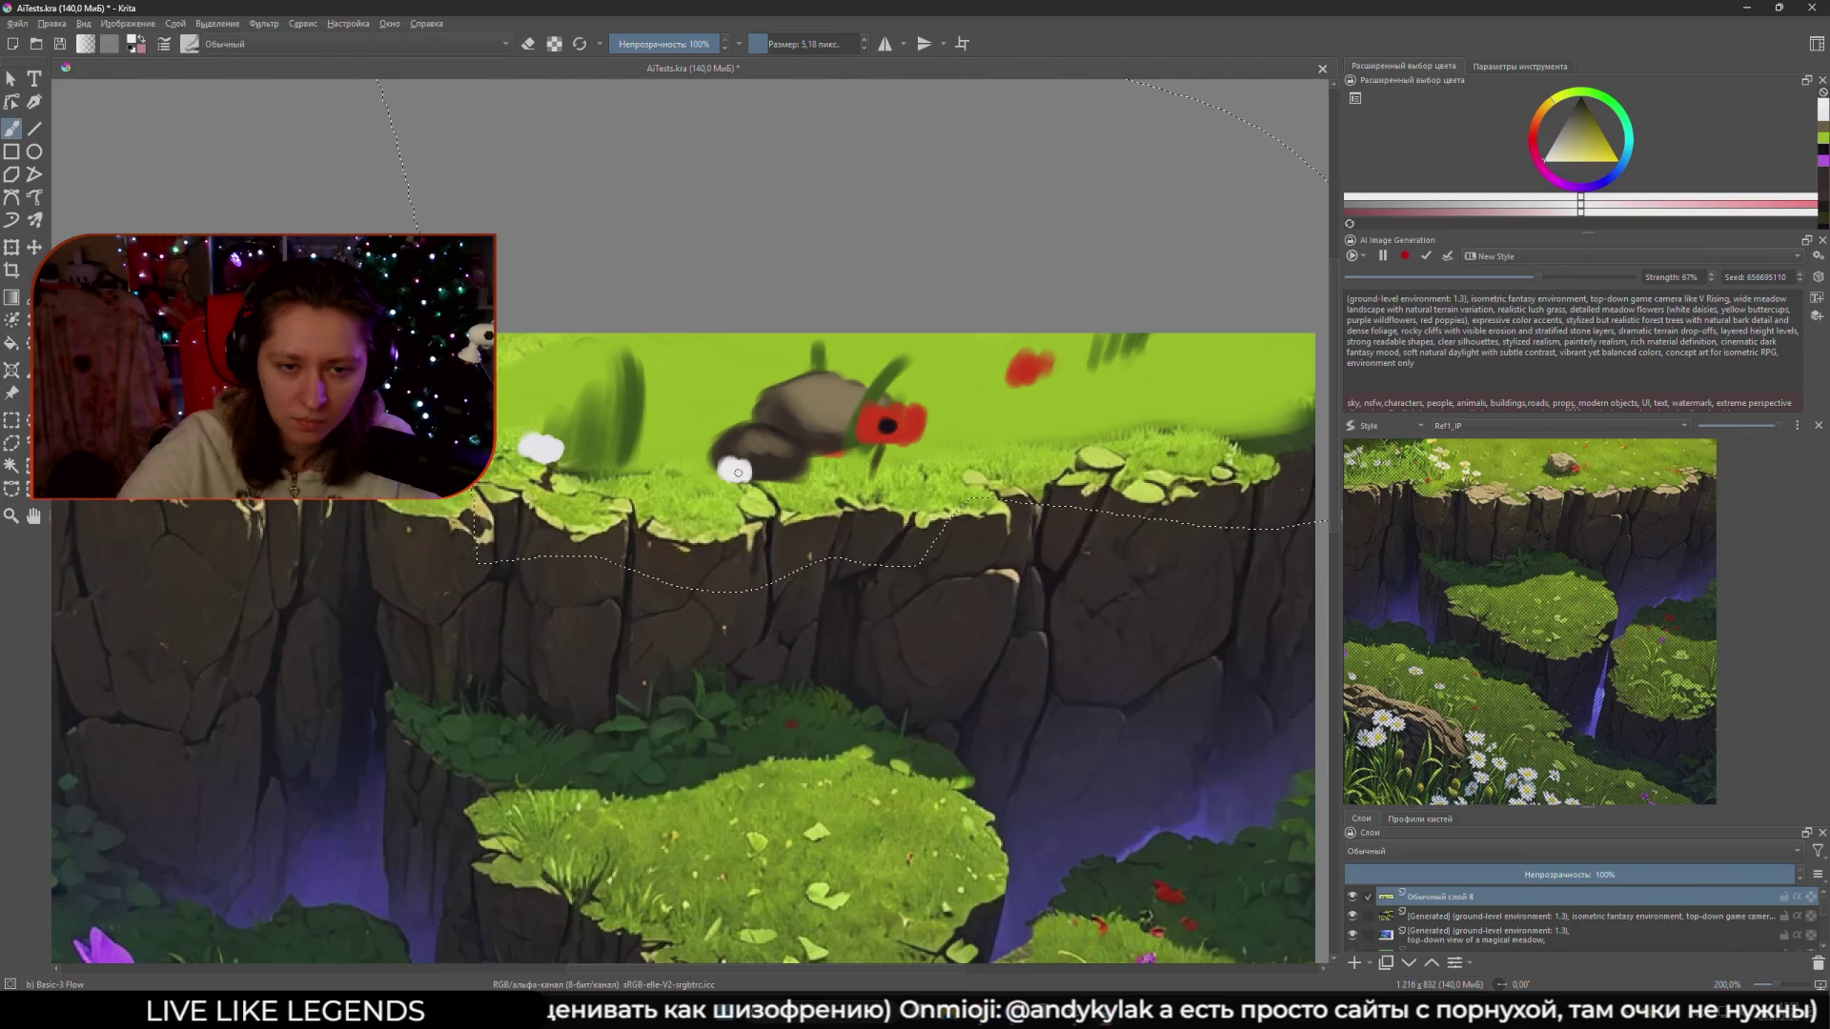
{"action": "key", "text": "bracketright"}
{"action": "key", "text": "bracketright"}
{"action": "left_click_drag", "start_coordinate": [1062, 391], "coordinate": [925, 424]}
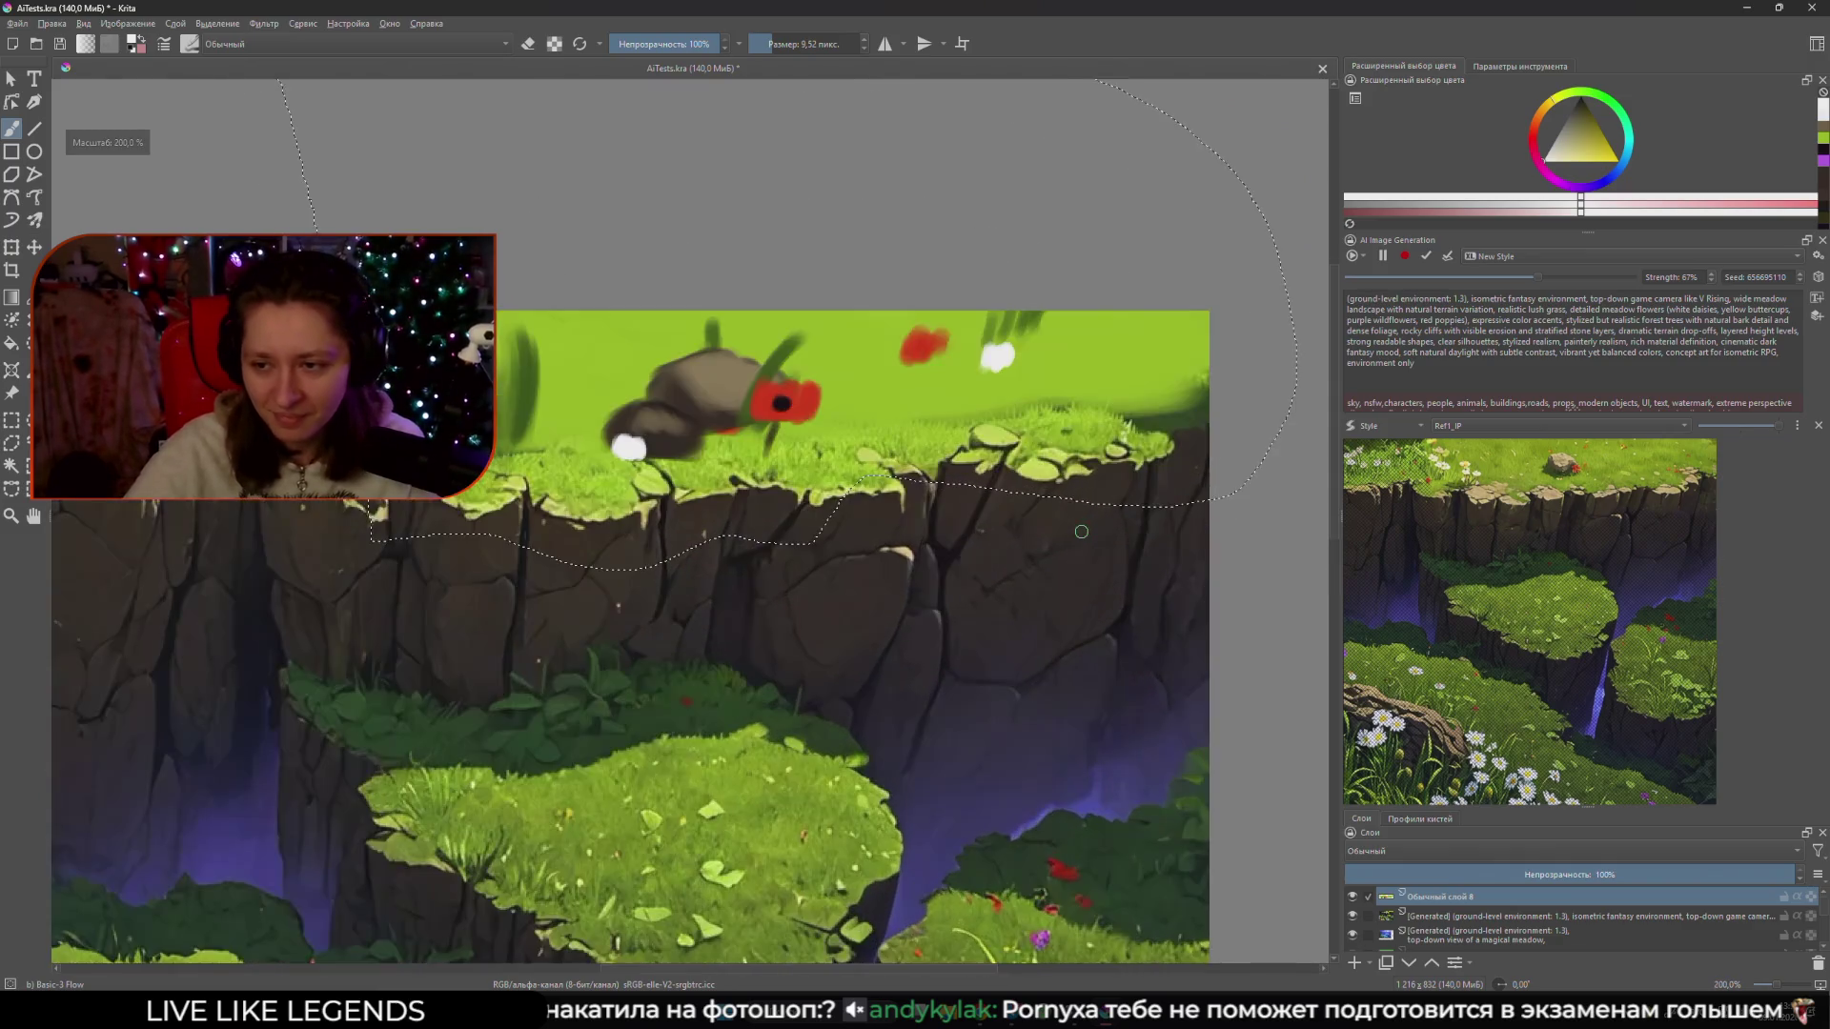
{"action": "mouse_move", "coordinate": [1117, 465]}
{"action": "left_mouse_down"}
{"action": "mouse_move", "coordinate": [1036, 476]}
{"action": "mouse_move", "coordinate": [1051, 493]}
{"action": "left_mouse_up"}
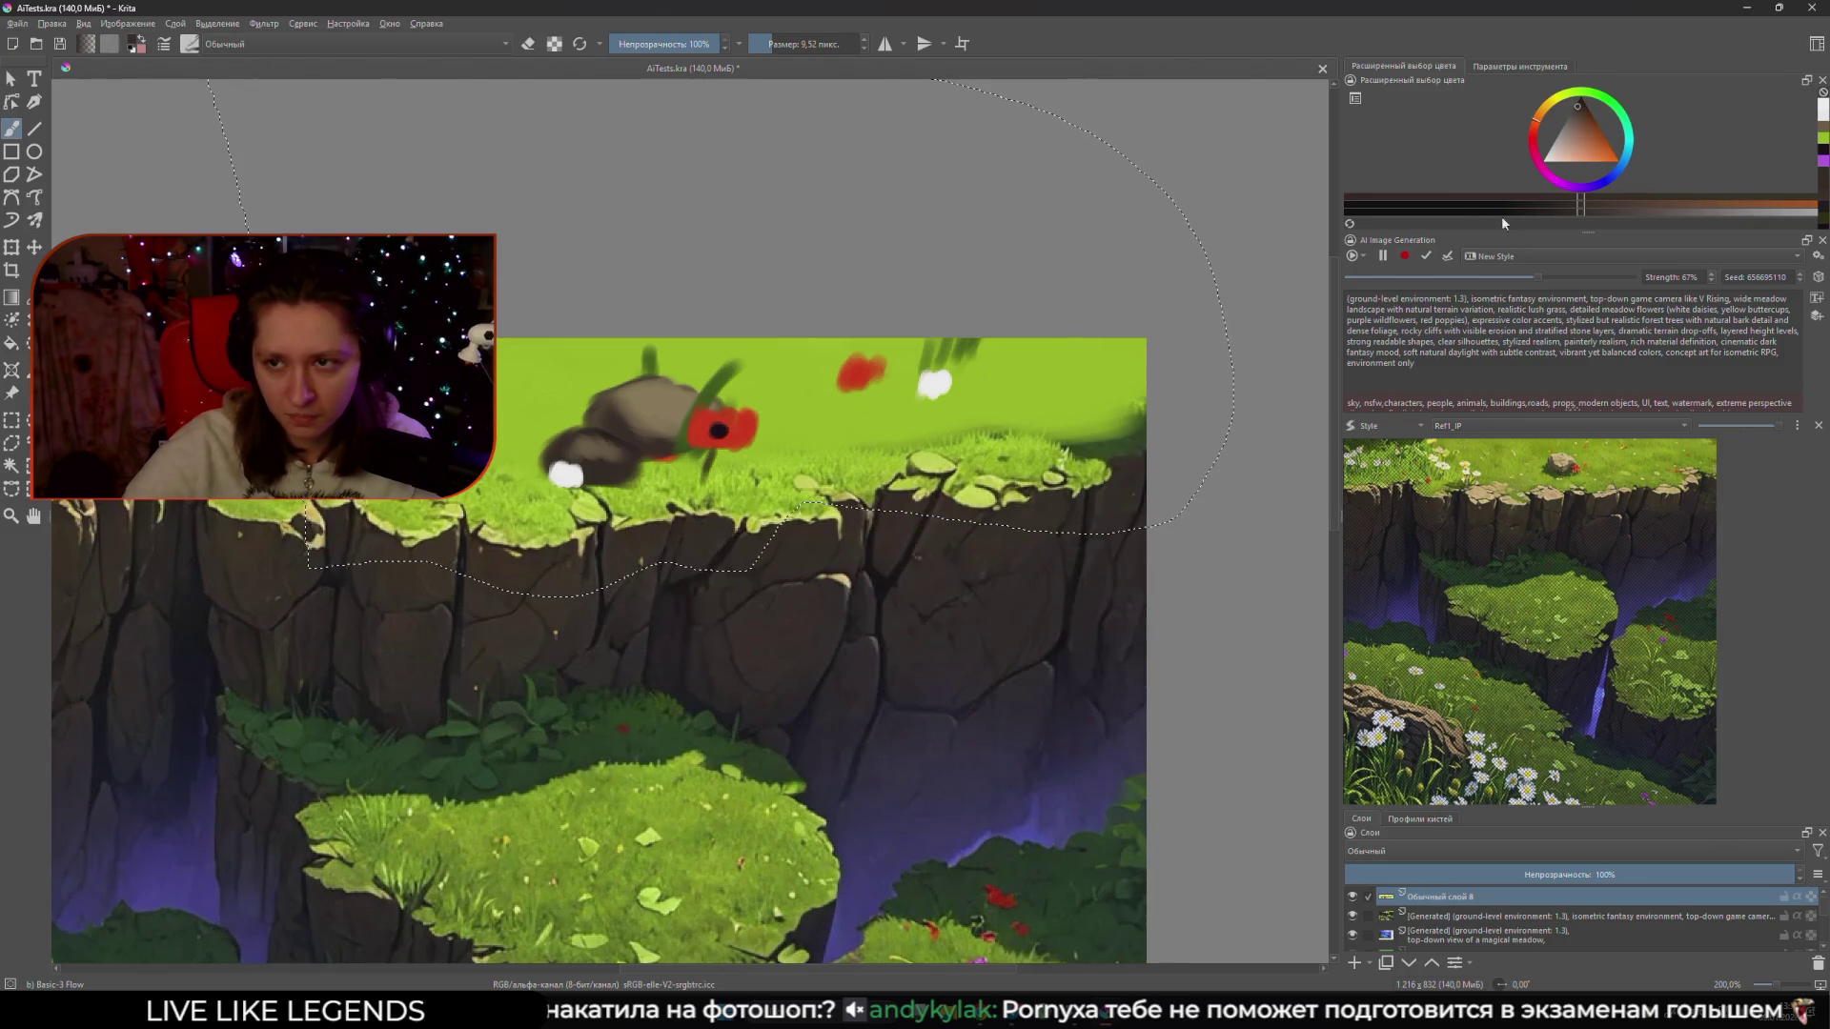
{"action": "left_click", "coordinate": [1607, 213]}
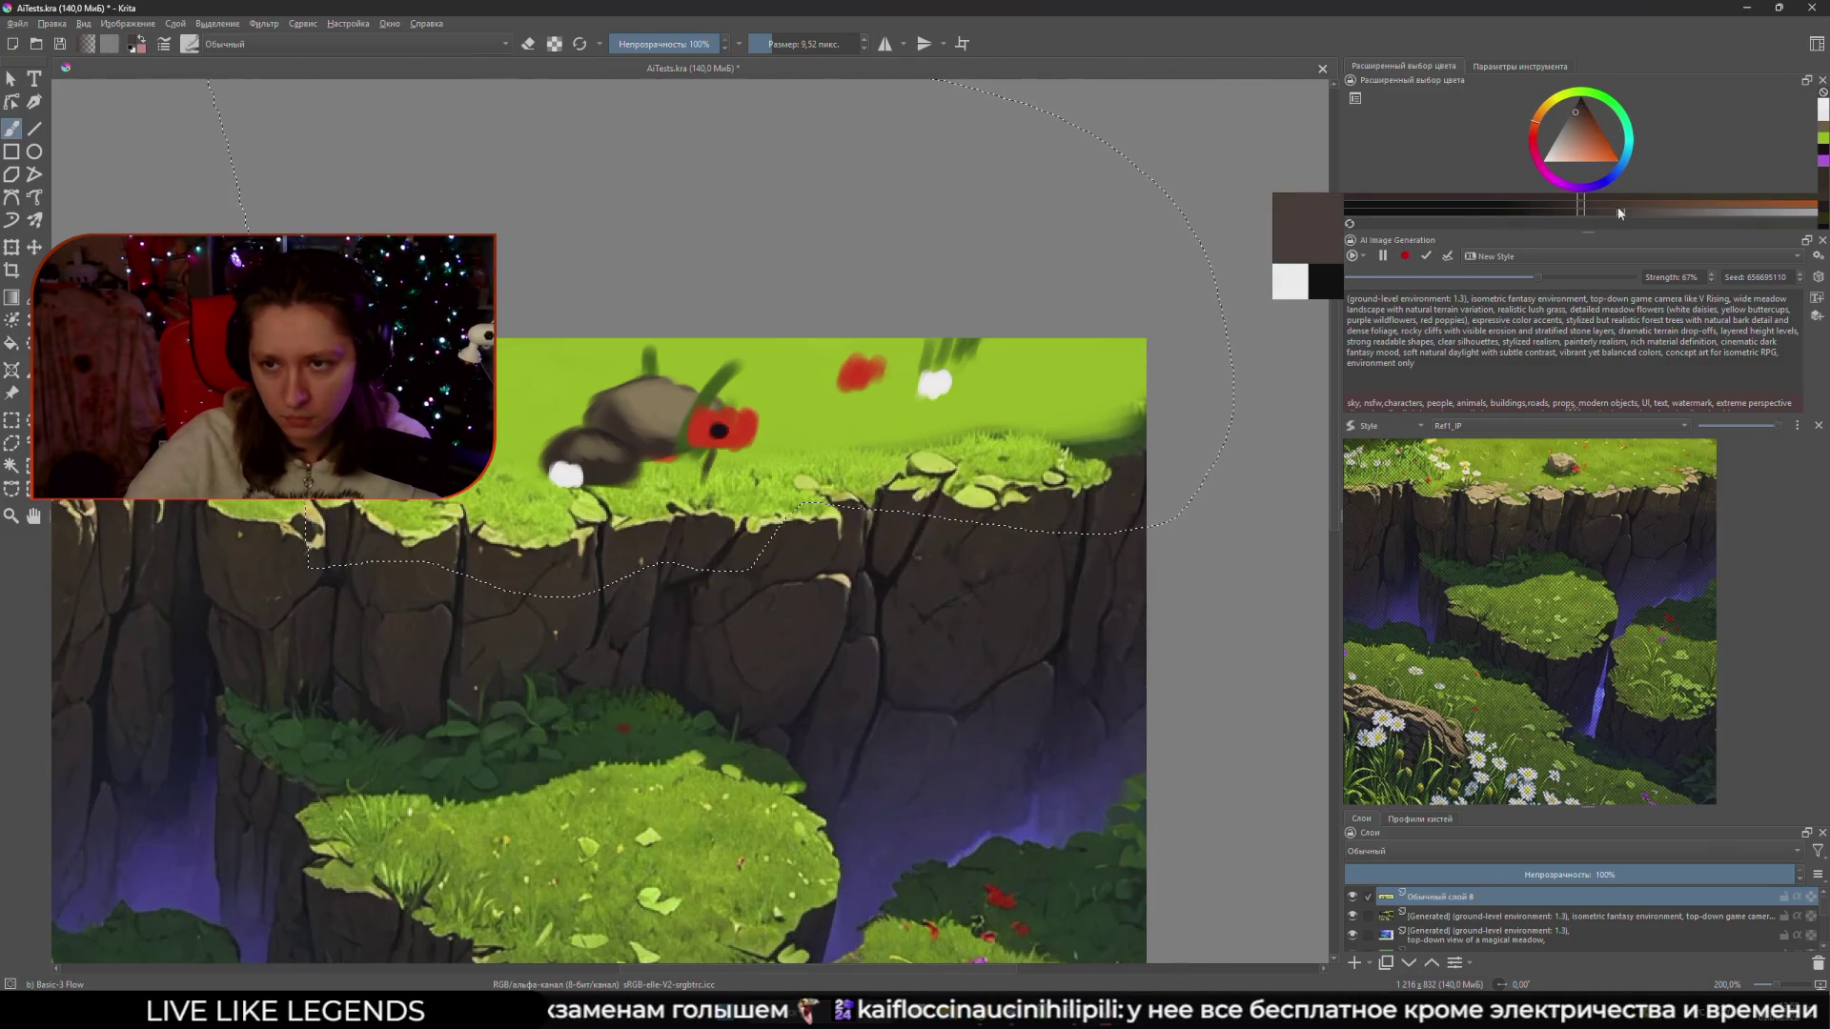
{"action": "left_click_drag", "start_coordinate": [1615, 214], "coordinate": [1607, 203]}
{"action": "left_click_drag", "start_coordinate": [980, 440], "coordinate": [948, 446]}
- Paint dark brown rock and bright green grass strokes along the ledge's right edge
{"action": "scroll", "coordinate": [949, 446], "scroll_direction": "down", "scroll_amount": 1}
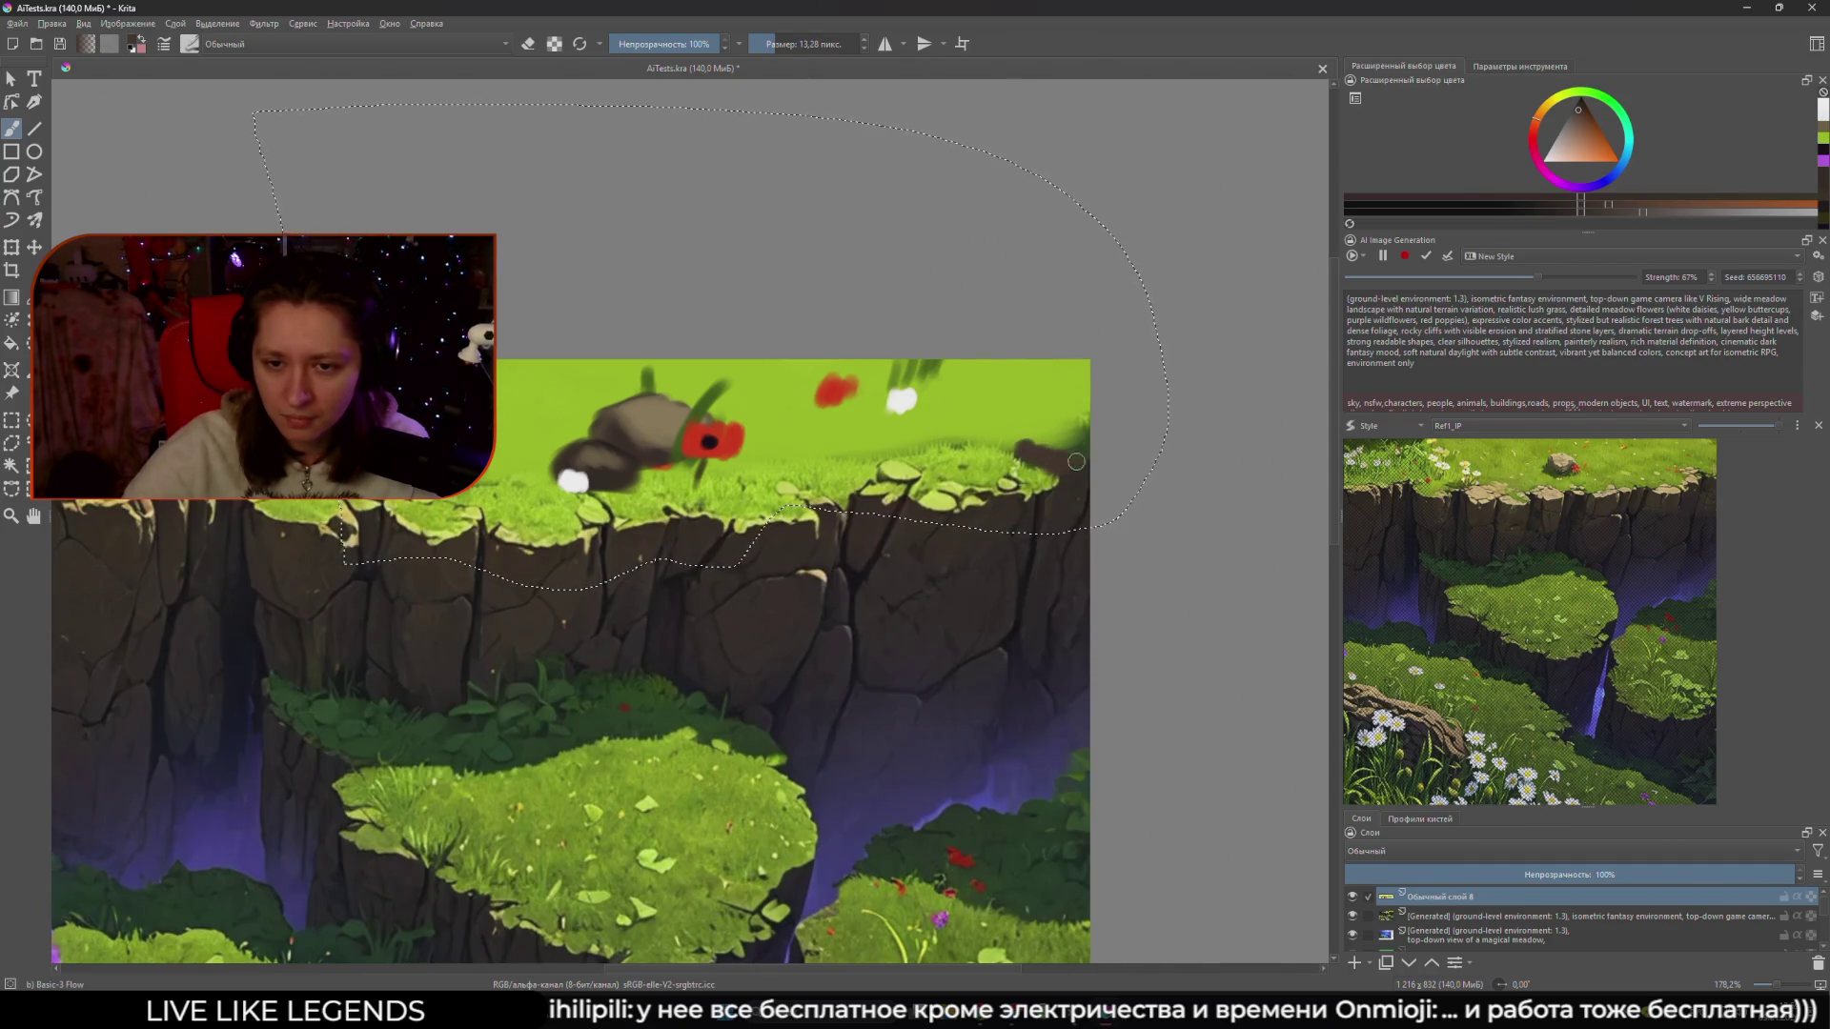
{"action": "left_click_drag", "start_coordinate": [1046, 450], "coordinate": [1084, 425]}
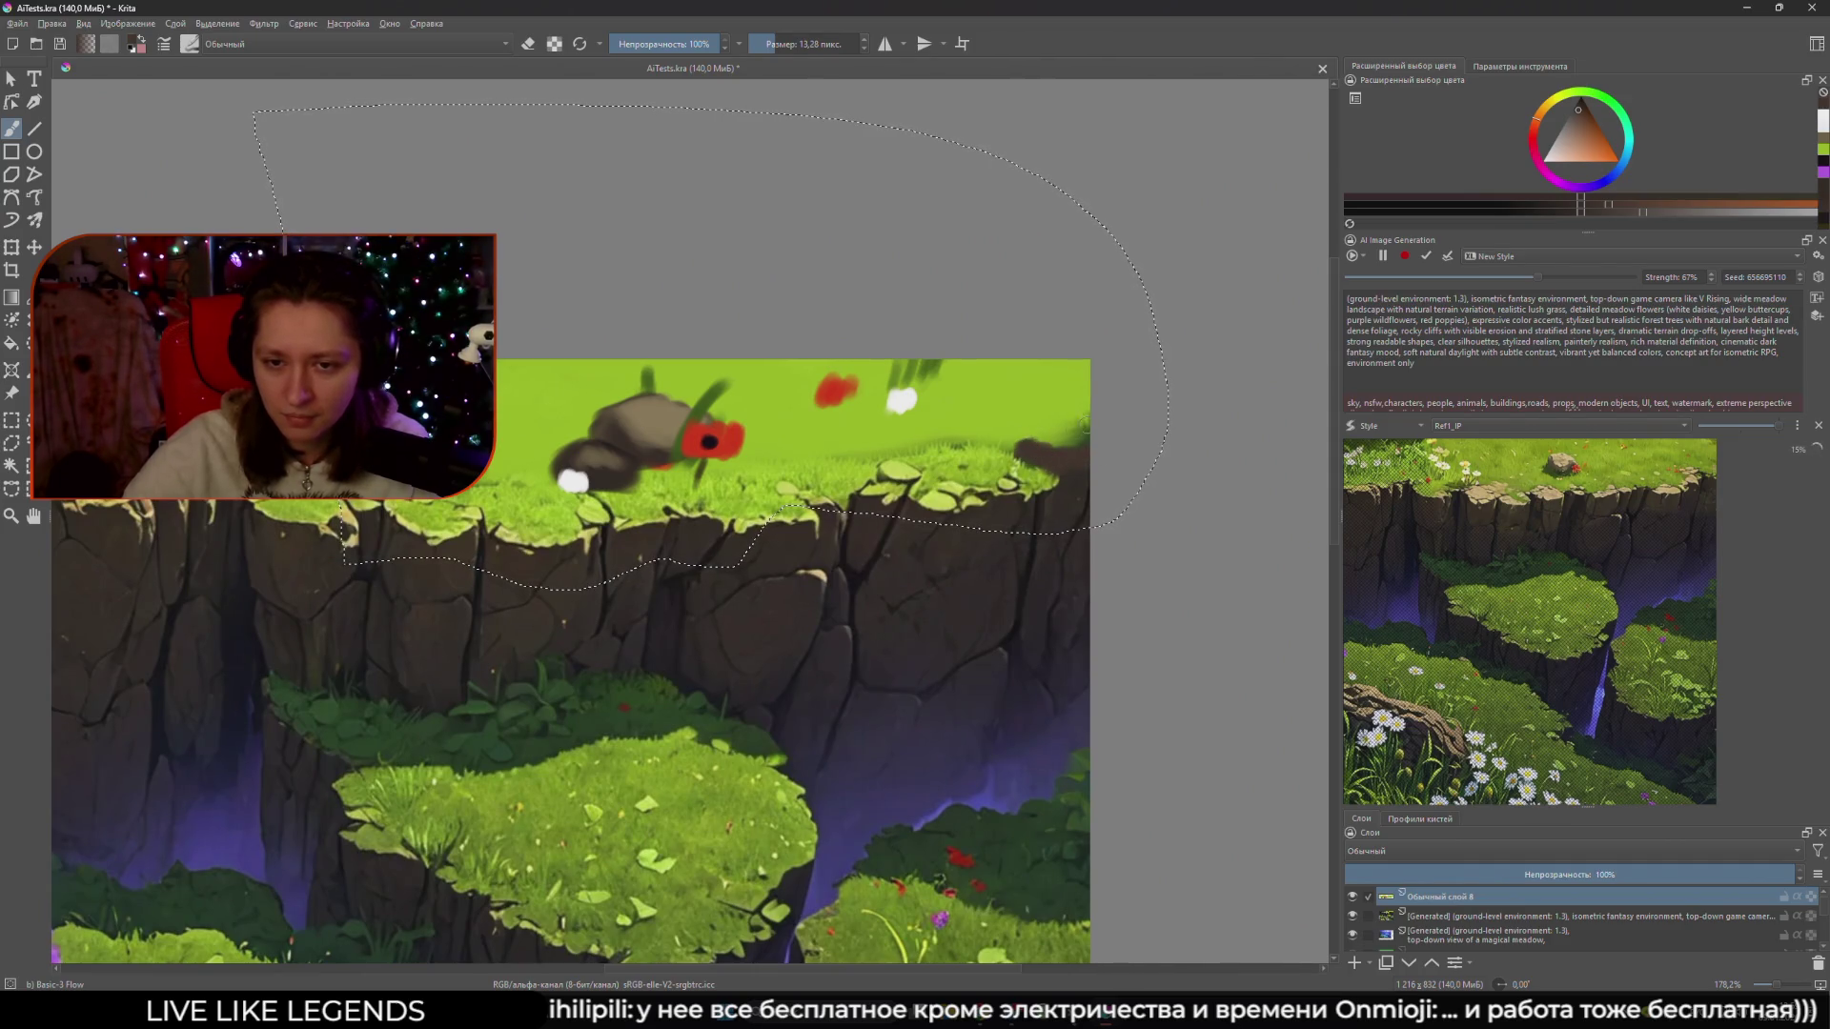
{"action": "left_click", "coordinate": [1020, 437], "text": "ctrl"}
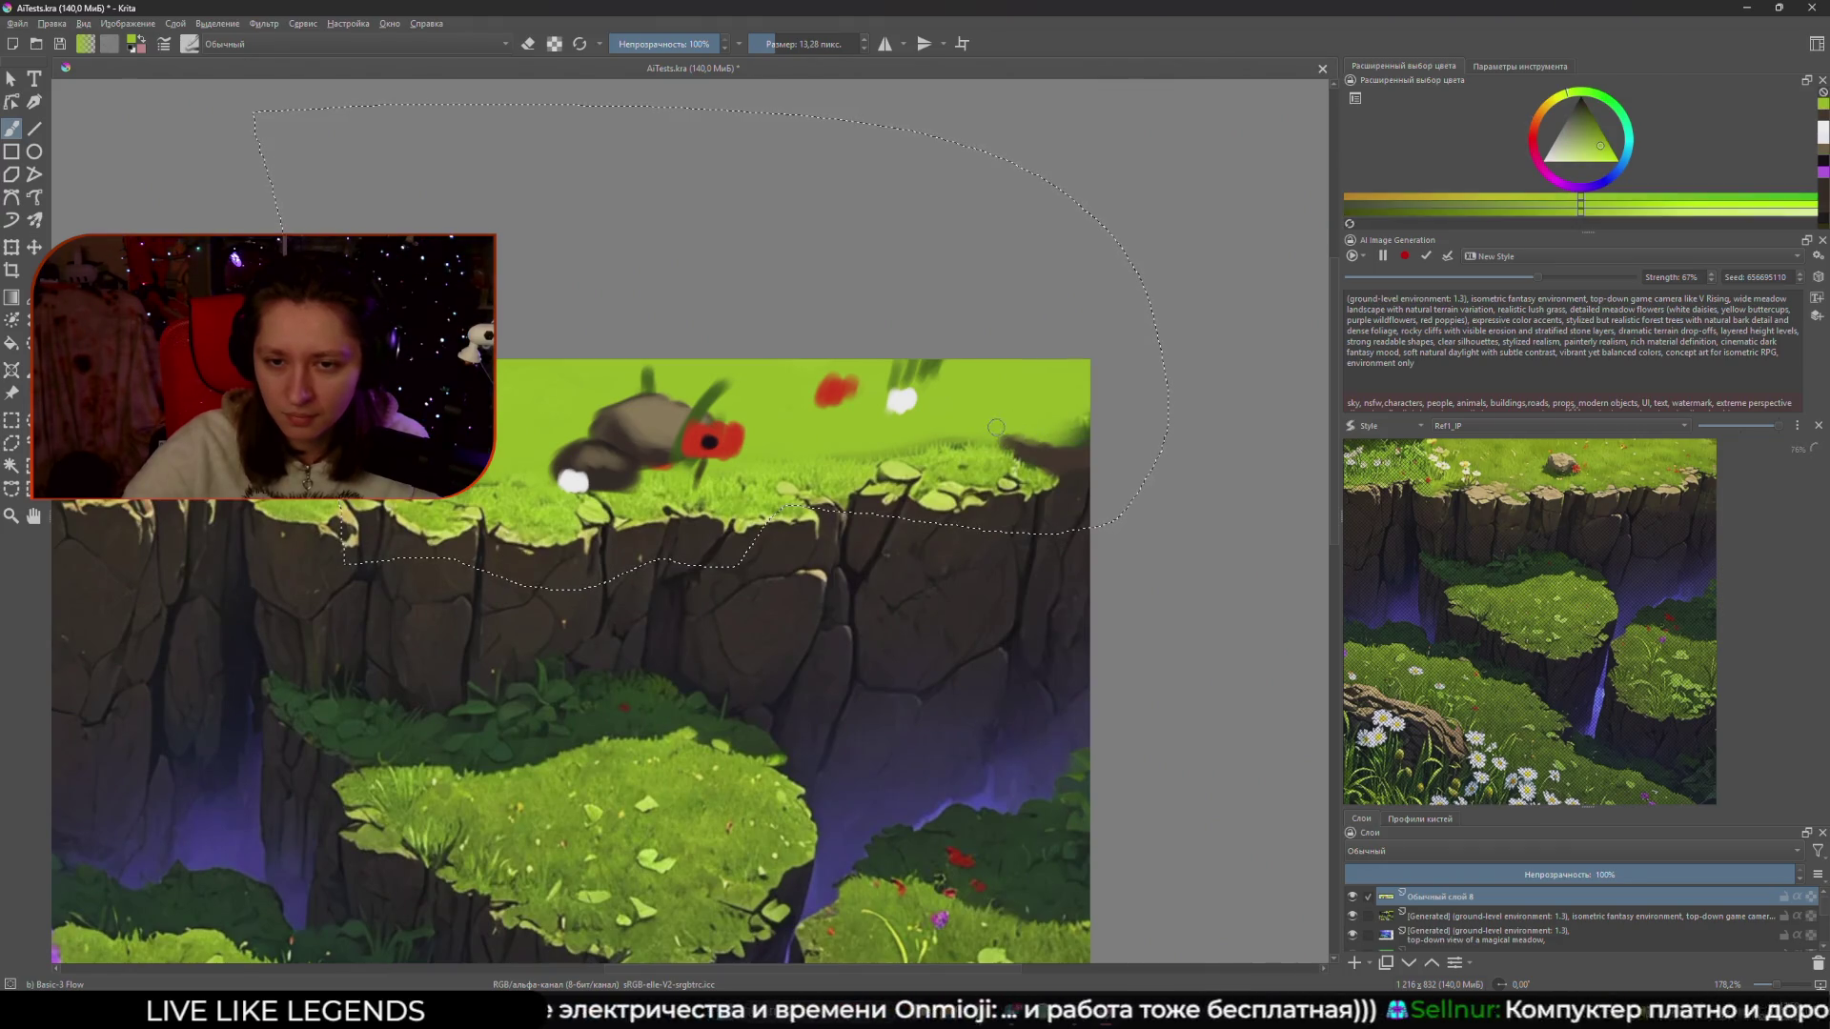
{"action": "left_click_drag", "start_coordinate": [995, 429], "coordinate": [1081, 381]}
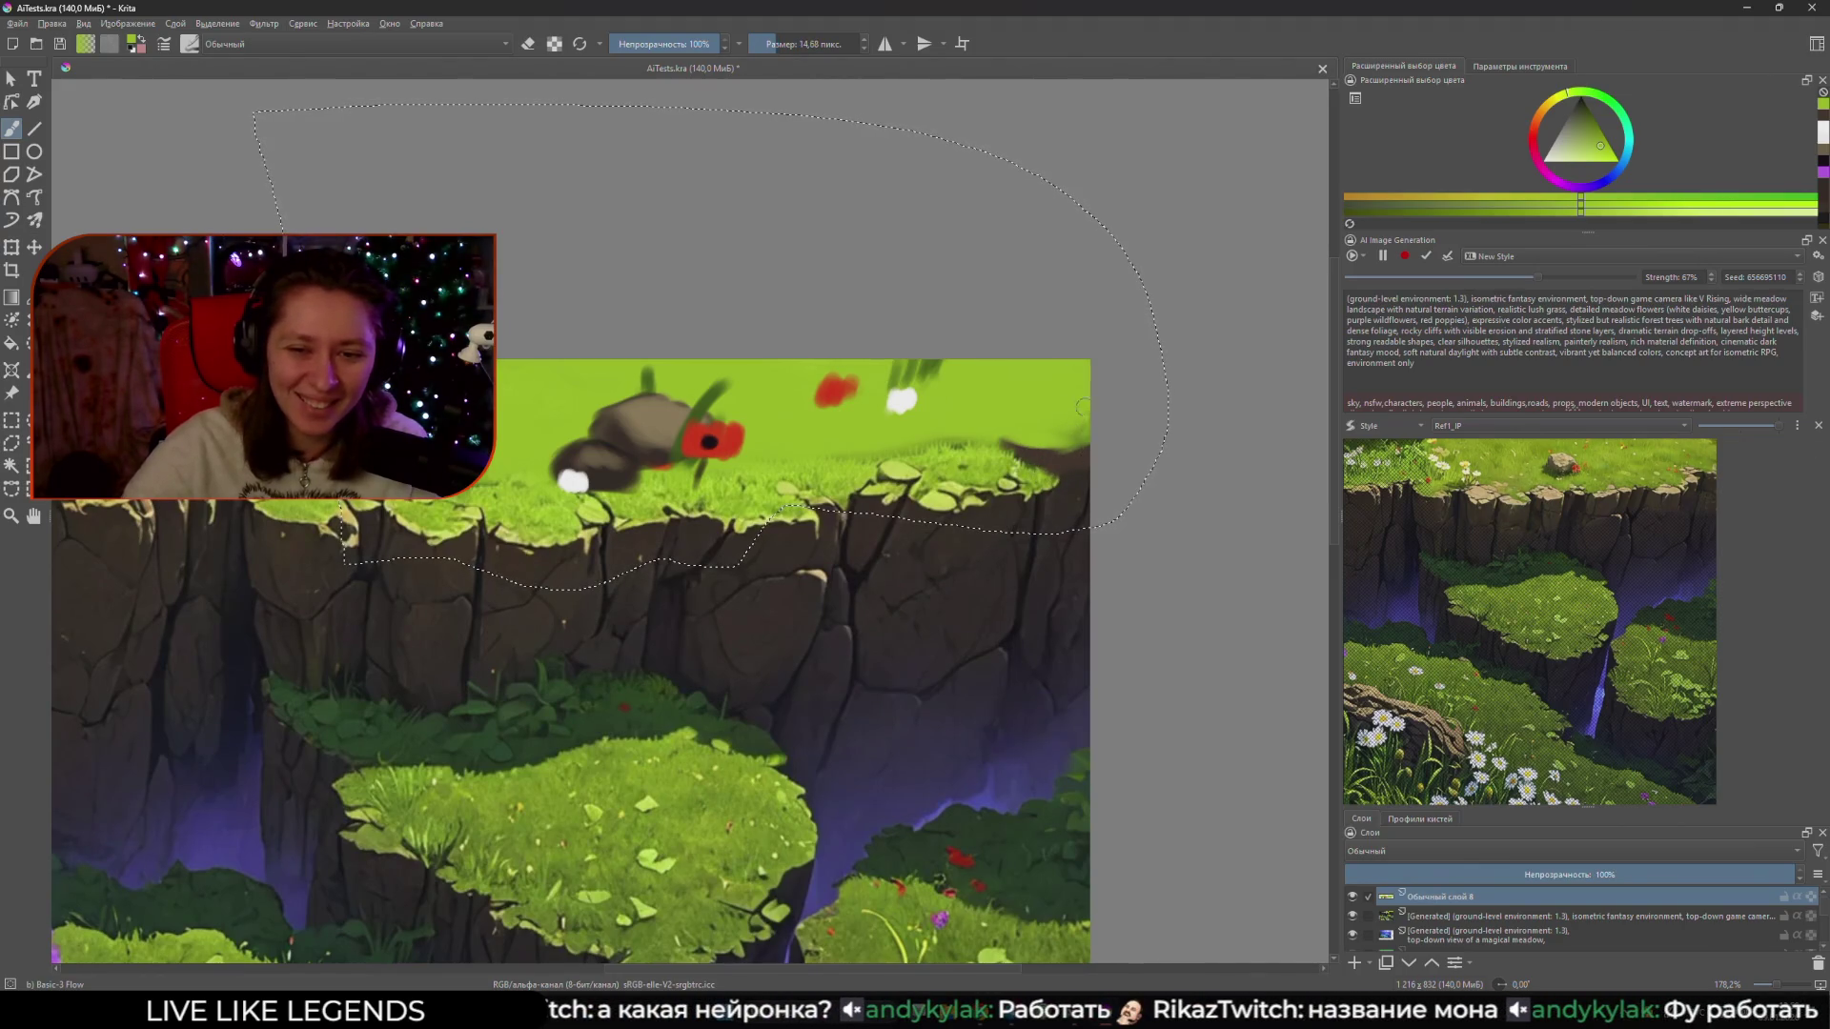
- Swap colours, pick a new paint colour, and shrink the brush while panning over the ledge
{"action": "key", "text": "x"}
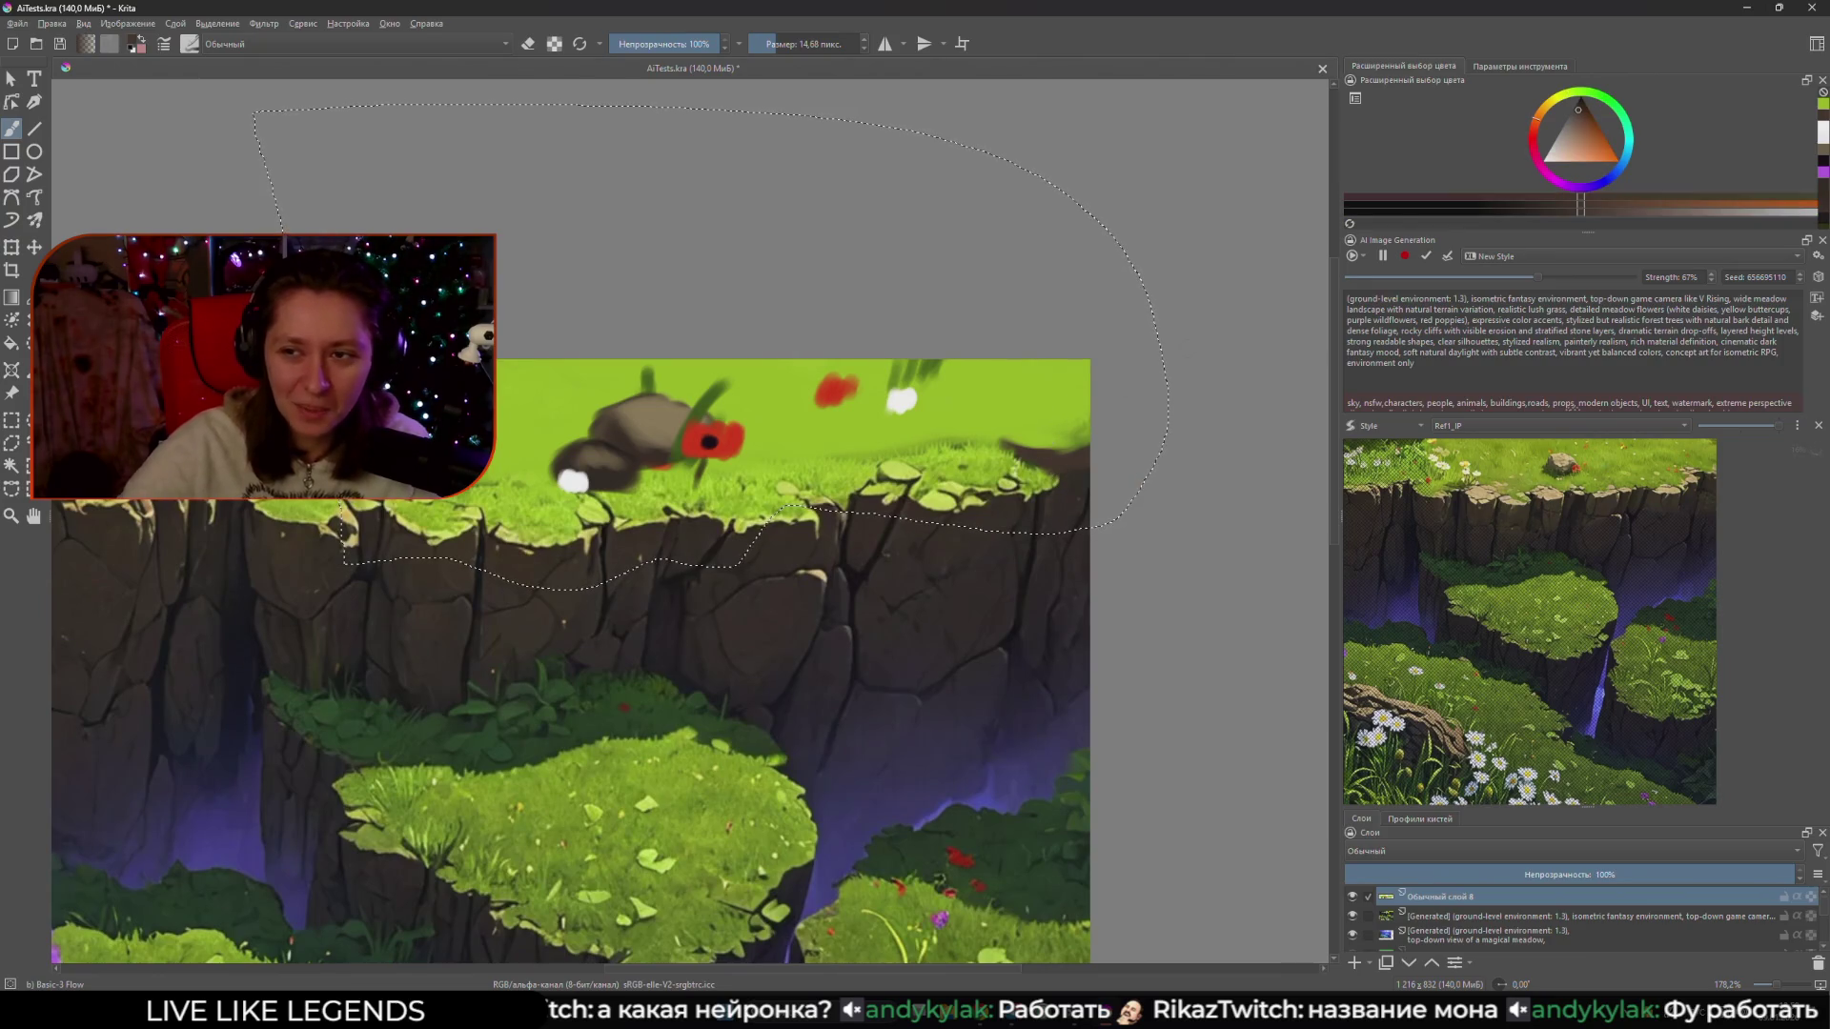
{"action": "left_click", "coordinate": [1576, 130]}
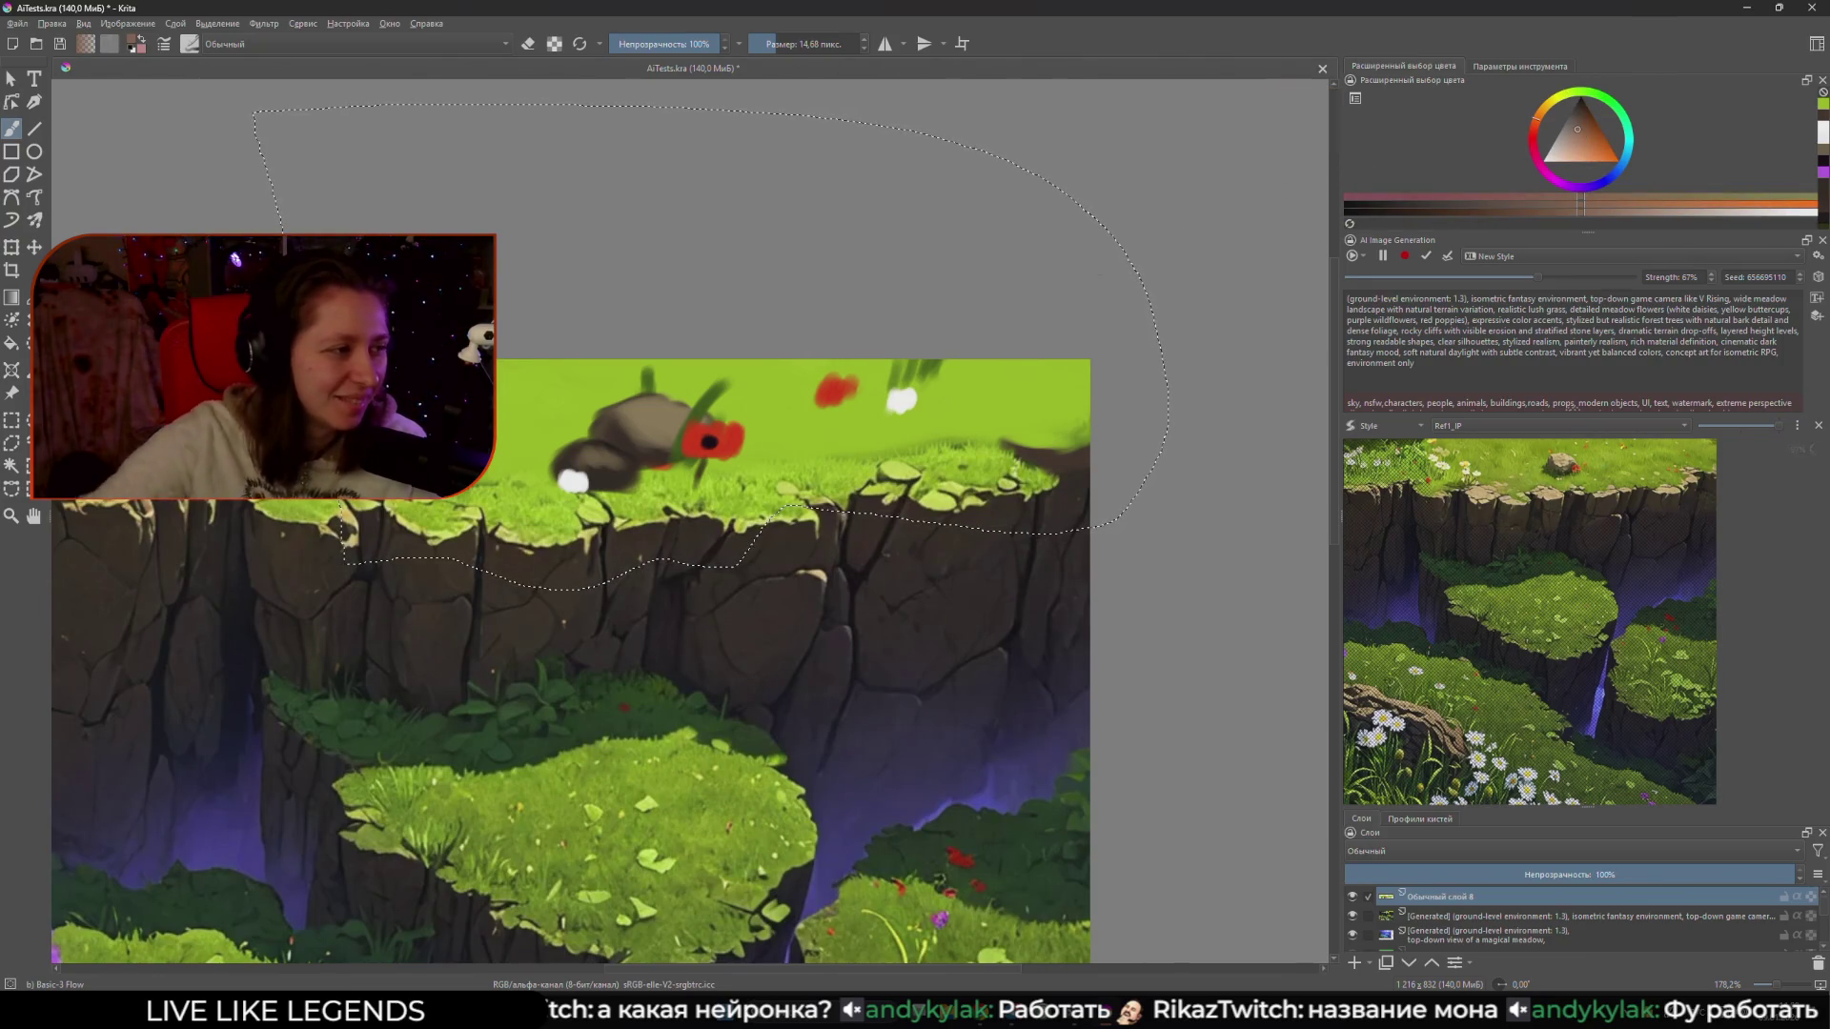
{"action": "mouse_move", "coordinate": [1013, 411]}
{"action": "left_mouse_down"}
{"action": "mouse_move", "coordinate": [987, 392]}
{"action": "mouse_move", "coordinate": [1033, 427]}
{"action": "left_mouse_up"}
{"action": "key", "text": "bracketleft"}
{"action": "key", "text": "bracketleft"}
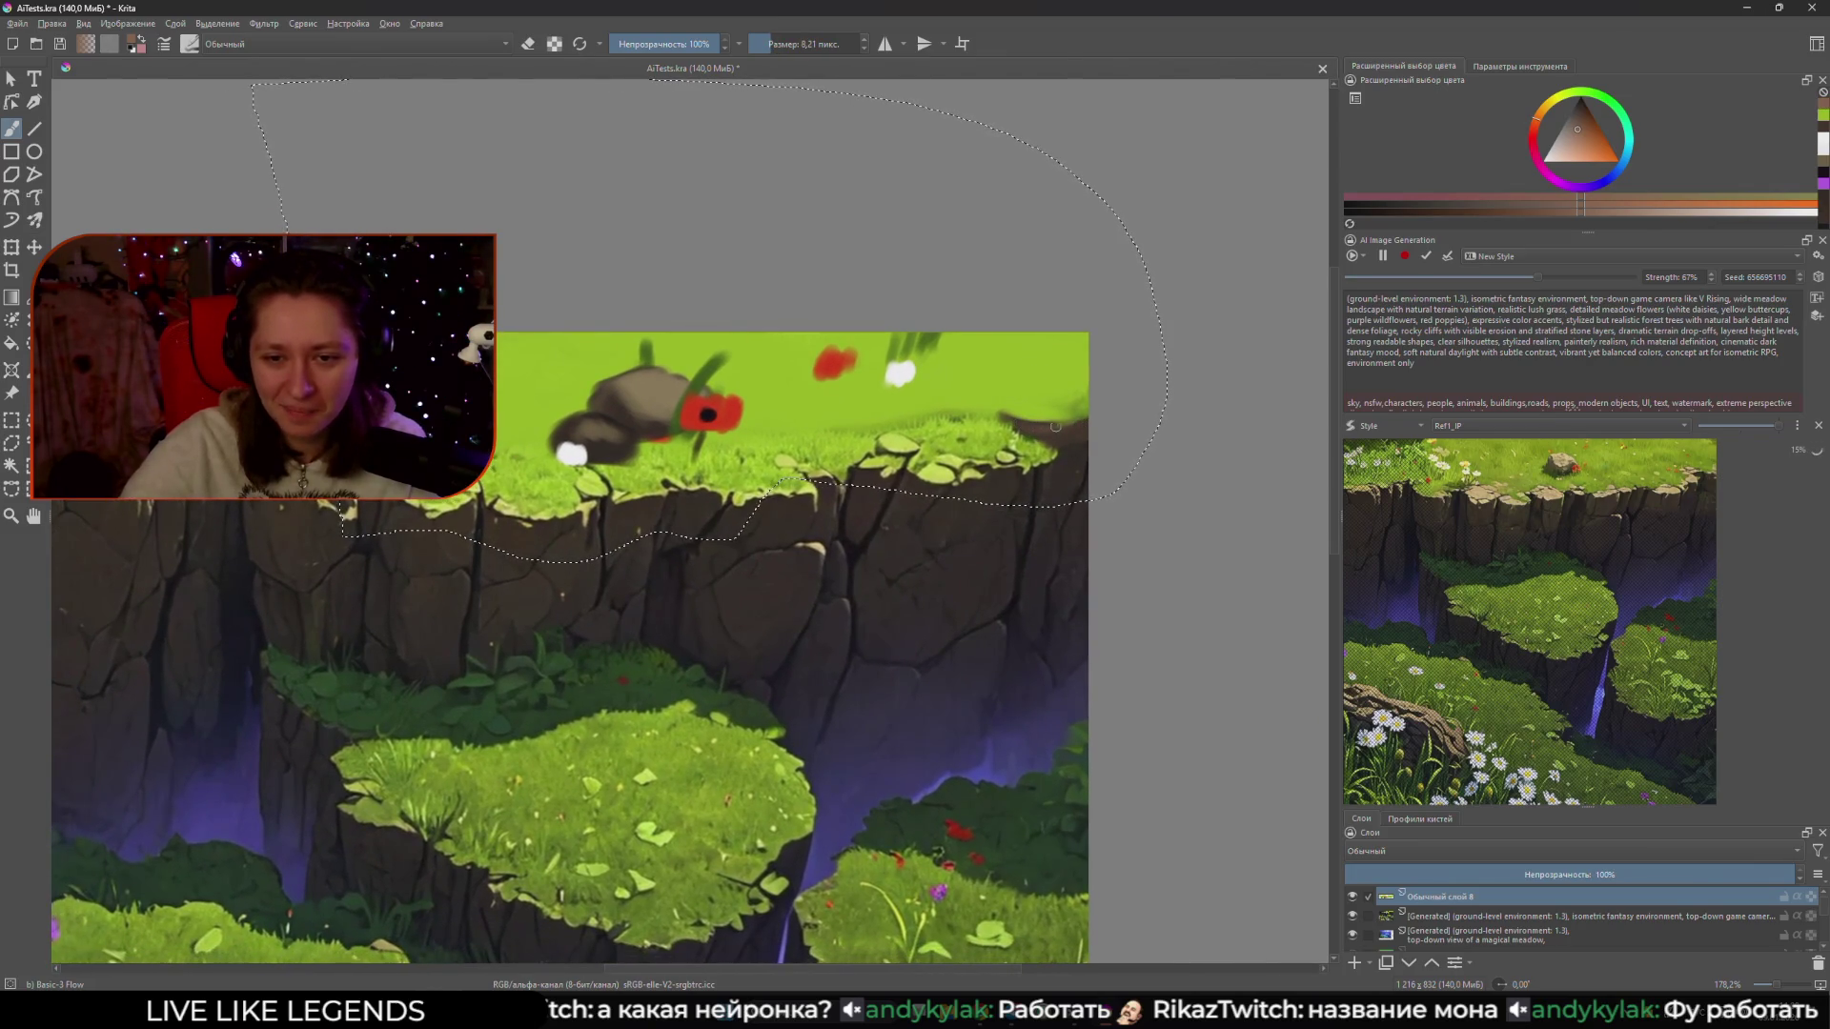
{"action": "left_click_drag", "start_coordinate": [1048, 432], "coordinate": [1000, 365]}
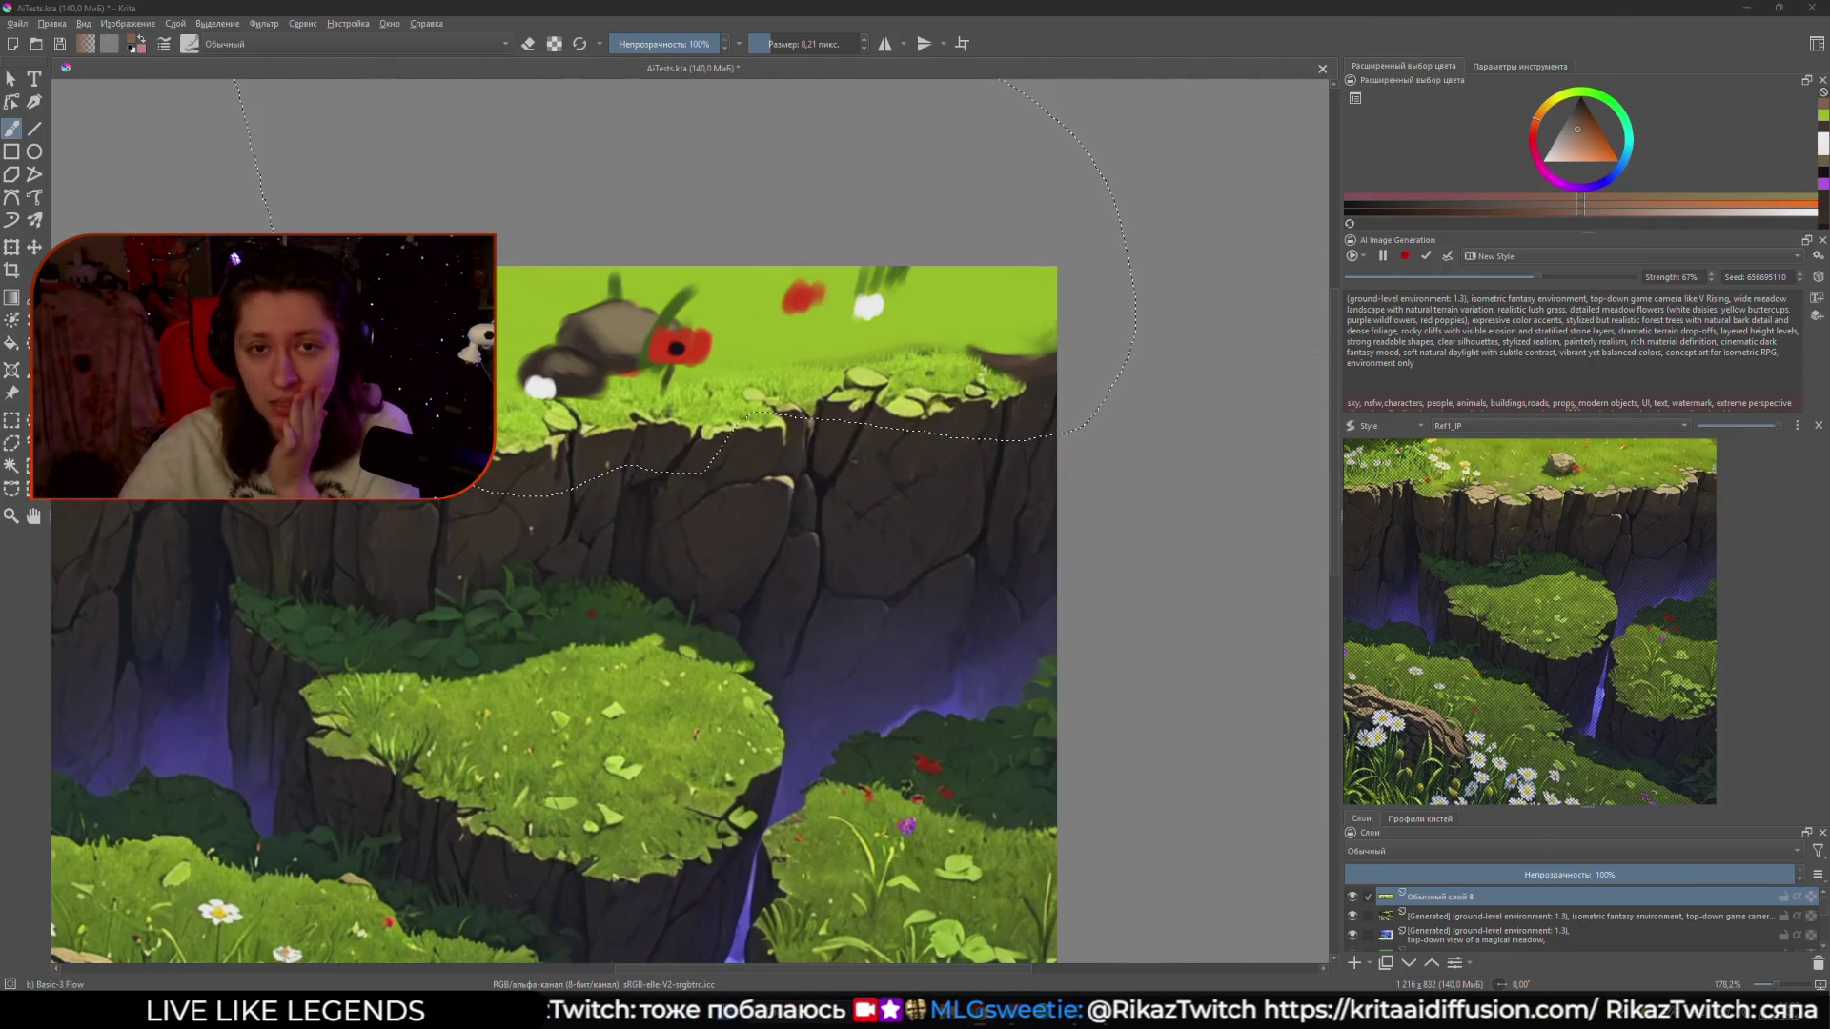
- Open the AI plugin's Connection settings and review the local managed server's model packages
{"action": "left_click", "coordinate": [1818, 255]}
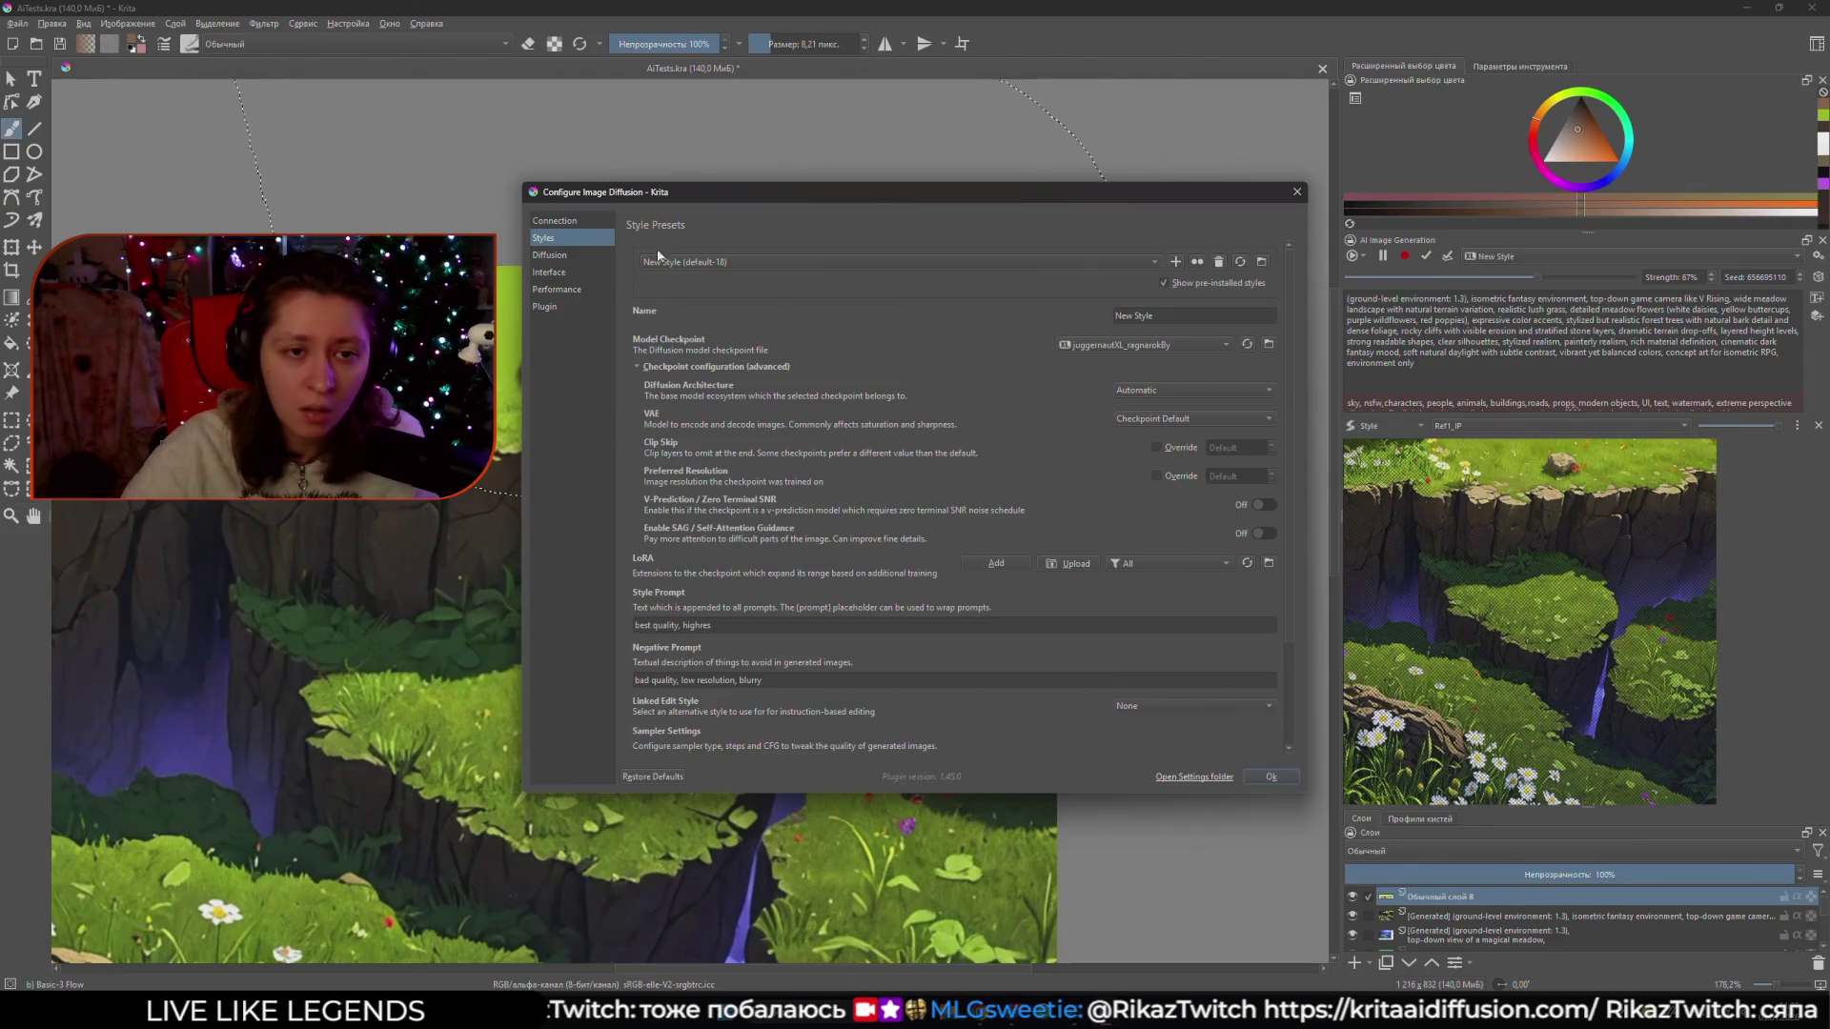
{"action": "left_click", "coordinate": [556, 220]}
{"action": "left_click", "coordinate": [792, 258]}
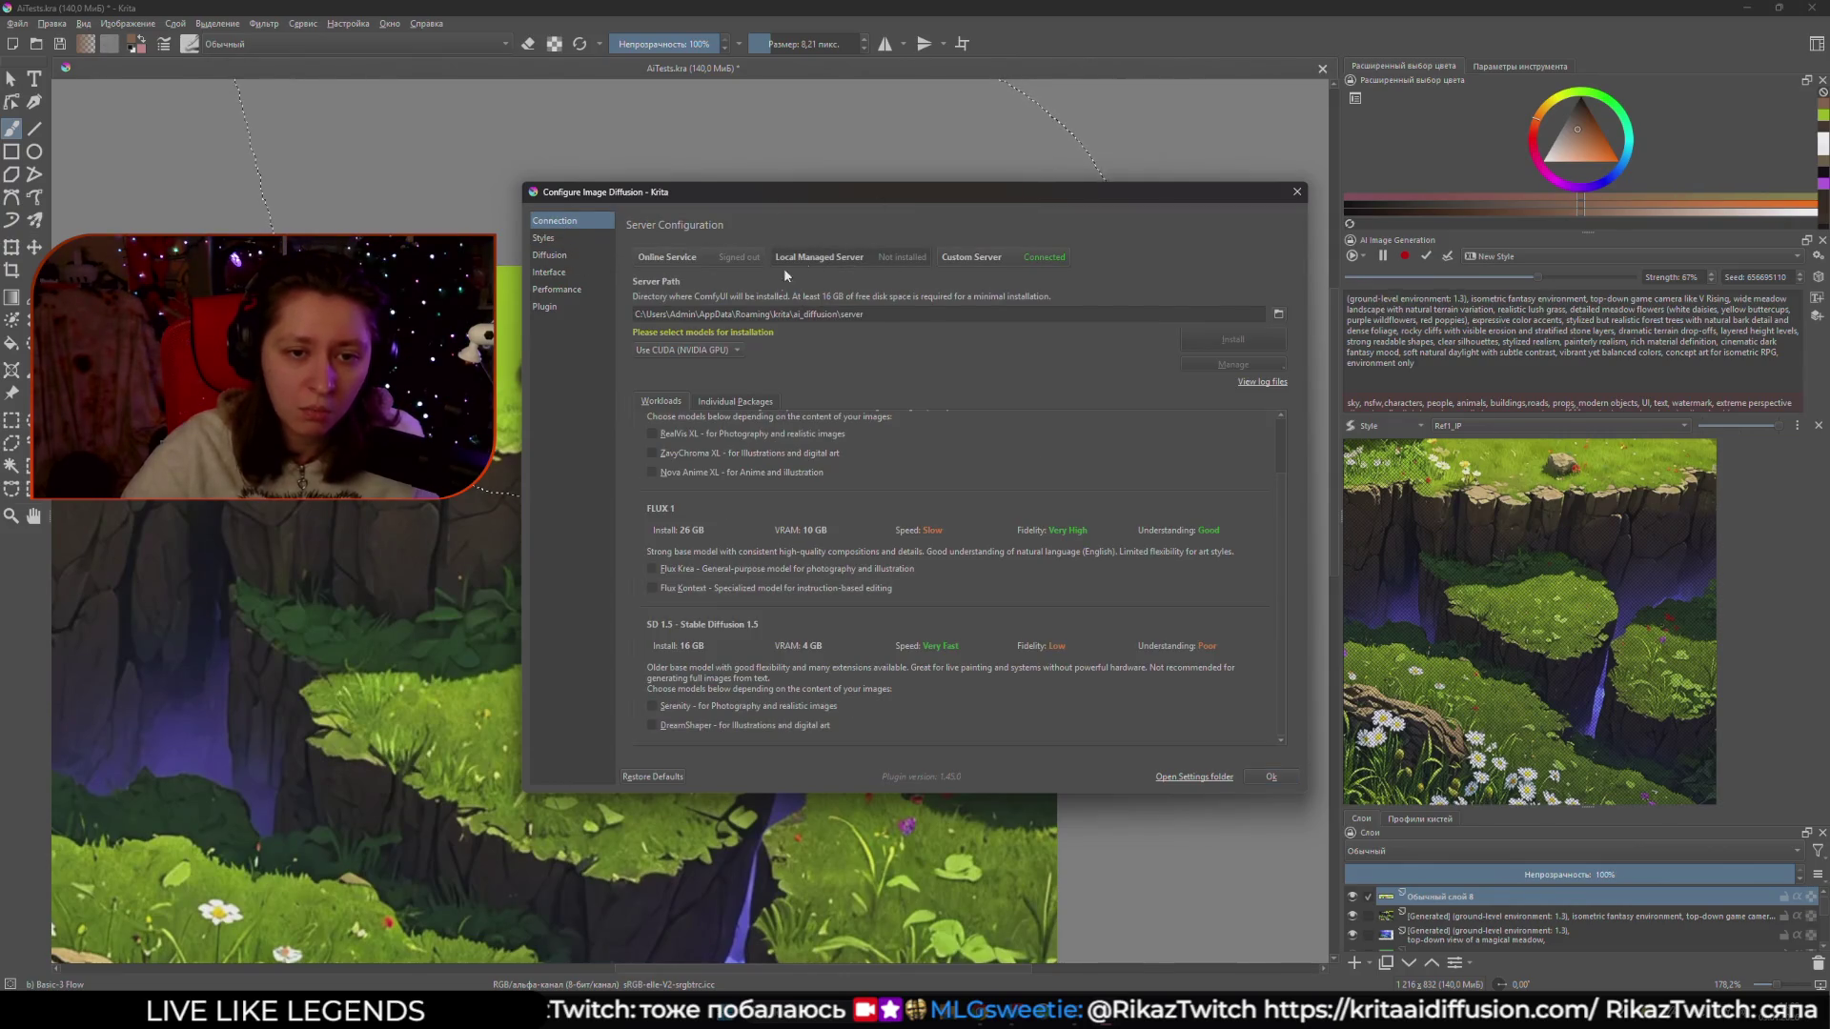
{"action": "scroll", "coordinate": [690, 564], "scroll_direction": "up", "scroll_amount": 1}
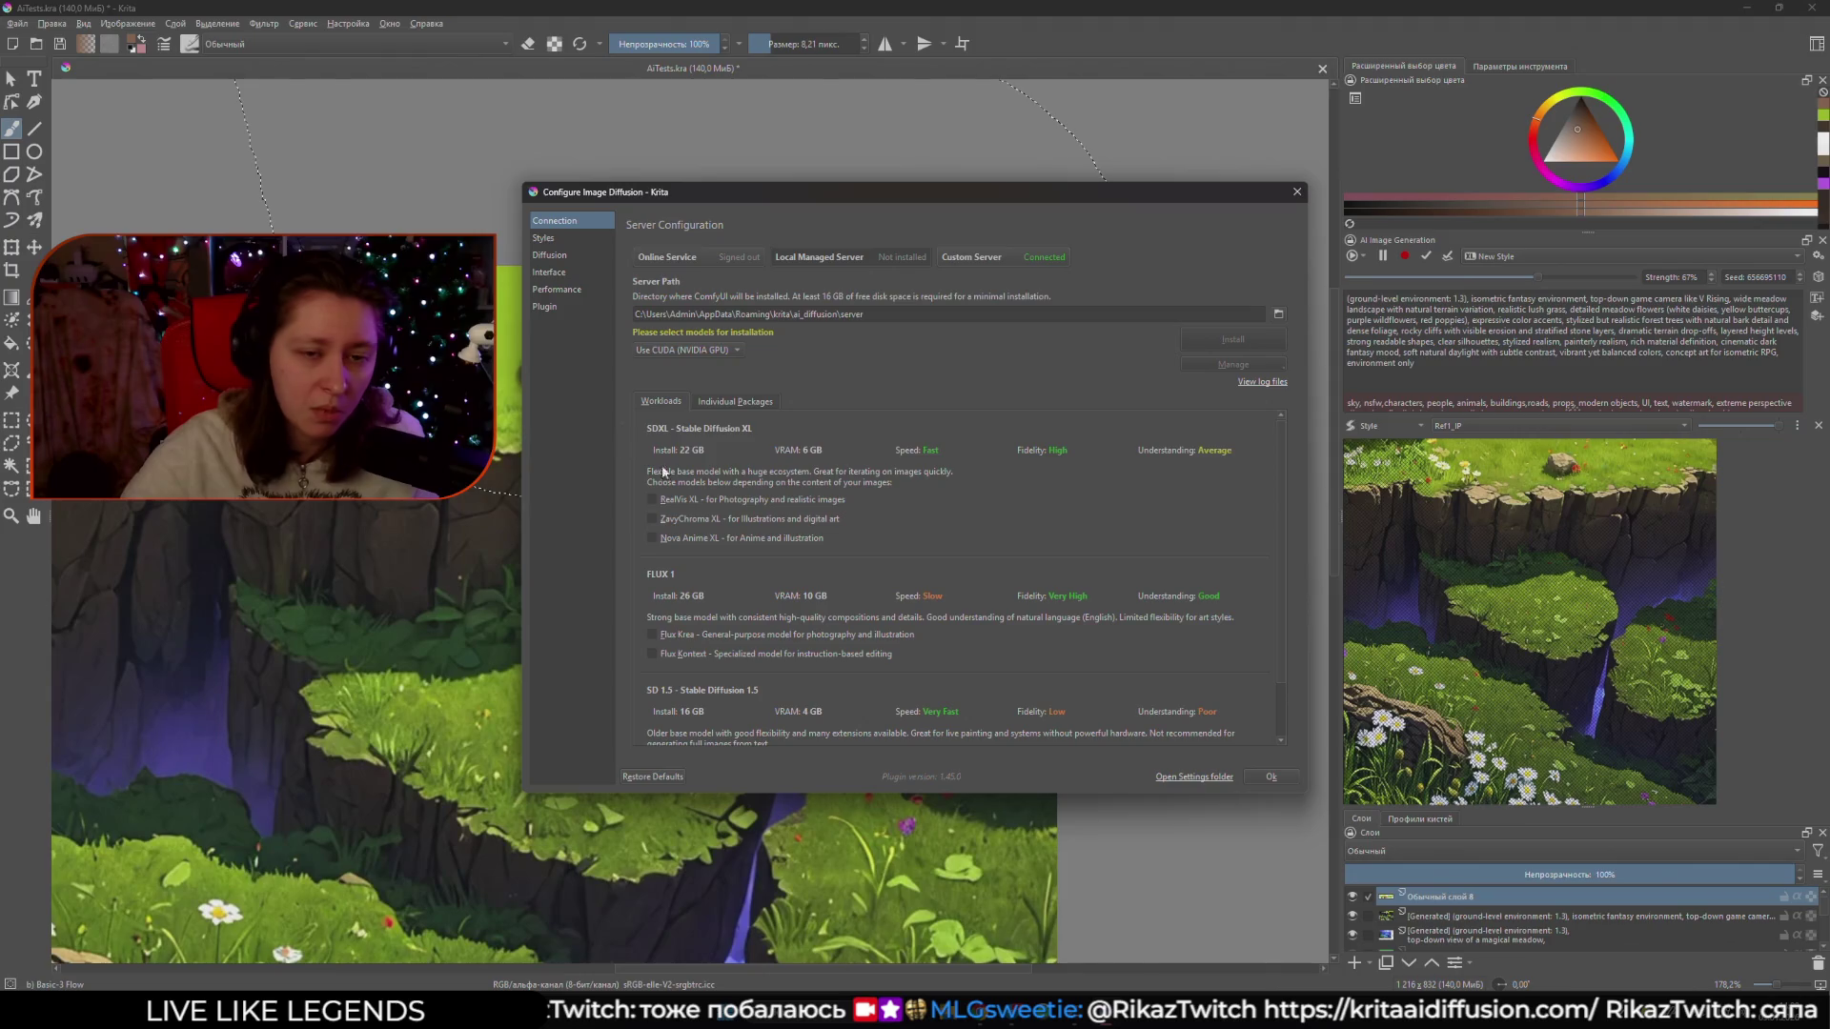
{"action": "scroll", "coordinate": [701, 539], "scroll_direction": "down", "scroll_amount": 1}
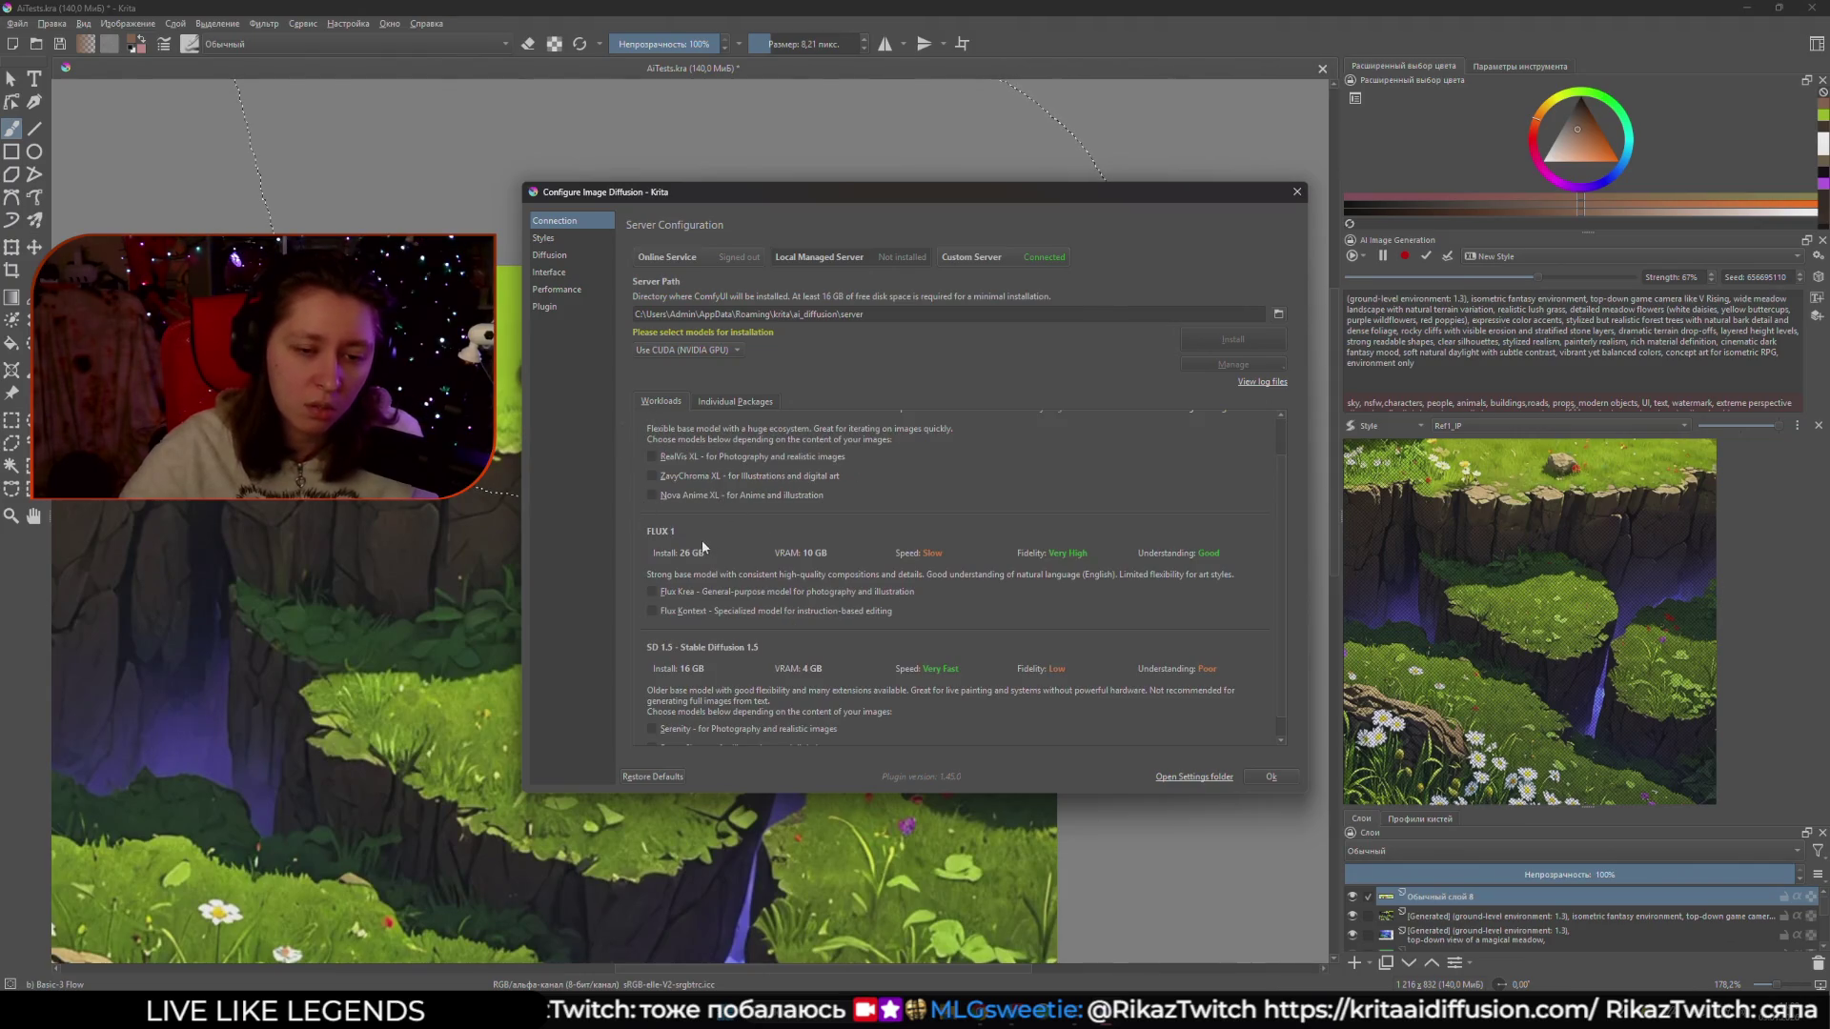
{"action": "scroll", "coordinate": [640, 550], "scroll_direction": "down", "scroll_amount": 1}
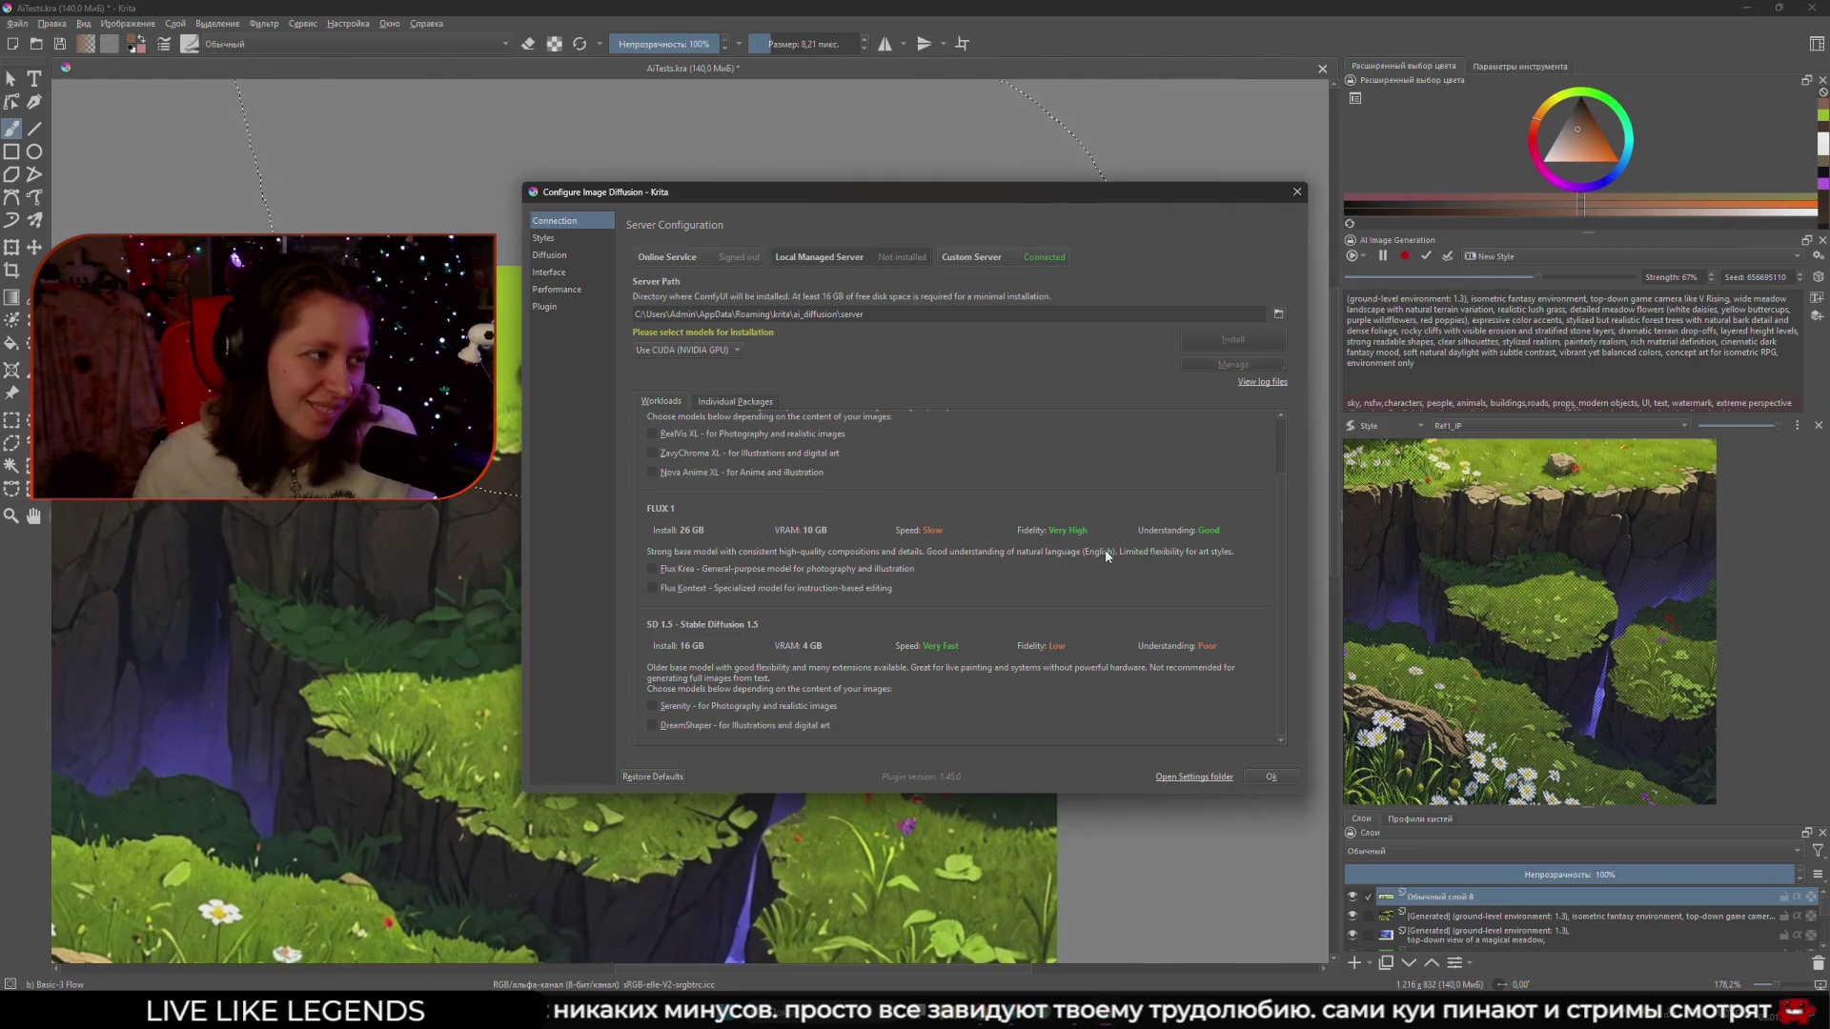
- Choose Custom Server, reconnect to ComfyUI at 127.0.0.1:8188, and close the settings
{"action": "left_click", "coordinate": [1045, 256]}
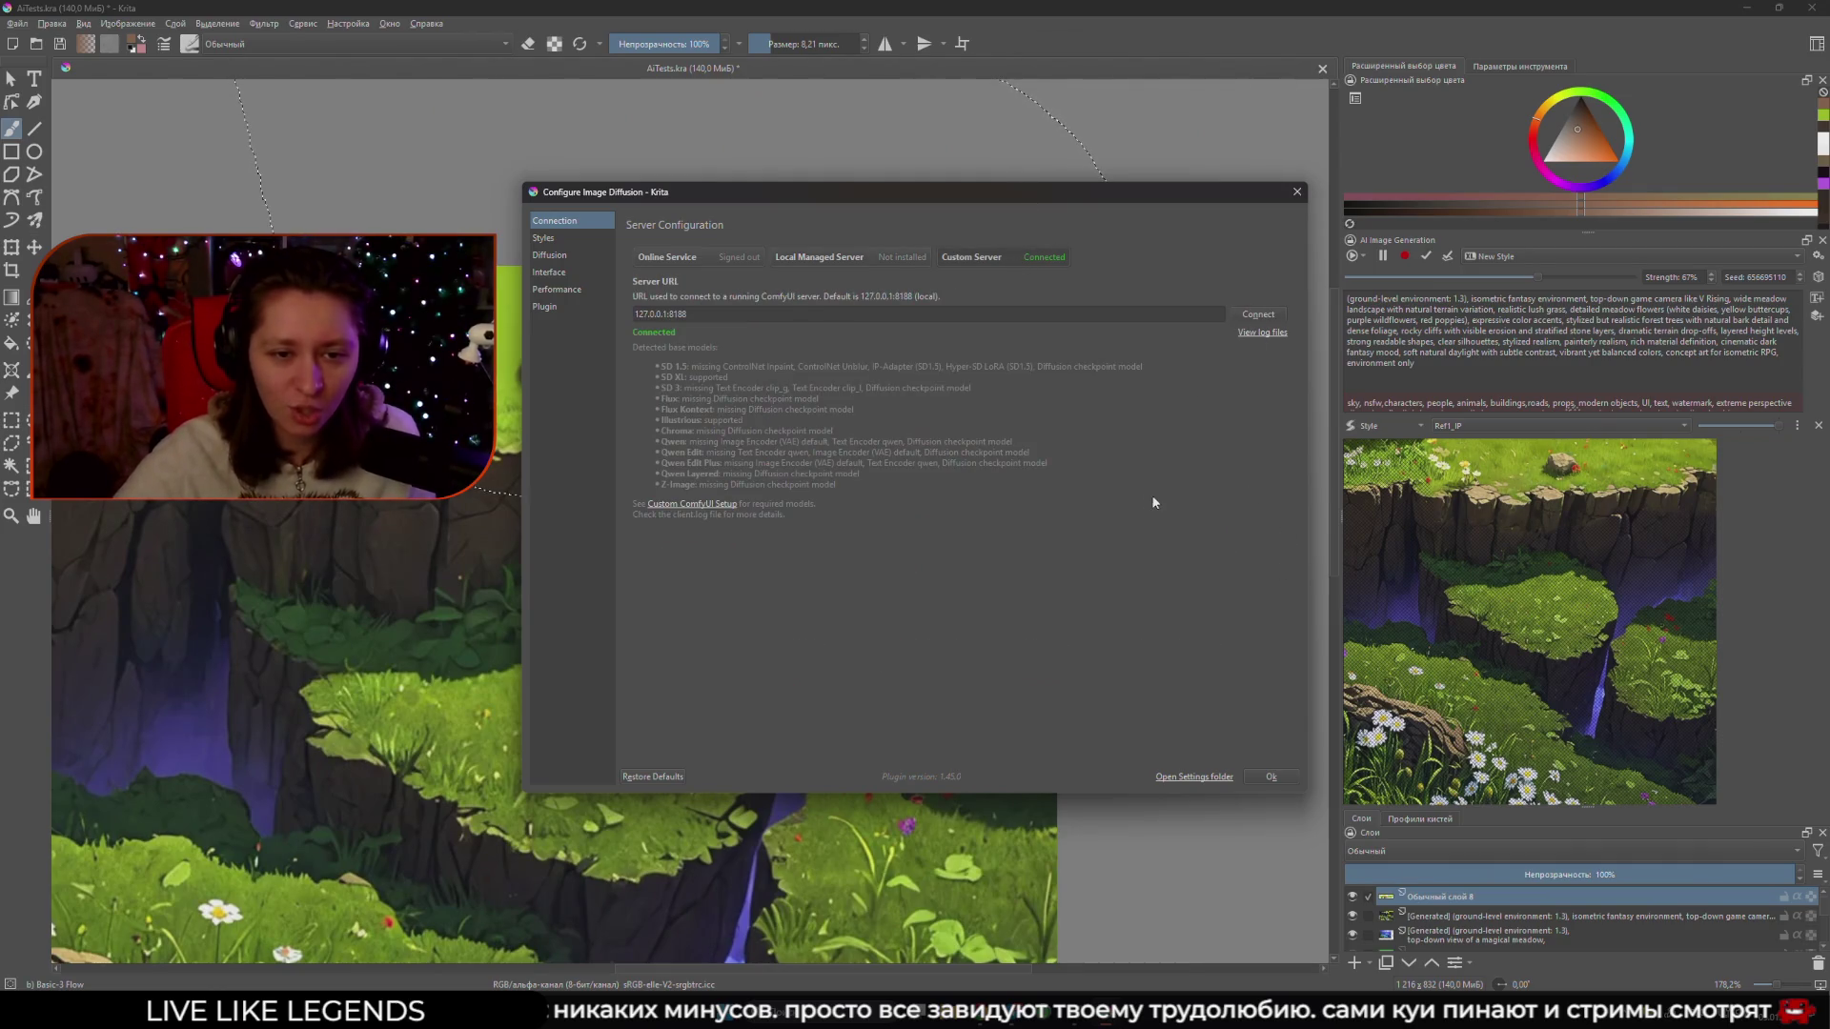
{"action": "left_click", "coordinate": [1254, 316]}
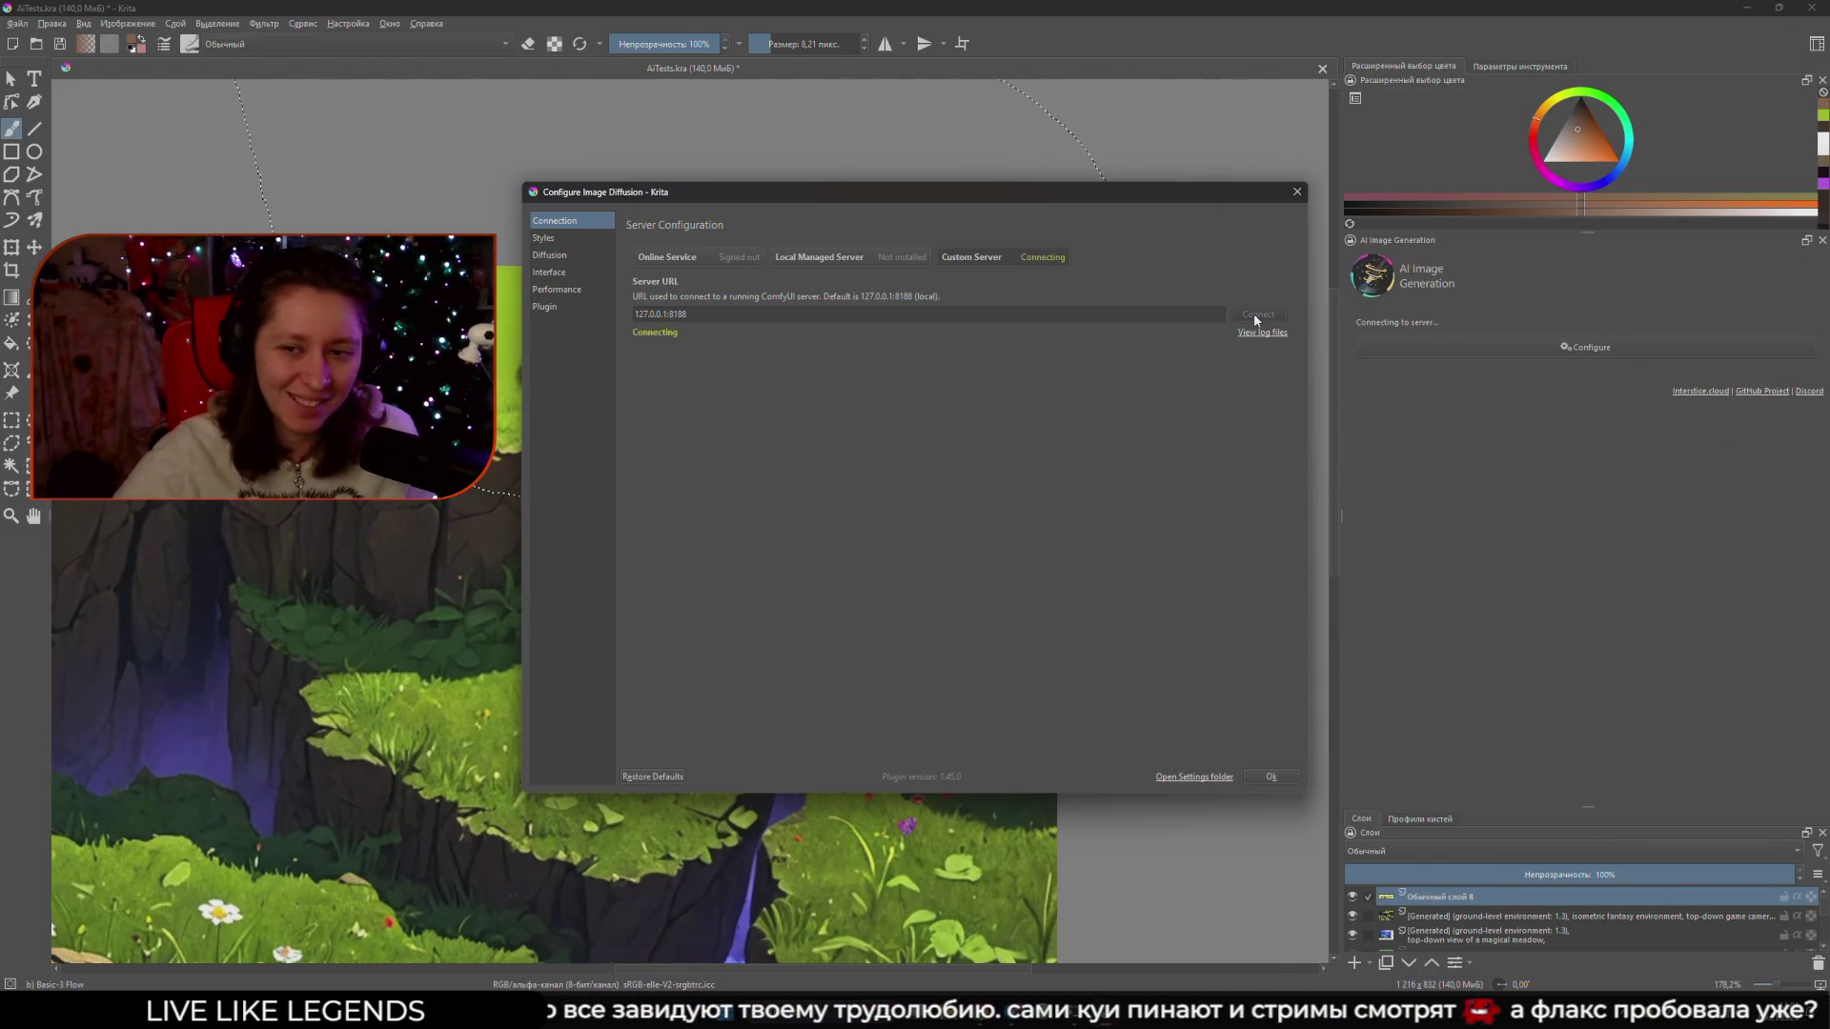
{"action": "left_click", "coordinate": [1298, 193]}
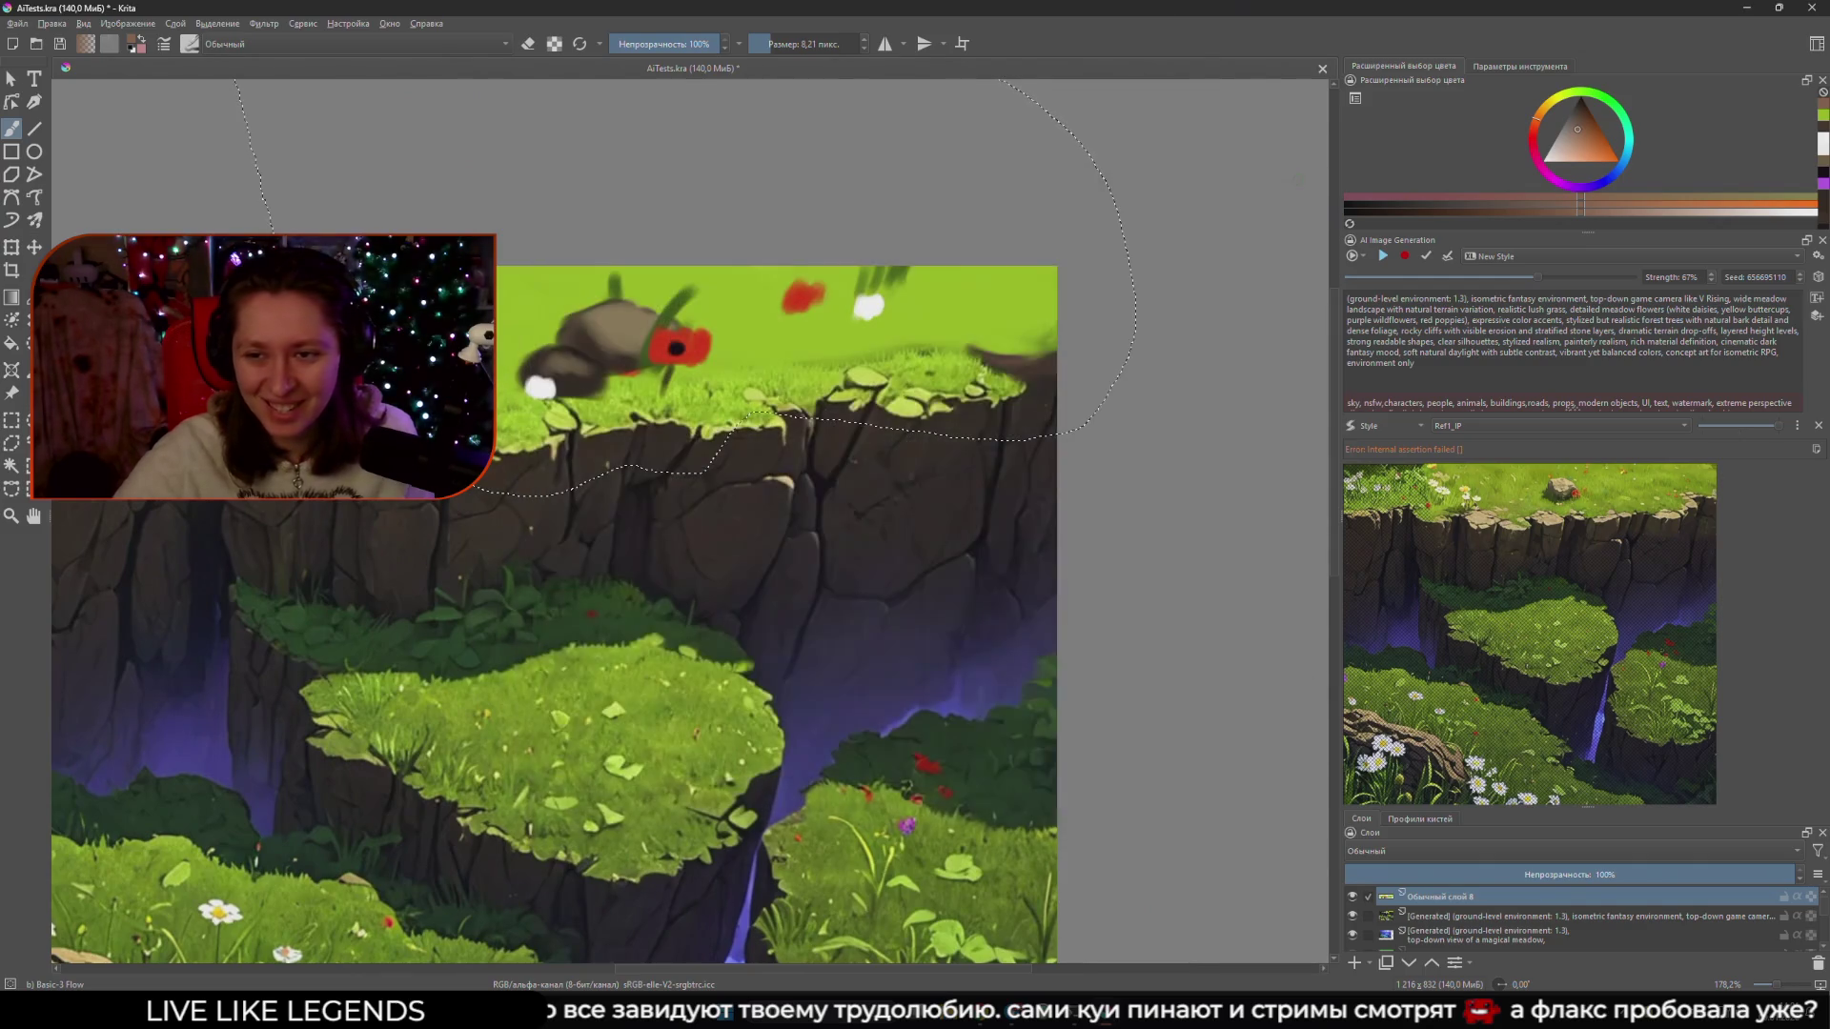
- Run one generation, switch the AI Image Generation docker to Live mode, and bring up the ComfyUI console
{"action": "left_click", "coordinate": [1382, 258]}
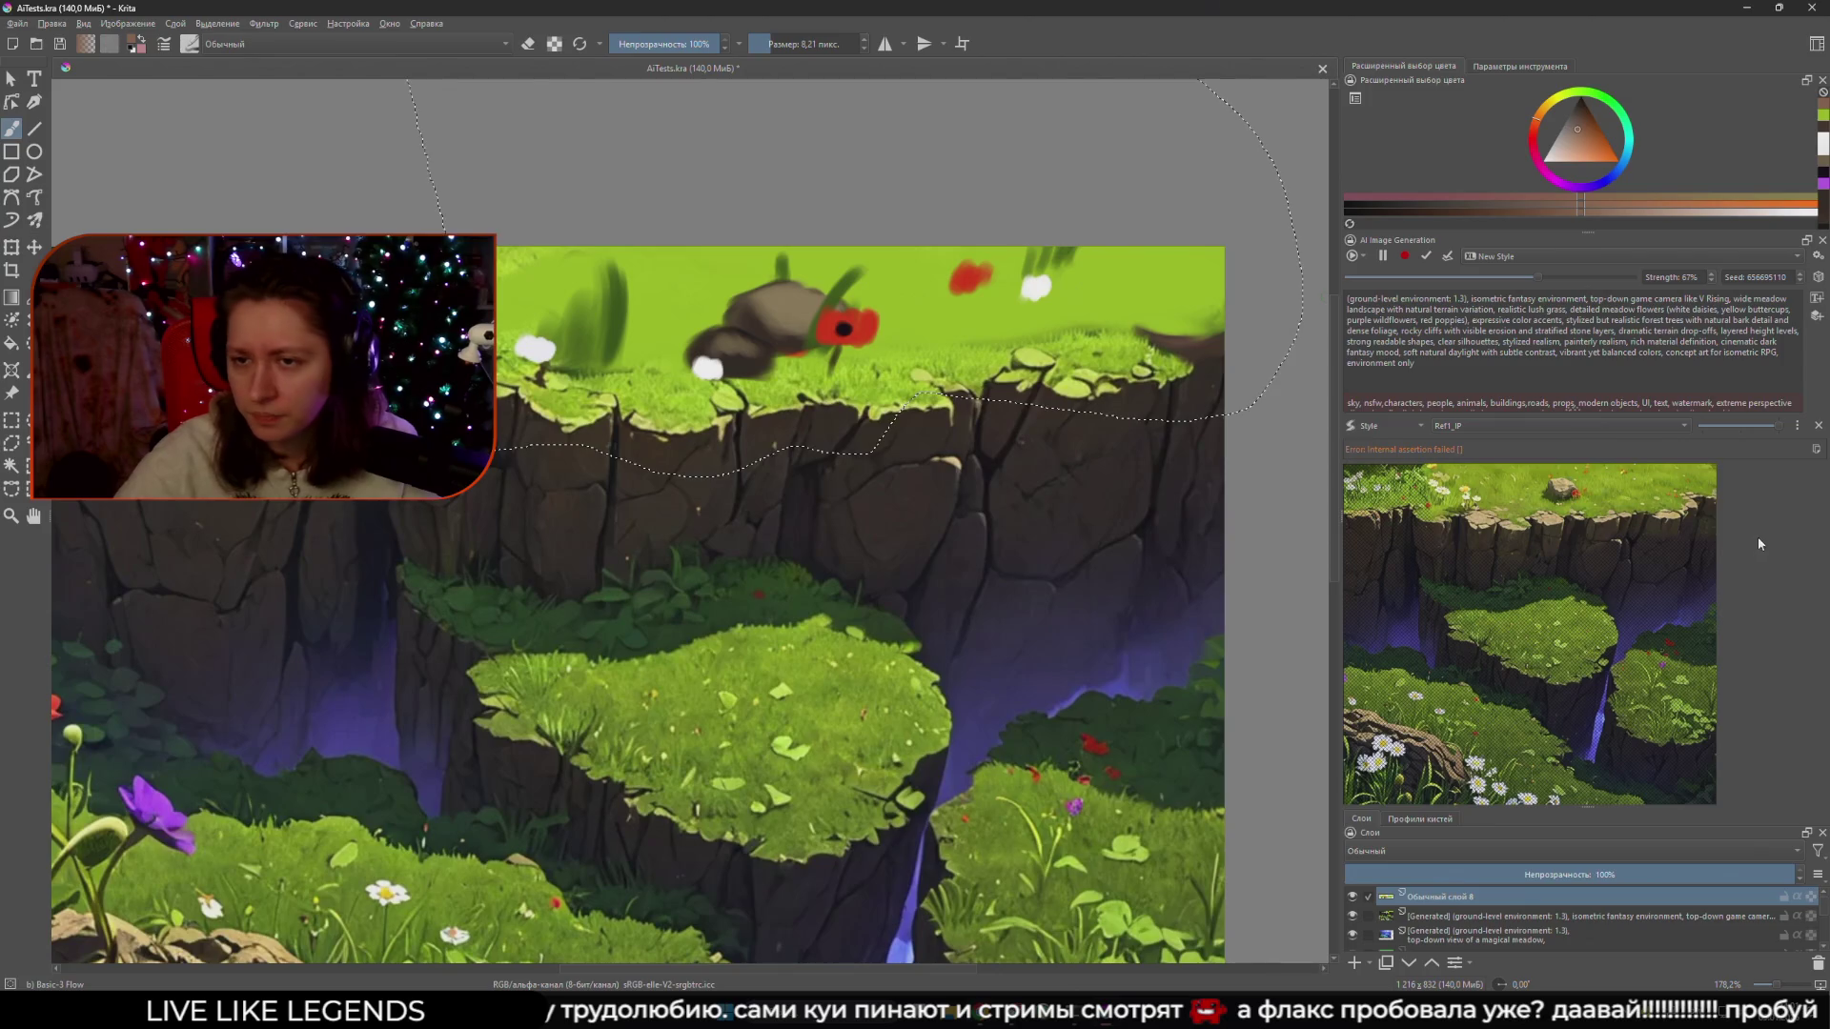
{"action": "left_click", "coordinate": [1361, 256]}
{"action": "left_click", "coordinate": [1377, 289]}
{"action": "left_click", "coordinate": [1353, 256]}
{"action": "left_click", "coordinate": [1392, 306]}
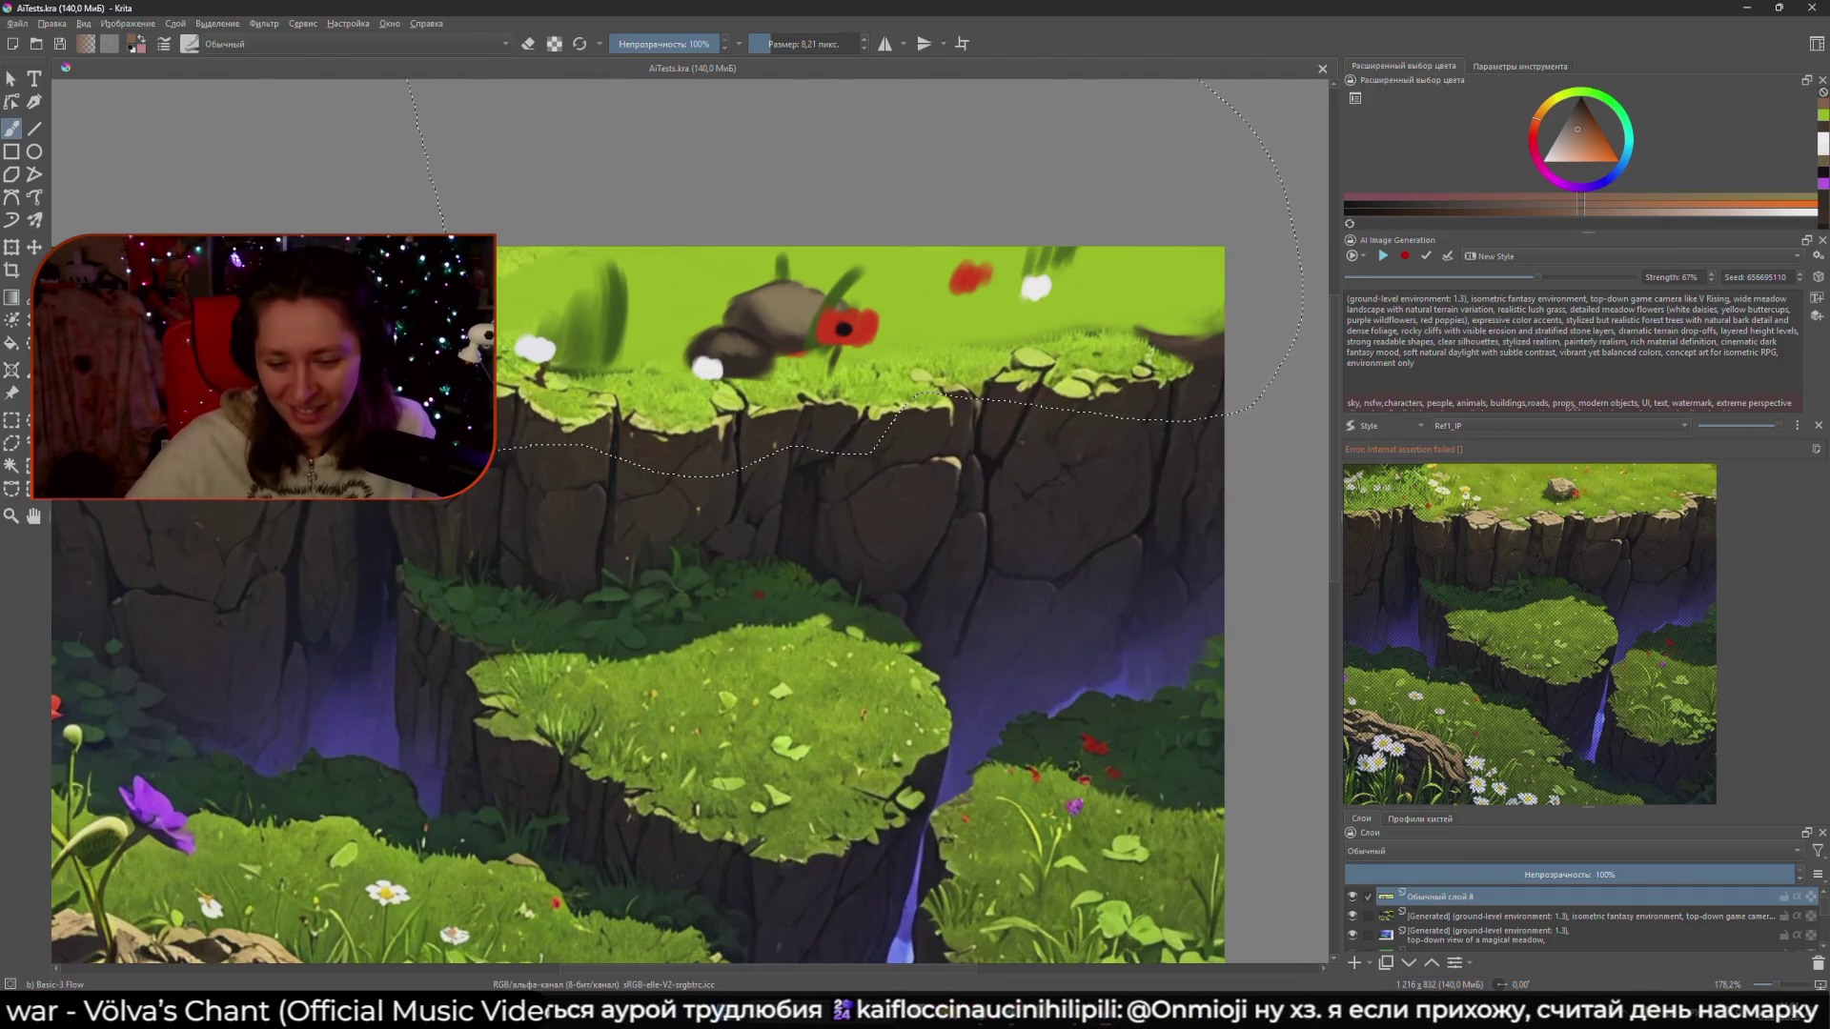
{"action": "key", "text": "alt+Tab"}
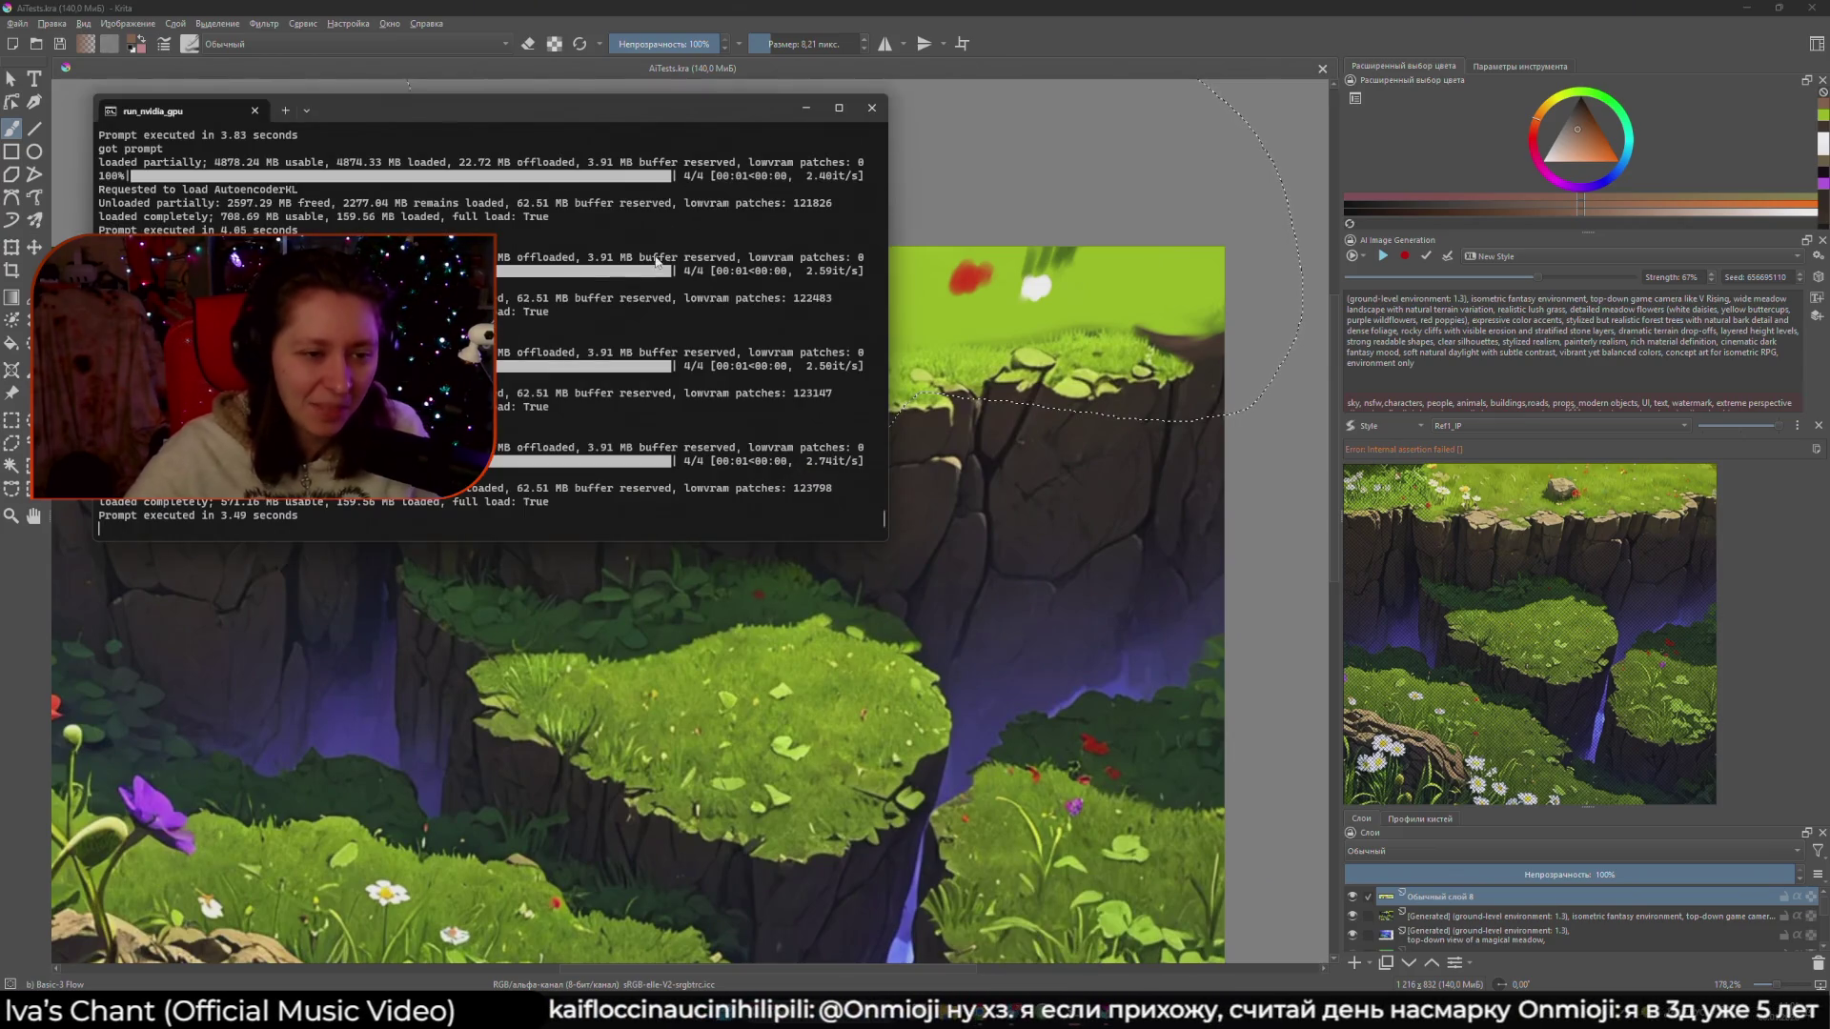
- Close the run_nvidia_gpu console, view the image at 100% zoom, and quit Krita
{"action": "left_click", "coordinate": [865, 115]}
{"action": "left_click_drag", "start_coordinate": [672, 464], "coordinate": [829, 456]}
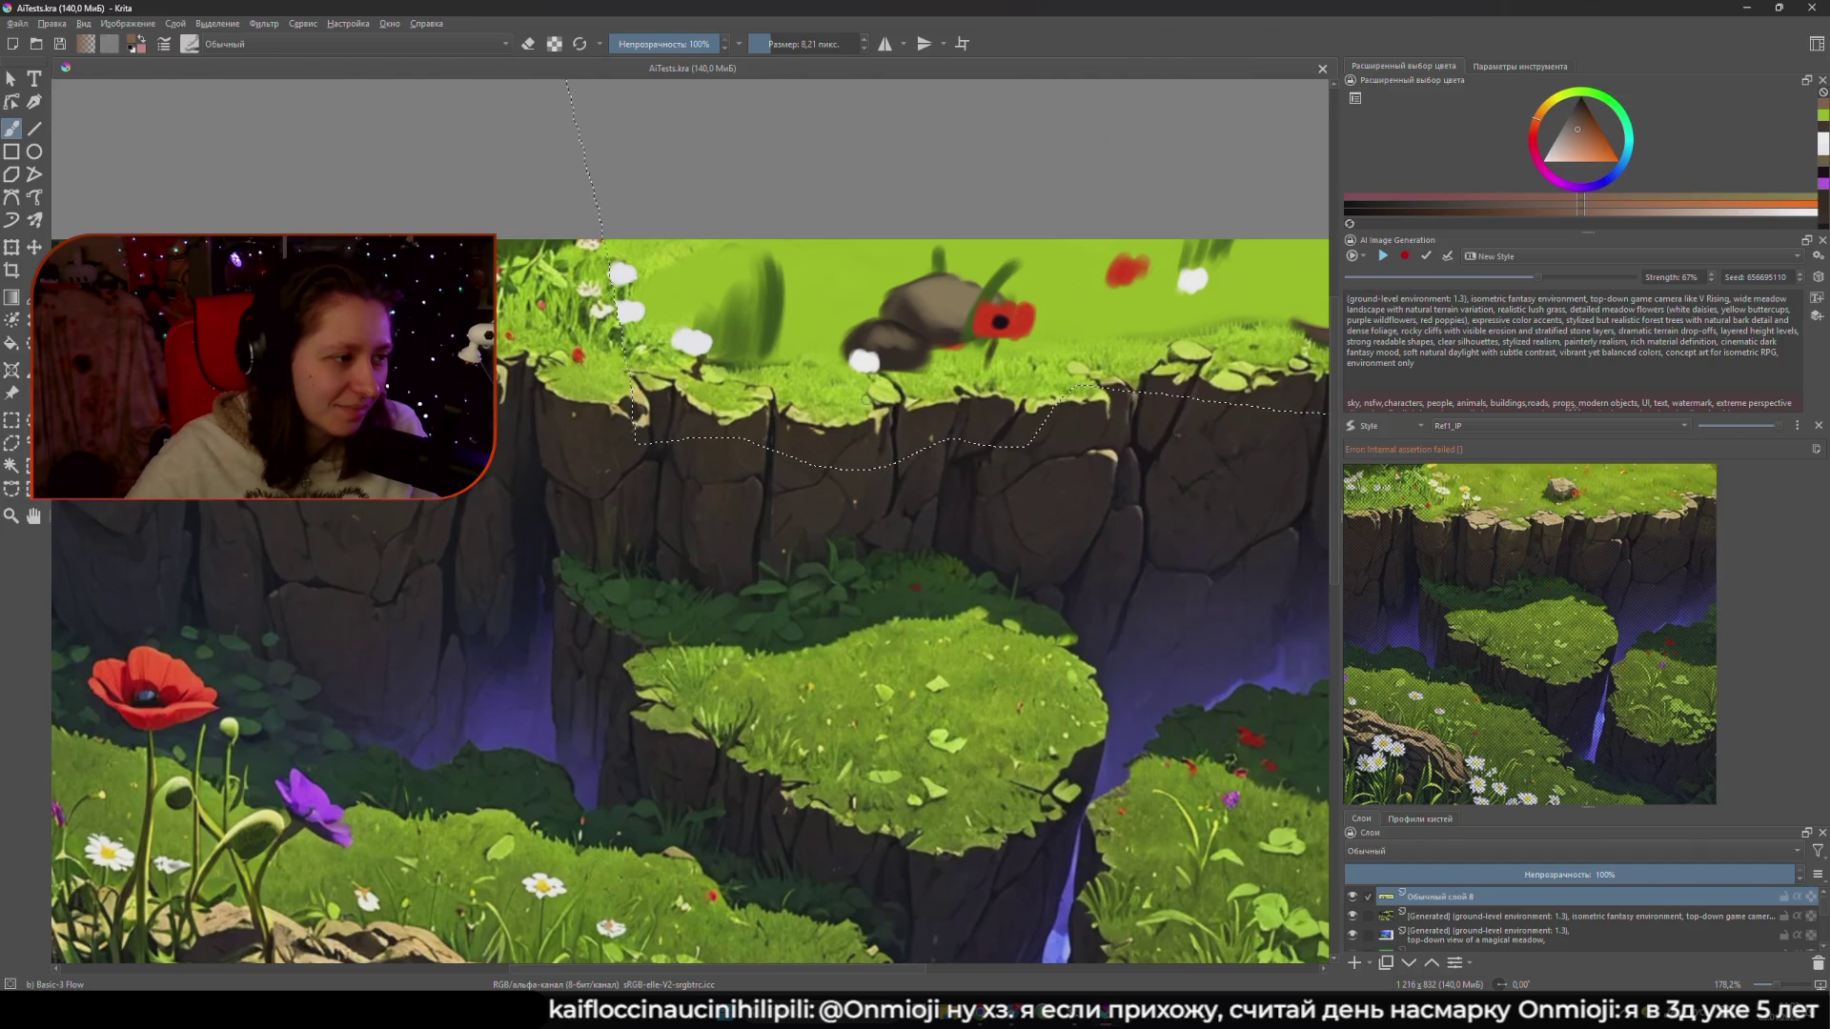
{"action": "left_click_drag", "start_coordinate": [864, 408], "coordinate": [841, 446]}
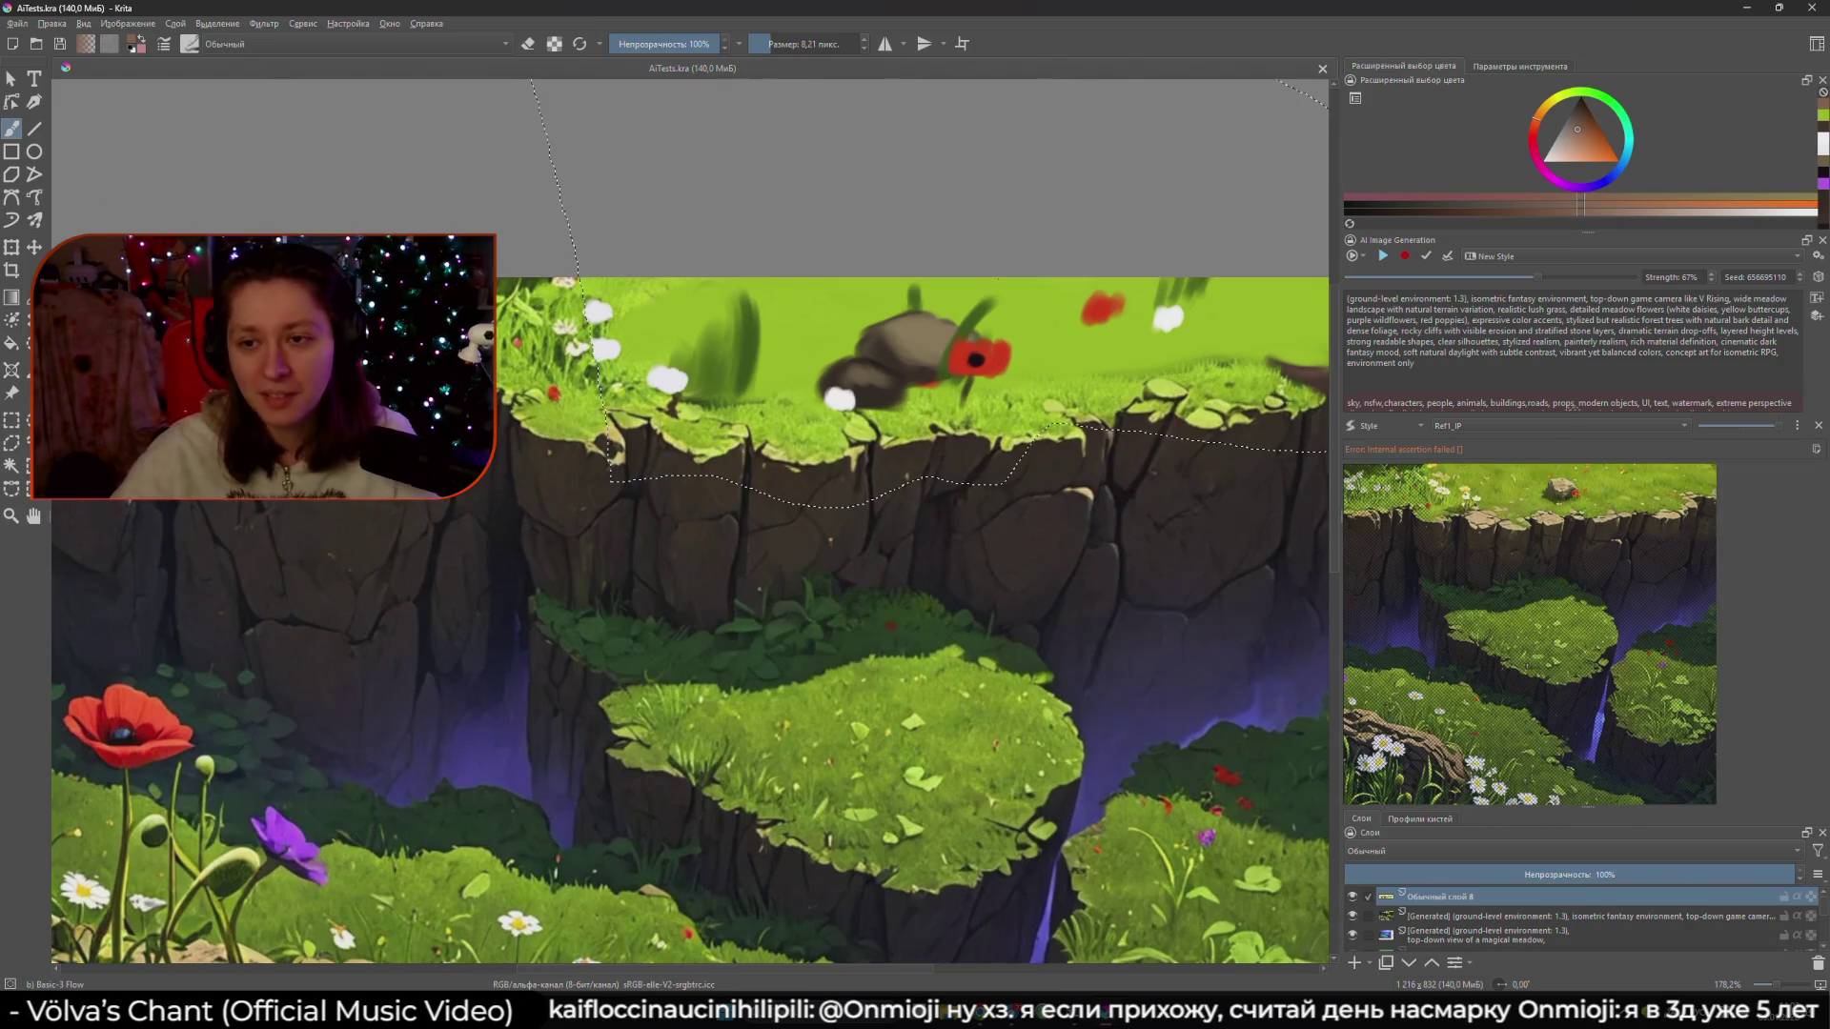
{"action": "key", "text": "1"}
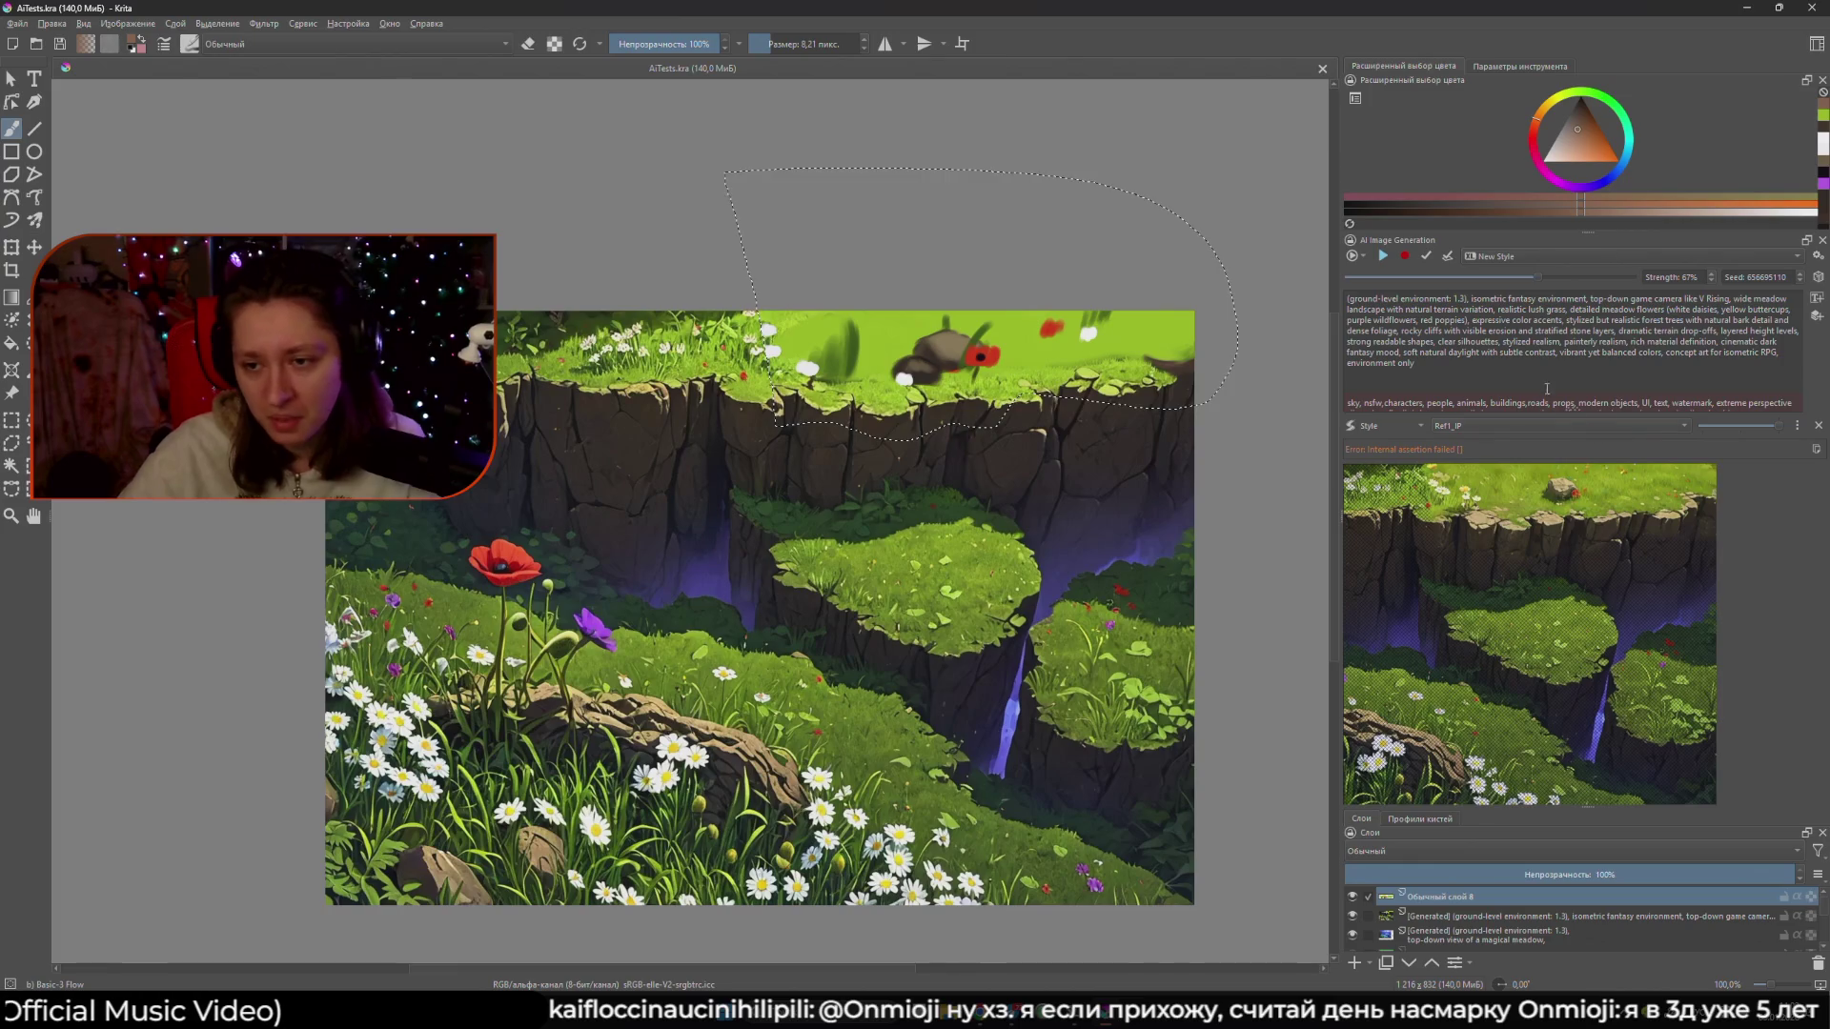
{"action": "left_click", "coordinate": [1812, 6]}
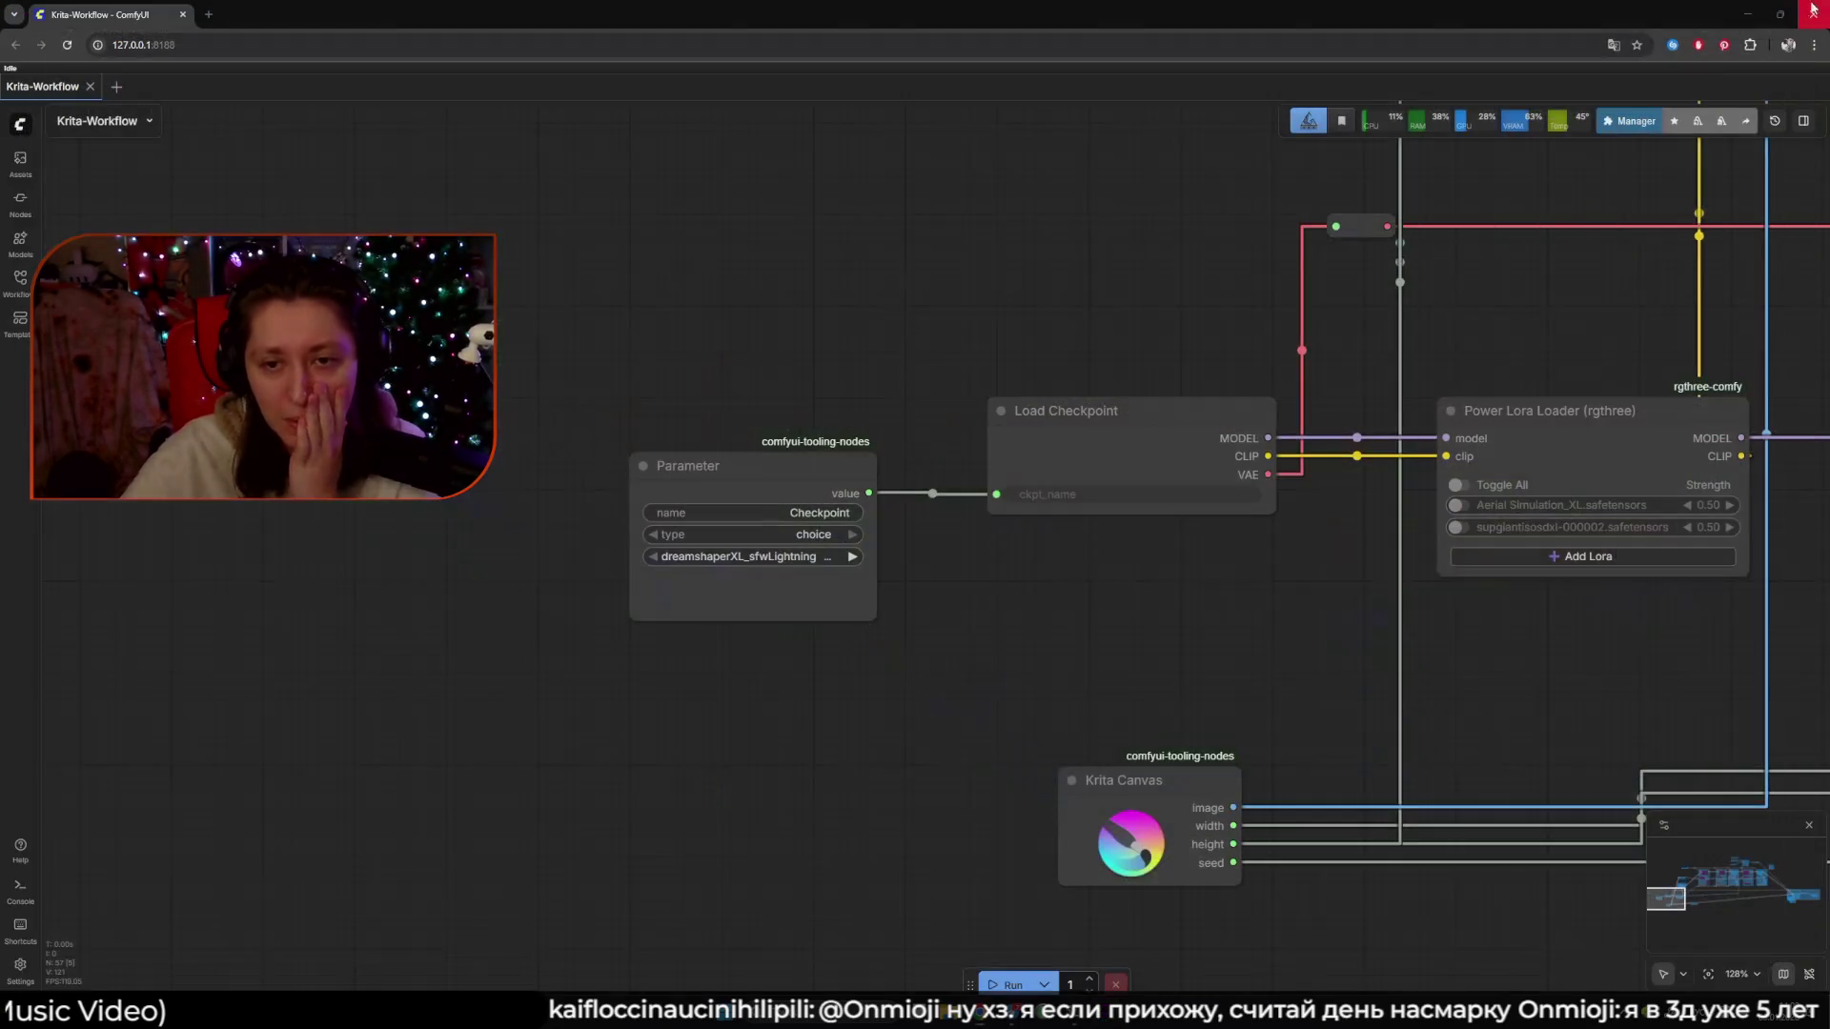
- Minimise the ComfyUI browser window and relaunch Krita from its desktop icon
{"action": "left_click", "coordinate": [1721, 10]}
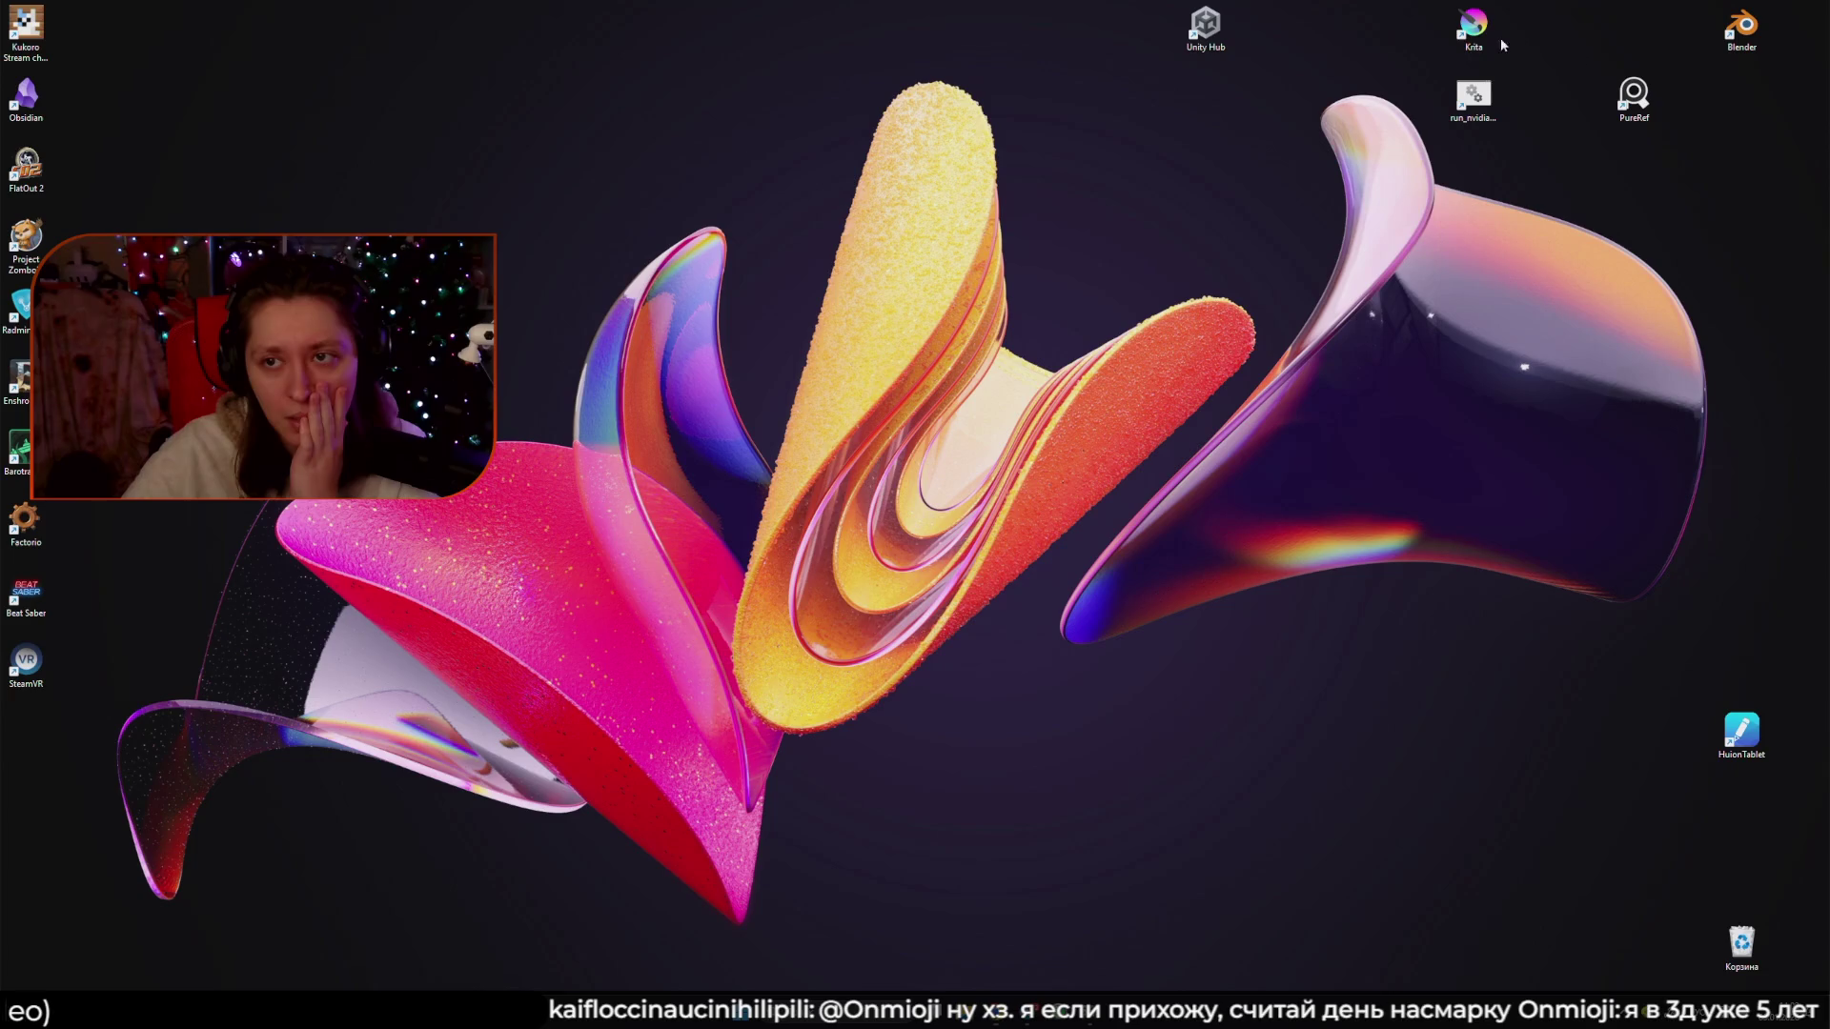
{"action": "double_click", "coordinate": [1477, 39]}
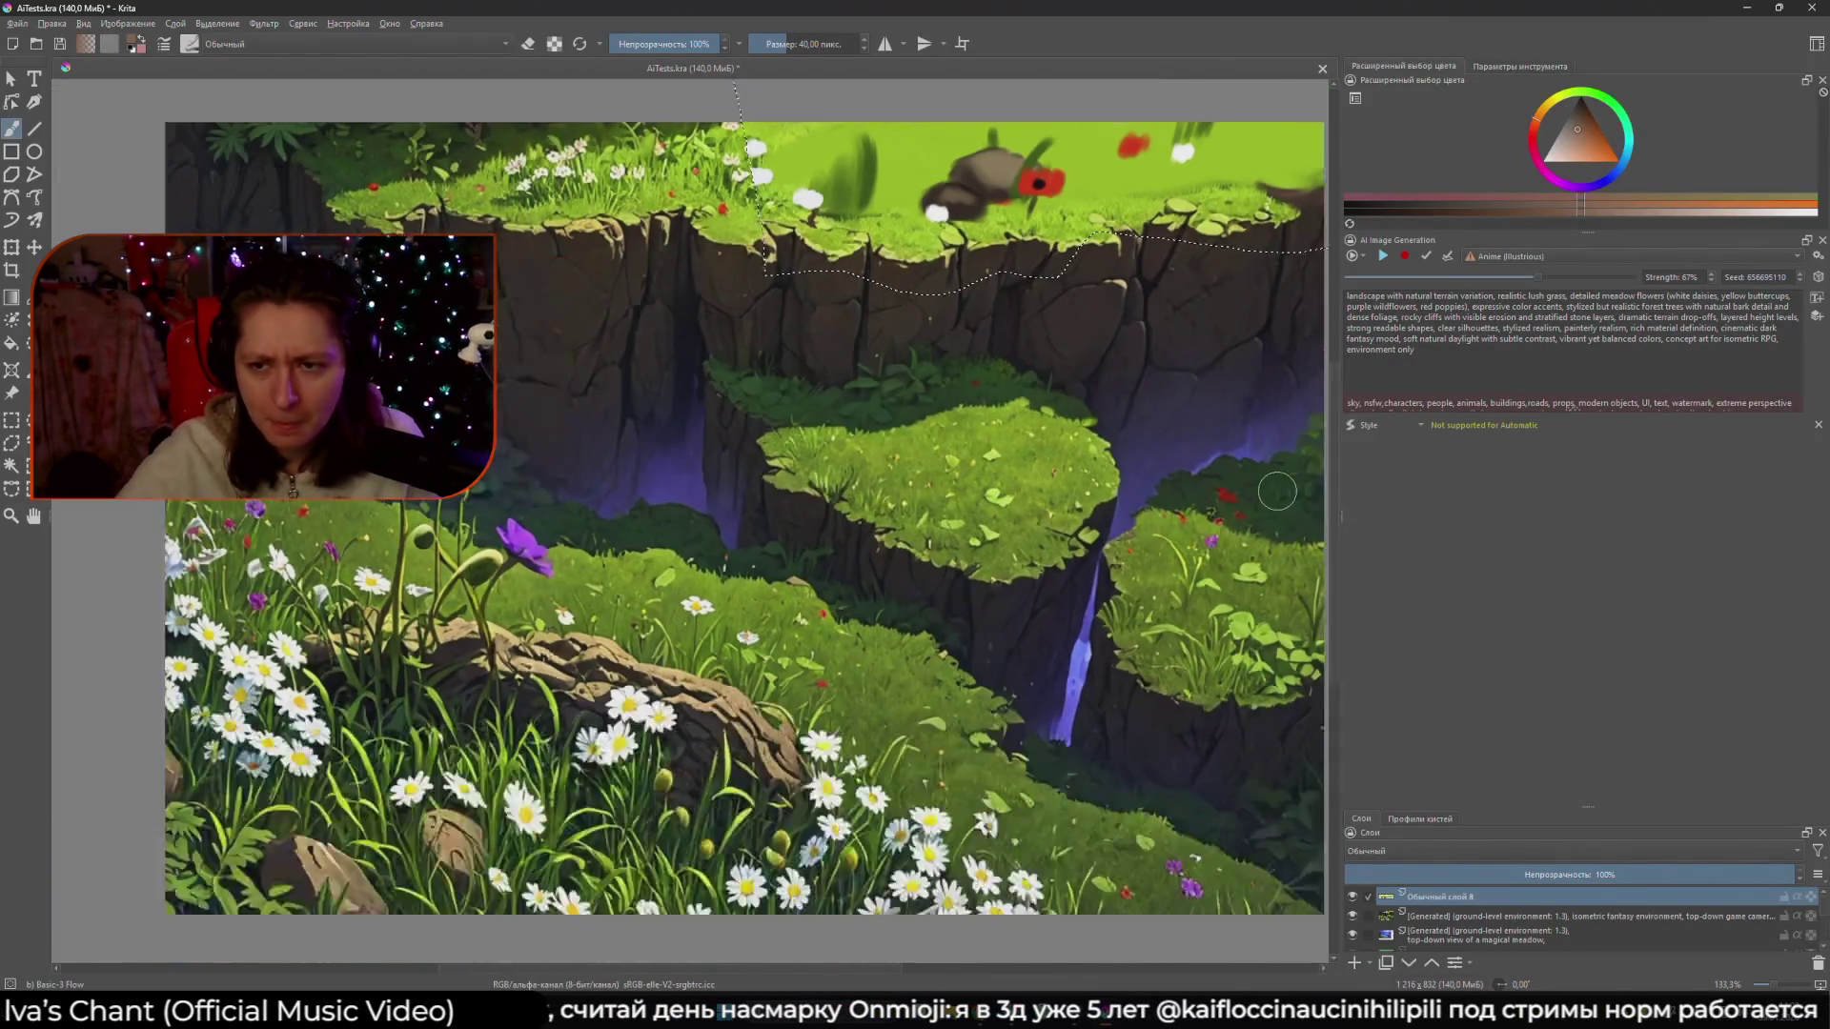
- View the meadow at 100% zoom, scroll the prompt box, and open the AI generation mode list
{"action": "key", "text": "1"}
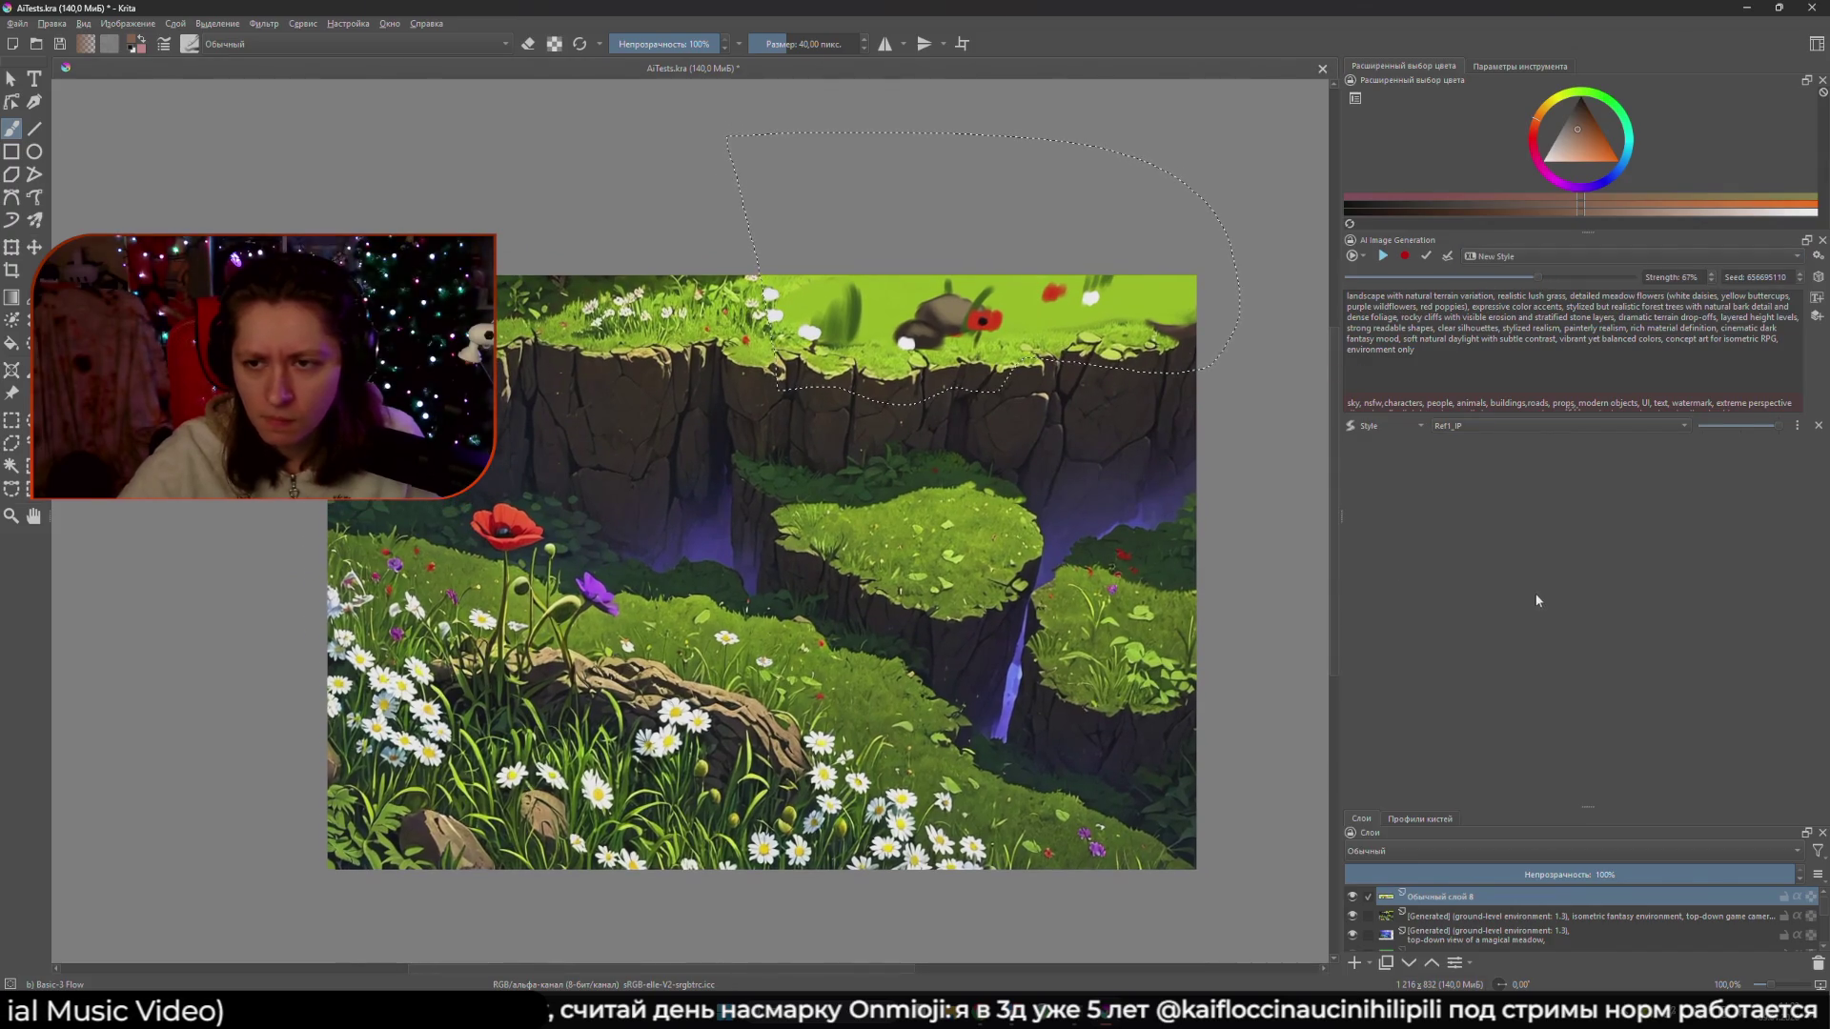
{"action": "mouse_move", "coordinate": [1115, 563]}
{"action": "left_mouse_down"}
{"action": "mouse_move", "coordinate": [1150, 534]}
{"action": "mouse_move", "coordinate": [1104, 533]}
{"action": "left_mouse_up"}
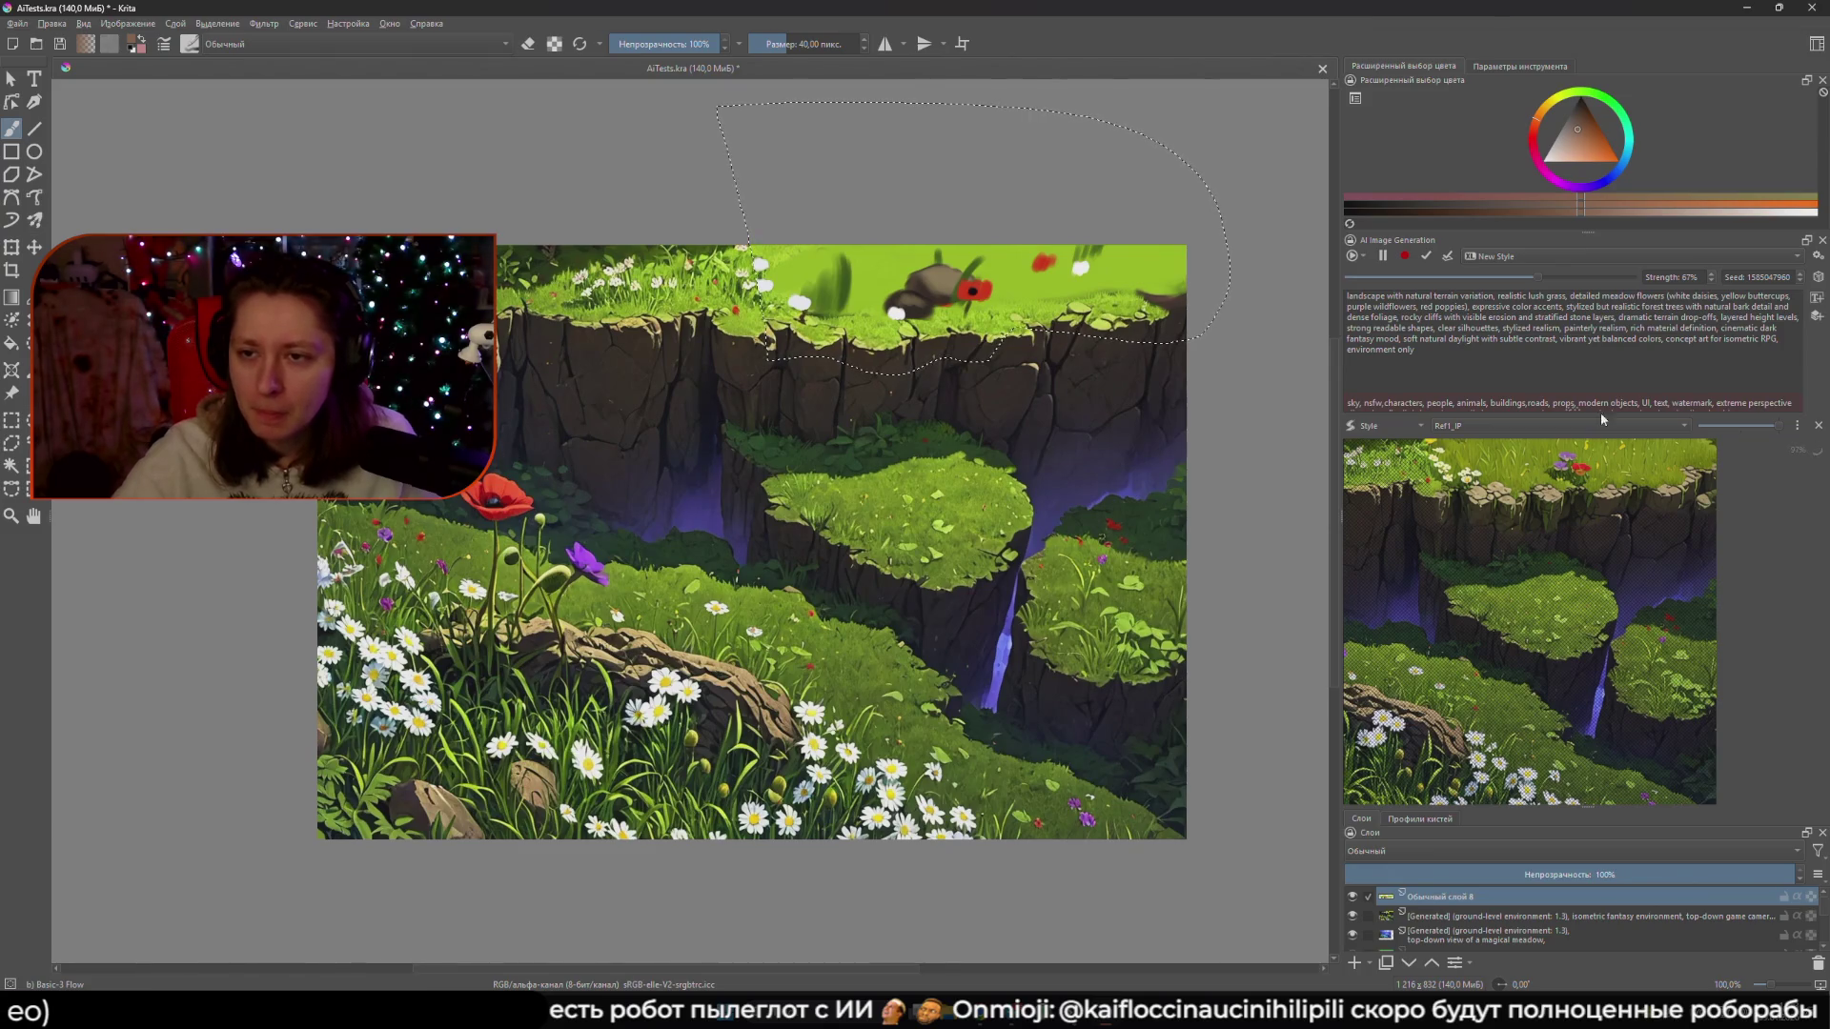
{"action": "scroll", "coordinate": [1571, 352], "scroll_direction": "up", "scroll_amount": 1}
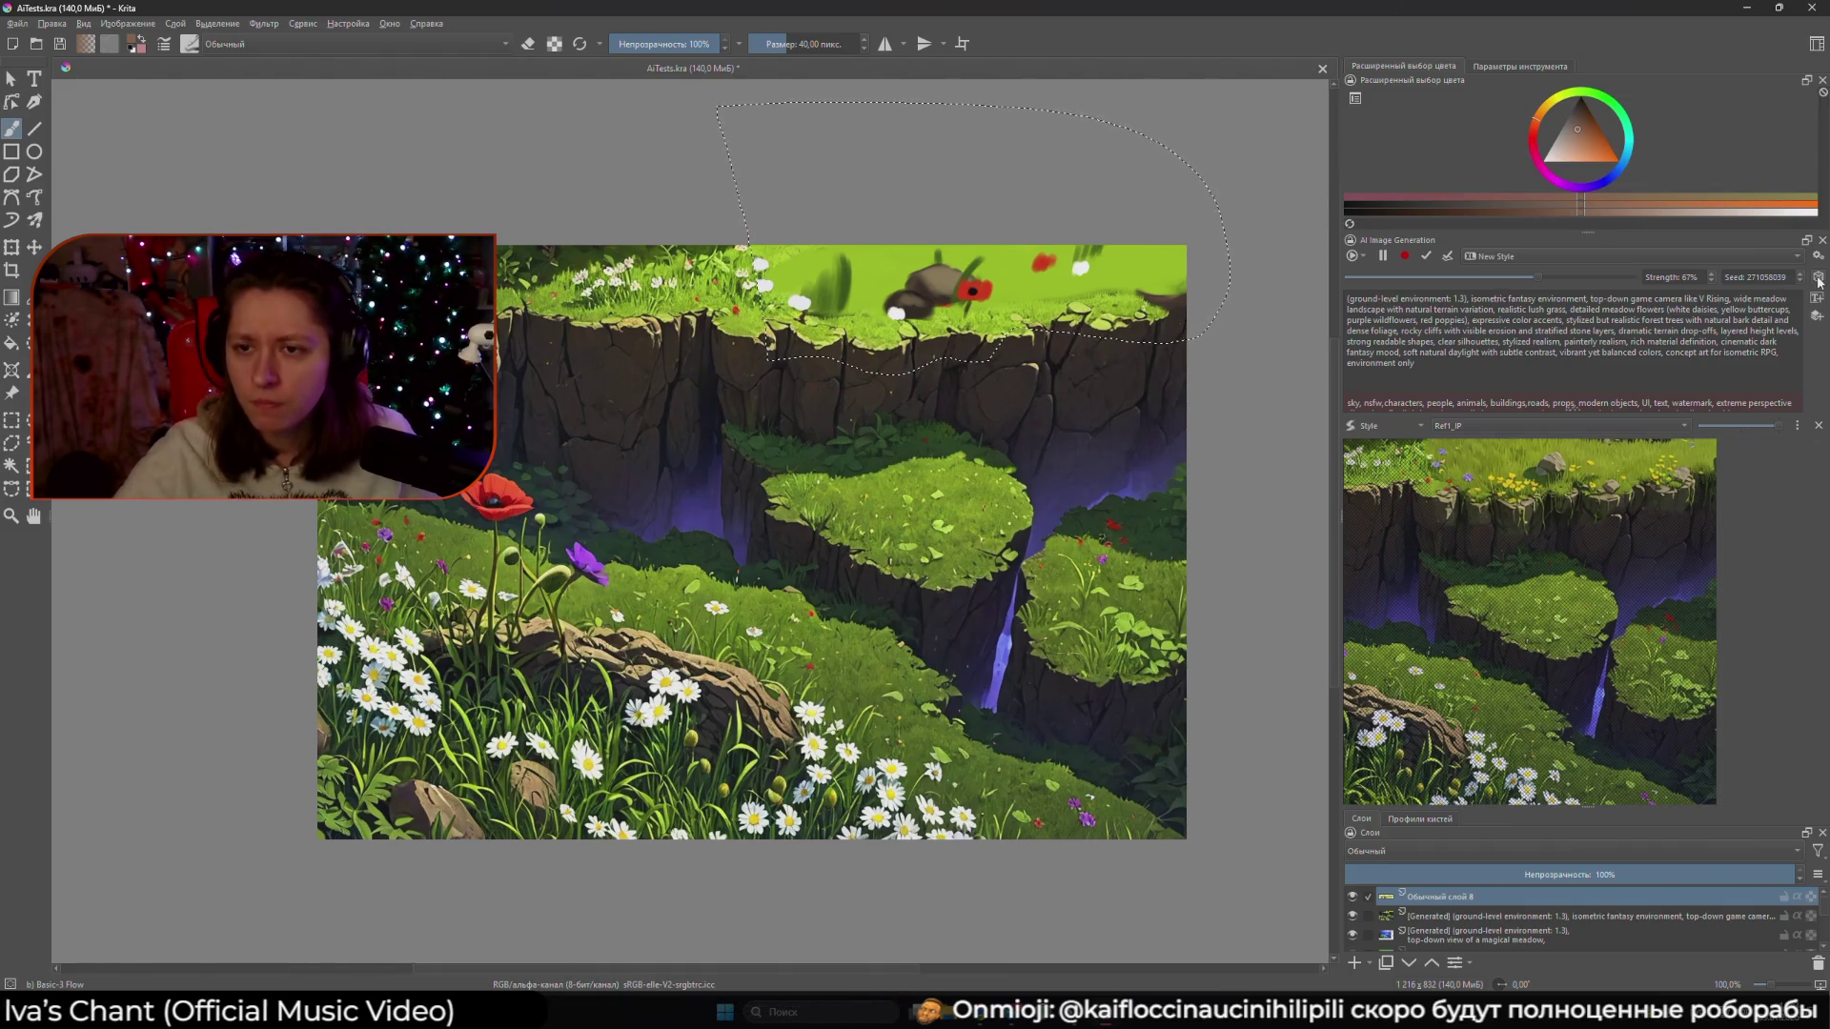
{"action": "left_click", "coordinate": [1363, 257]}
- Copy the seed of an earlier history result in Generate mode, then return to Live and check its seed
{"action": "left_click", "coordinate": [1397, 339]}
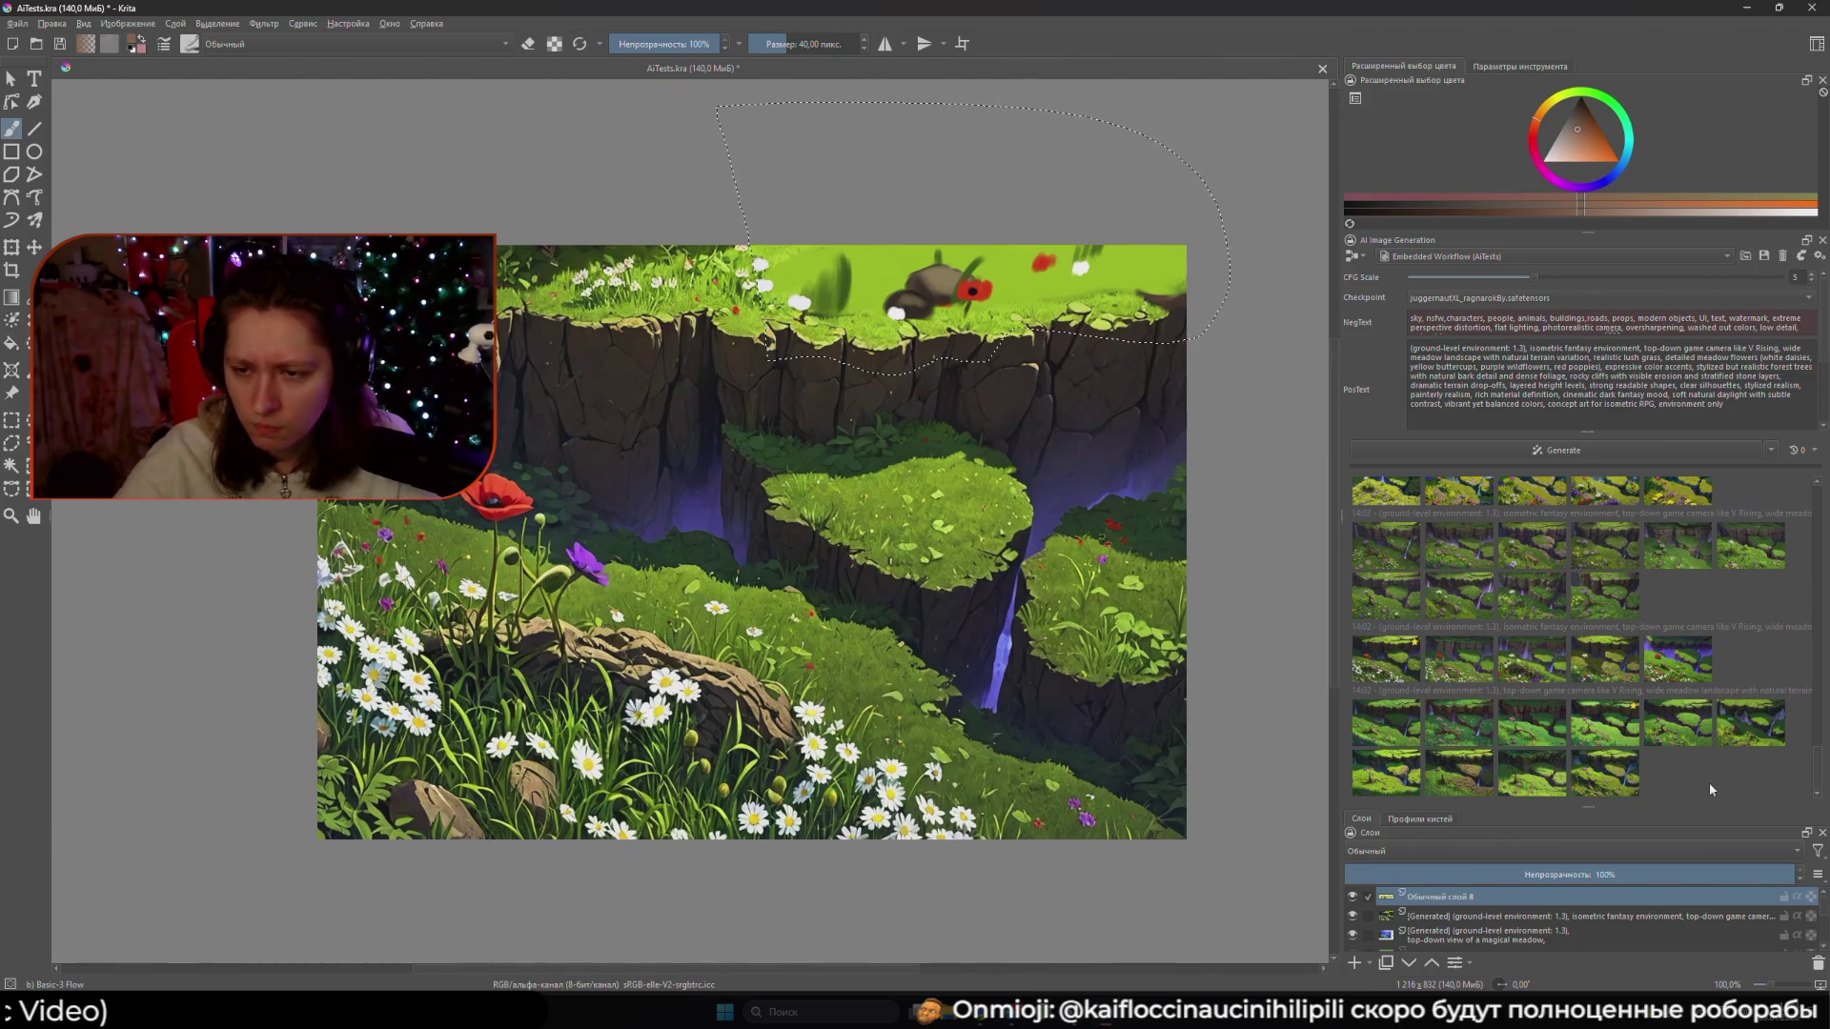
{"action": "right_click", "coordinate": [1377, 650]}
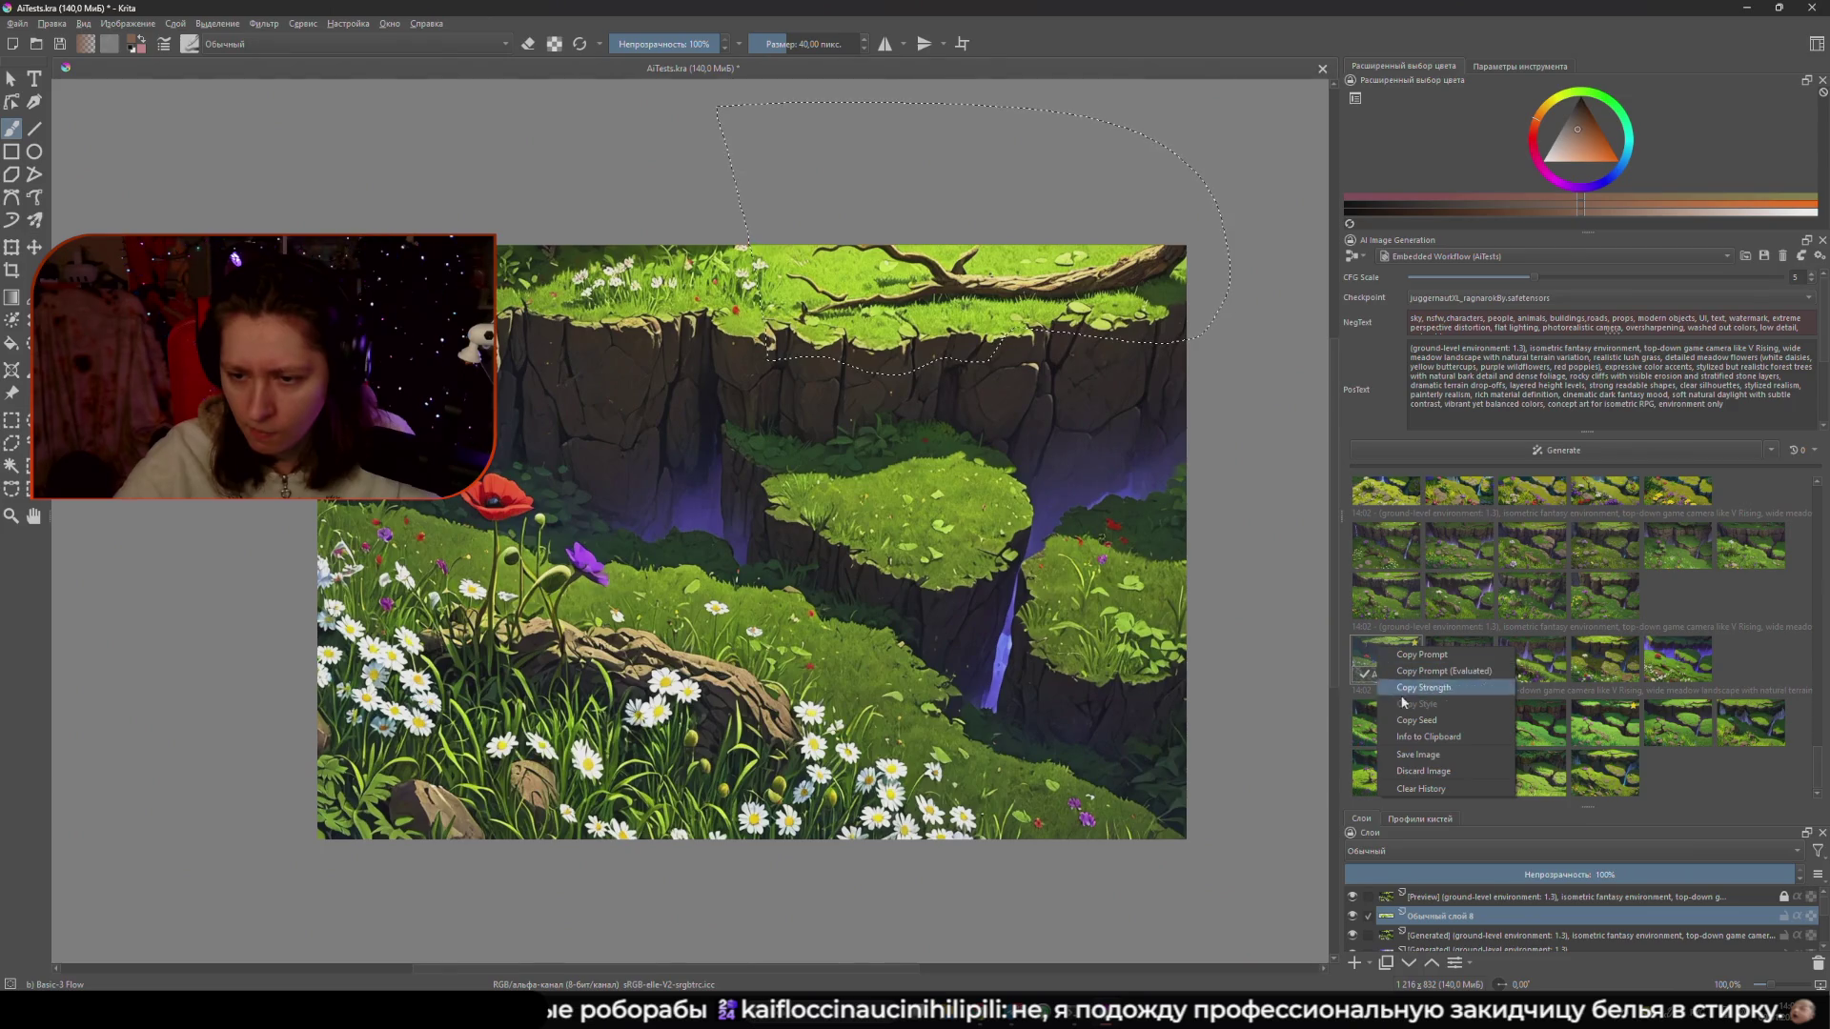
{"action": "left_click", "coordinate": [1458, 732]}
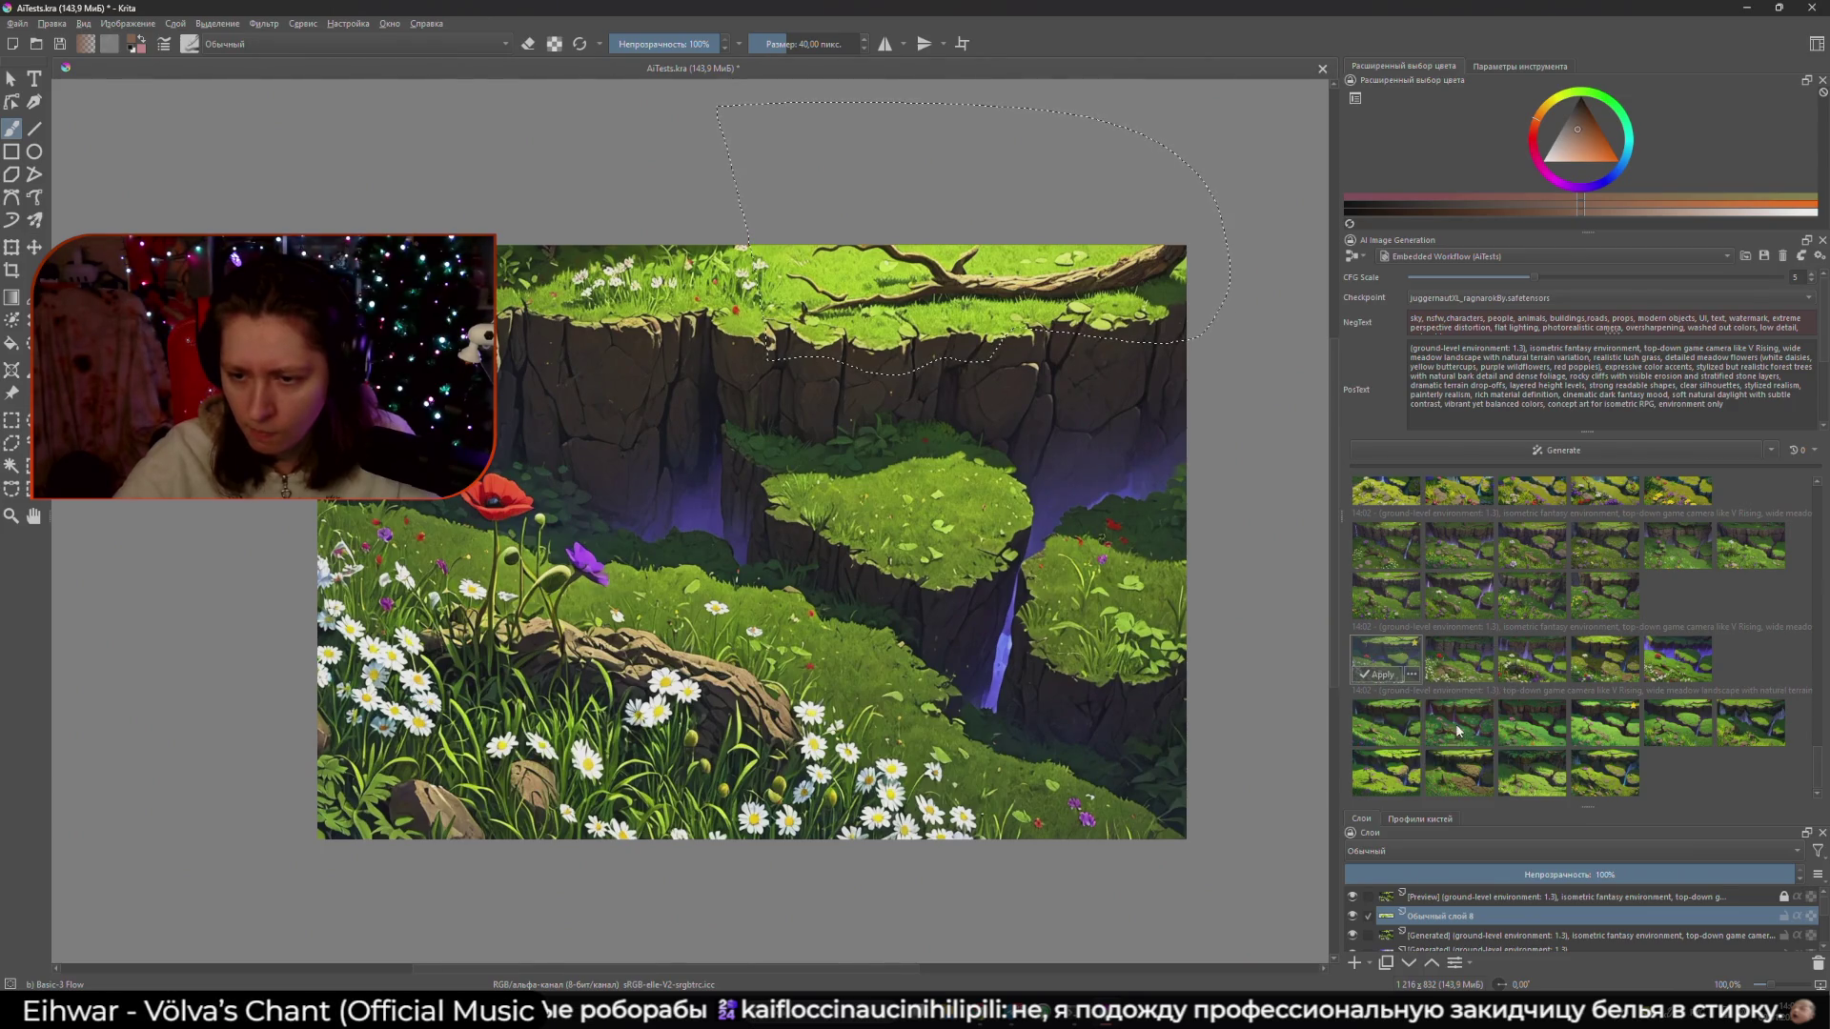
{"action": "left_click", "coordinate": [1737, 777]}
{"action": "left_click", "coordinate": [1357, 256]}
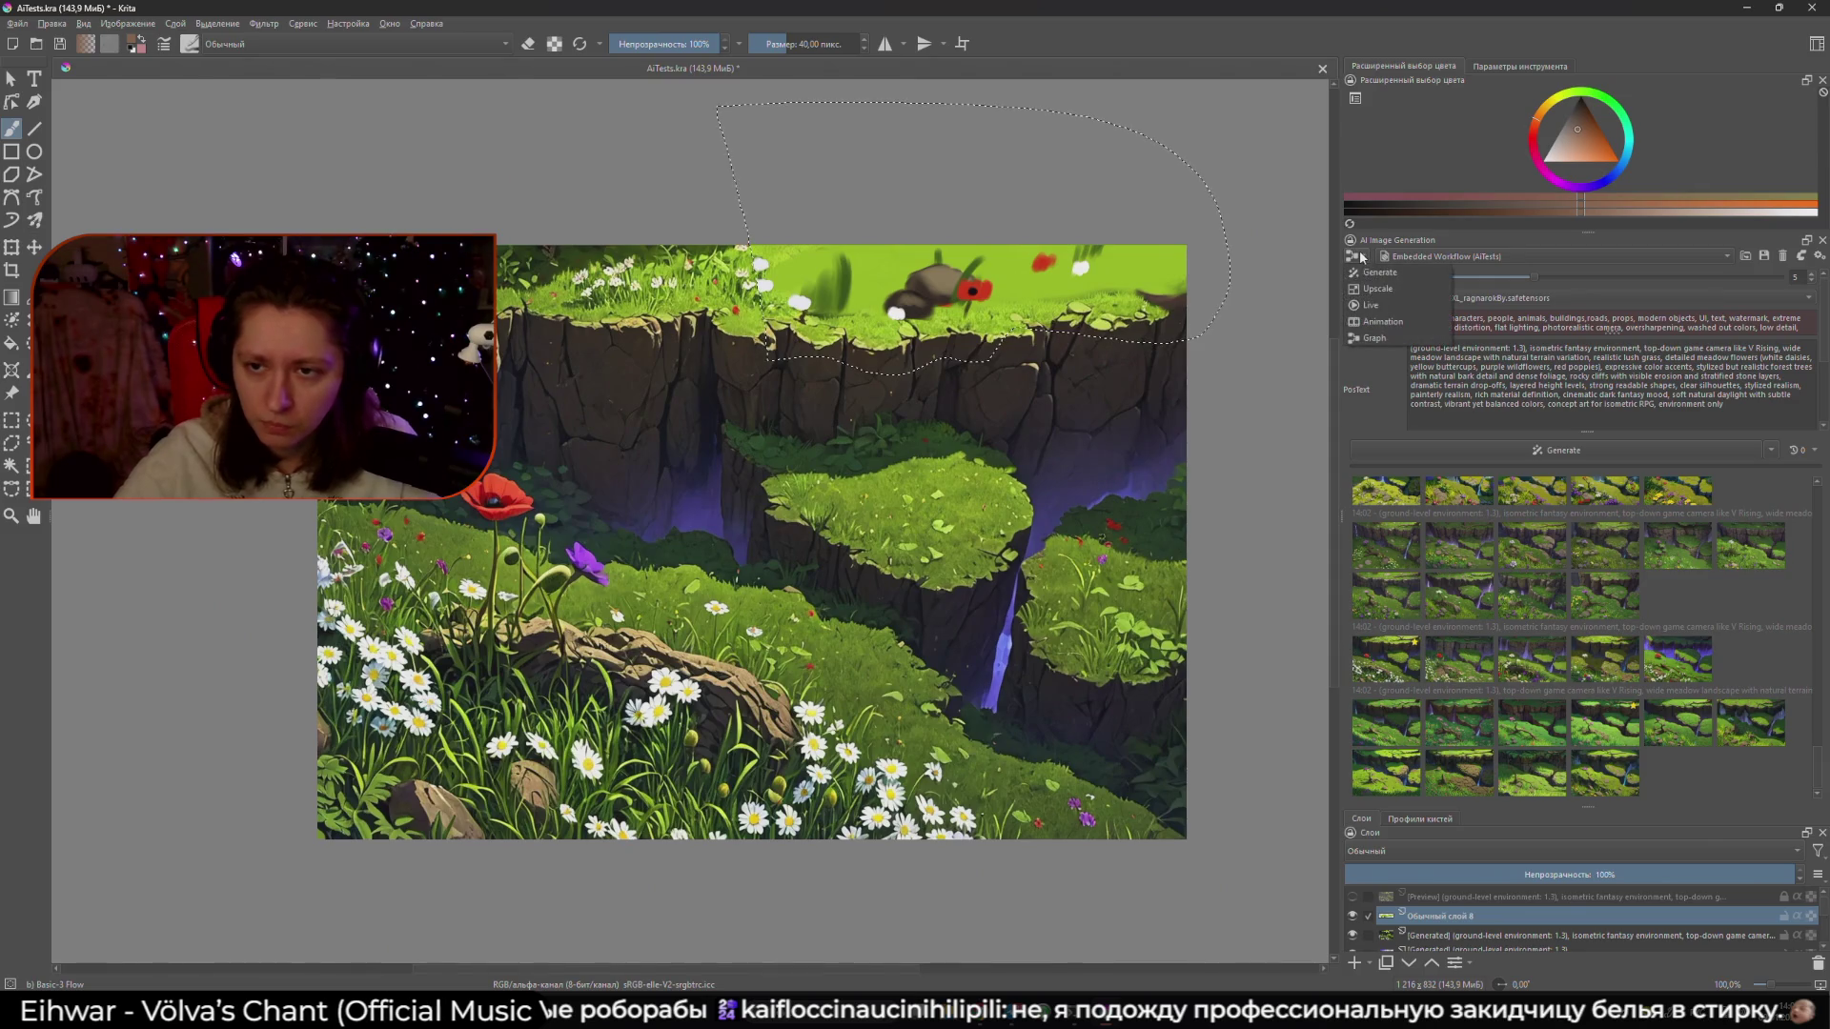
{"action": "left_click", "coordinate": [1401, 311]}
{"action": "double_click", "coordinate": [1781, 279]}
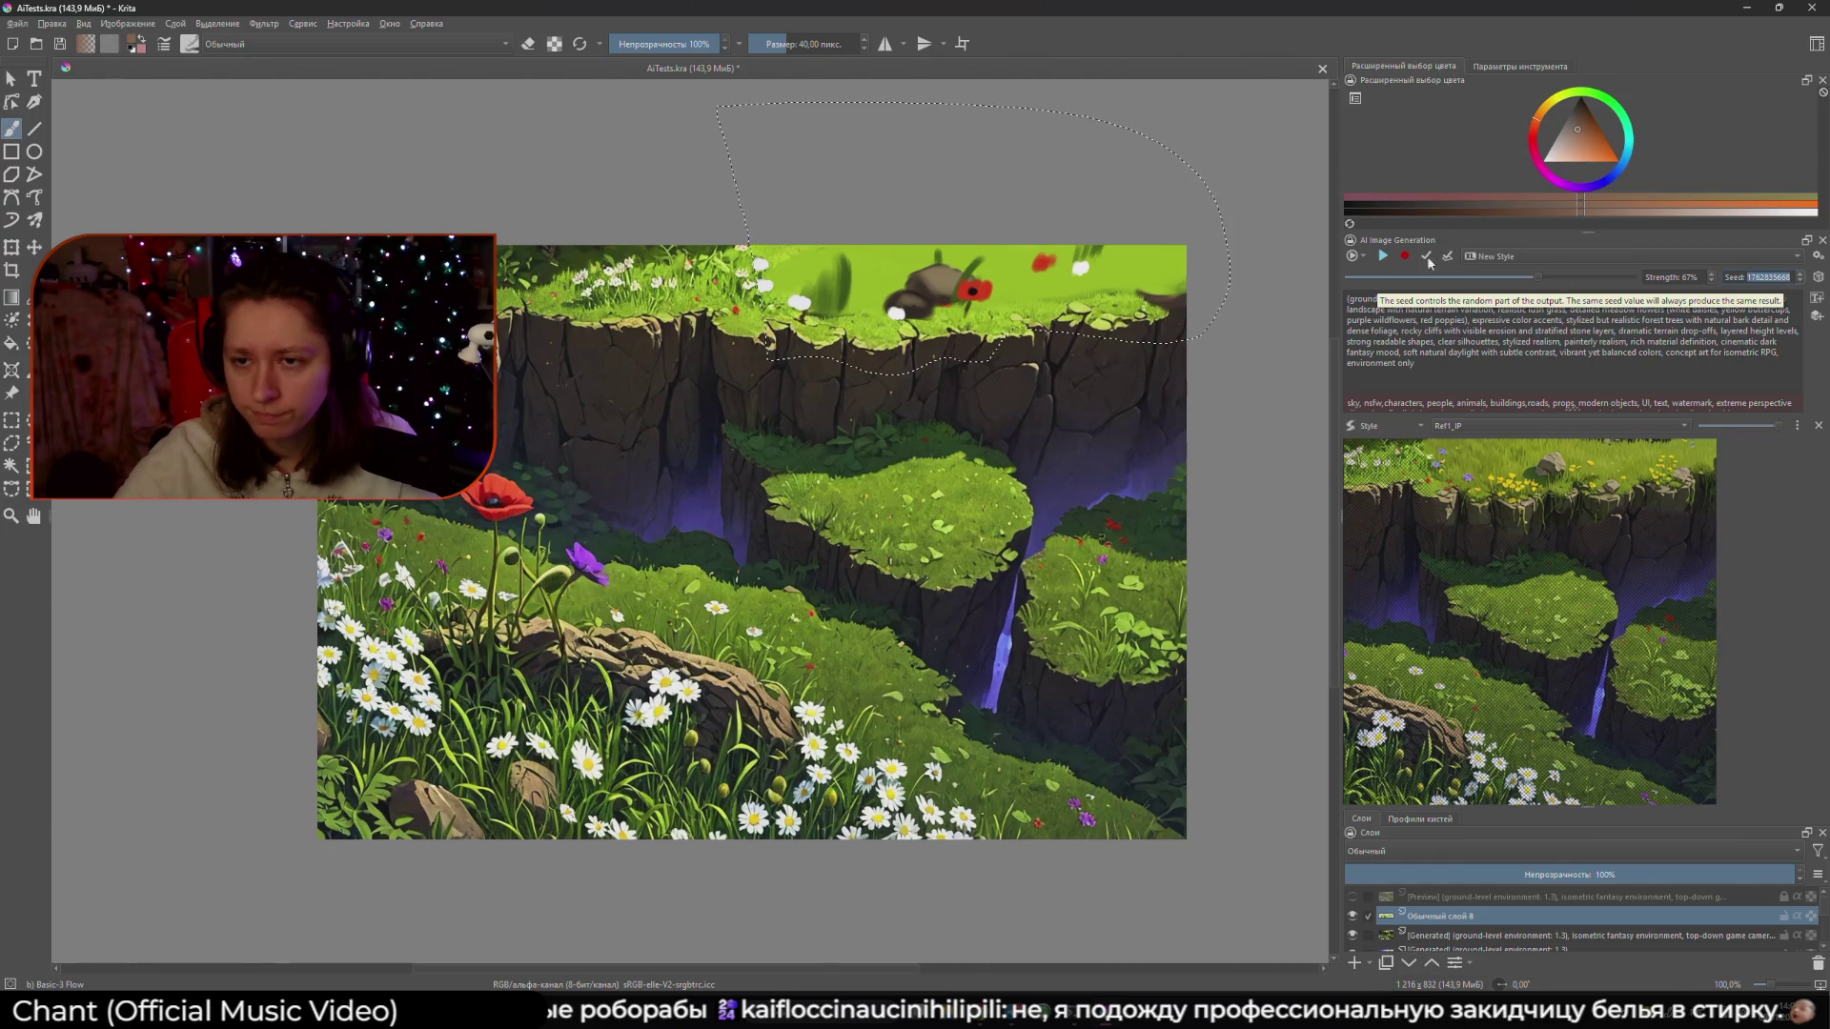
- Preview the earlier fallen-branch result, check the queue and seed options, and return to Live
{"action": "left_click", "coordinate": [1357, 256]}
{"action": "left_click", "coordinate": [1391, 341]}
{"action": "left_click", "coordinate": [1810, 452]}
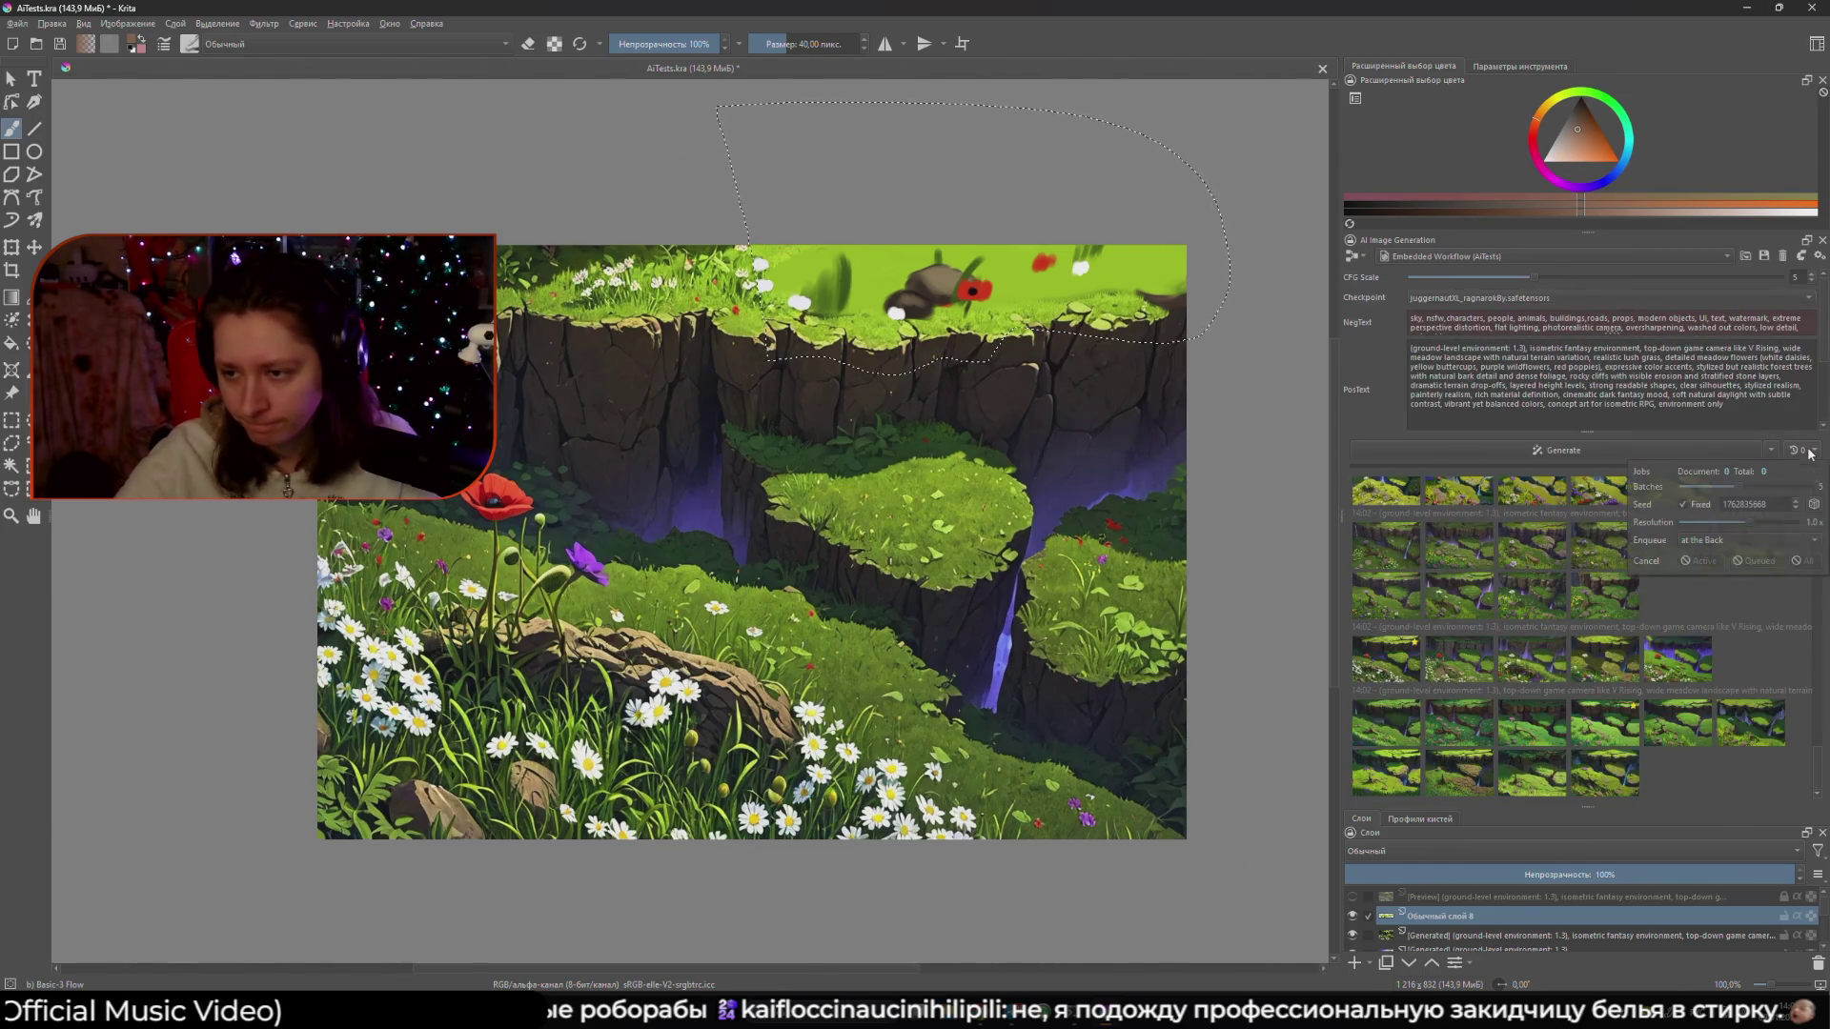
{"action": "right_click", "coordinate": [1381, 672]}
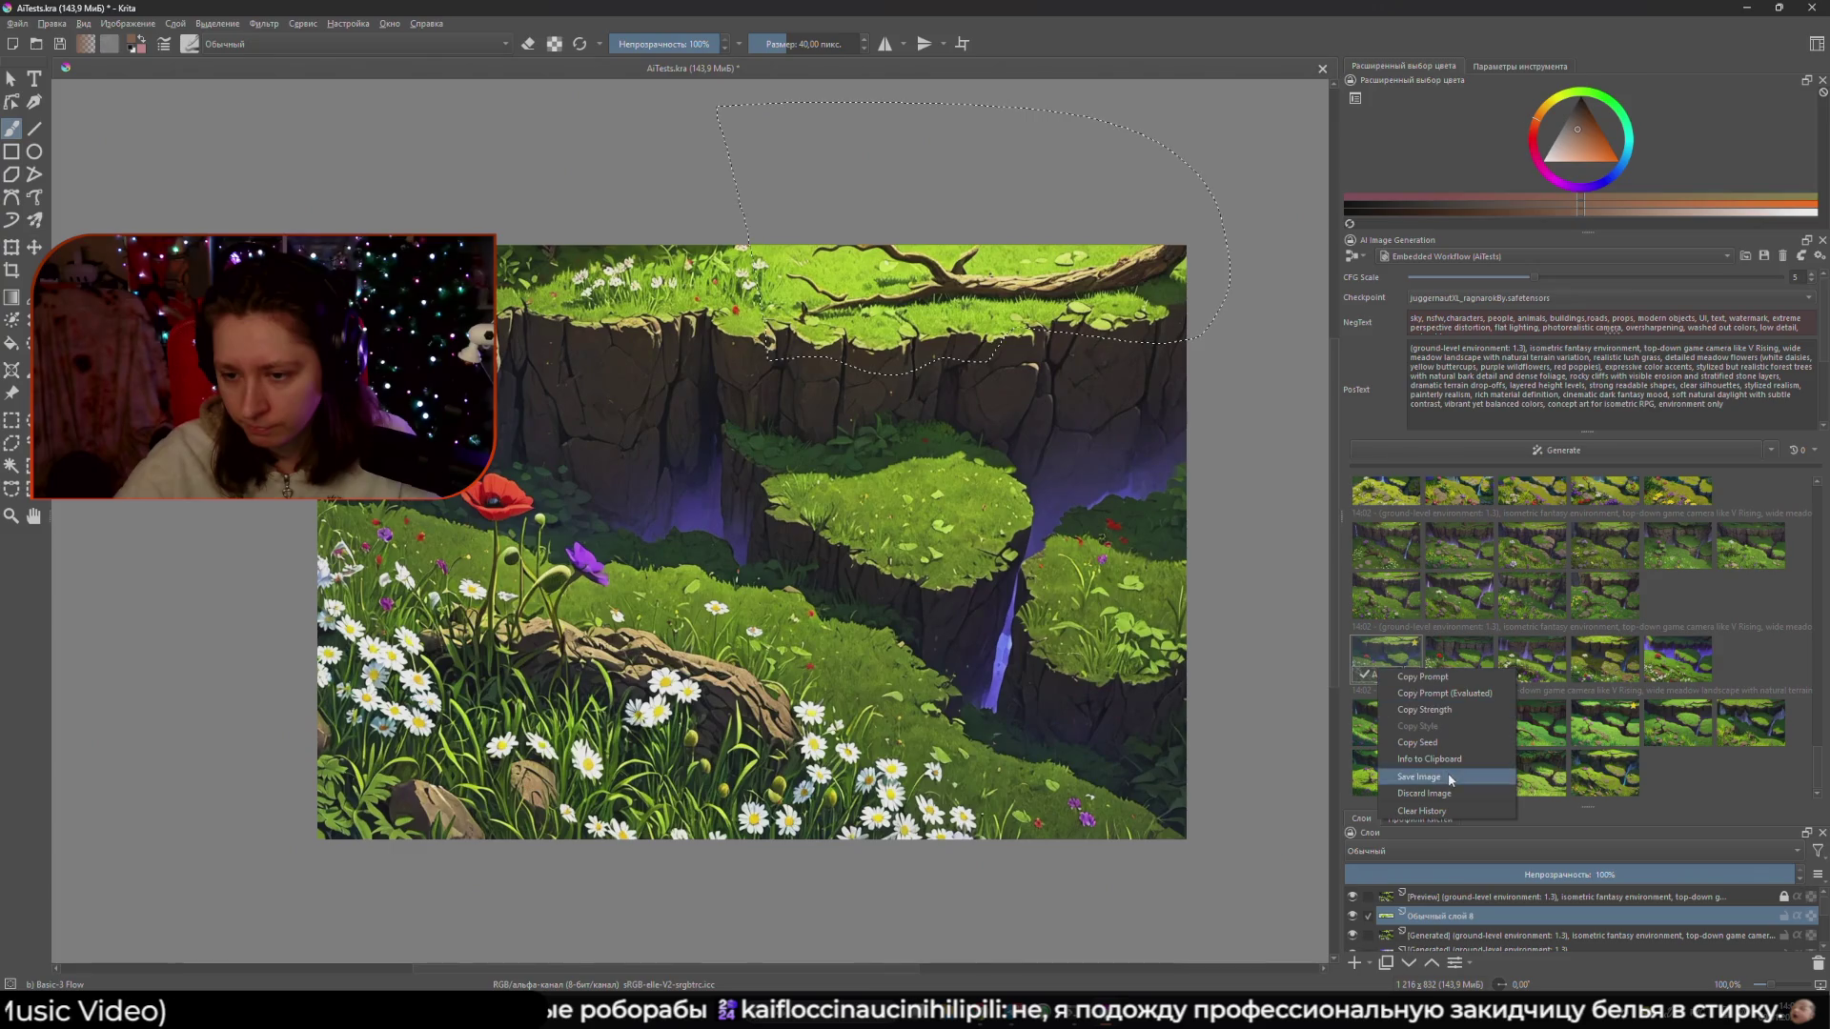
{"action": "left_click", "coordinate": [1806, 453]}
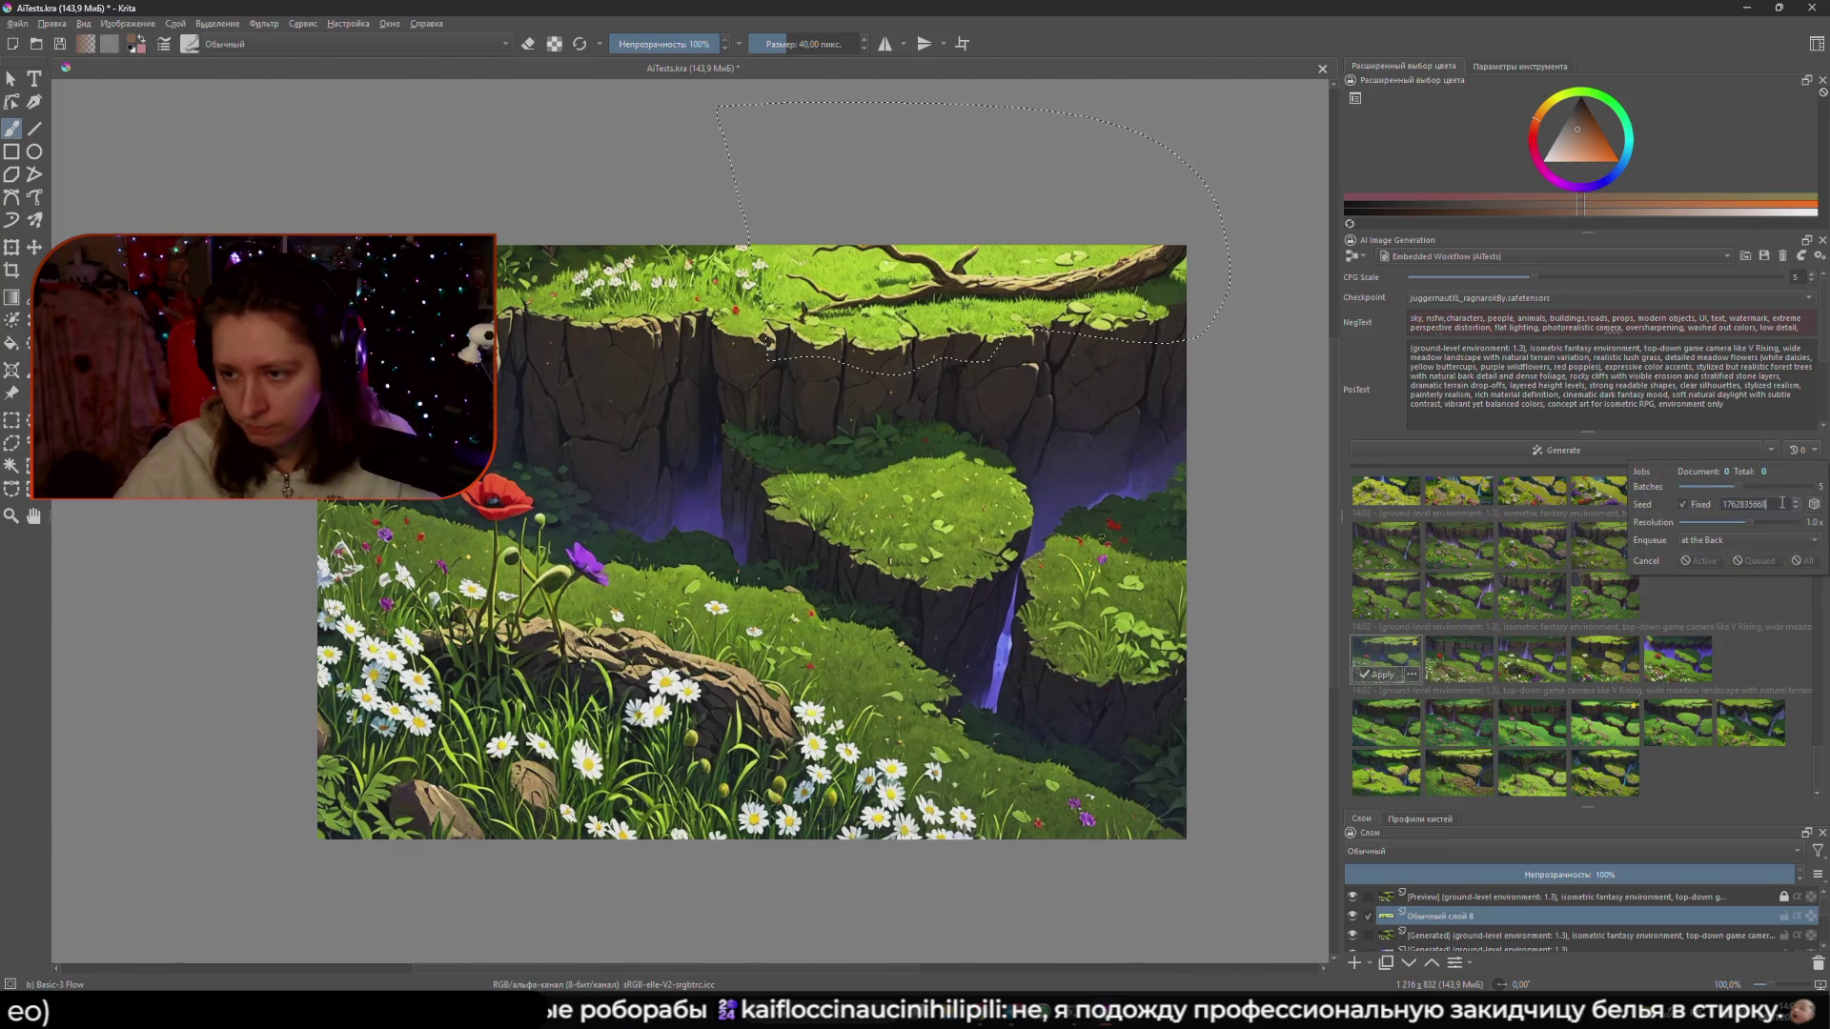
{"action": "left_click", "coordinate": [1356, 257]}
{"action": "left_click", "coordinate": [1382, 311]}
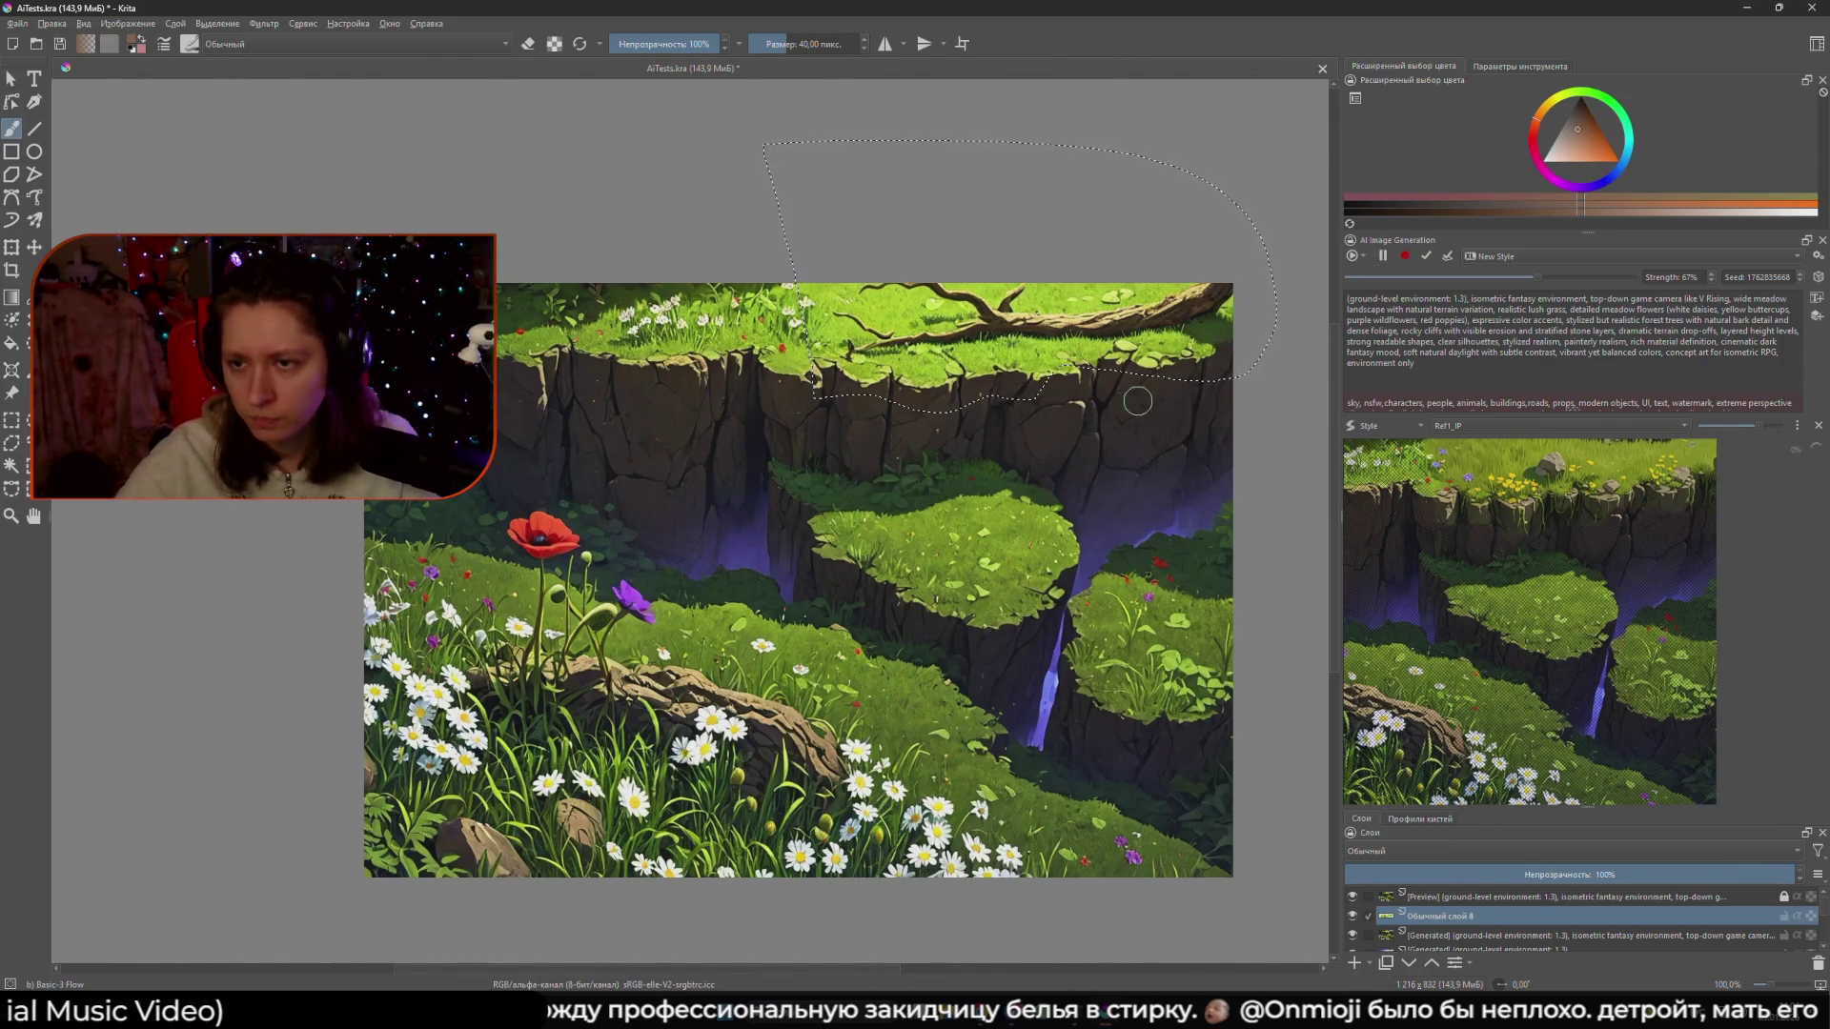
- Hide the [Preview] layer, zoom to 200%, and paint dark brown beside the ledge rock
{"action": "left_click_drag", "start_coordinate": [1137, 402], "coordinate": [1067, 455]}
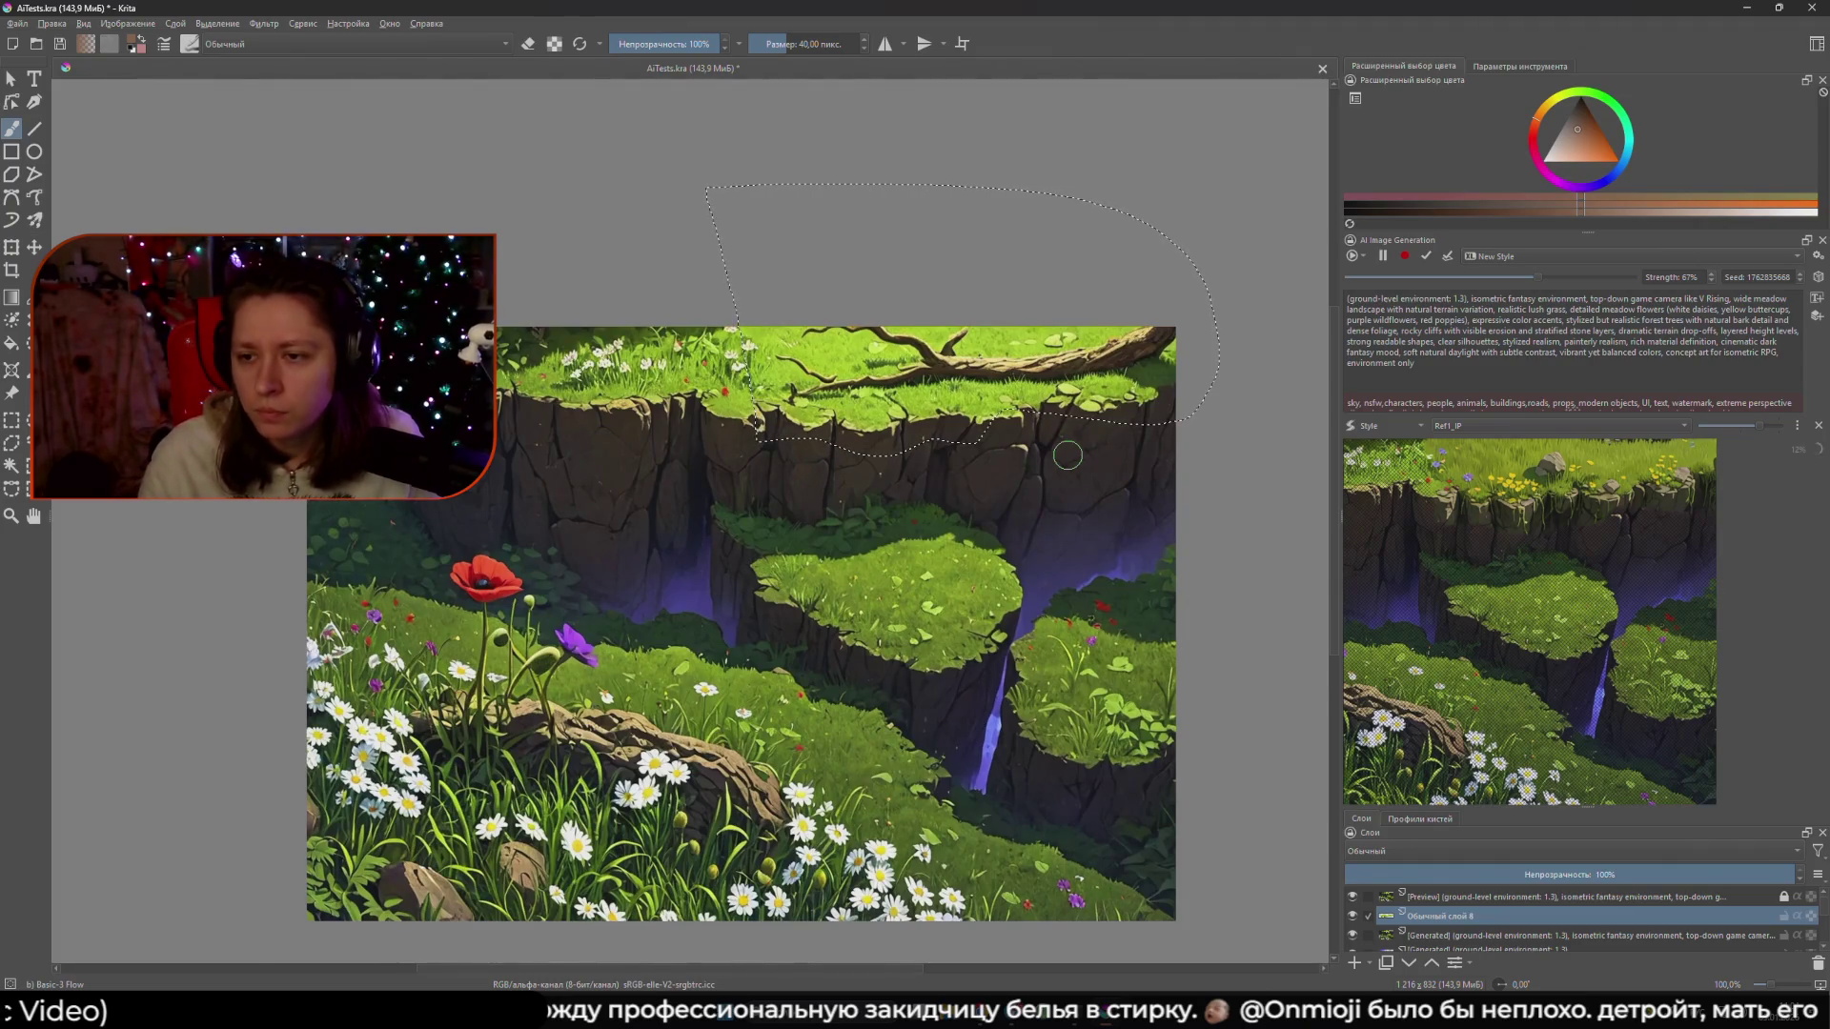
{"action": "left_click", "coordinate": [1353, 898]}
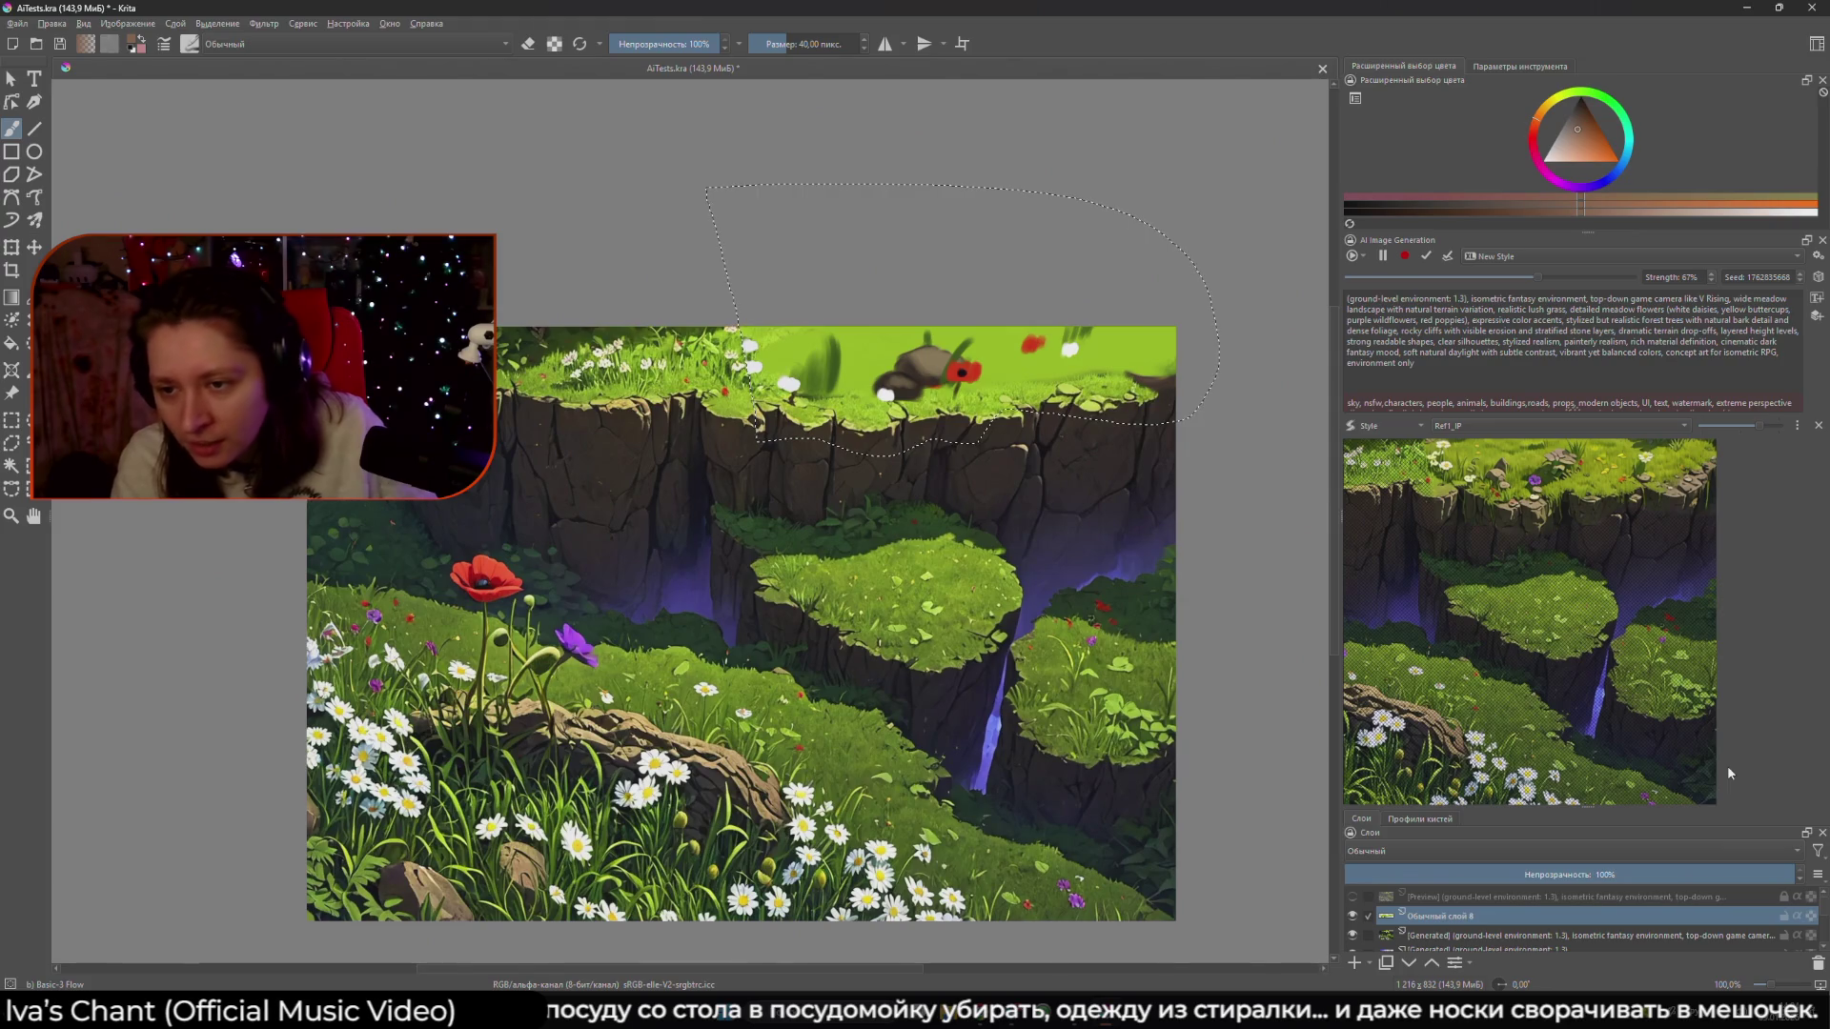
{"action": "scroll", "coordinate": [920, 401], "scroll_direction": "up", "scroll_amount": 3}
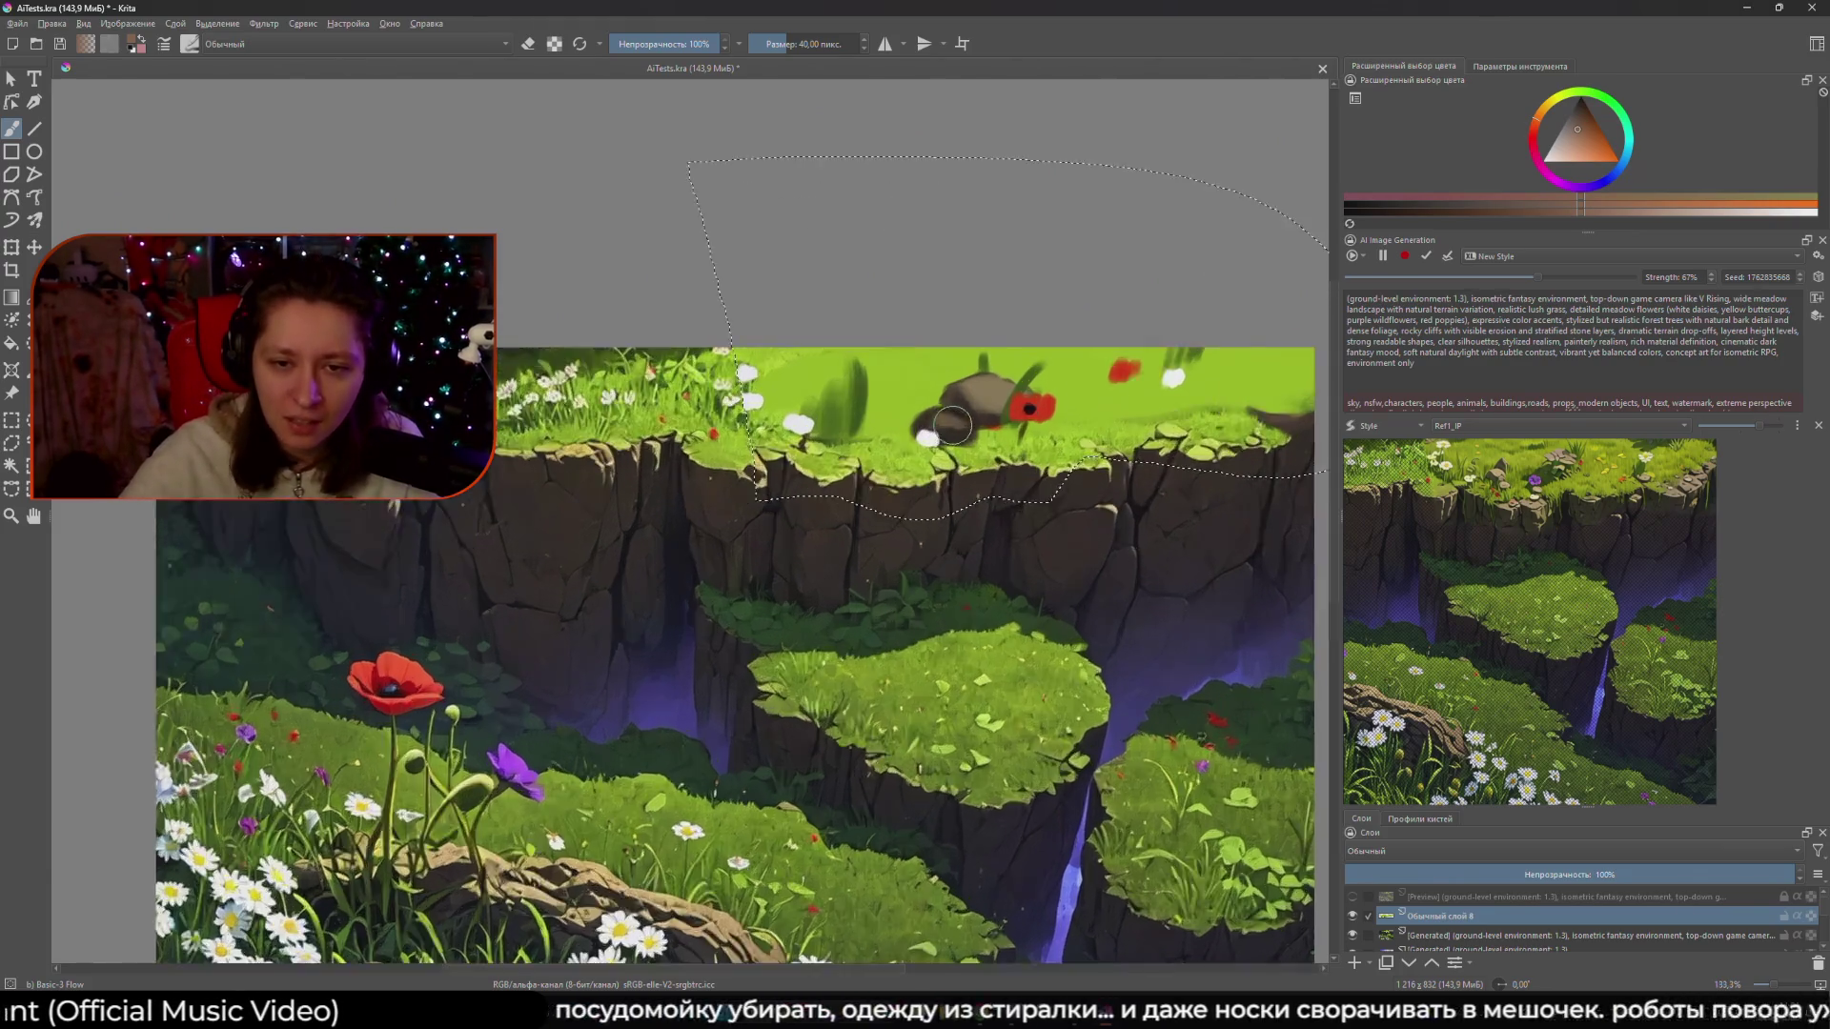
{"action": "mouse_move", "coordinate": [929, 462]}
{"action": "left_mouse_down"}
{"action": "mouse_move", "coordinate": [981, 464]}
{"action": "mouse_move", "coordinate": [953, 400]}
{"action": "mouse_move", "coordinate": [963, 463]}
{"action": "mouse_move", "coordinate": [988, 447]}
{"action": "mouse_move", "coordinate": [958, 439]}
{"action": "mouse_move", "coordinate": [1017, 450]}
{"action": "left_mouse_up"}
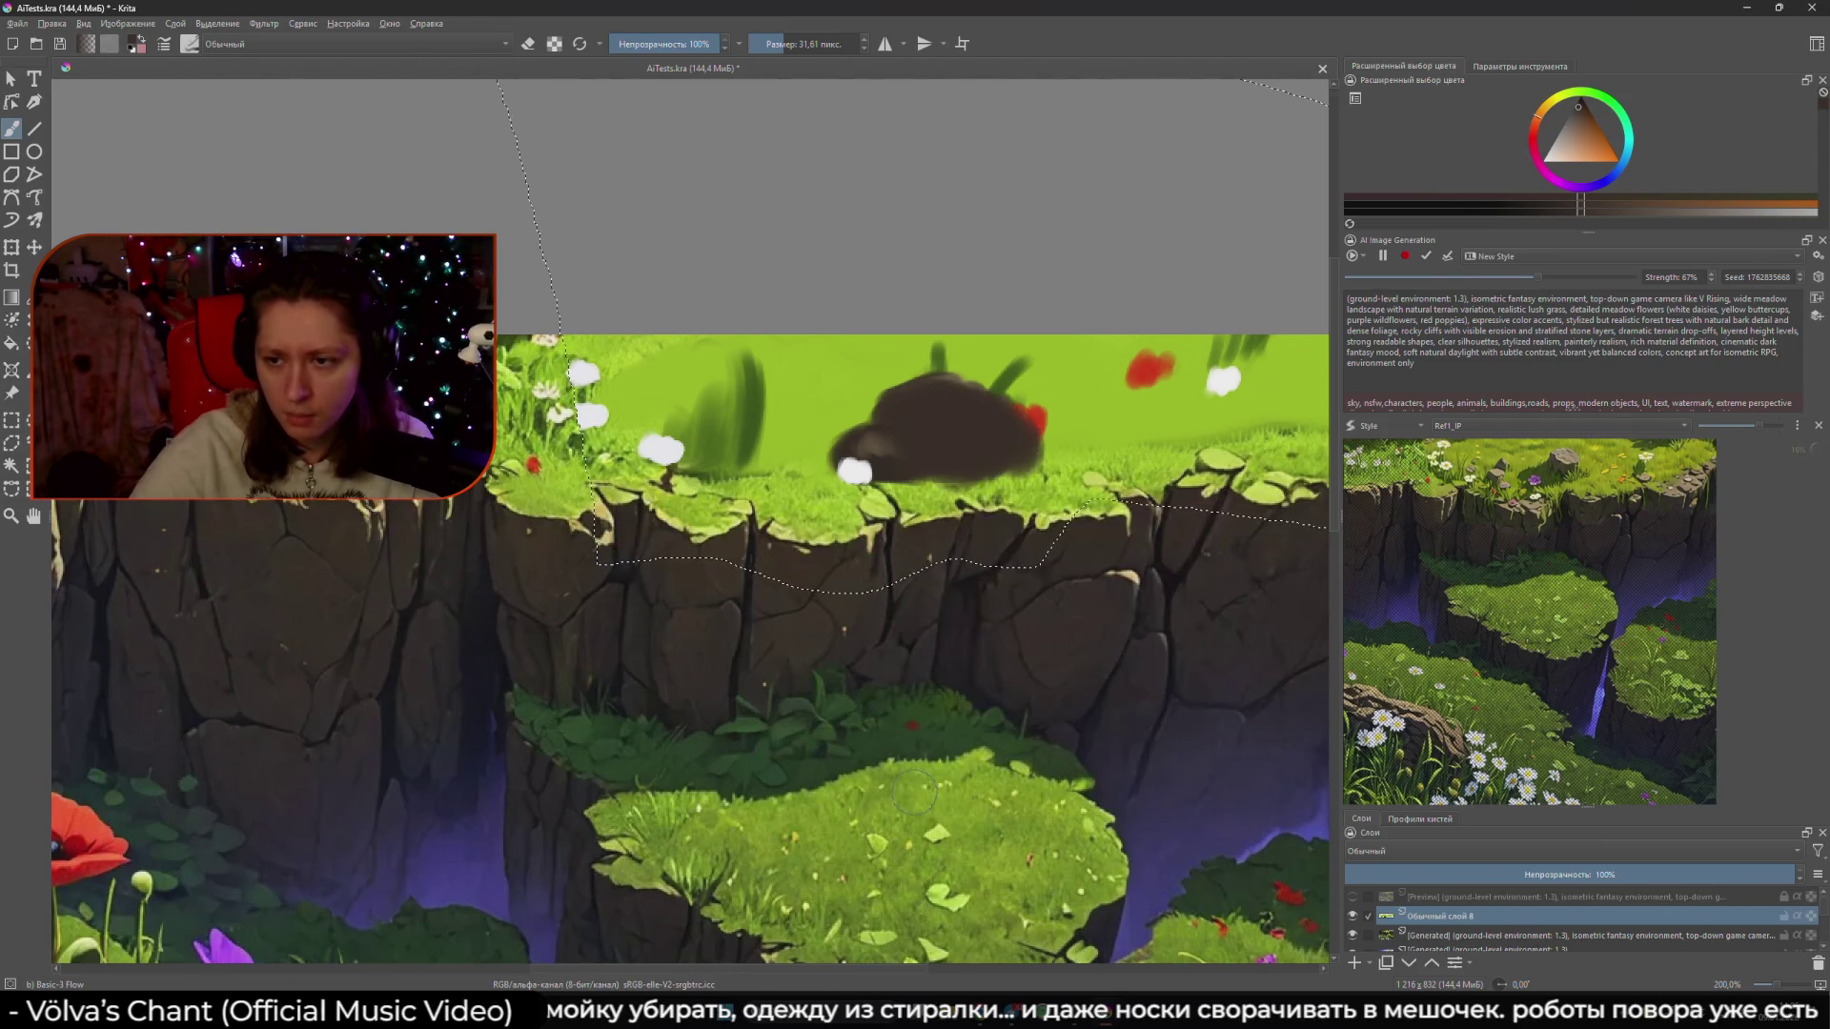
- Paint over the rock's red patch and green sprouts, shrink the brush, and zoom out
{"action": "left_click_drag", "start_coordinate": [1034, 420], "coordinate": [1001, 374]}
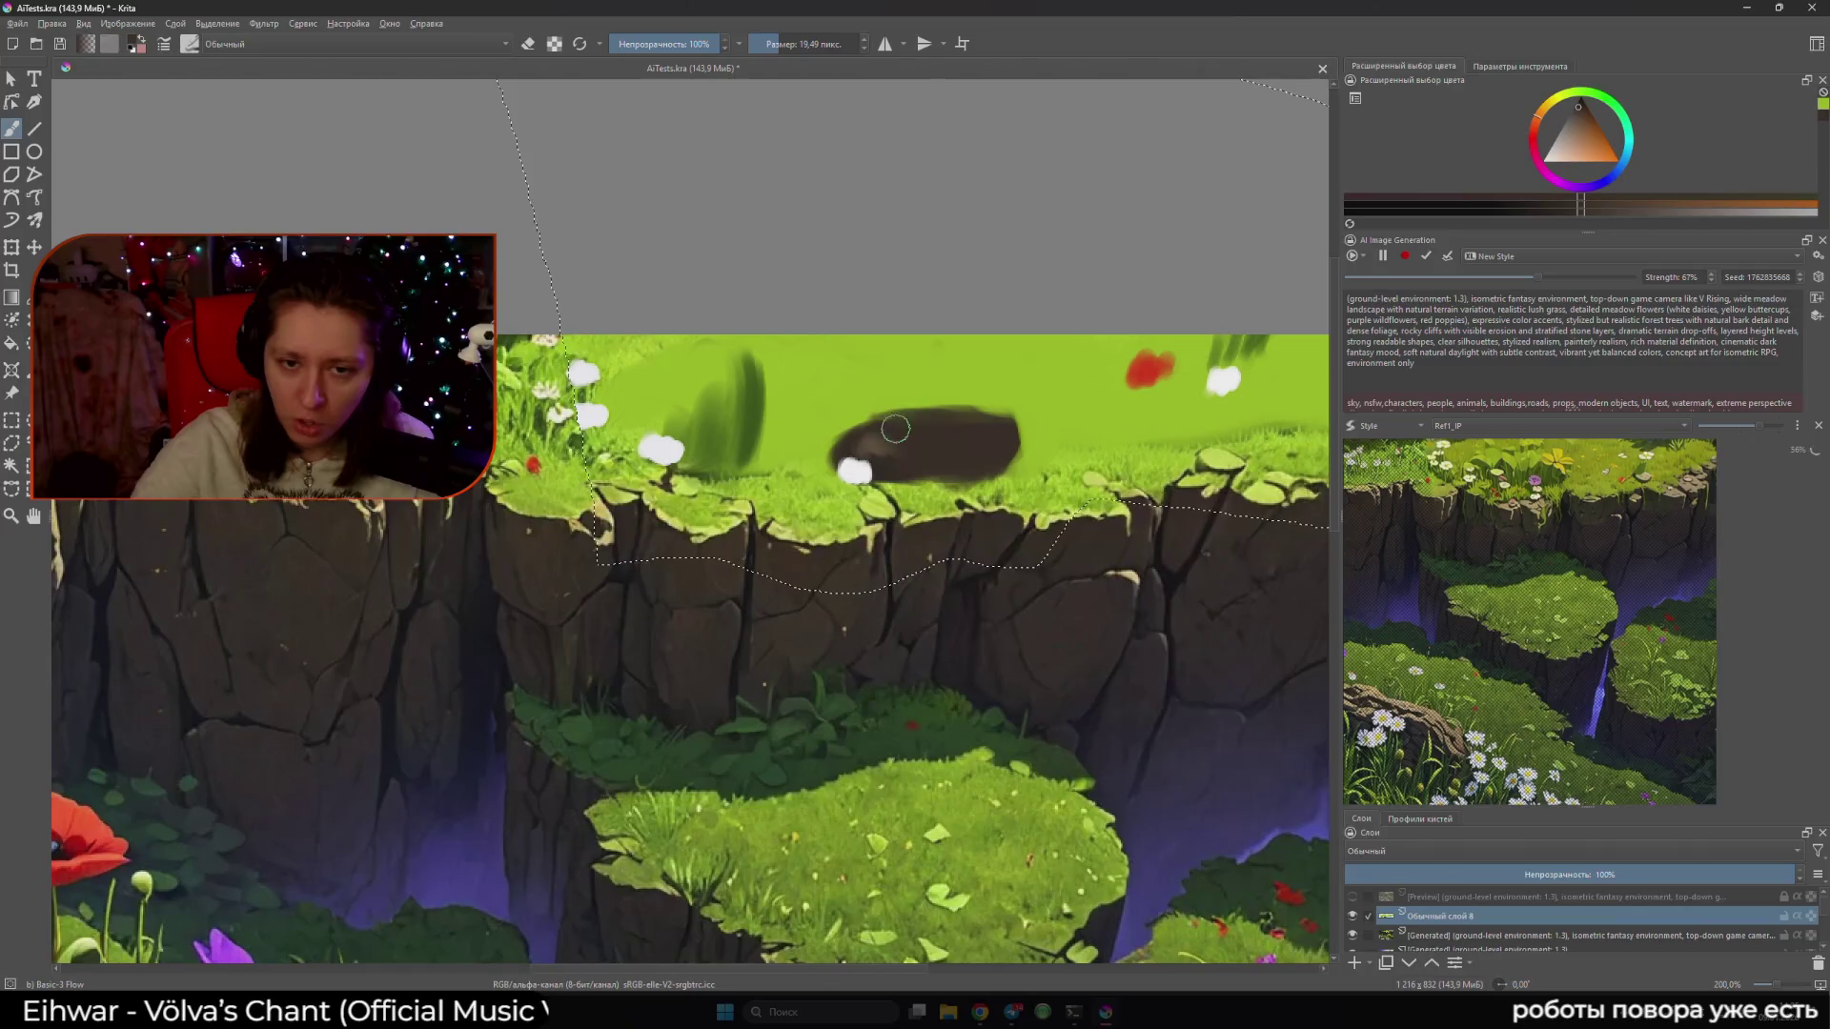
{"action": "key", "text": "["}
{"action": "key", "text": "["}
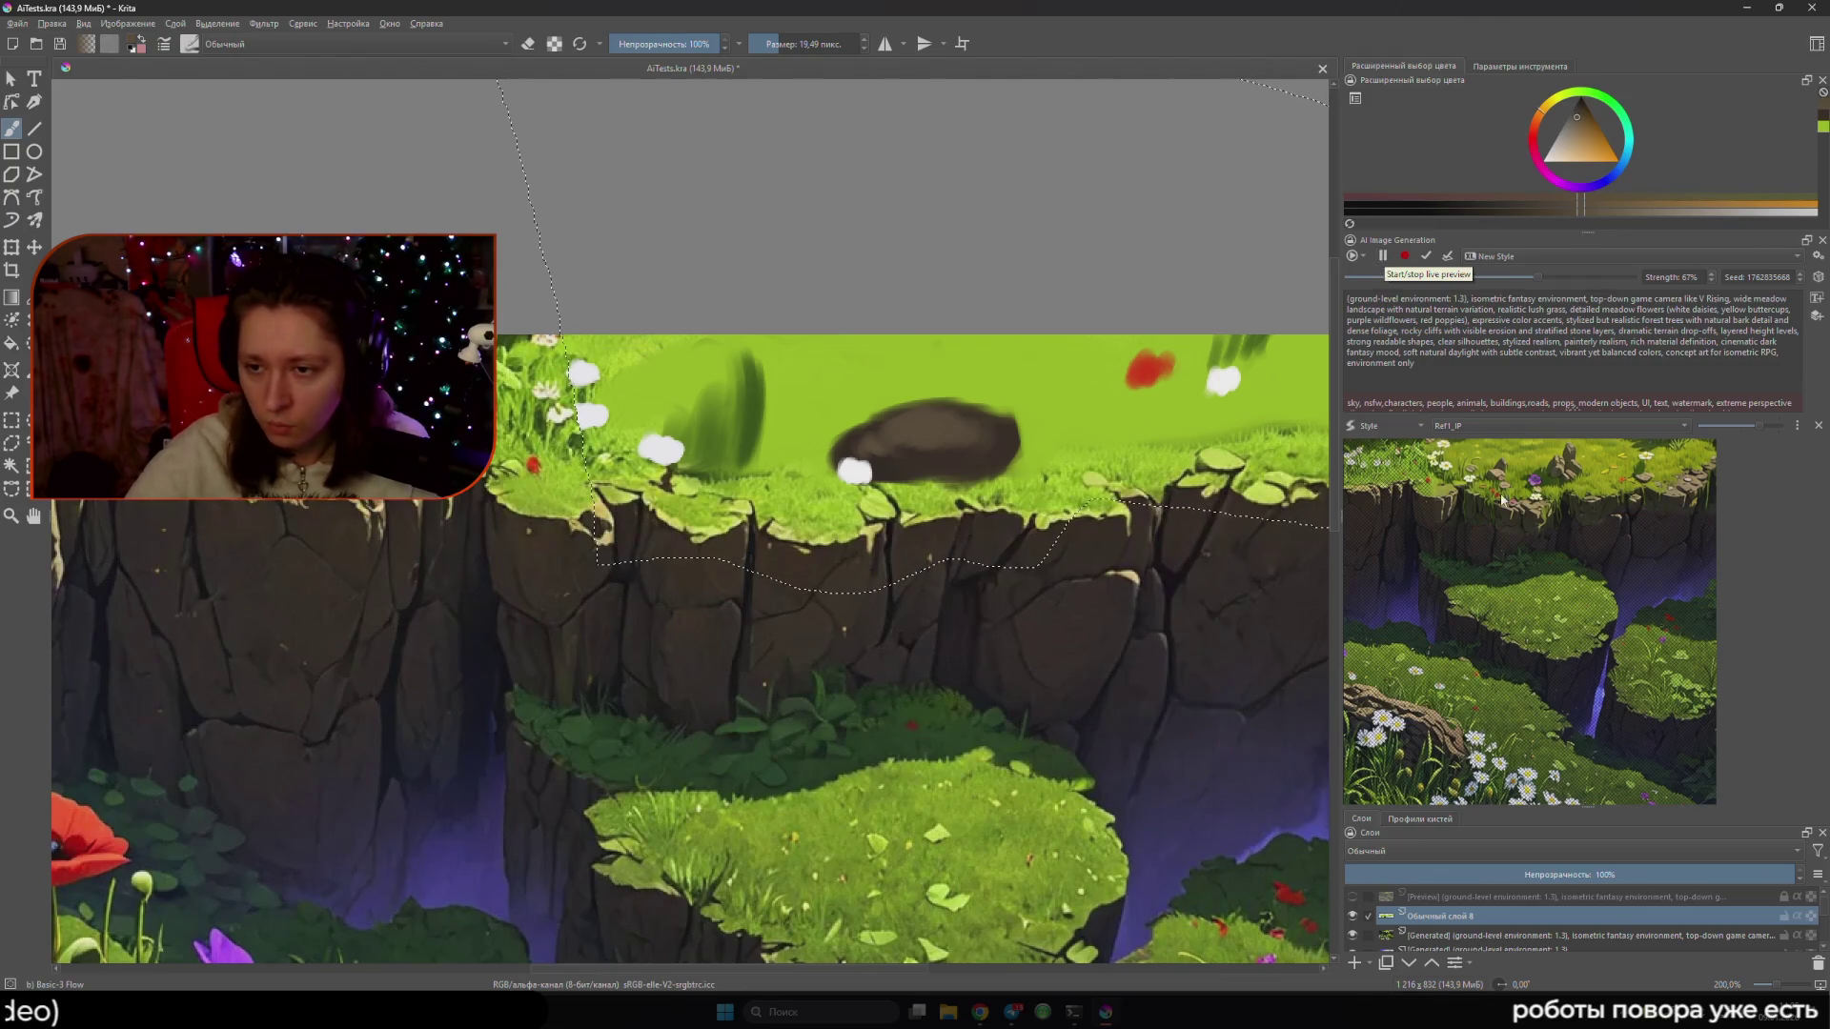
{"action": "scroll", "coordinate": [906, 700], "scroll_direction": "down", "scroll_amount": 3}
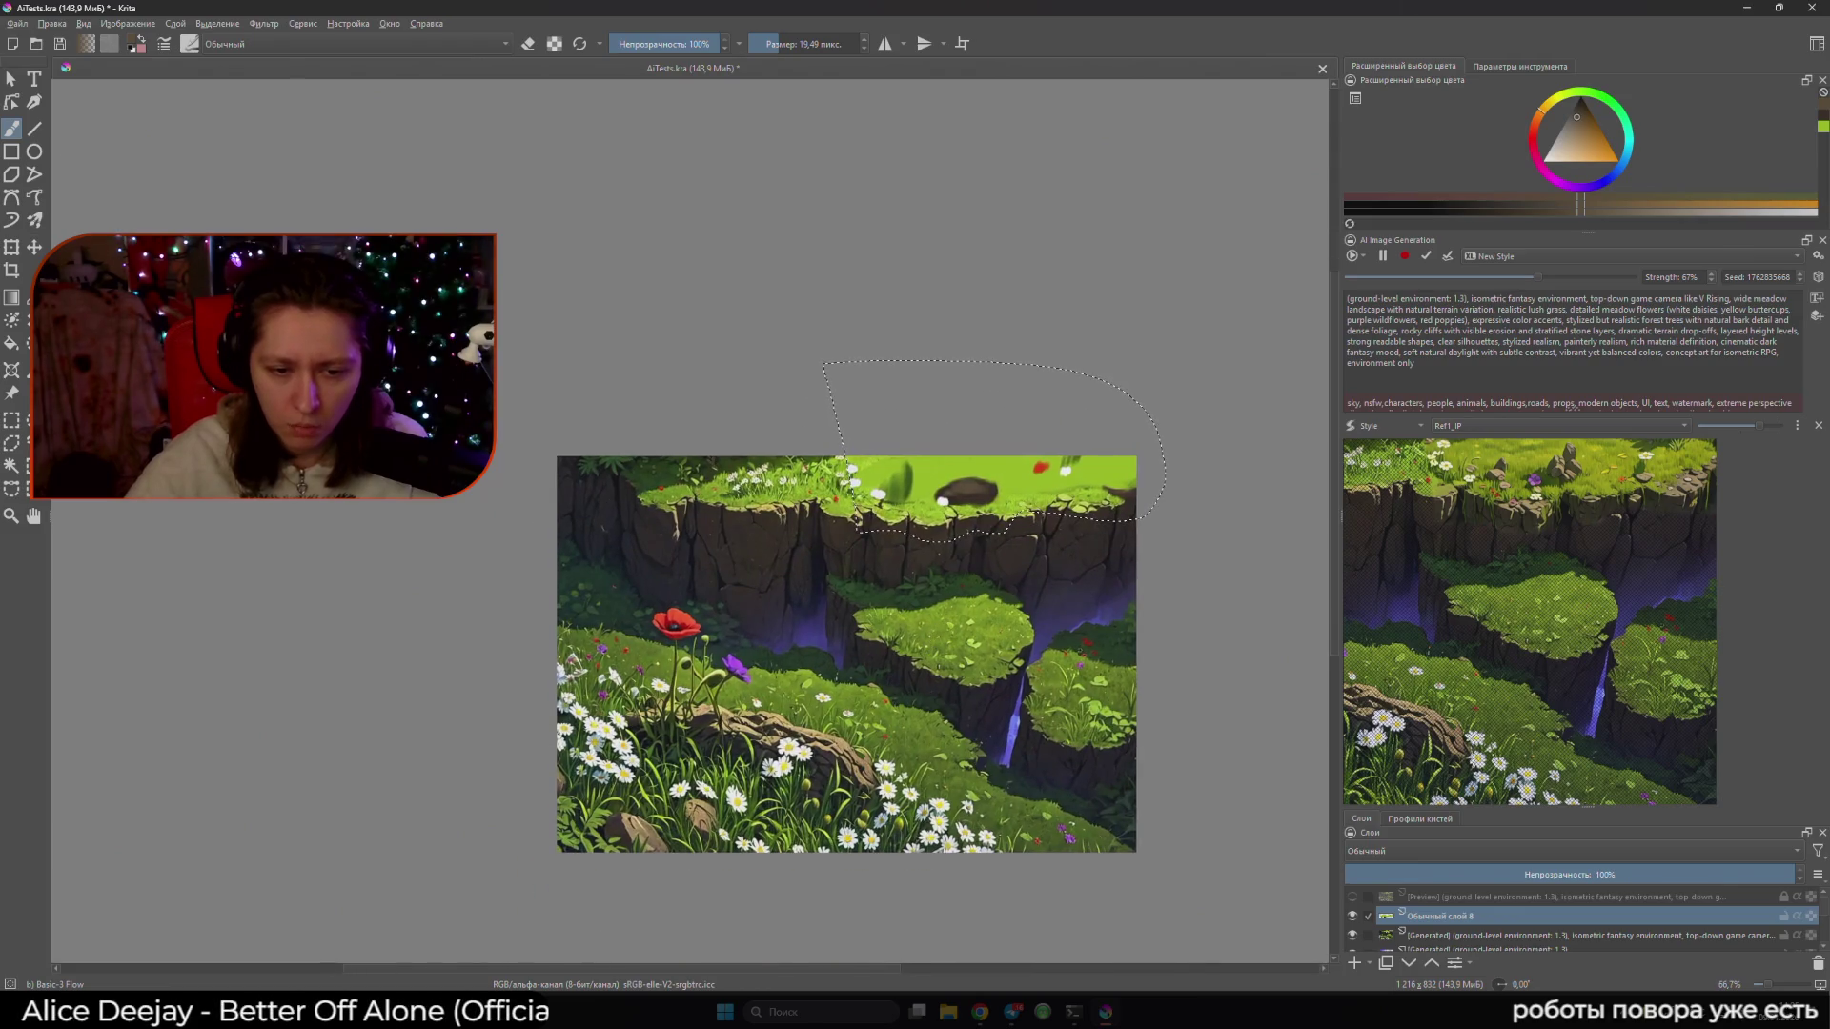
- At 200% zoom, add humps to the rock's top and right edge using sampled browns
{"action": "scroll", "coordinate": [906, 686], "scroll_direction": "up", "scroll_amount": 3}
{"action": "scroll", "coordinate": [888, 599], "scroll_direction": "up", "scroll_amount": 2}
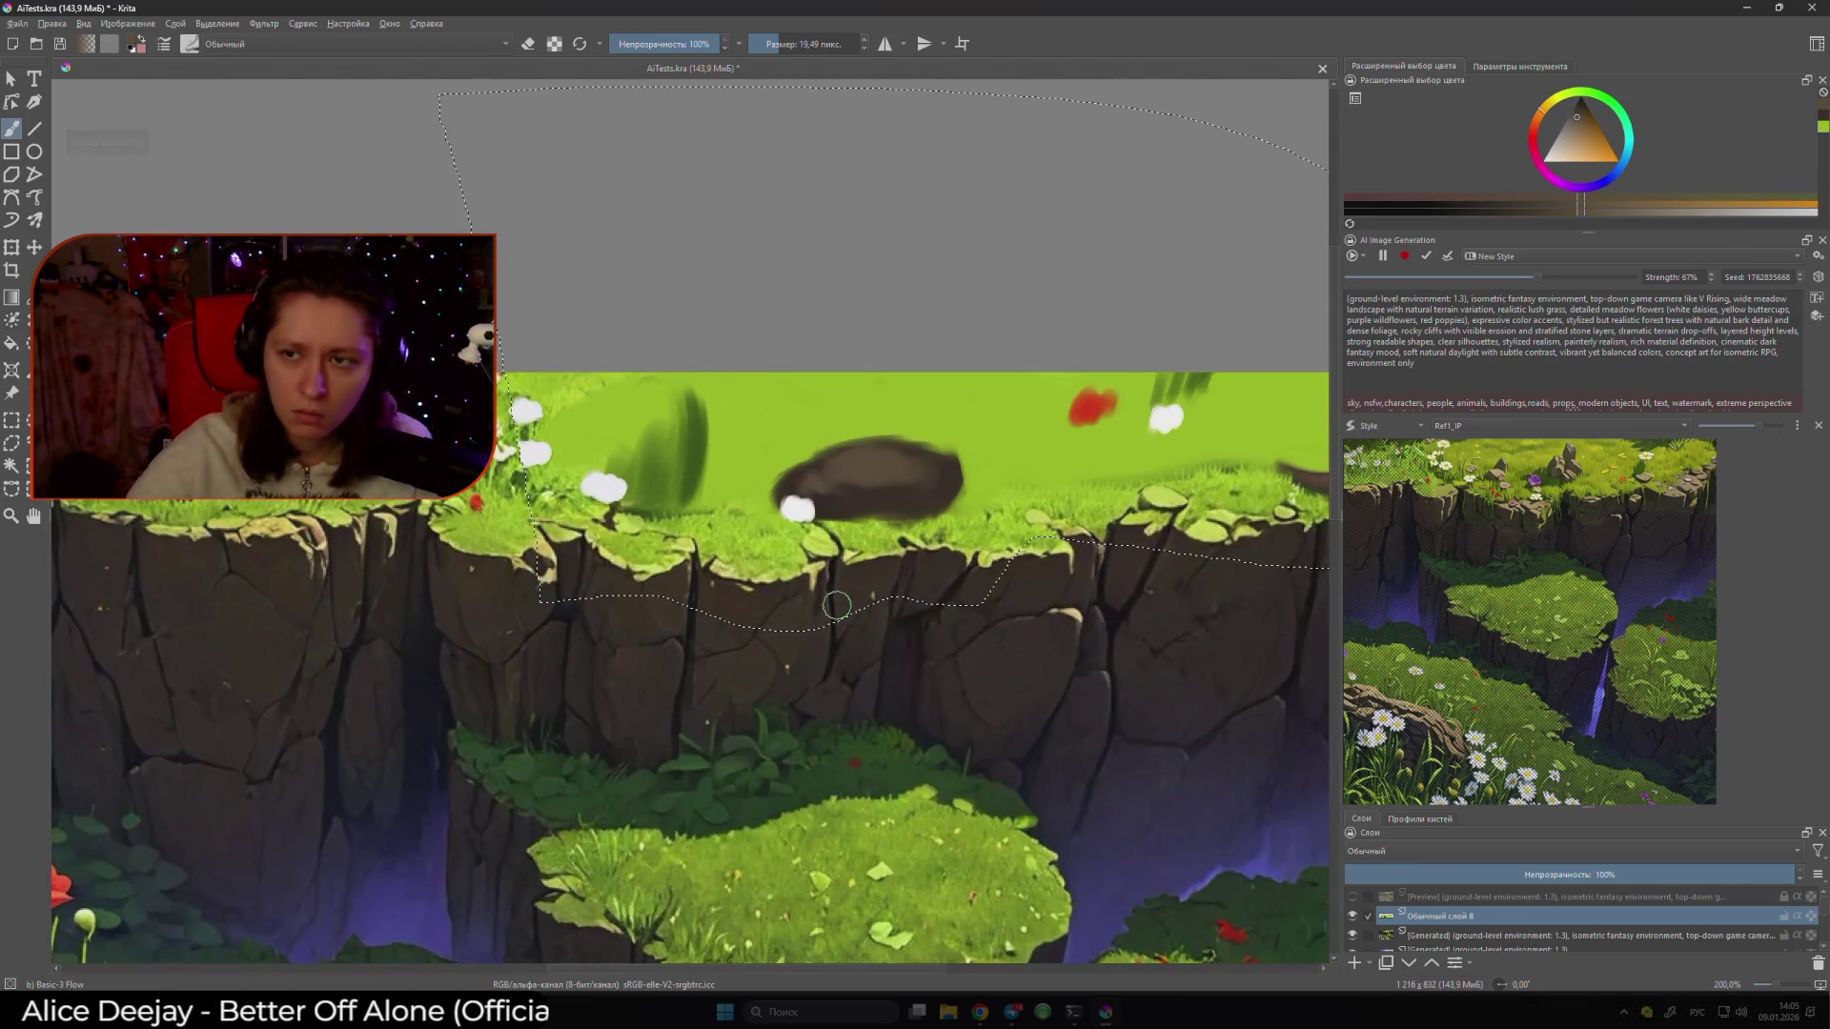
{"action": "left_click_drag", "start_coordinate": [917, 455], "coordinate": [927, 414]}
{"action": "mouse_move", "coordinate": [858, 467]}
{"action": "left_mouse_down"}
{"action": "mouse_move", "coordinate": [829, 429]}
{"action": "mouse_move", "coordinate": [849, 419]}
{"action": "left_mouse_up"}
{"action": "left_click", "coordinate": [924, 484], "text": "ctrl"}
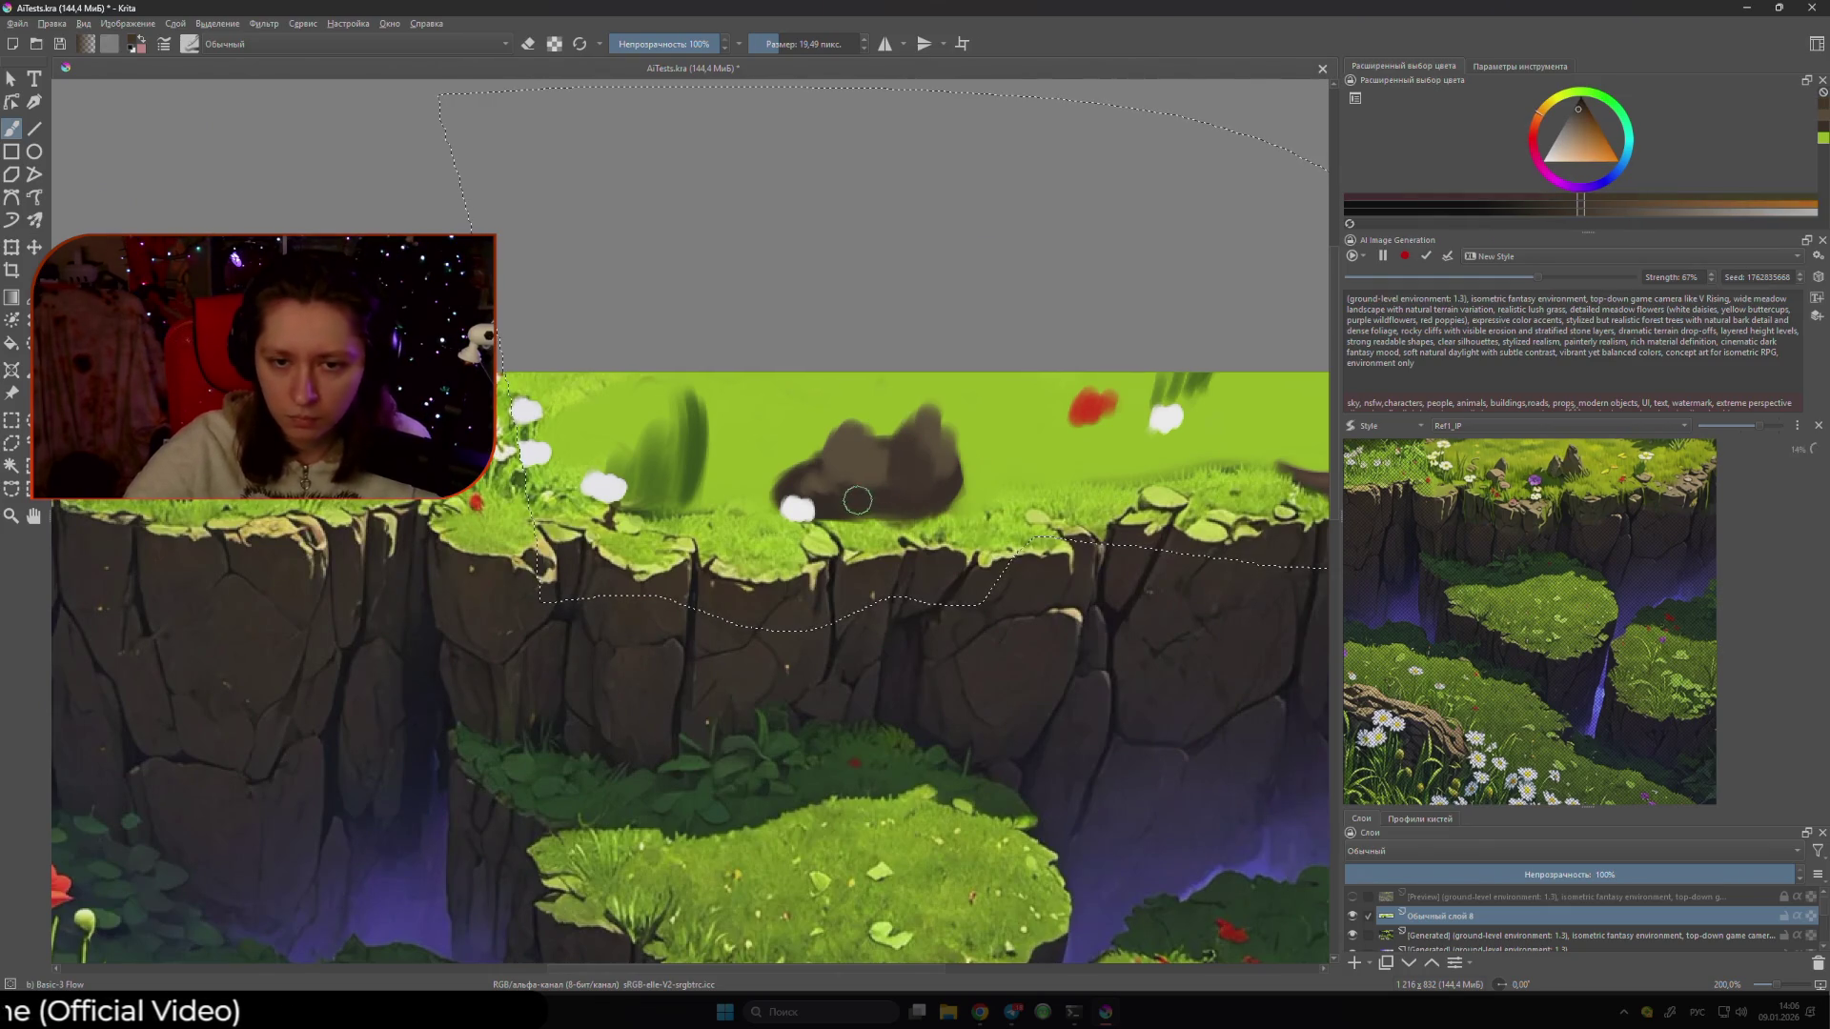
{"action": "key", "text": "bracketleft"}
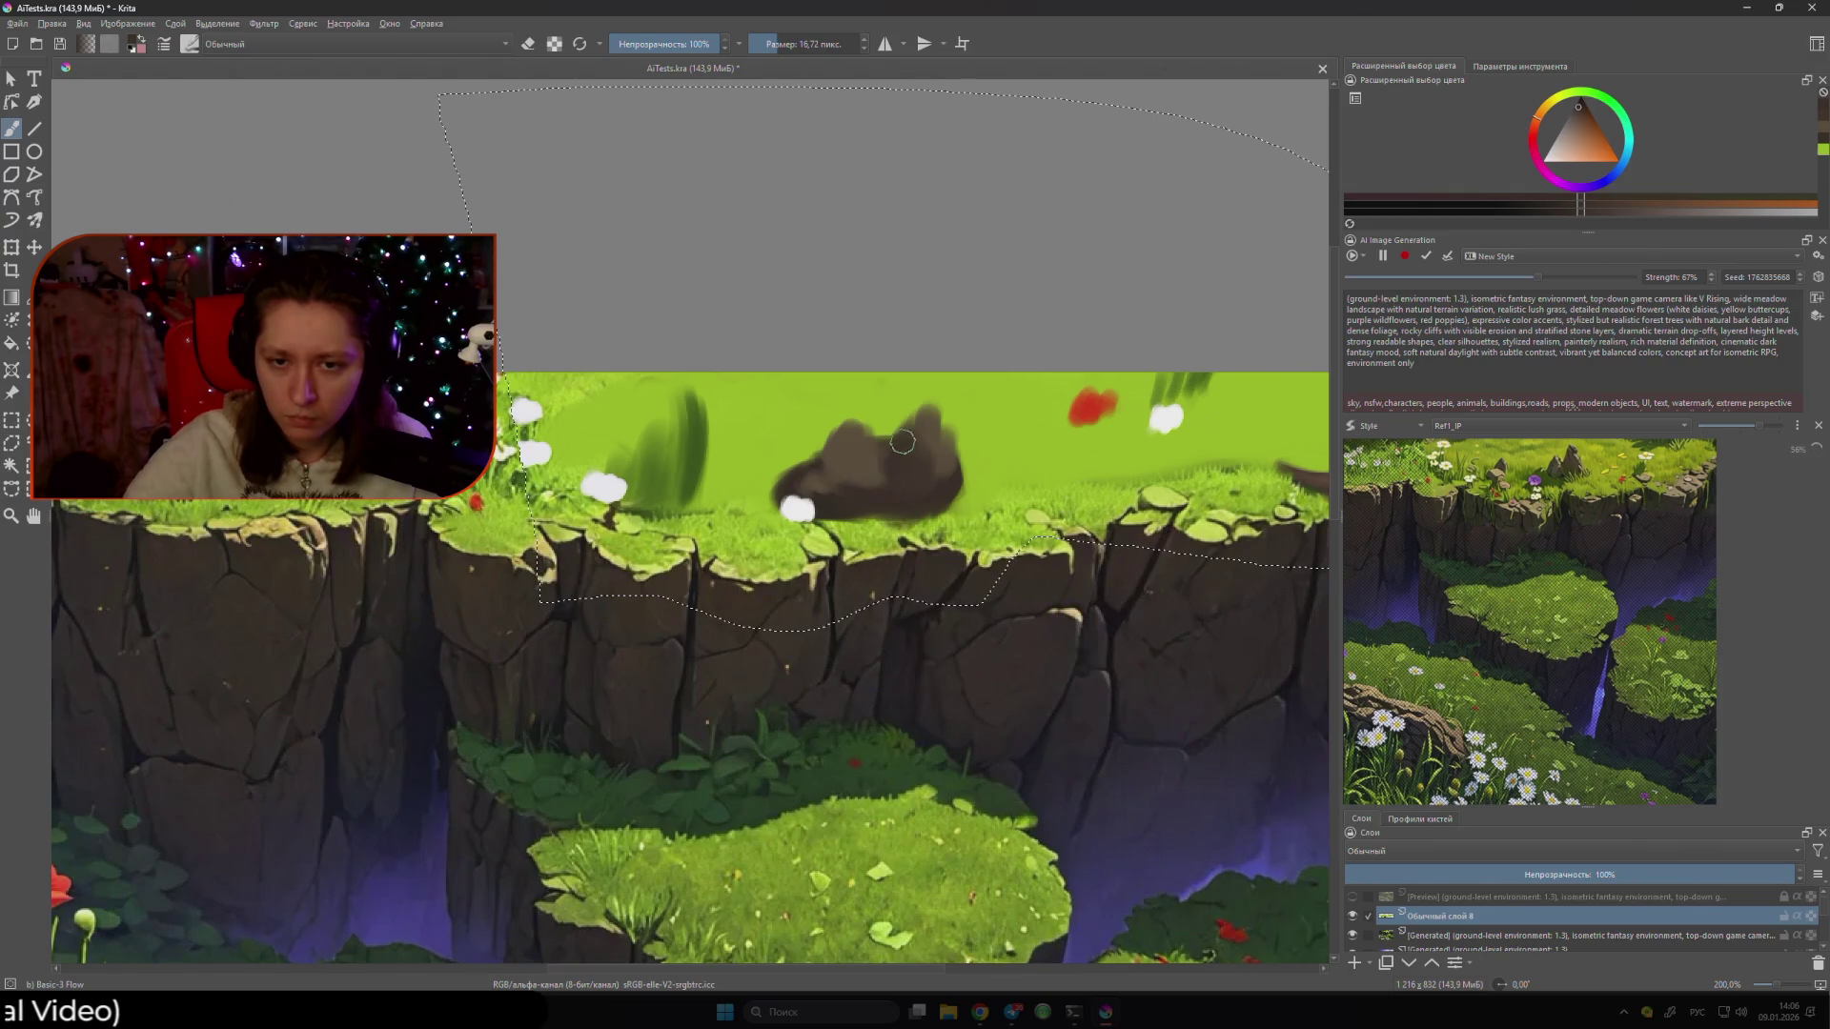
{"action": "left_click", "coordinate": [910, 419], "text": "ctrl"}
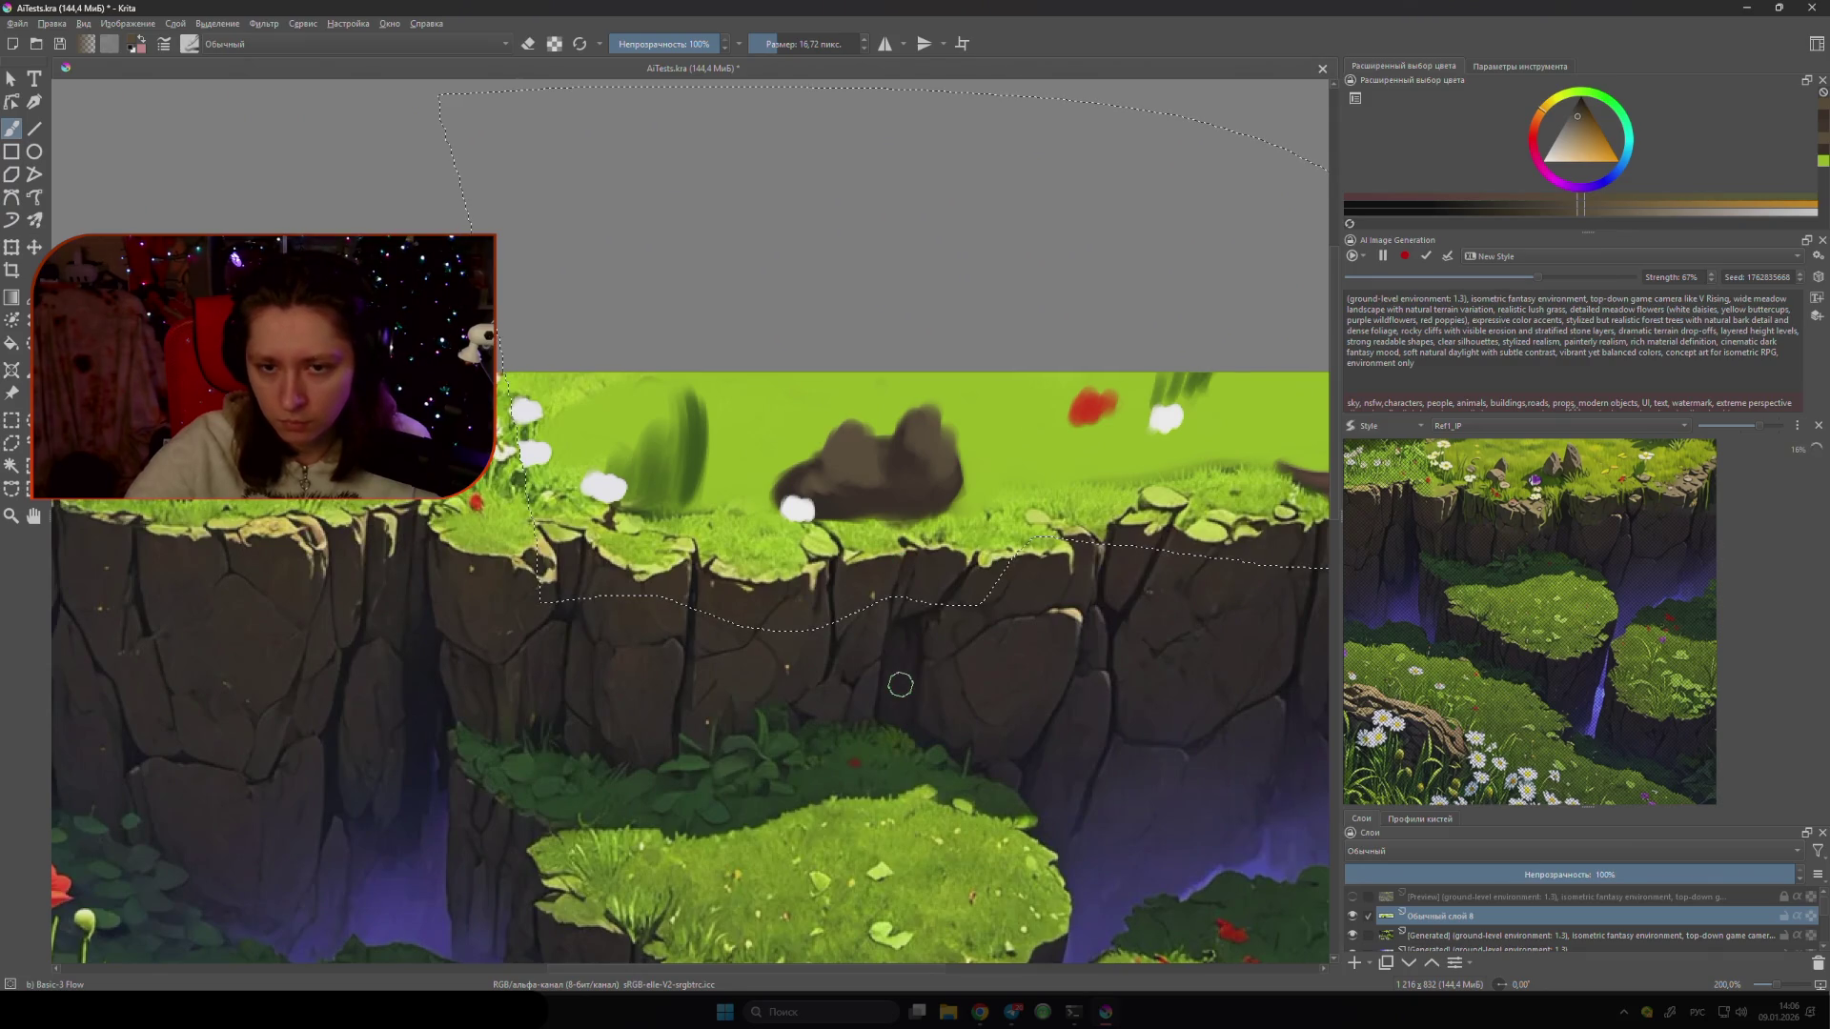
{"action": "mouse_move", "coordinate": [971, 450]}
{"action": "left_mouse_down"}
{"action": "mouse_move", "coordinate": [952, 477]}
{"action": "mouse_move", "coordinate": [944, 426]}
{"action": "left_mouse_up"}
- Darken and extend the rock's upper-left edge with a reddish brown and smaller brush
{"action": "left_click", "coordinate": [953, 472], "text": "ctrl"}
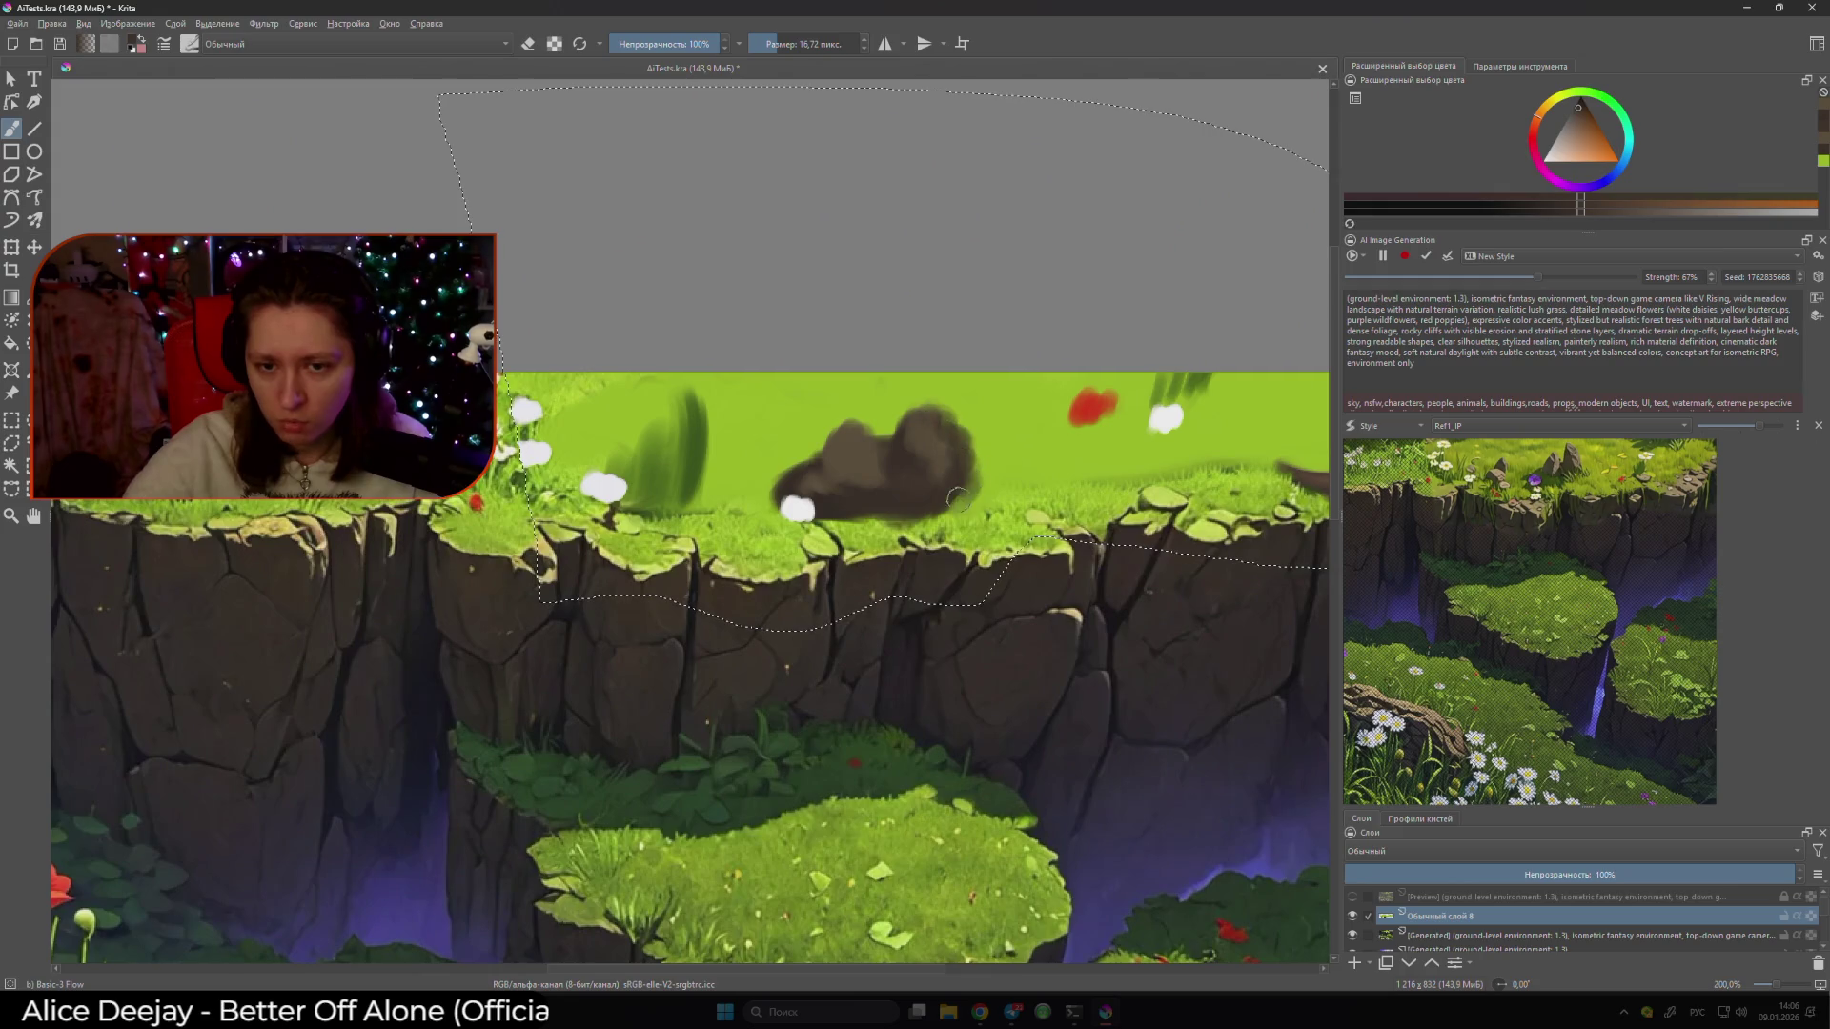
{"action": "left_click", "coordinate": [942, 430], "text": "ctrl"}
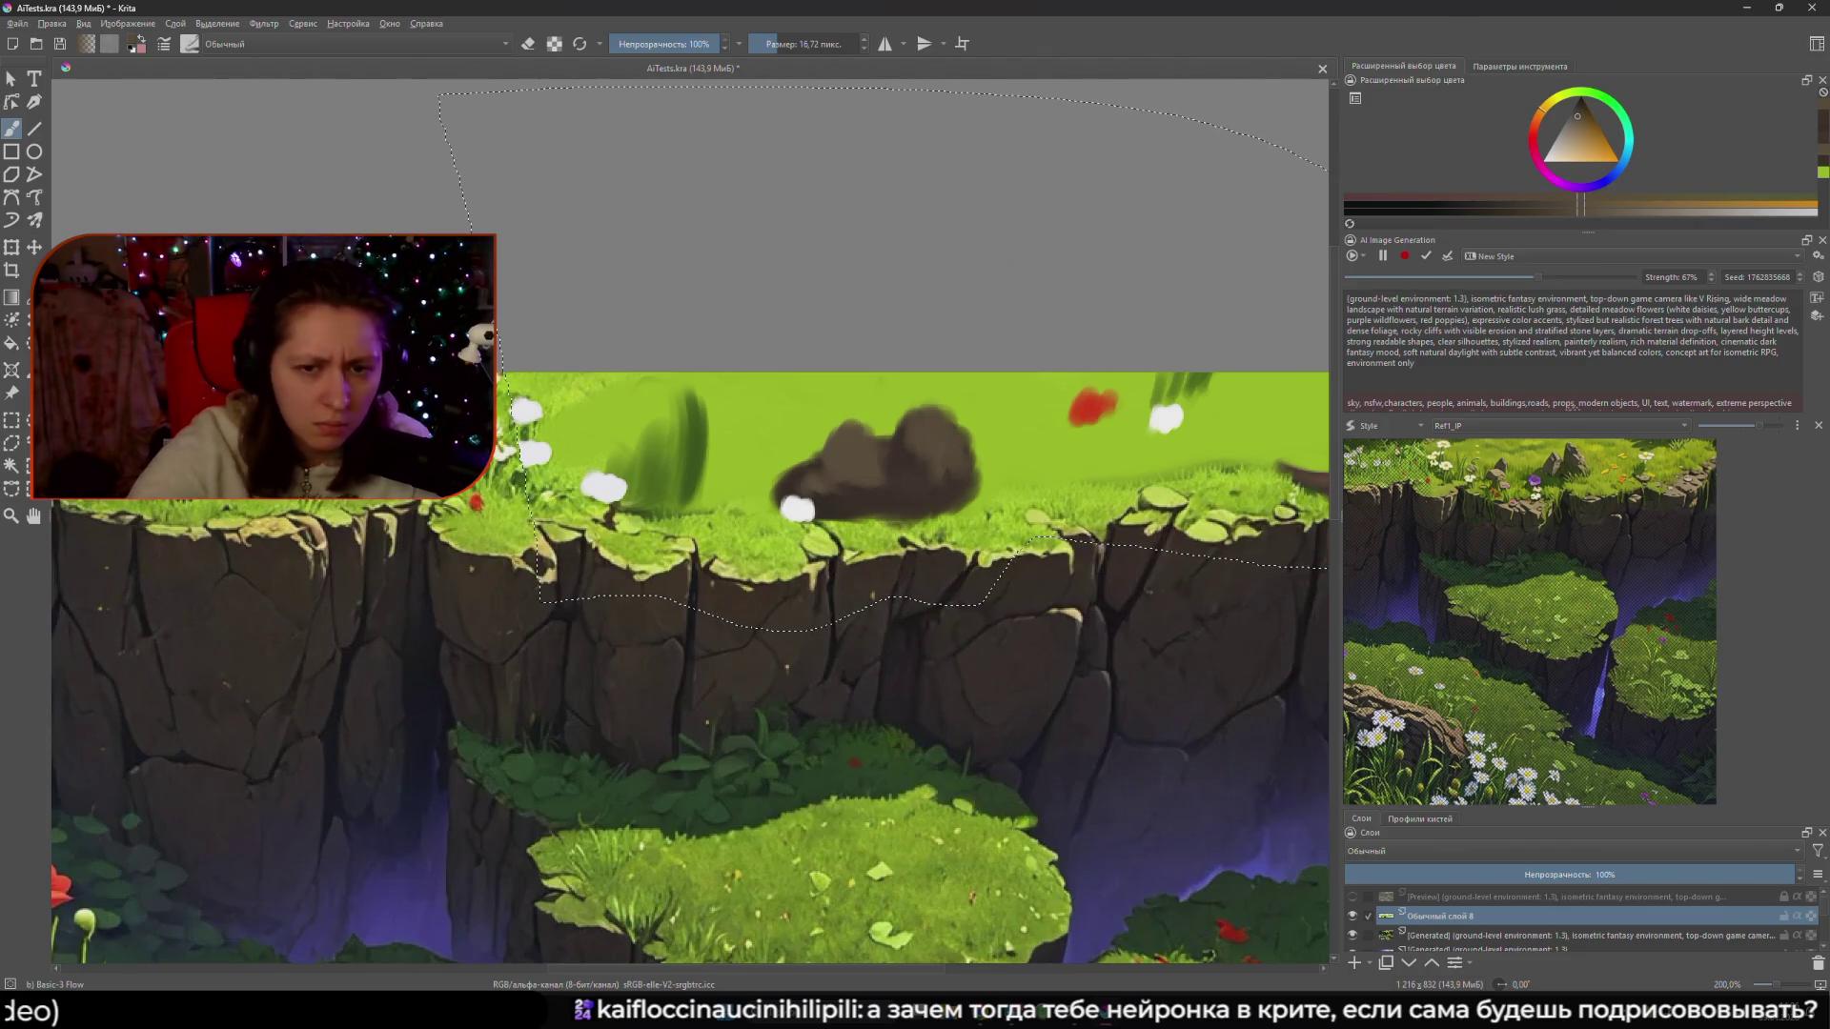
{"action": "key", "text": "bracketleft"}
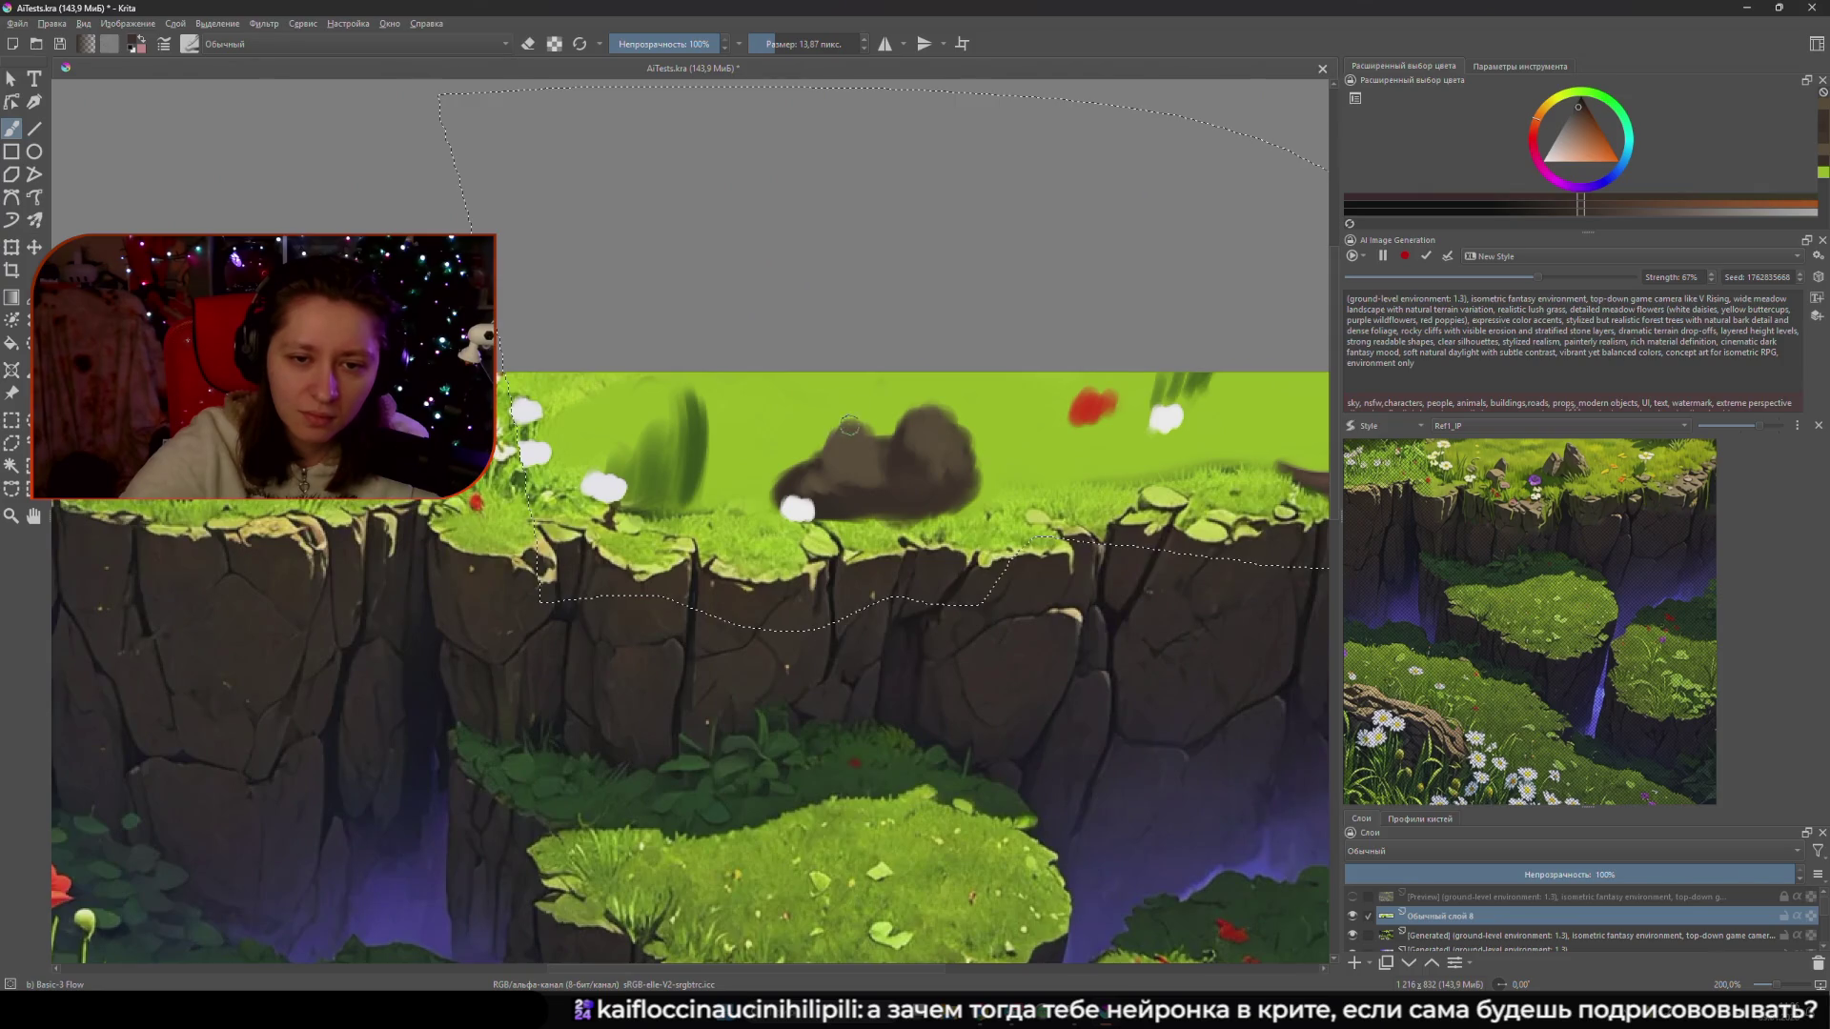
{"action": "mouse_move", "coordinate": [849, 426]}
{"action": "left_mouse_down"}
{"action": "mouse_move", "coordinate": [795, 493]}
{"action": "mouse_move", "coordinate": [827, 483]}
{"action": "mouse_move", "coordinate": [805, 470]}
{"action": "left_mouse_up"}
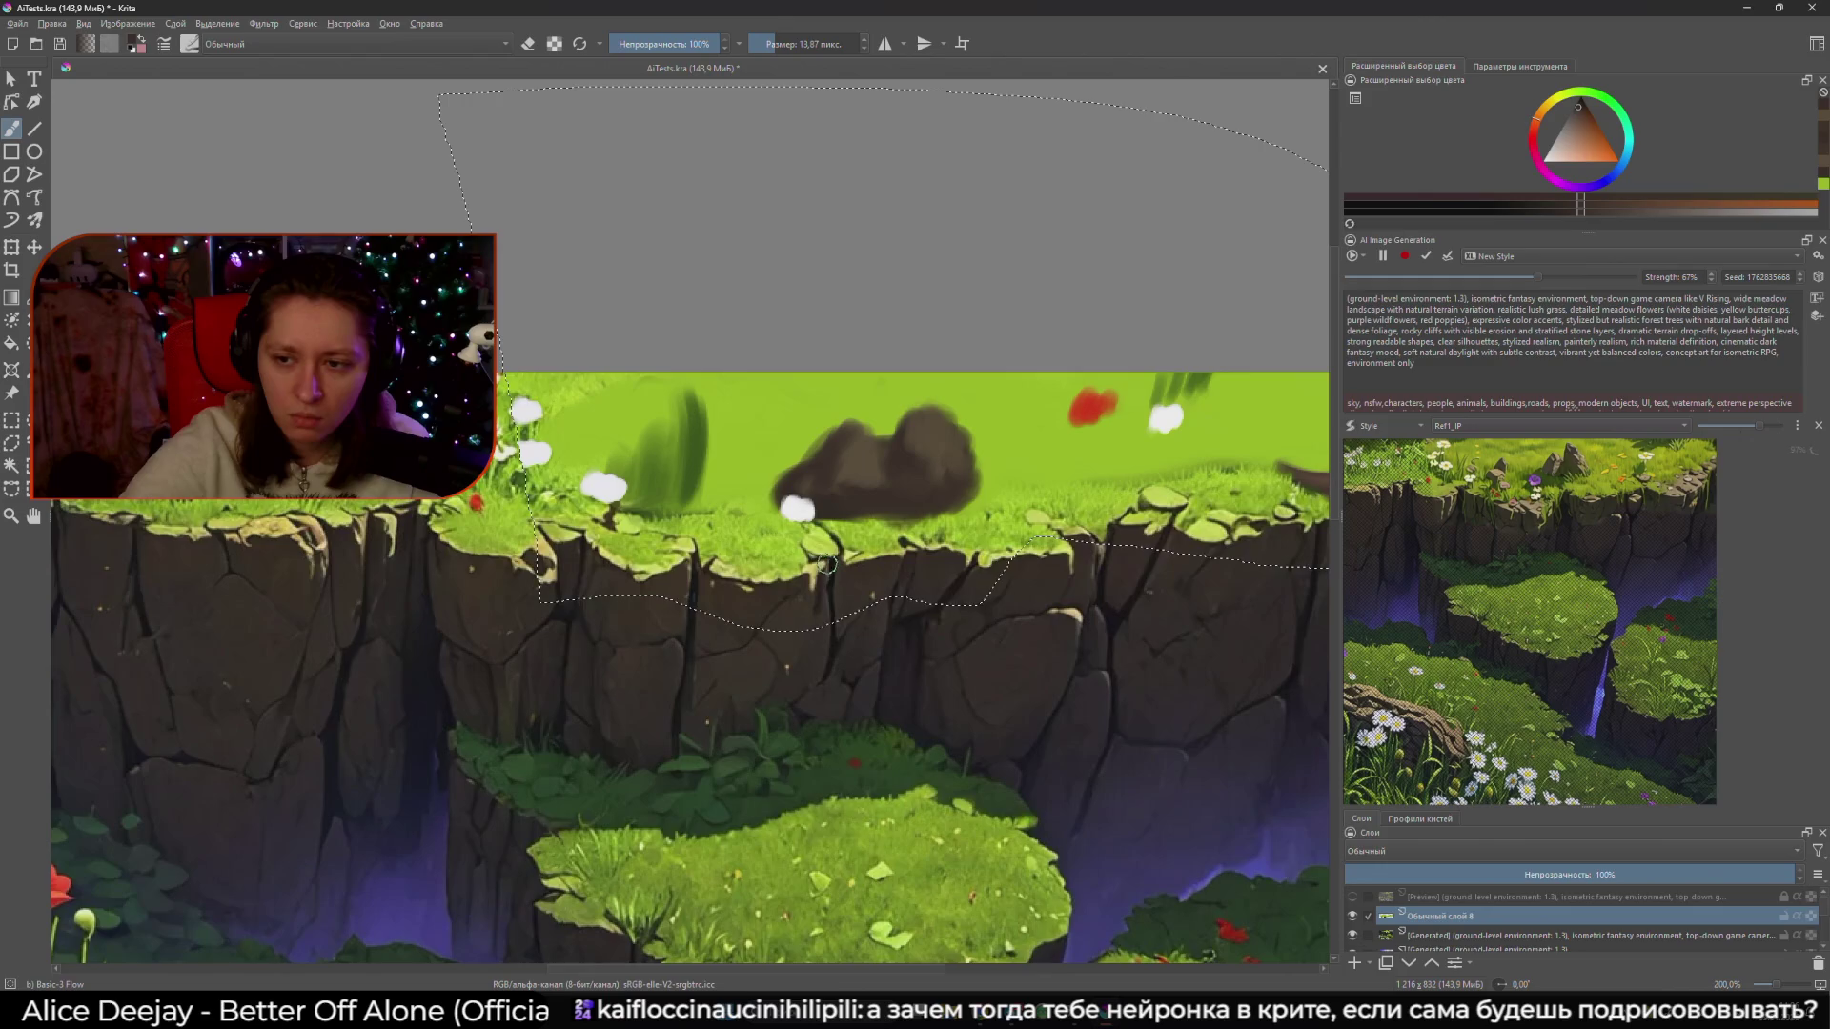
- Paint yellow-green grass over the white flower and build a new hump on the rock's upper left
{"action": "left_click", "coordinate": [772, 469], "text": "ctrl"}
{"action": "mouse_move", "coordinate": [796, 455]}
{"action": "left_mouse_down"}
{"action": "mouse_move", "coordinate": [796, 510]}
{"action": "mouse_move", "coordinate": [820, 515]}
{"action": "mouse_move", "coordinate": [792, 479]}
{"action": "left_mouse_up"}
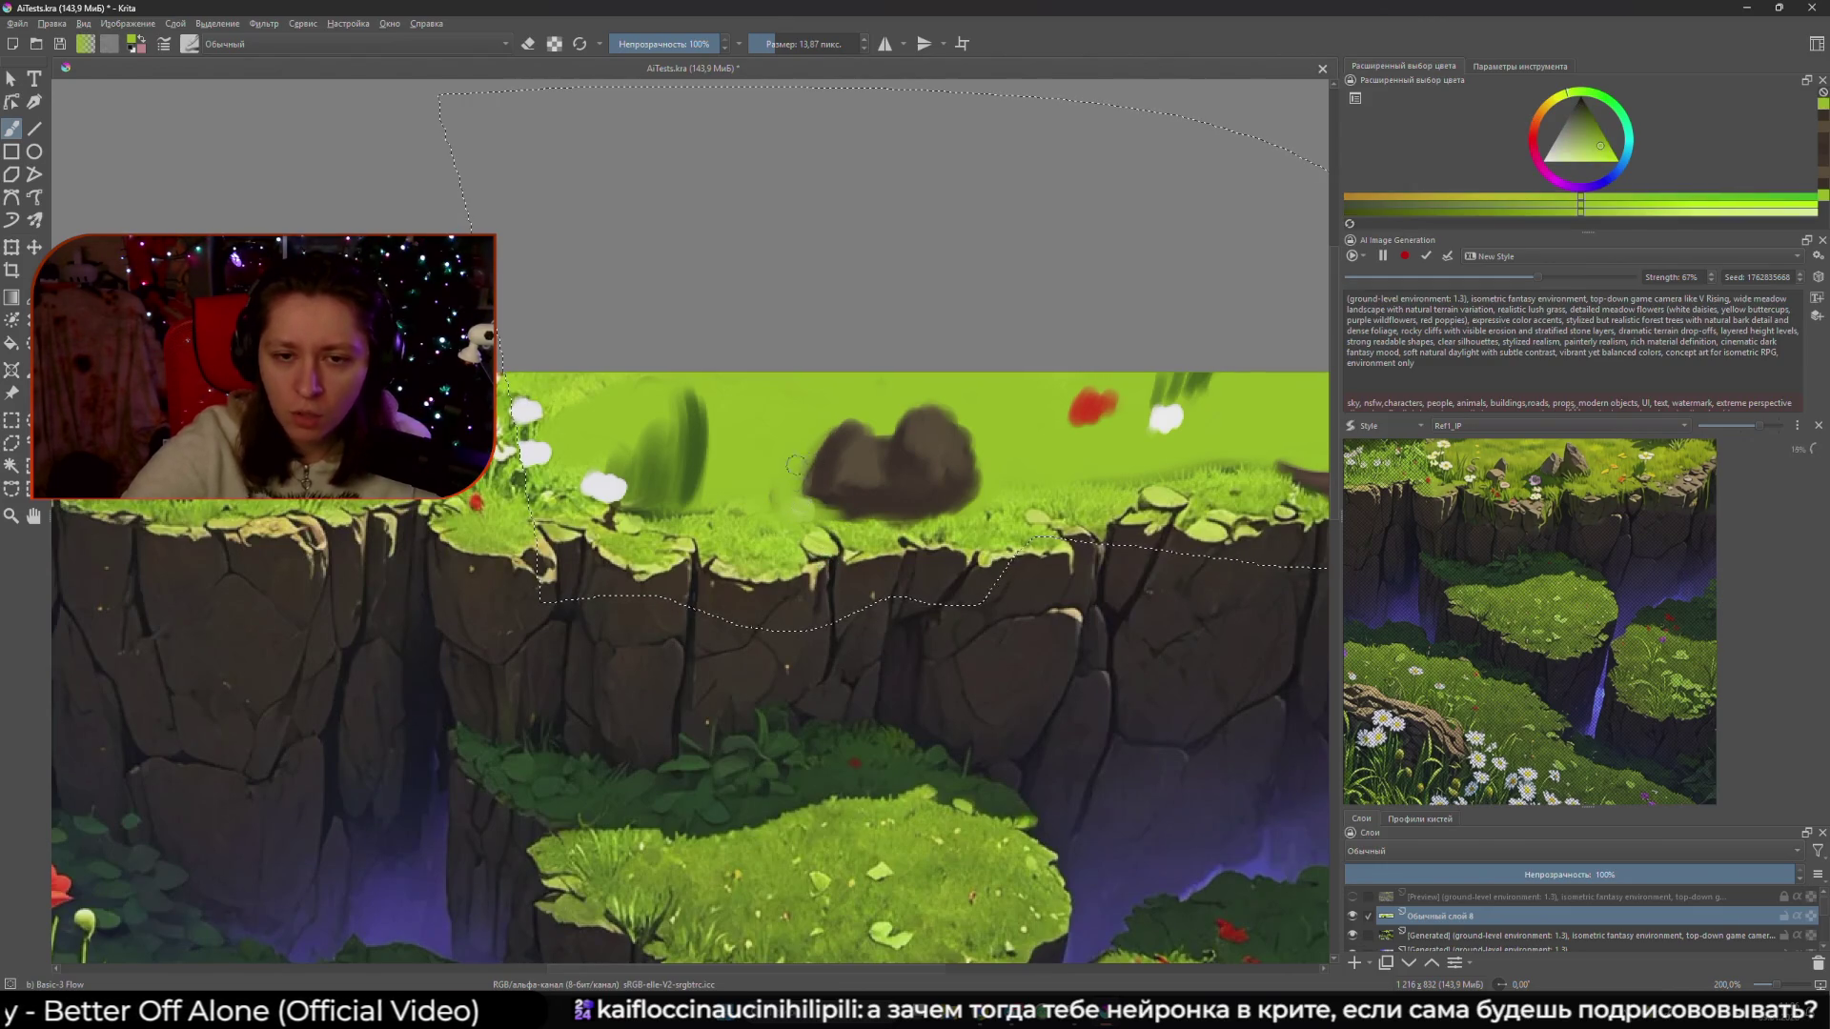
{"action": "left_click", "coordinate": [903, 458], "text": "ctrl"}
{"action": "mouse_move", "coordinate": [903, 457]}
{"action": "left_mouse_down"}
{"action": "mouse_move", "coordinate": [851, 419]}
{"action": "mouse_move", "coordinate": [839, 443]}
{"action": "left_mouse_up"}
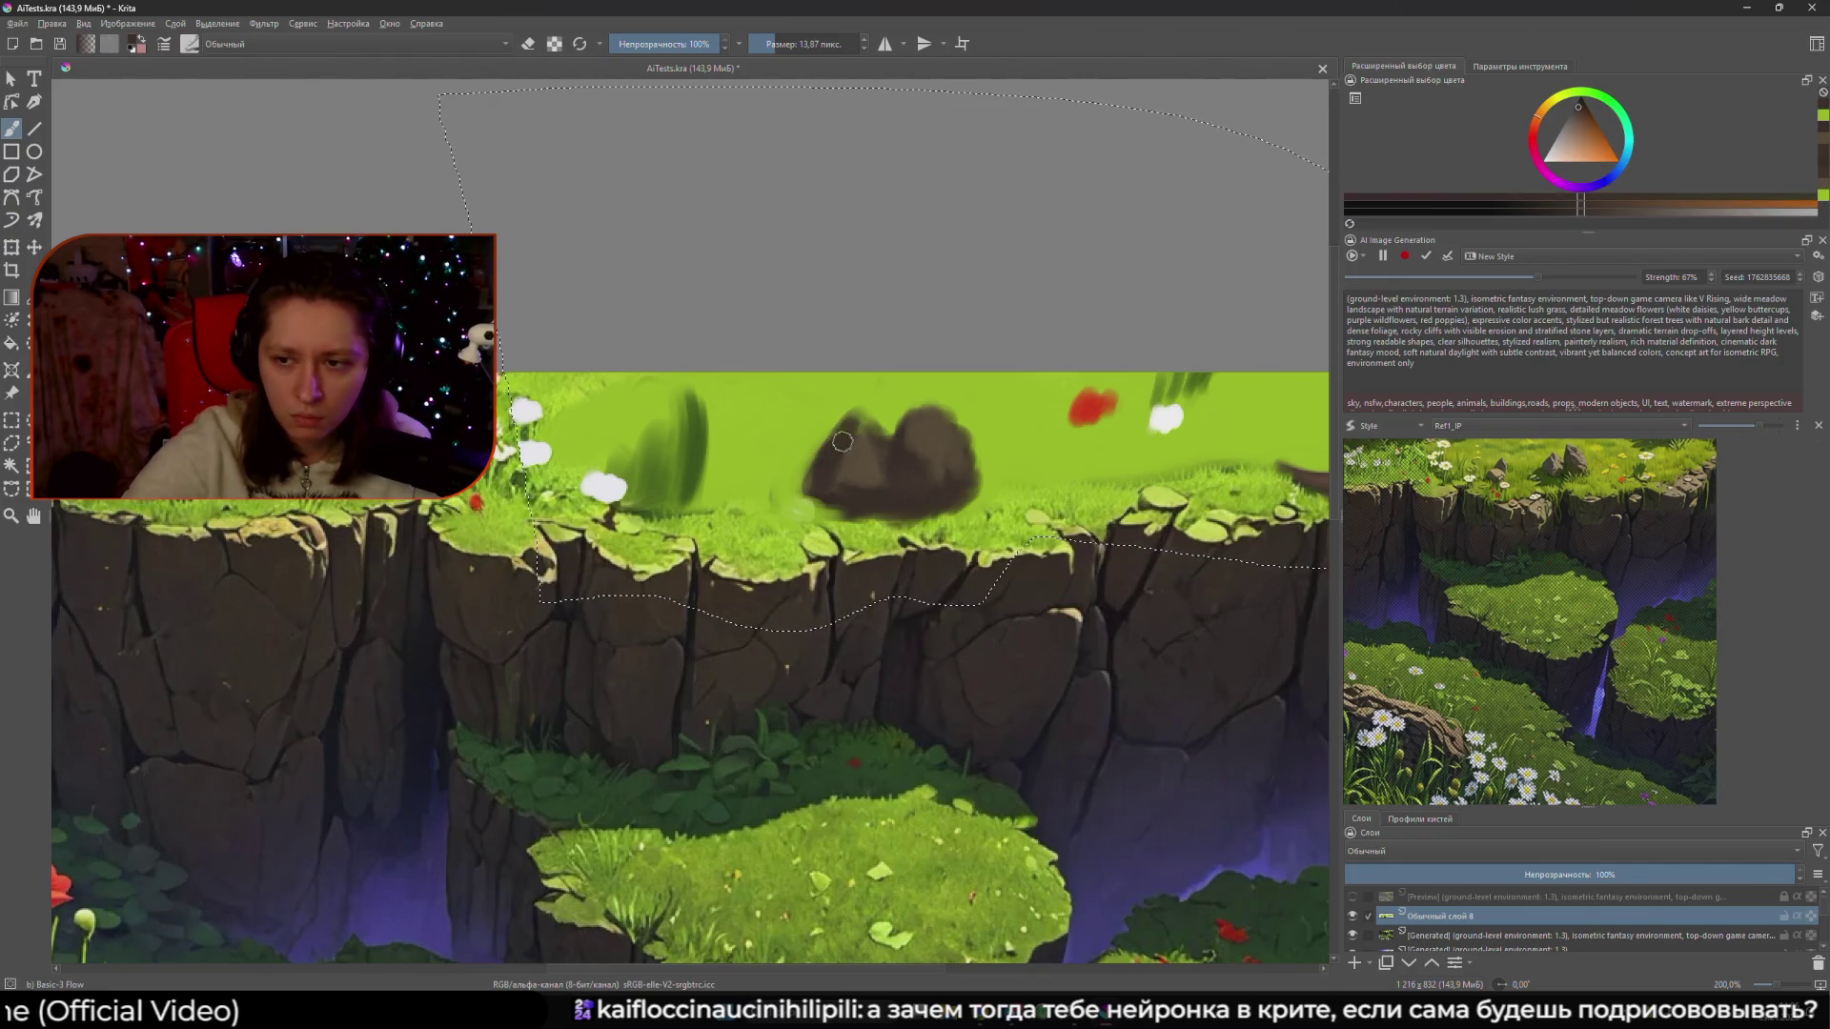
{"action": "left_click", "coordinate": [867, 453], "text": "ctrl"}
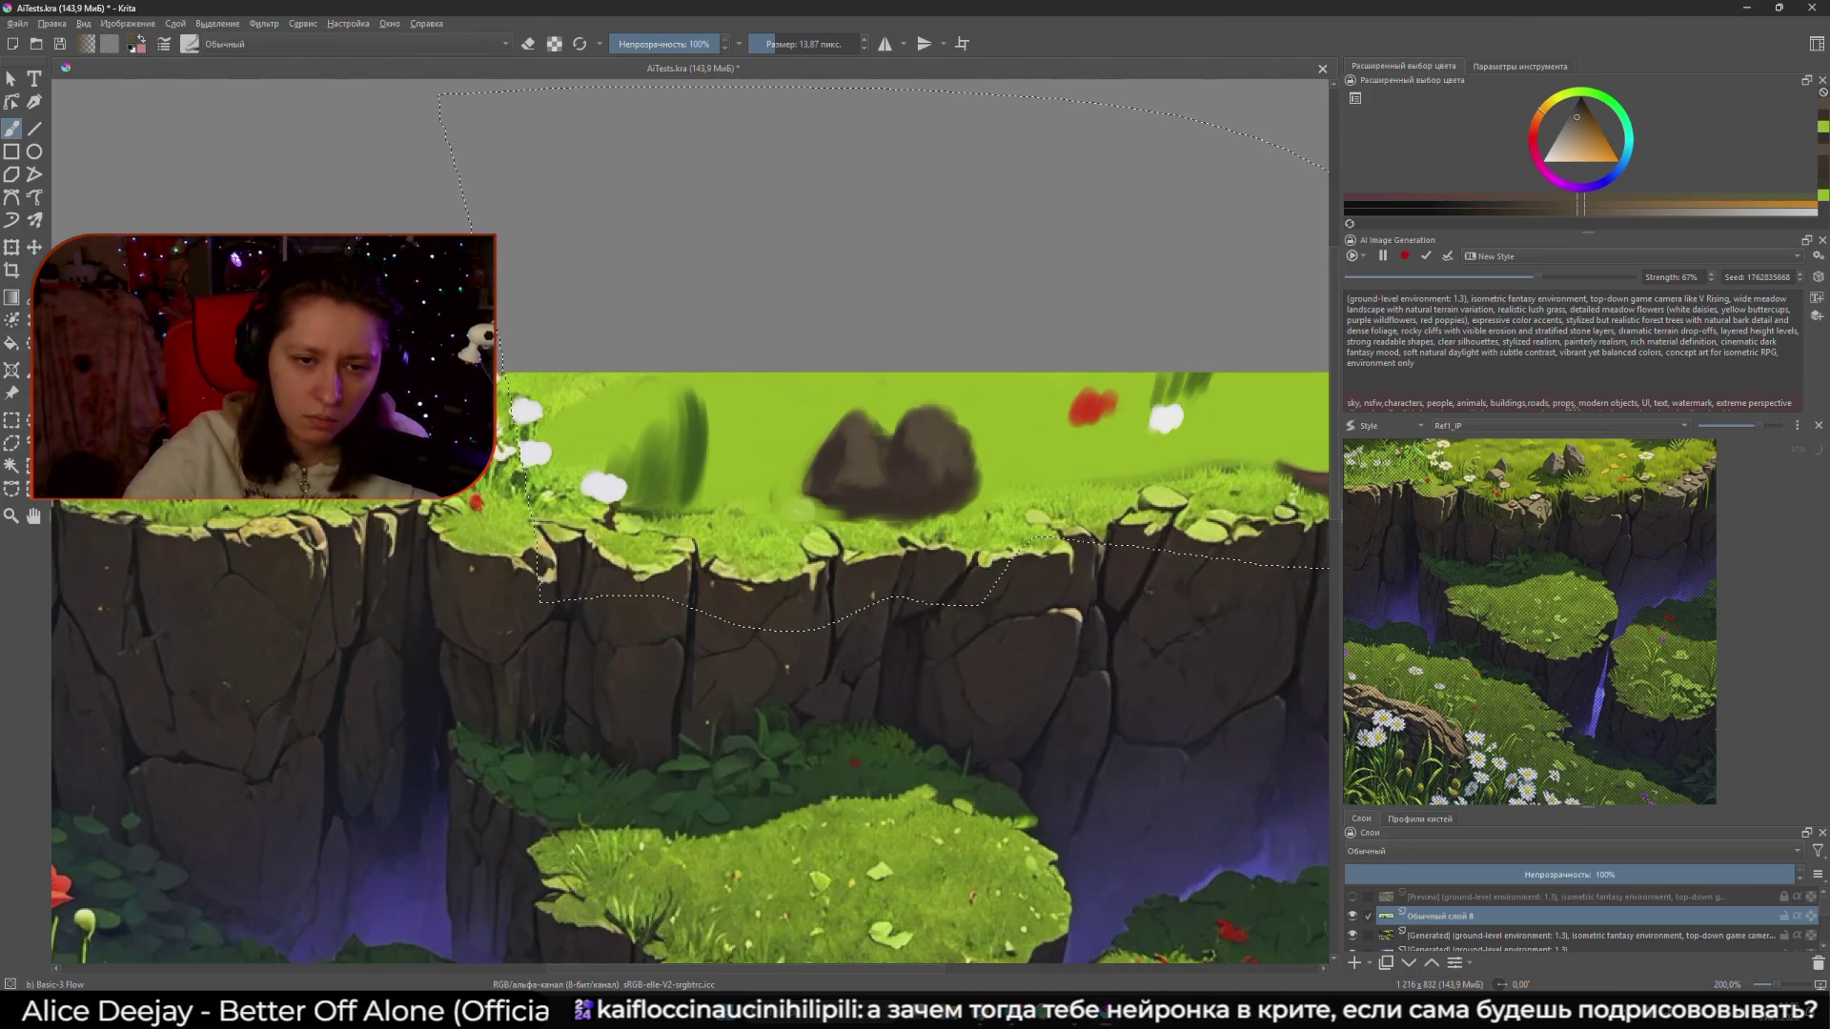
- Paint light yellow-green and darker green grass blades beside the dark rock on the ledge, using greens picked from the canvas
{"action": "left_click", "coordinate": [731, 457], "text": "ctrl"}
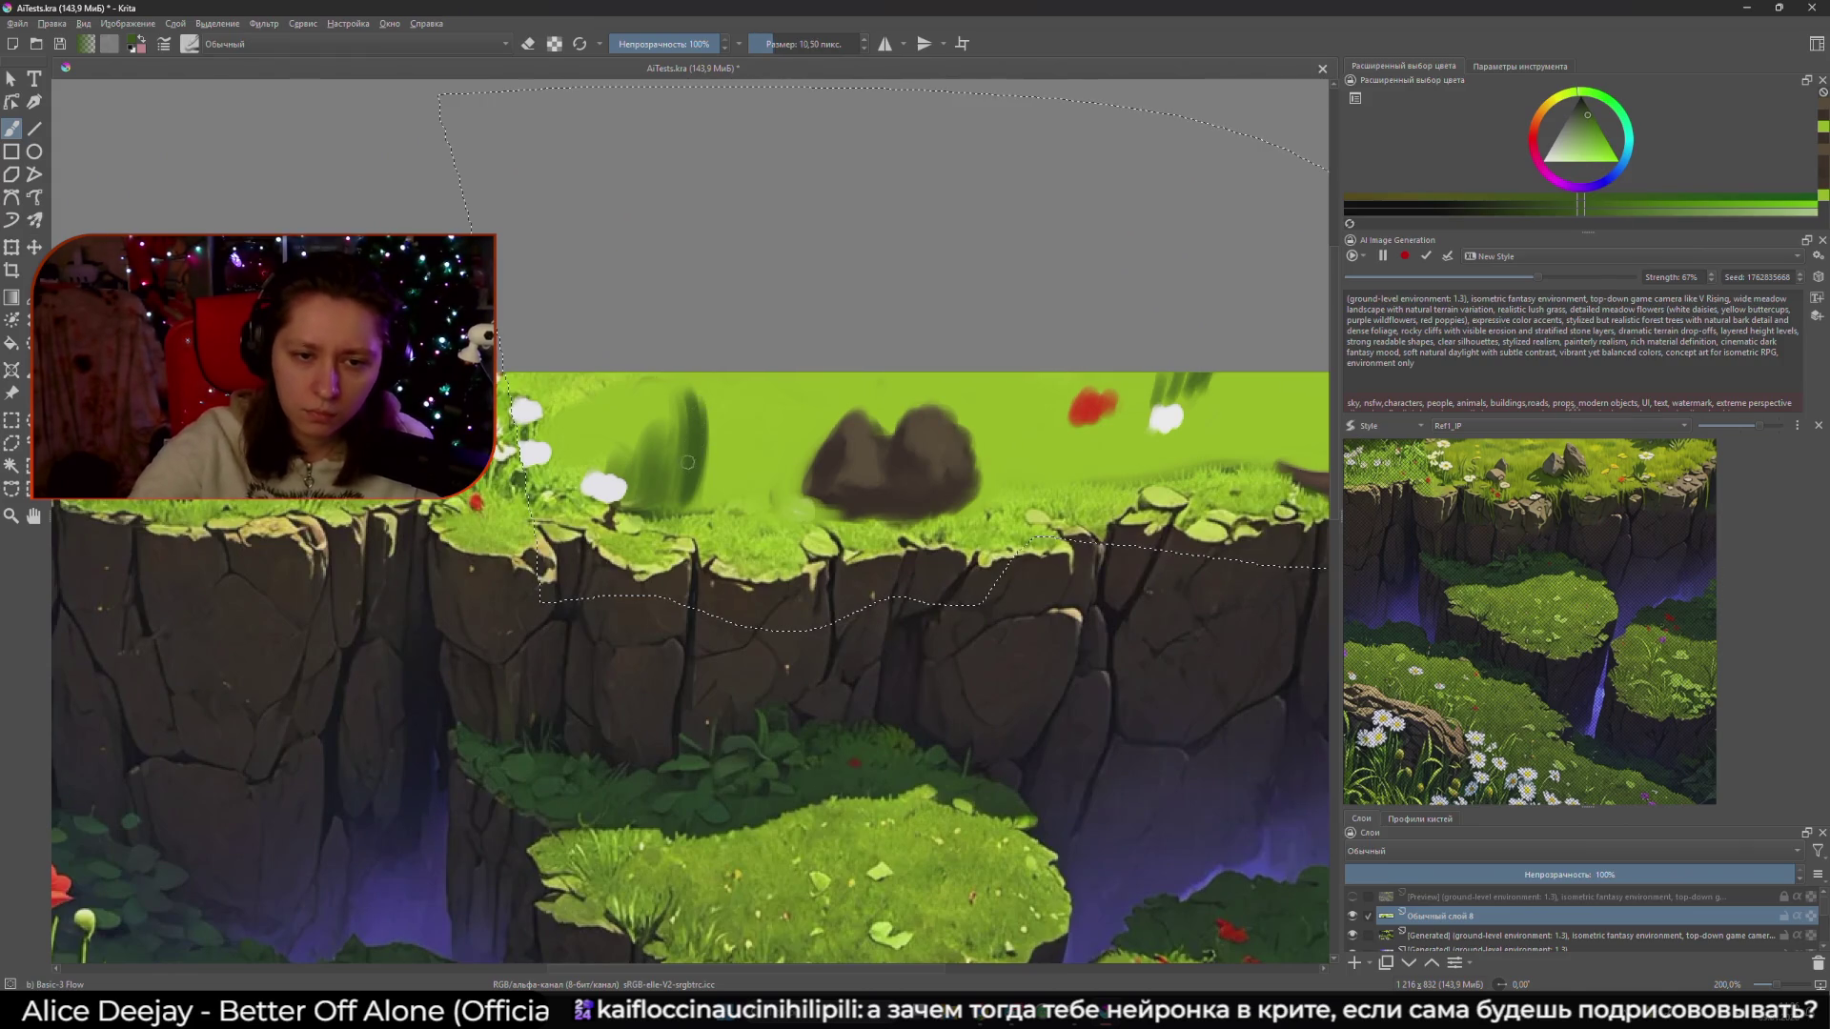
{"action": "key", "text": "bracketleft"}
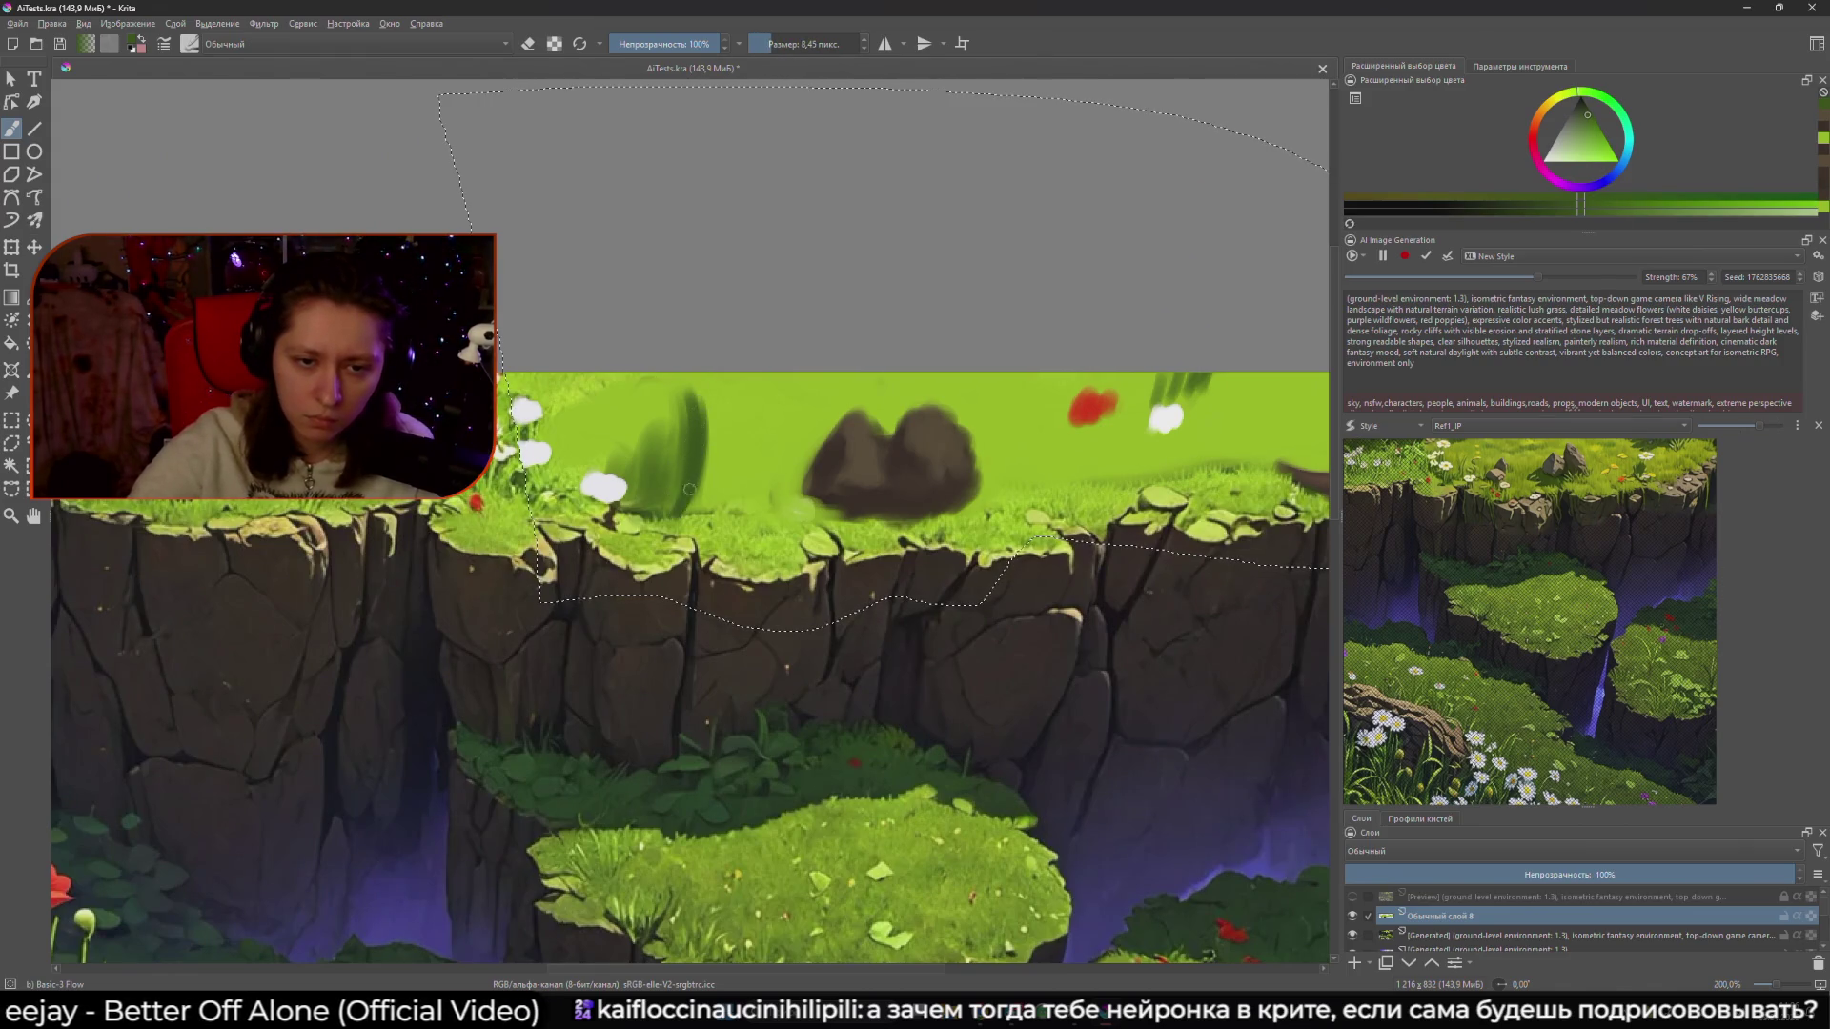
{"action": "left_click", "coordinate": [690, 464], "text": "ctrl"}
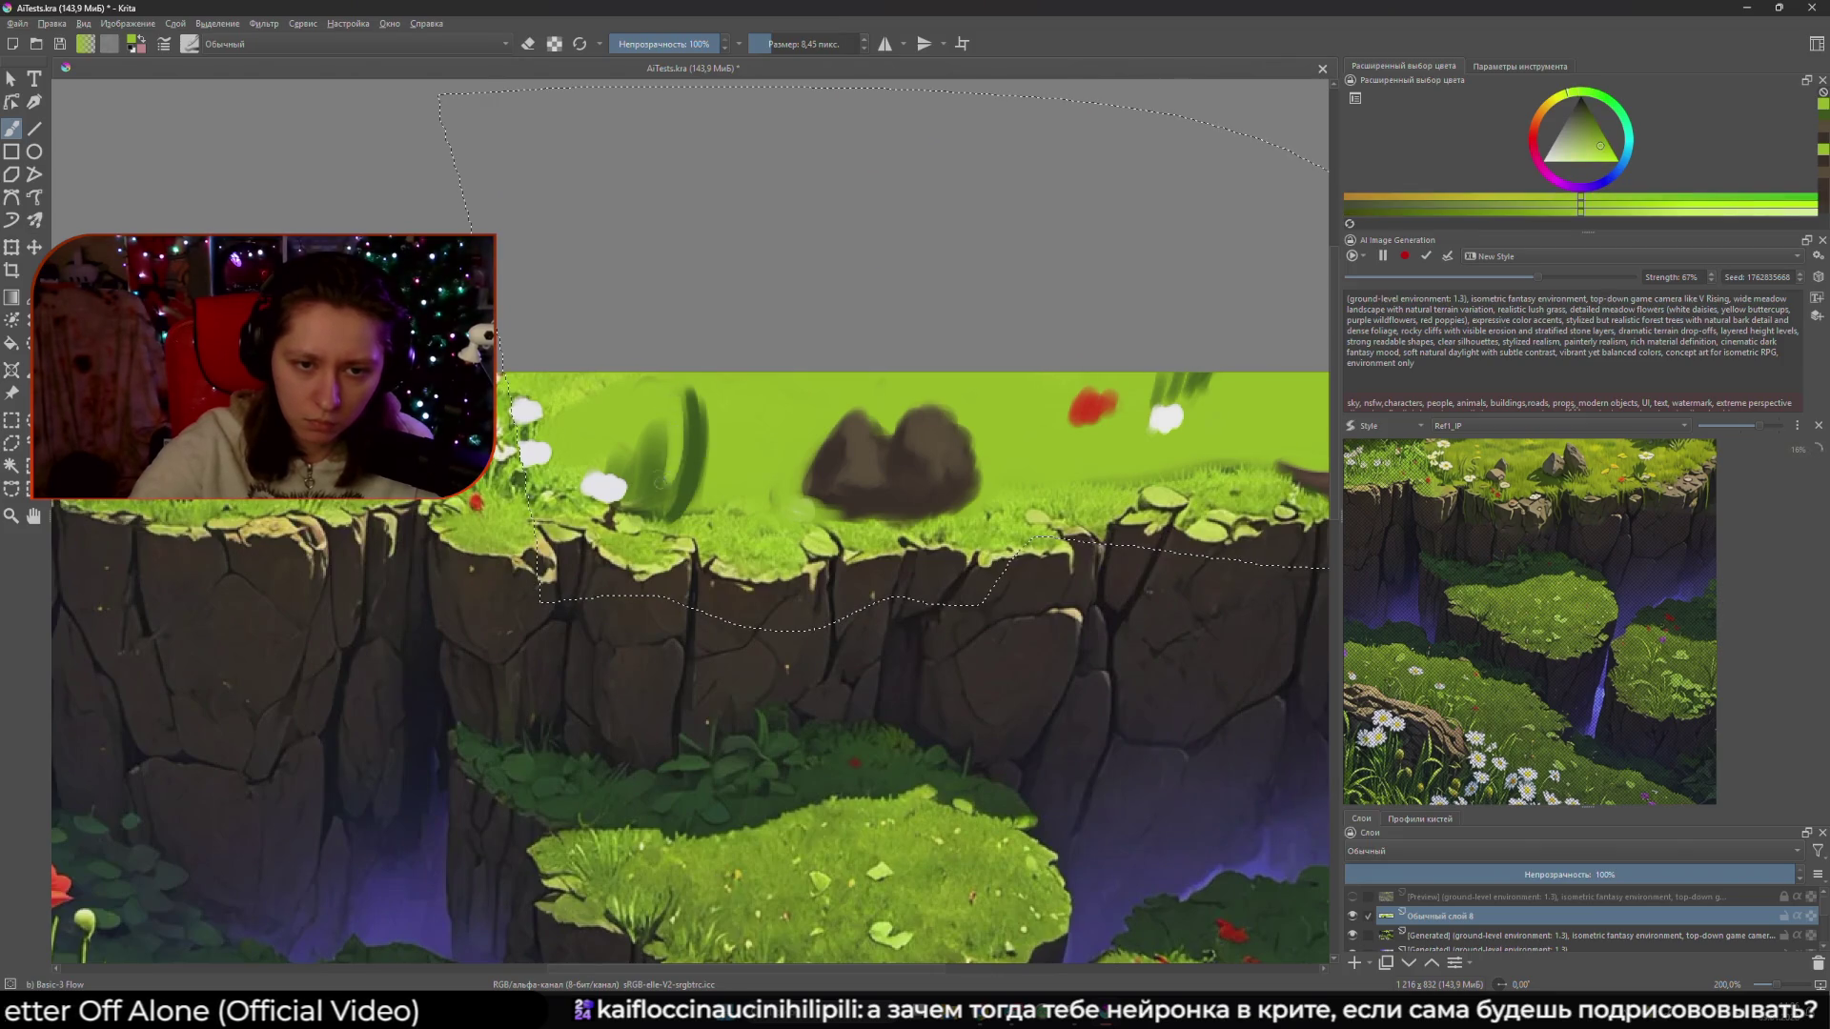
{"action": "mouse_move", "coordinate": [679, 453]}
{"action": "left_mouse_down"}
{"action": "mouse_move", "coordinate": [679, 410]}
{"action": "mouse_move", "coordinate": [648, 476]}
{"action": "mouse_move", "coordinate": [643, 405]}
{"action": "left_mouse_up"}
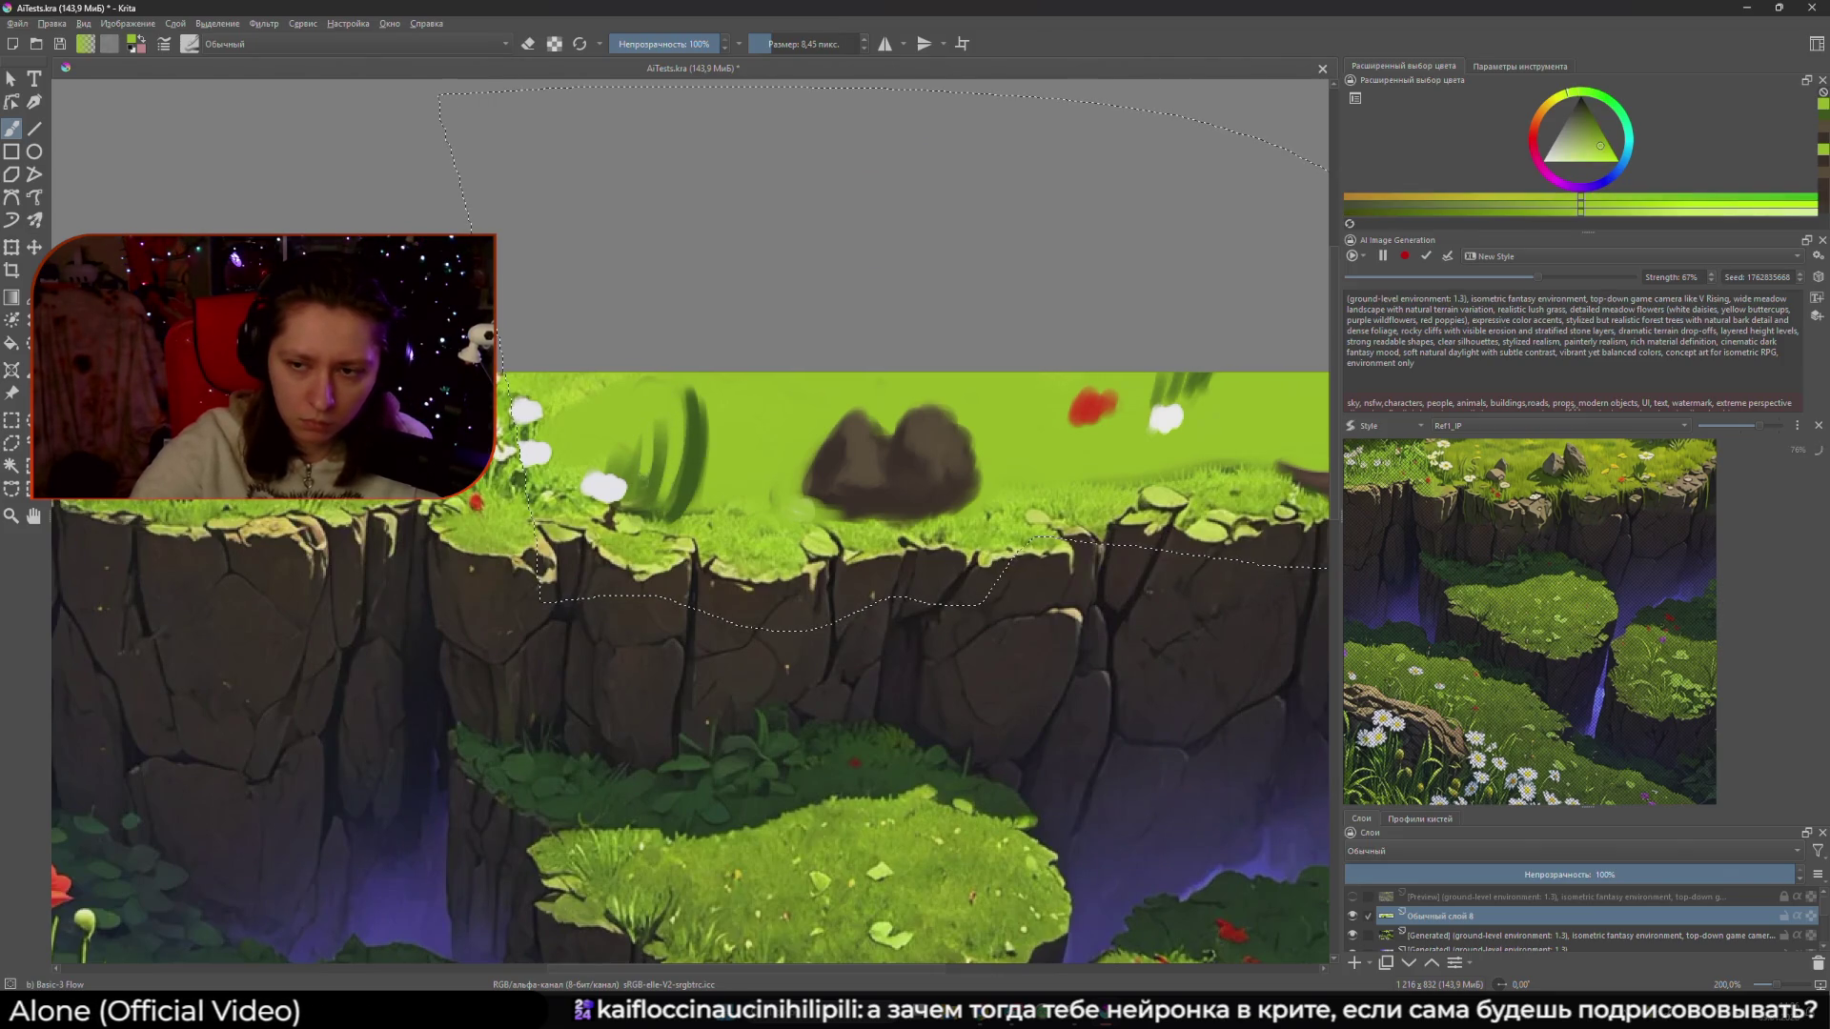
{"action": "left_click", "coordinate": [686, 476], "text": "ctrl"}
{"action": "mouse_move", "coordinate": [691, 463]}
{"action": "left_mouse_down"}
{"action": "mouse_move", "coordinate": [702, 508]}
{"action": "mouse_move", "coordinate": [704, 490]}
{"action": "left_mouse_up"}
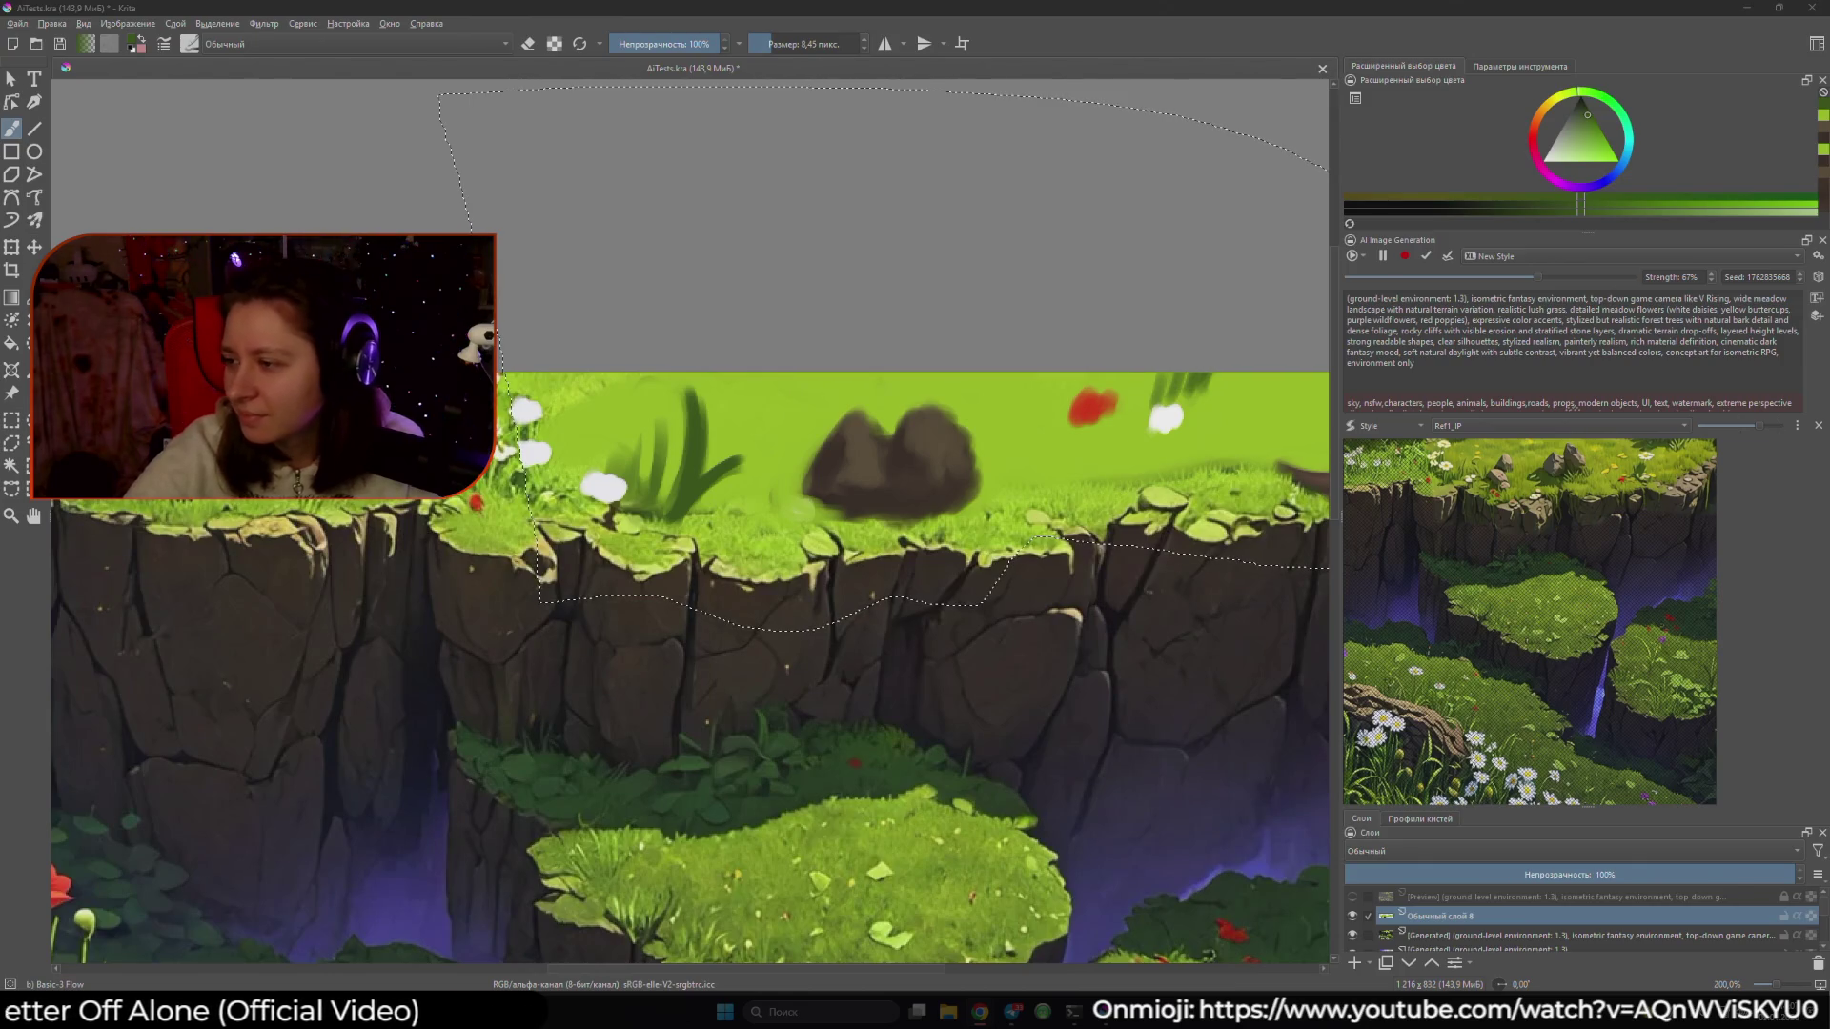
{"action": "left_click_drag", "start_coordinate": [584, 681], "coordinate": [550, 684]}
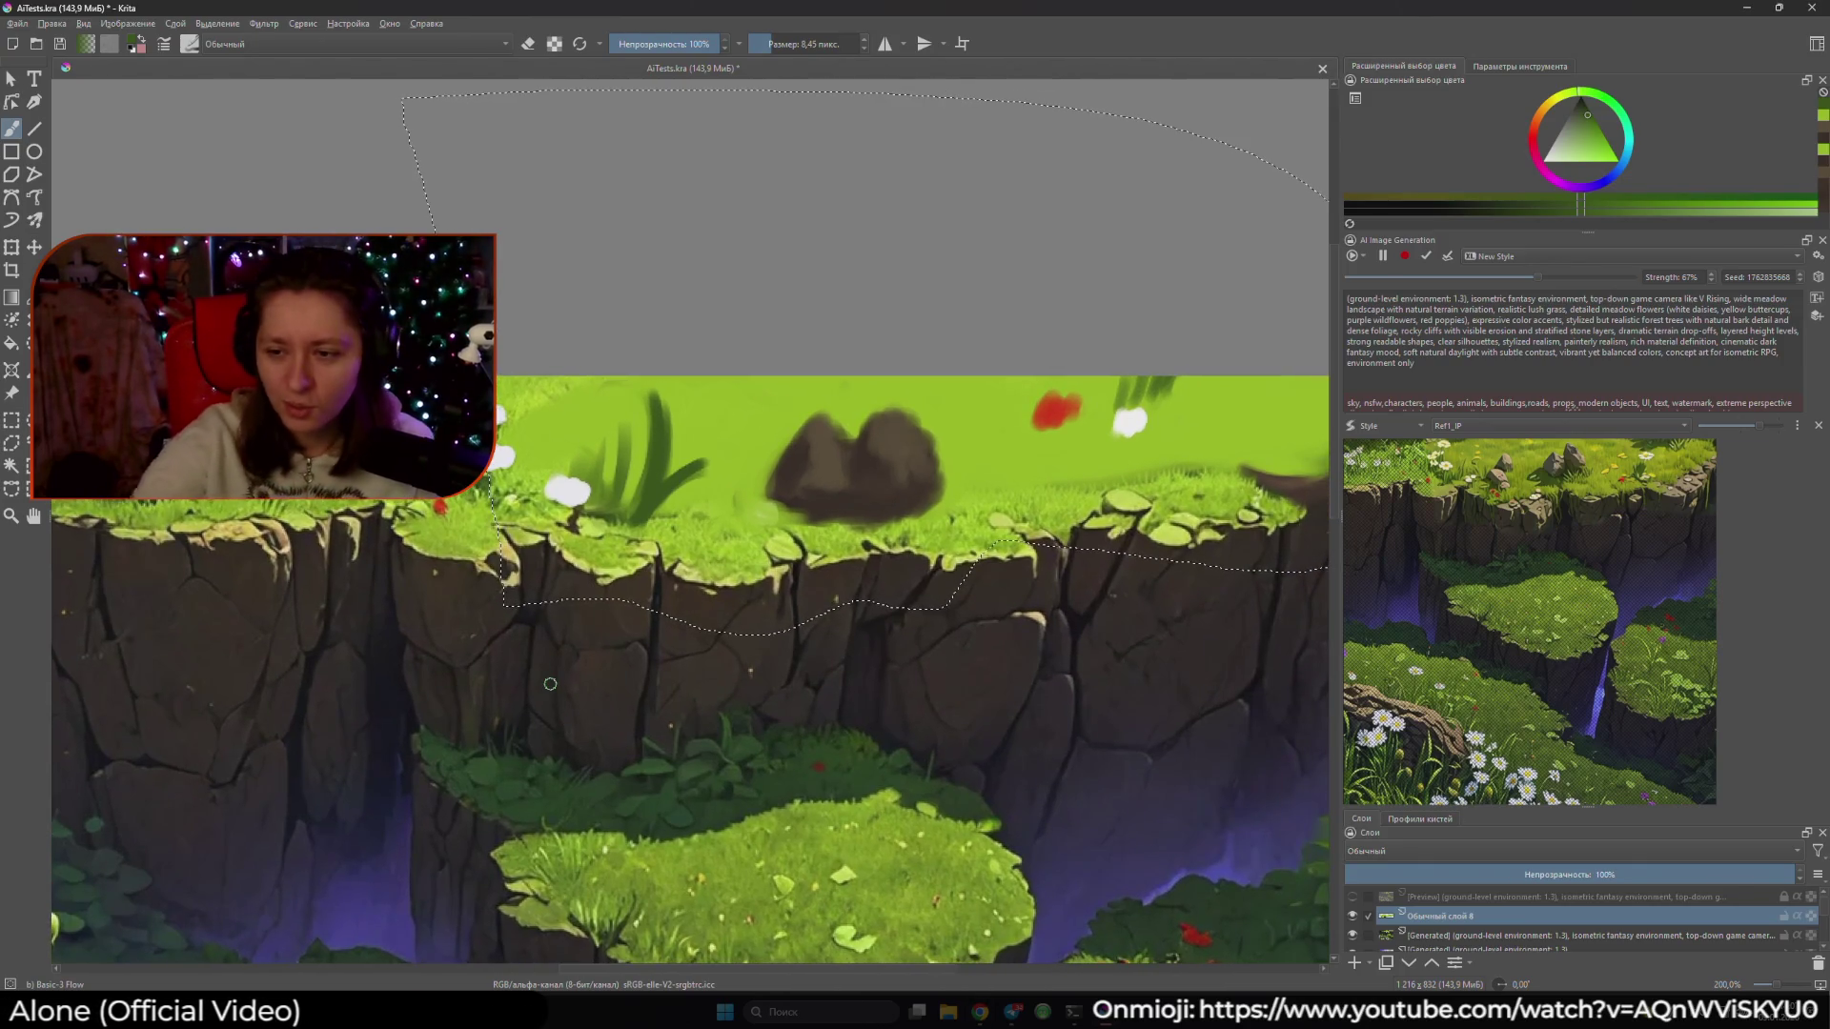
{"action": "left_click_drag", "start_coordinate": [609, 401], "coordinate": [679, 423]}
{"action": "key", "text": "bracketright"}
{"action": "key", "text": "bracketright"}
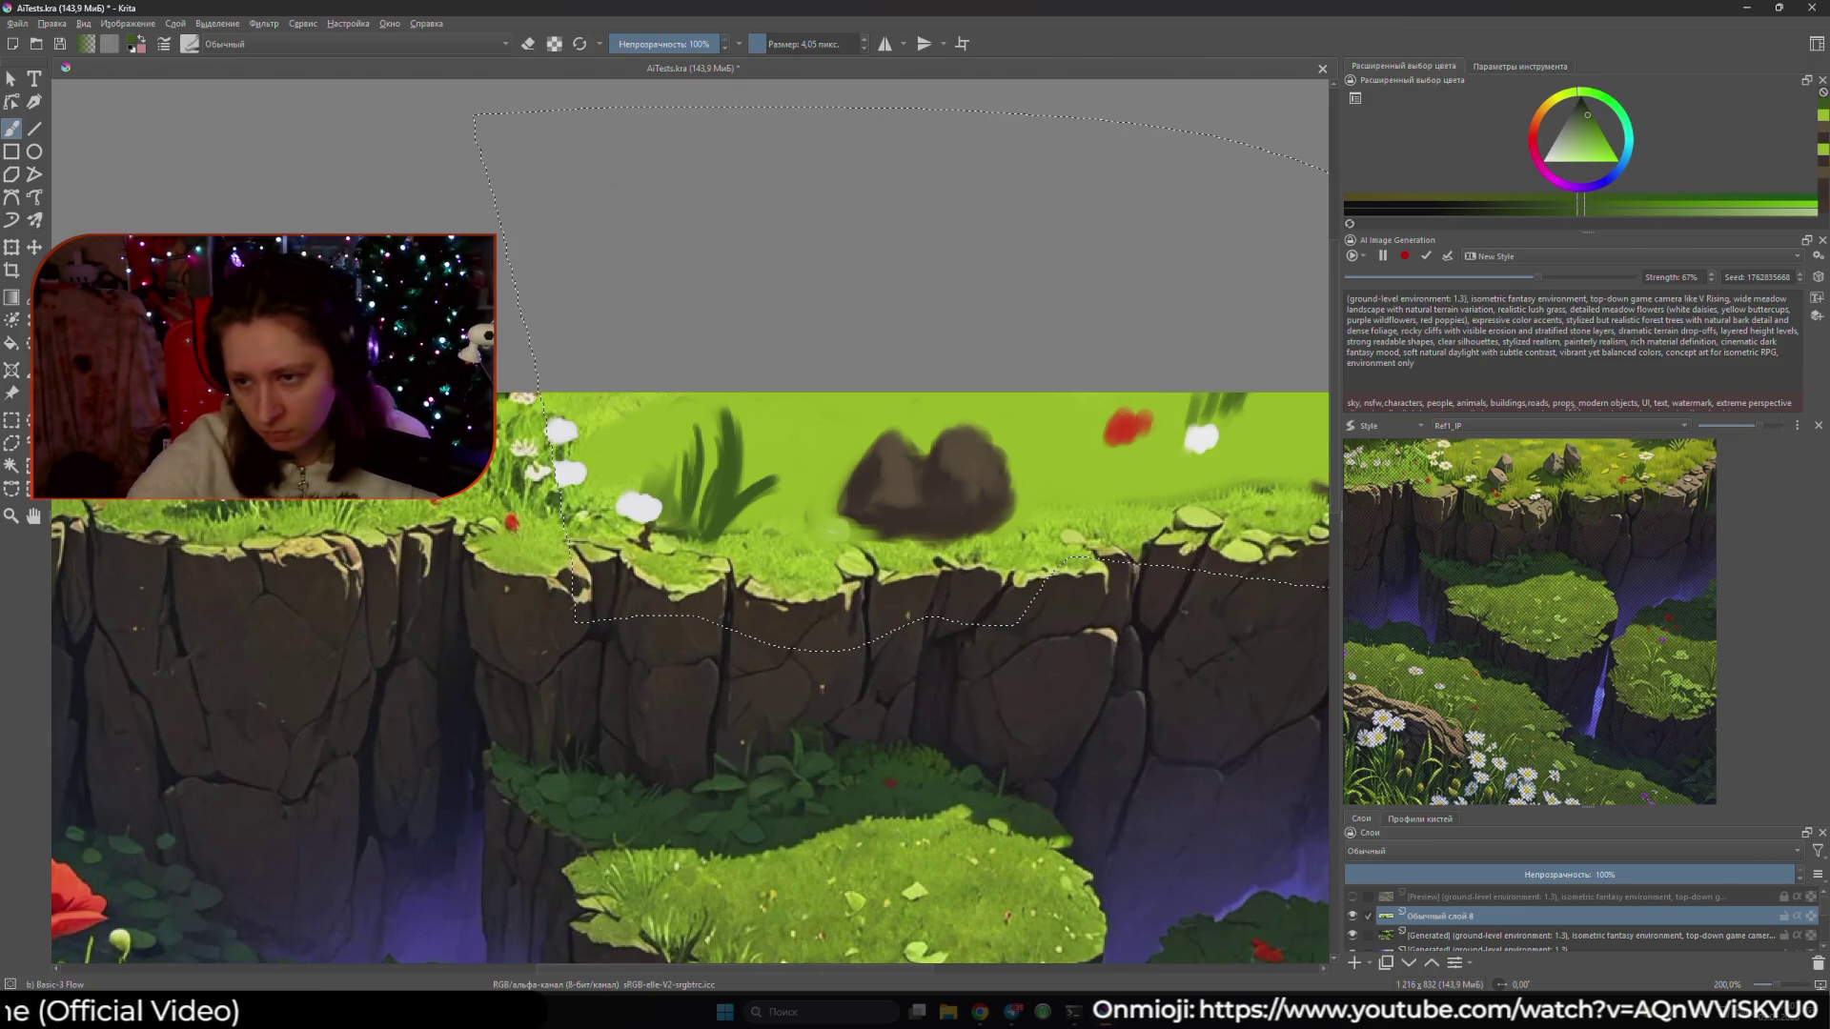
- Zoom out to the whole image and accept the current live generation result
{"action": "key", "text": "1"}
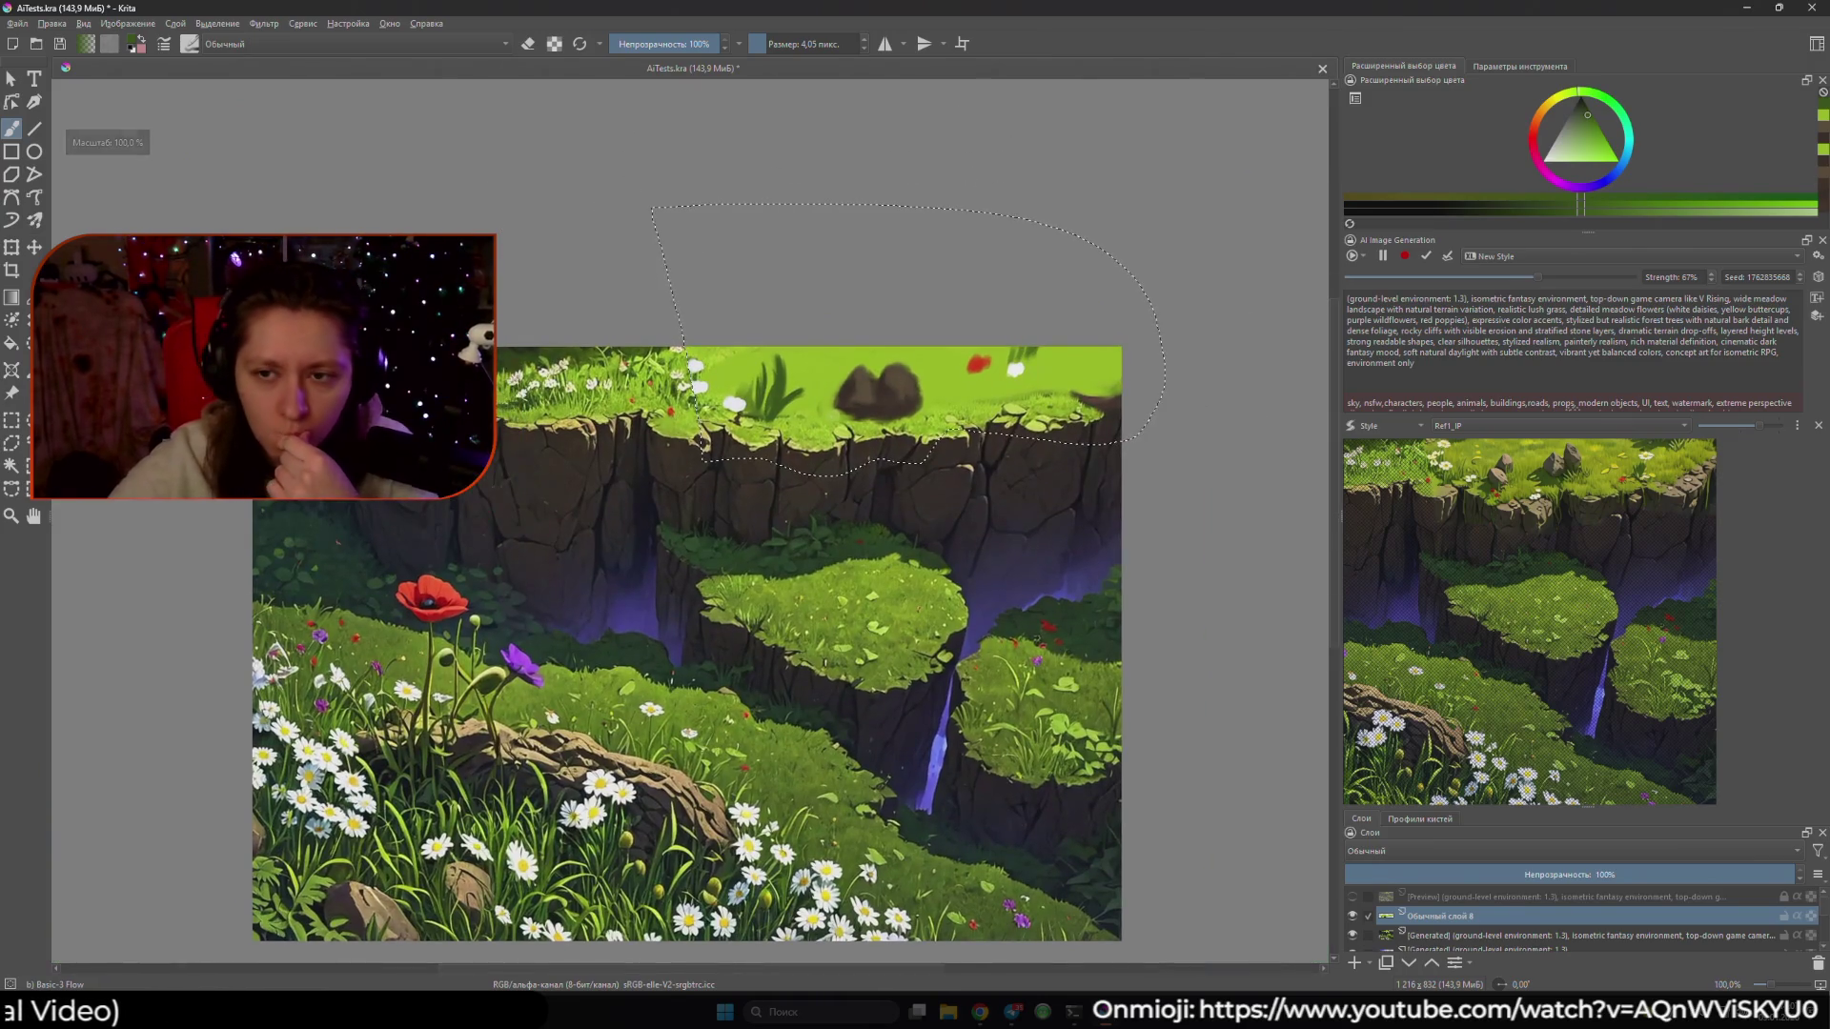
{"action": "left_click_drag", "start_coordinate": [686, 572], "coordinate": [789, 601]}
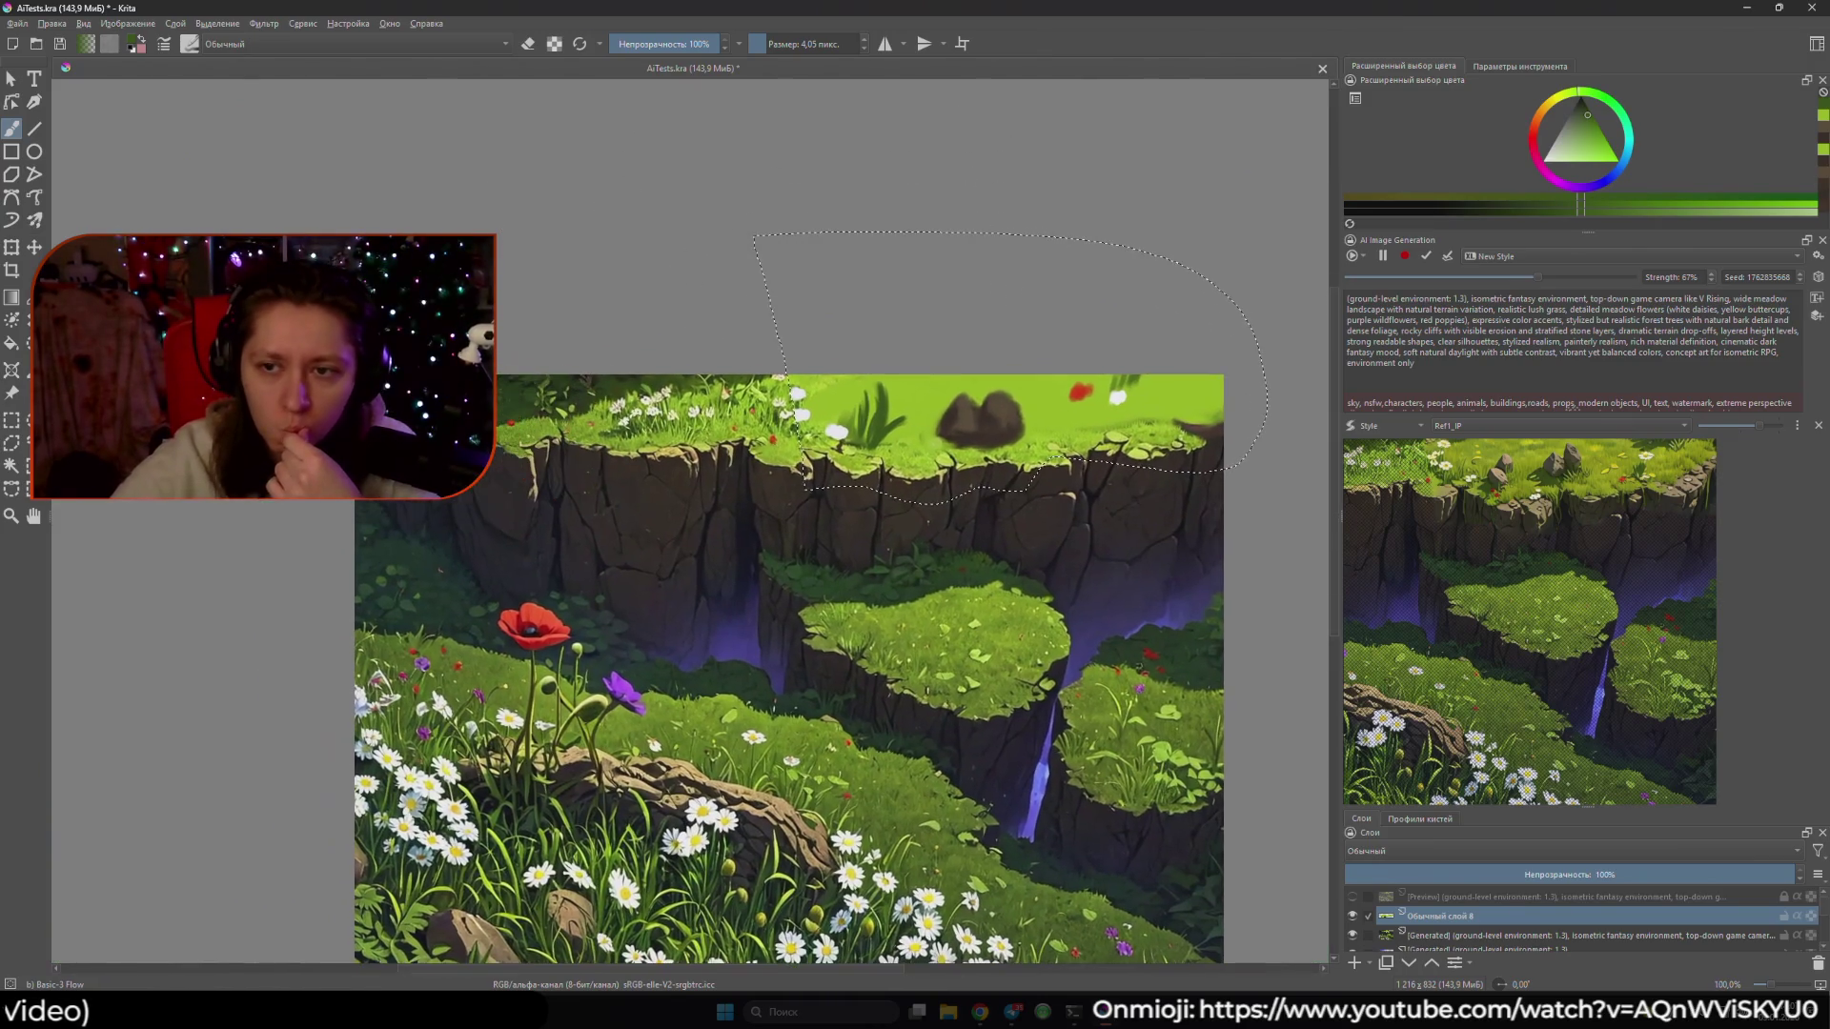
{"action": "left_click", "coordinate": [1446, 257]}
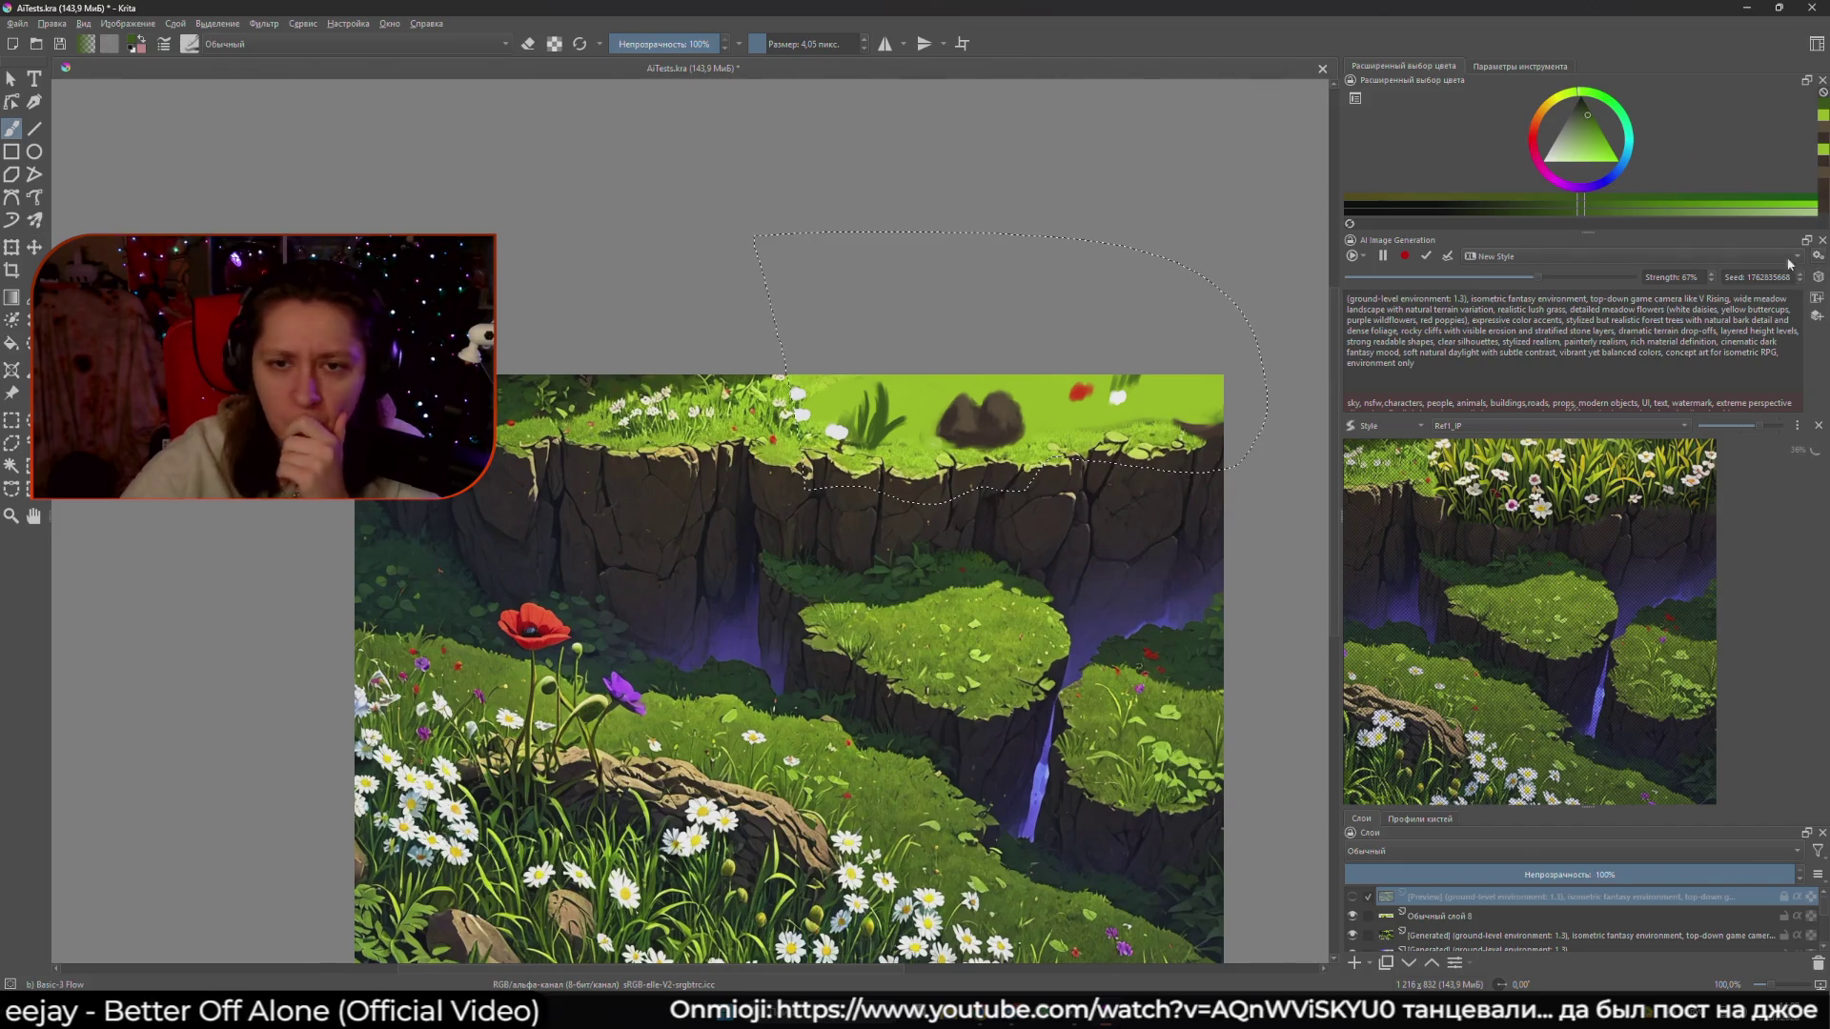
- Set the AI generation settings to the New Style preset with the juggernautXL checkpoint
{"action": "left_click", "coordinate": [1817, 256]}
{"action": "left_click", "coordinate": [696, 159]}
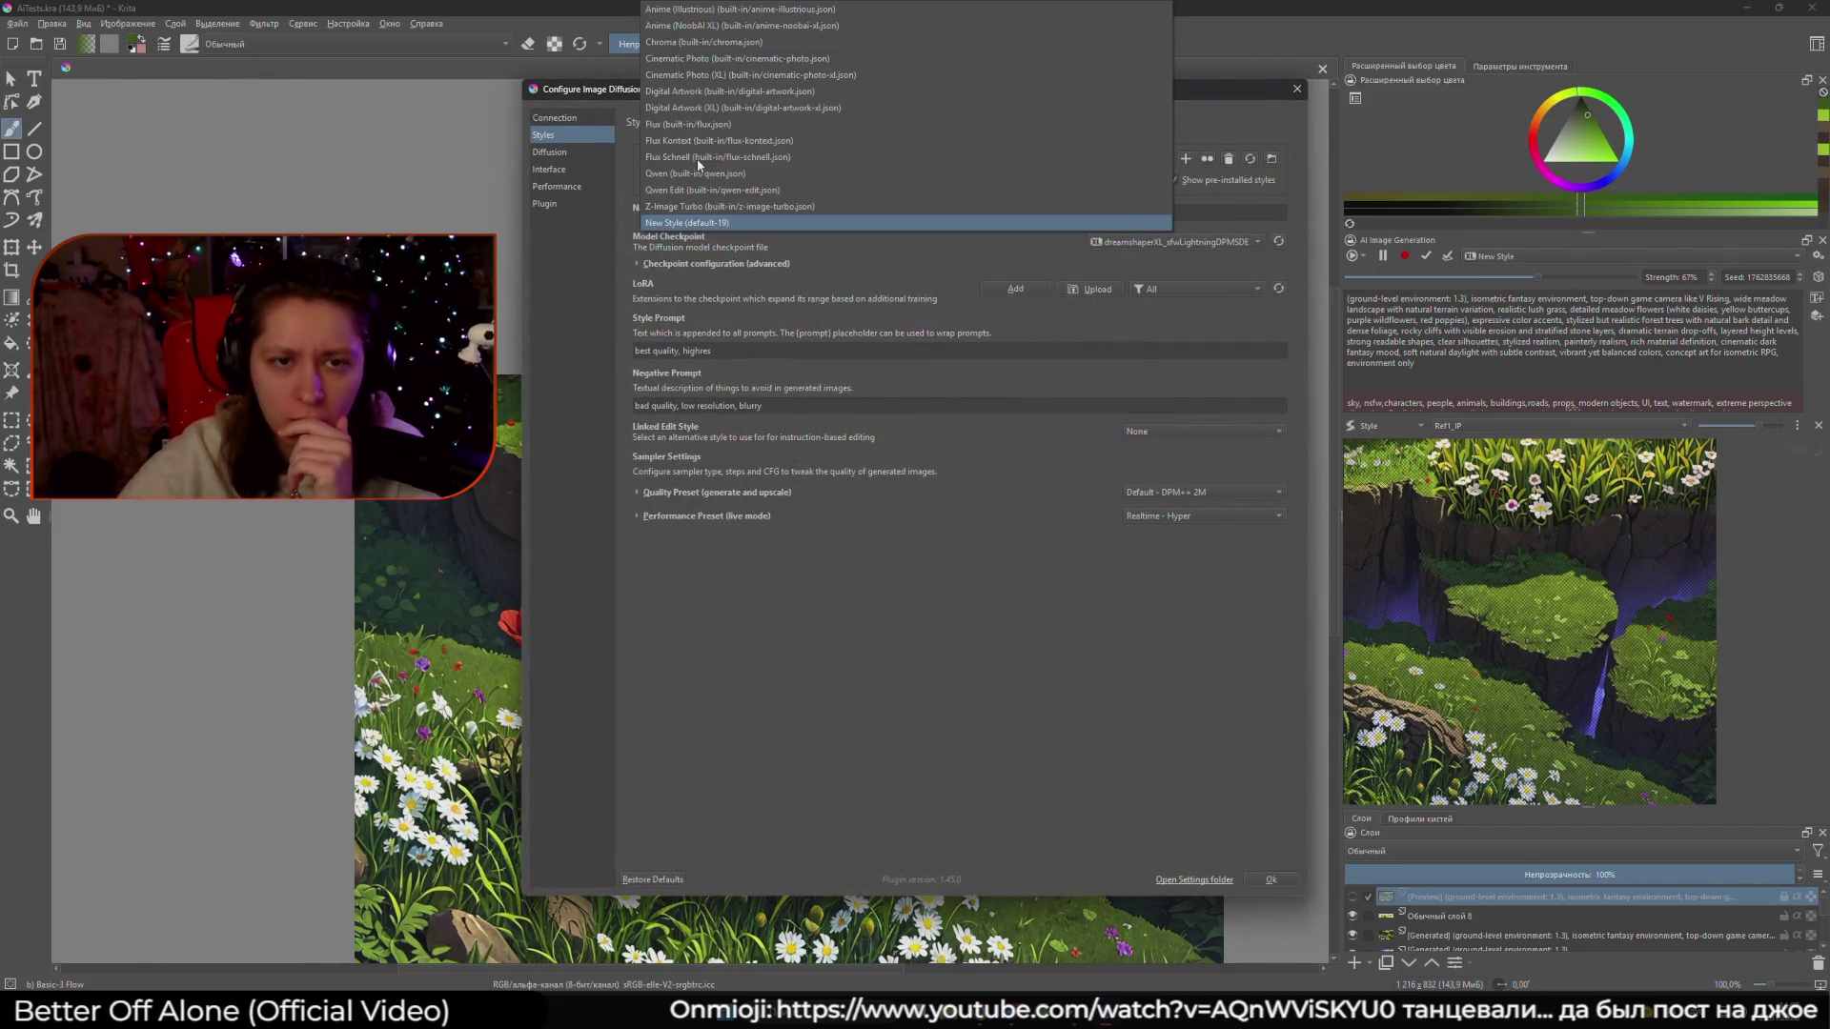
{"action": "left_click", "coordinate": [717, 221]}
{"action": "left_click", "coordinate": [1110, 244]}
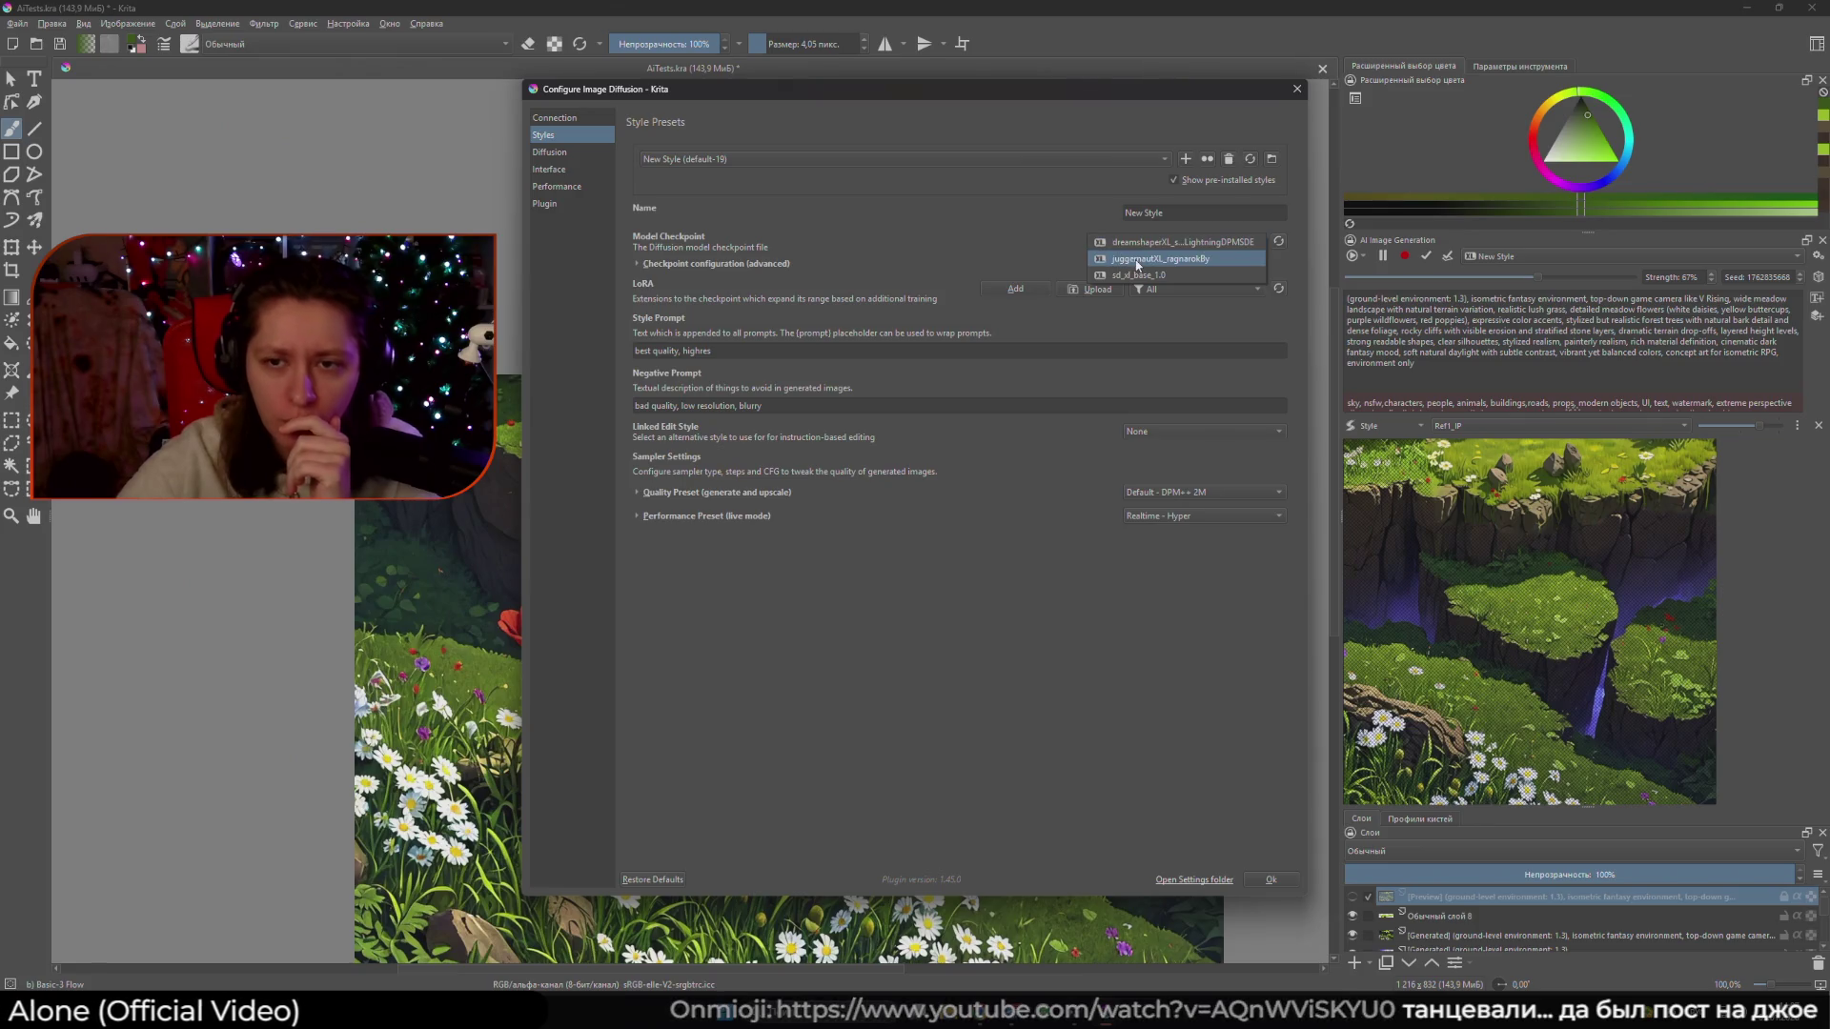
{"action": "left_click", "coordinate": [1137, 259]}
{"action": "left_click", "coordinate": [1271, 879]}
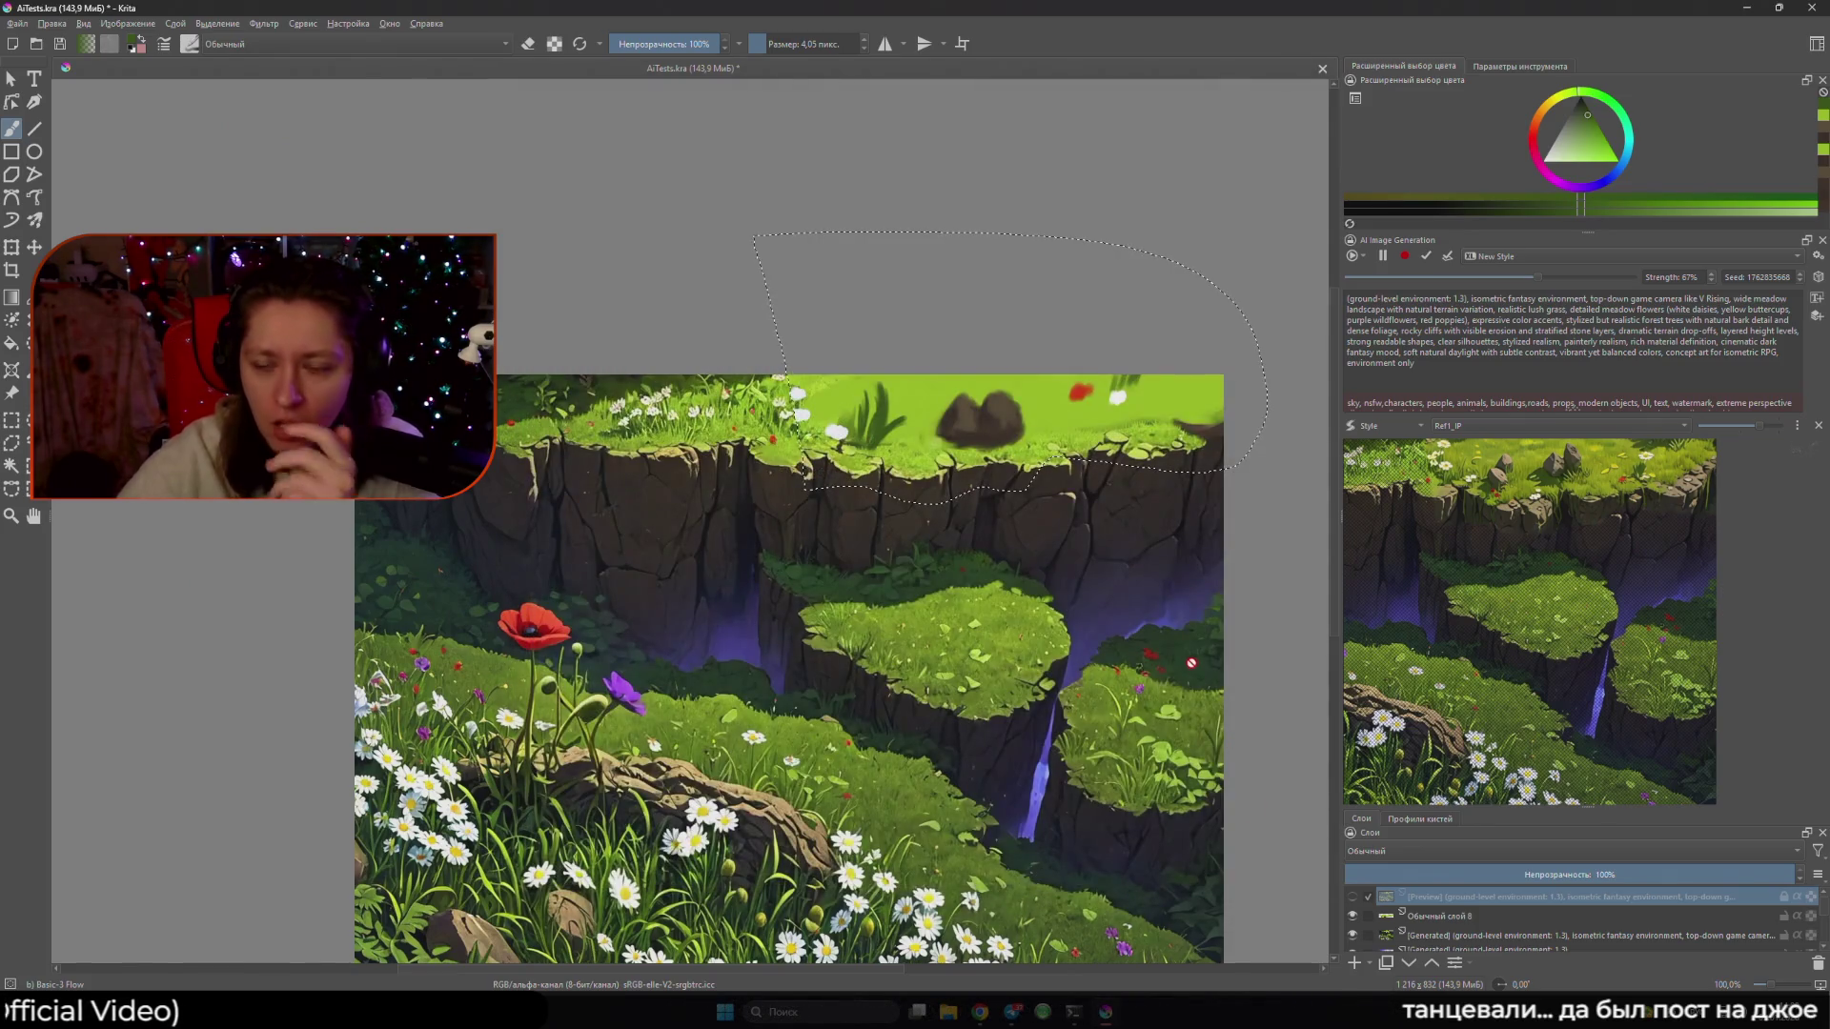
{"action": "scroll", "coordinate": [1165, 591], "scroll_direction": "up", "scroll_amount": 2}
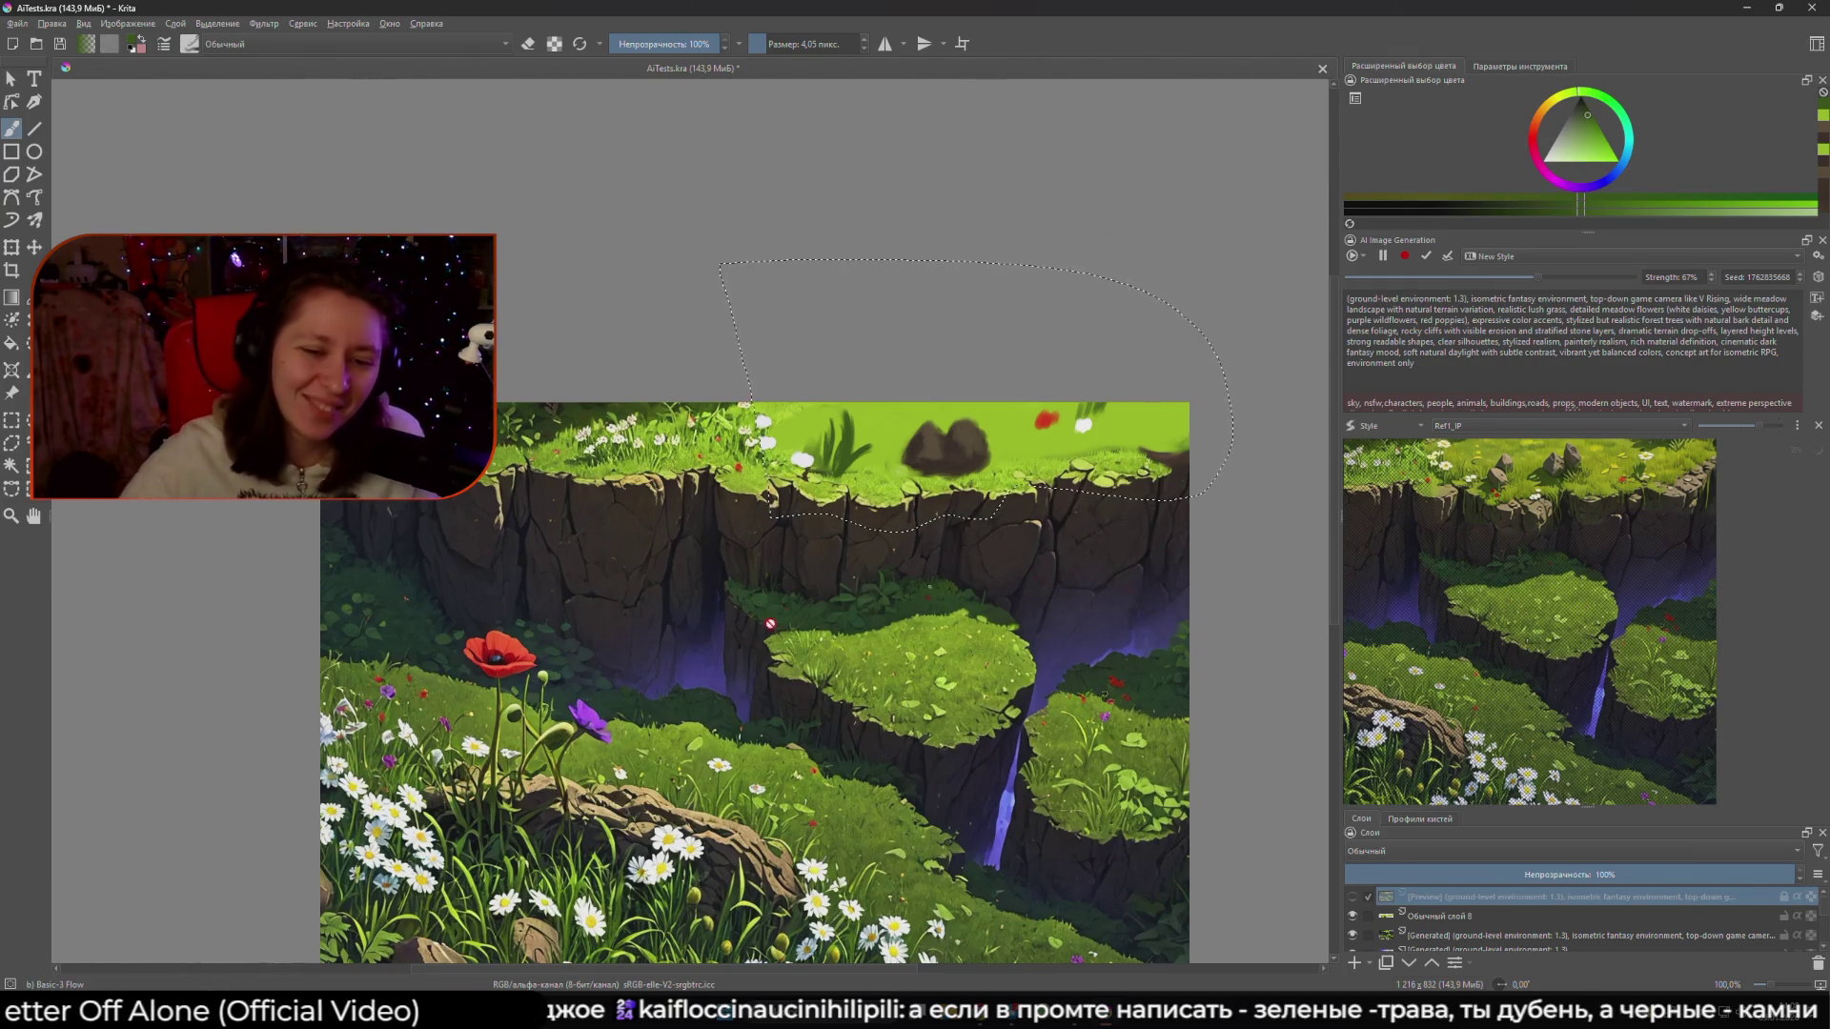
- Raise the live generation strength to 83% and generate a new result in the selection
{"action": "scroll", "coordinate": [770, 623], "scroll_direction": "down", "scroll_amount": 2}
{"action": "scroll", "coordinate": [770, 623], "scroll_direction": "left", "scroll_amount": 2}
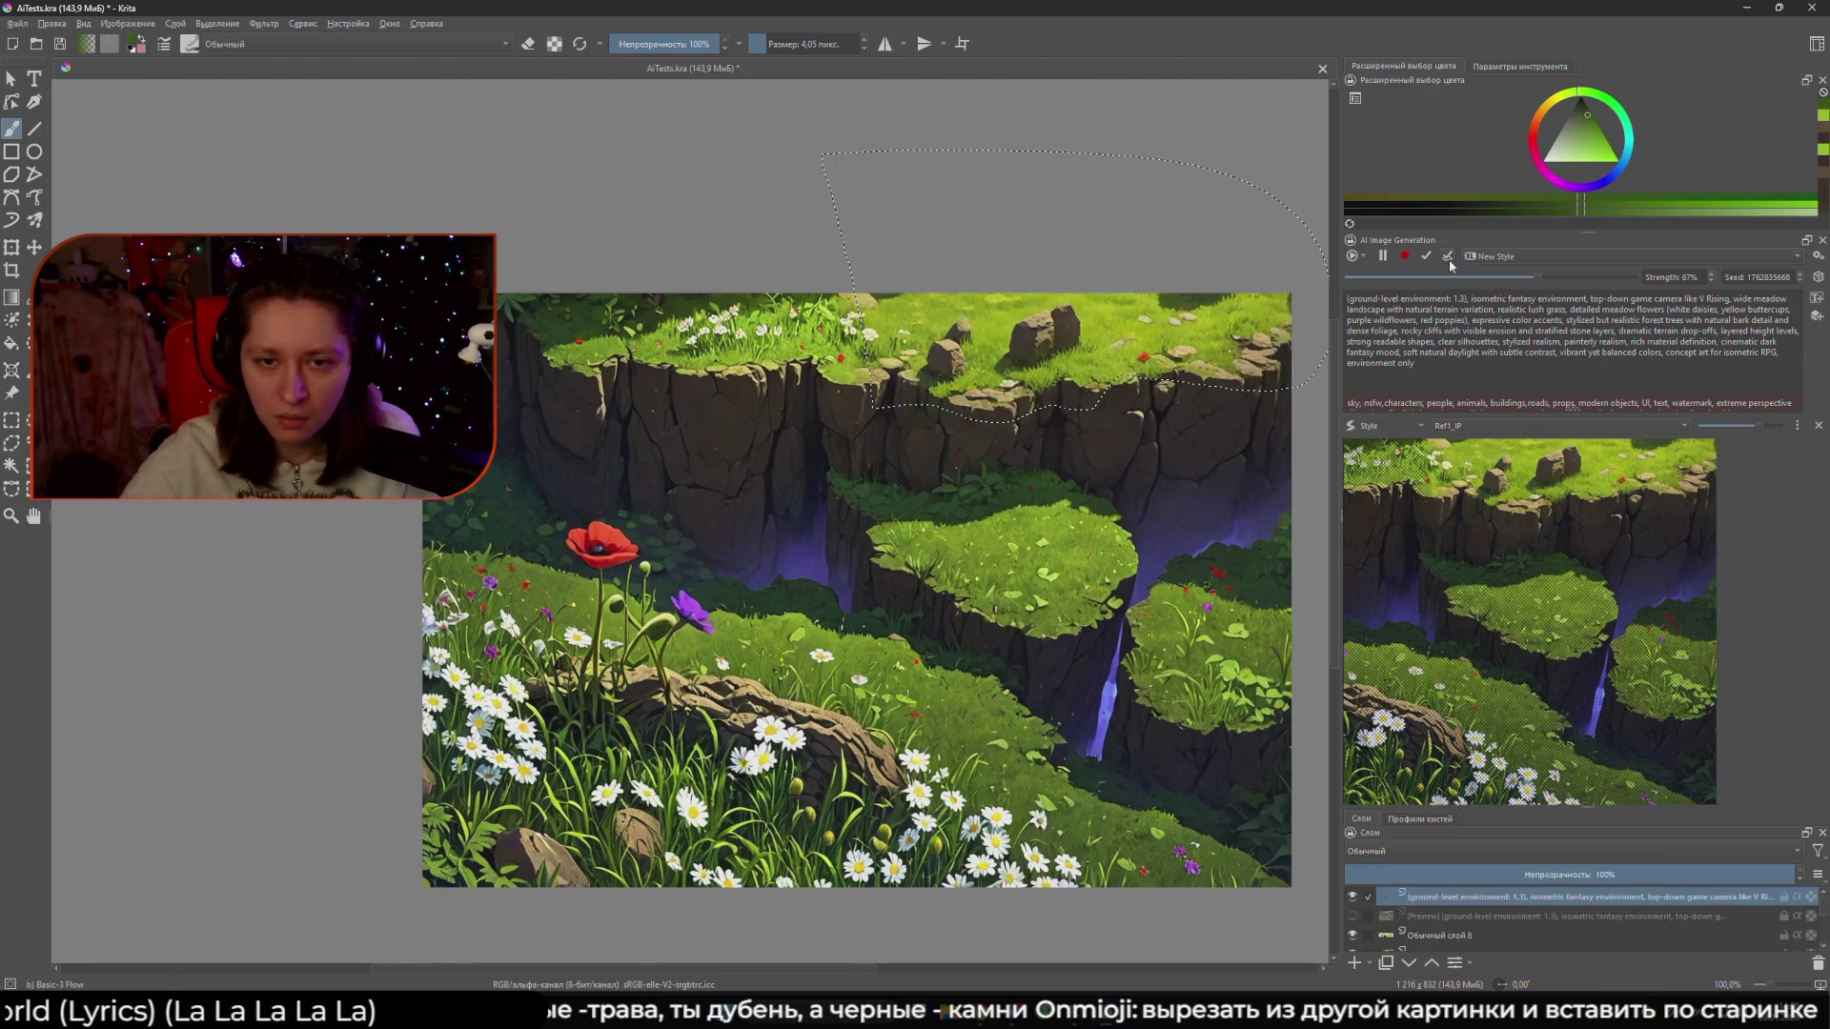
{"action": "left_click_drag", "start_coordinate": [1184, 280], "coordinate": [1094, 342]}
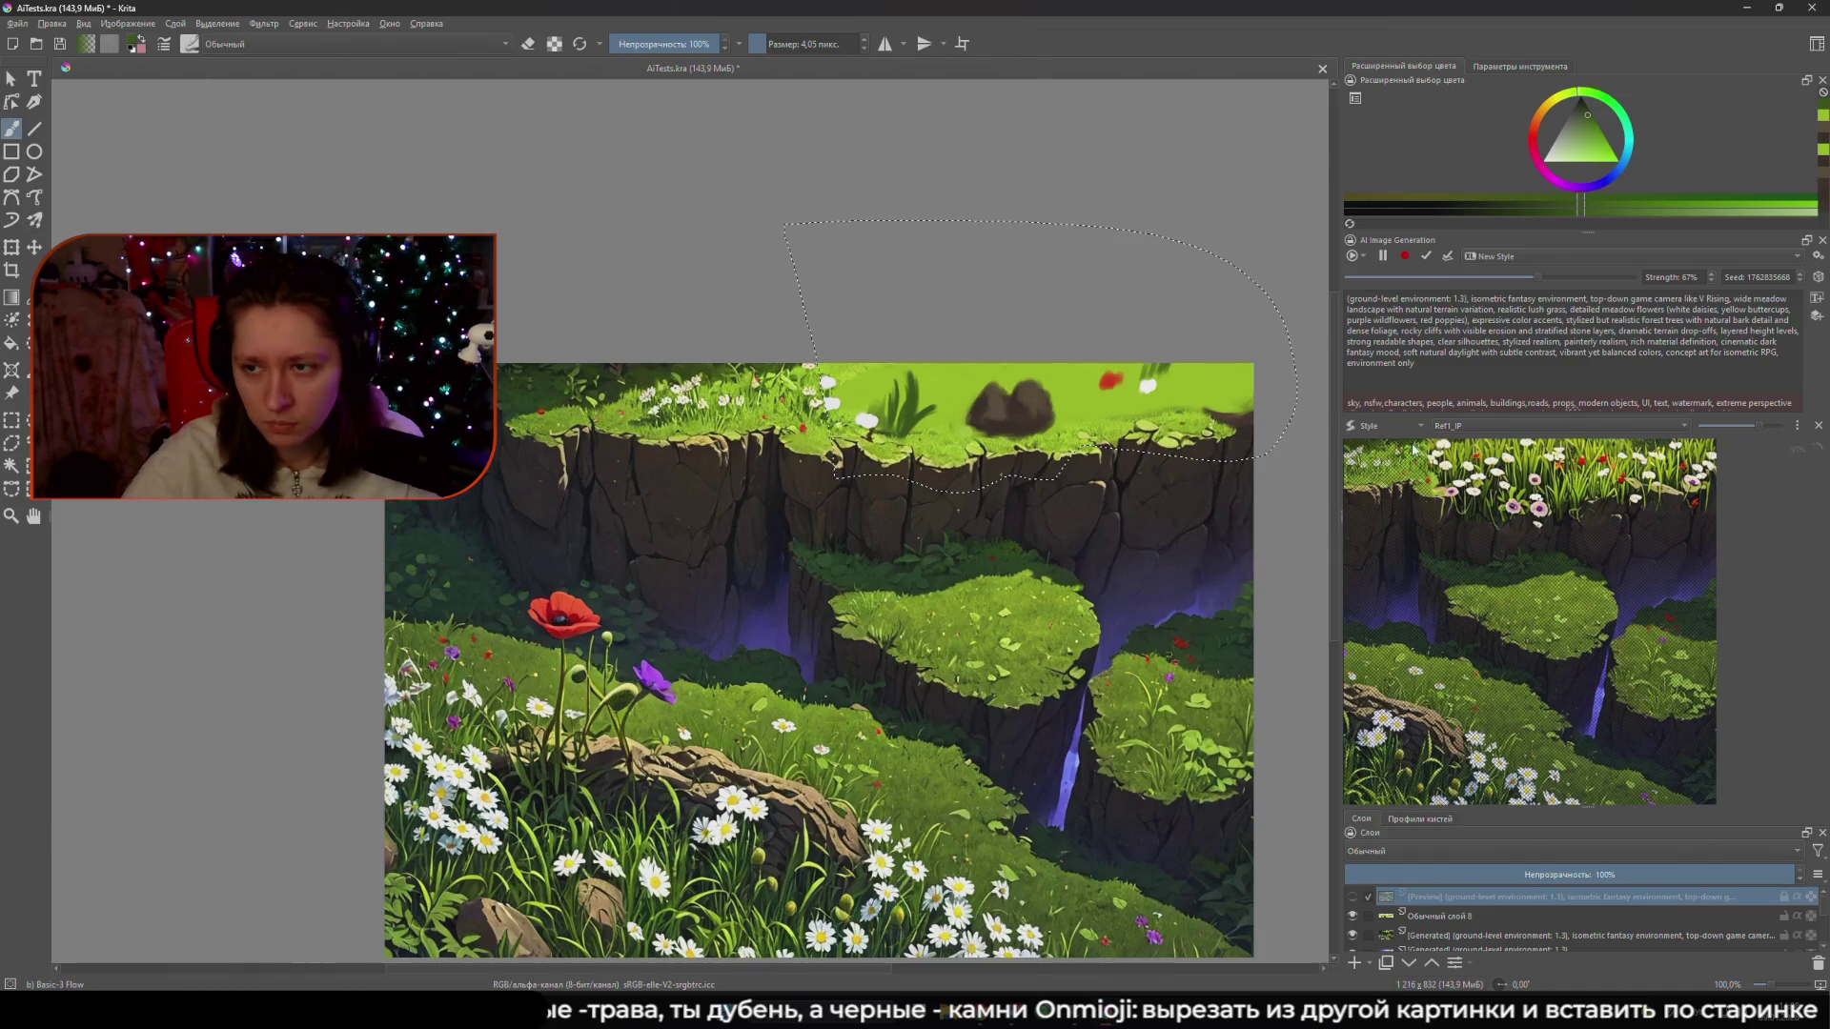
{"action": "left_click_drag", "start_coordinate": [1541, 275], "coordinate": [1569, 275]}
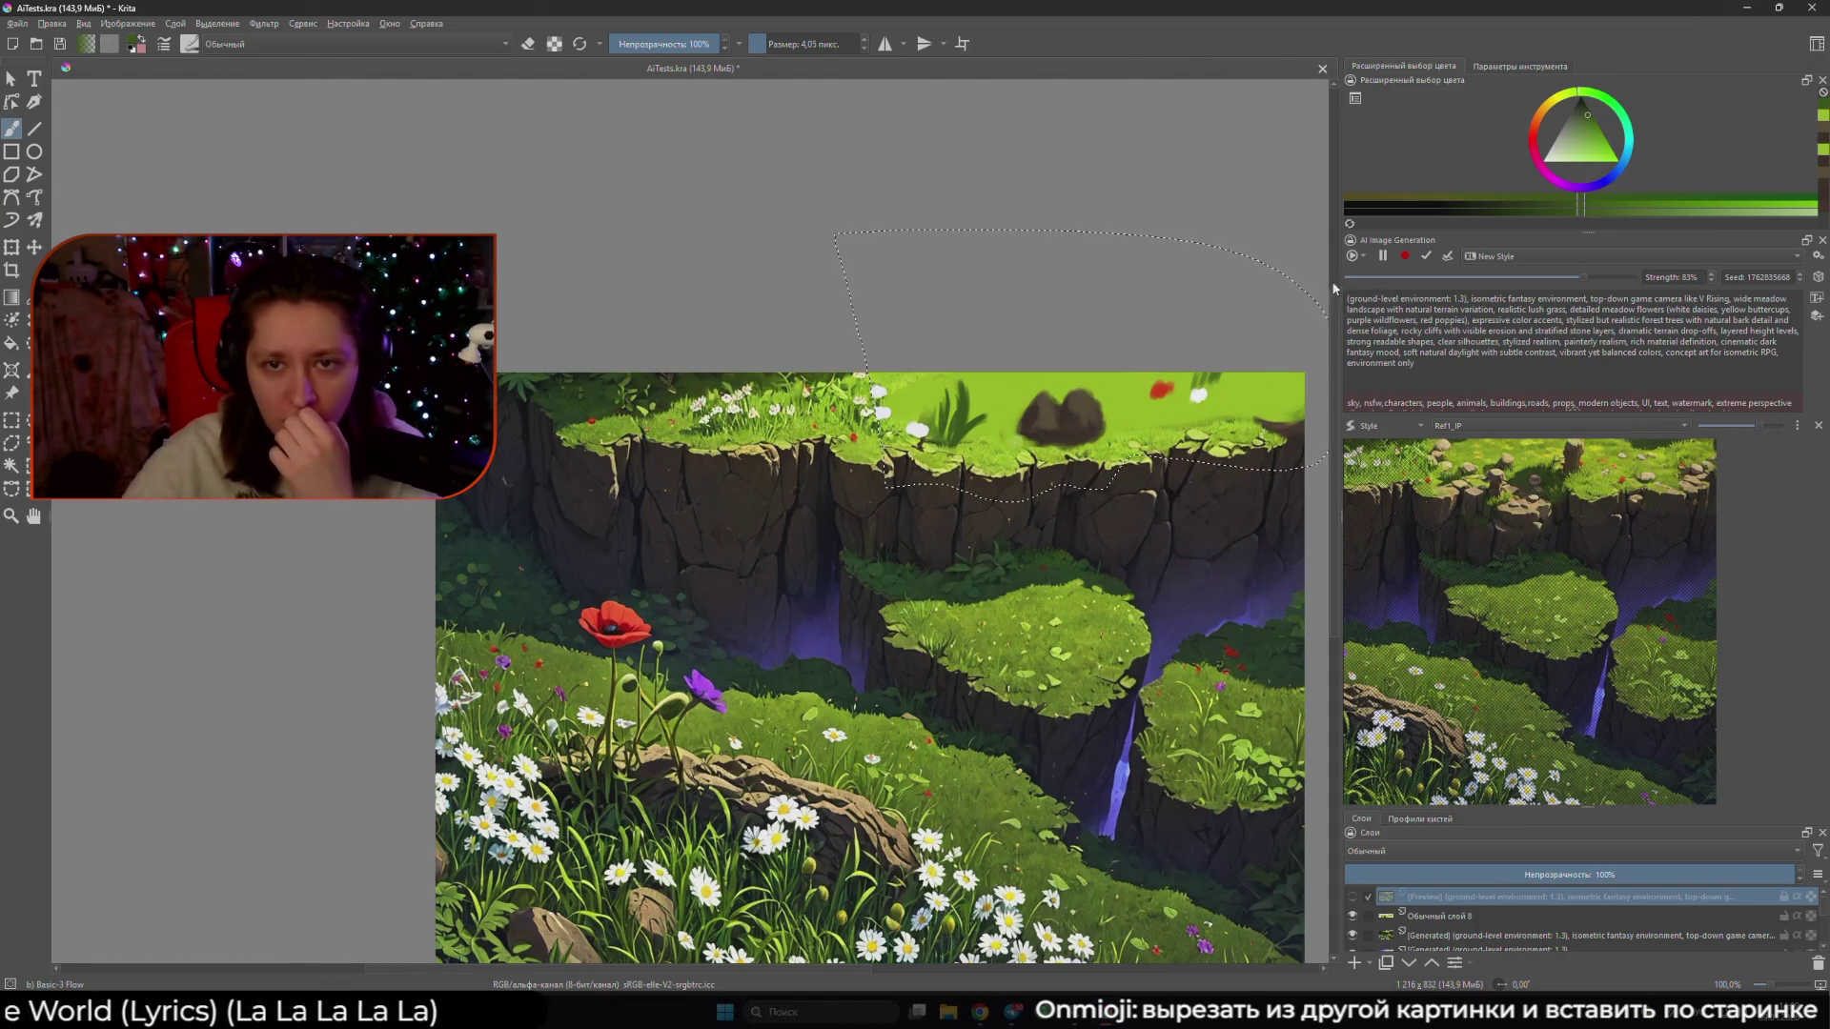
{"action": "left_click", "coordinate": [1426, 255]}
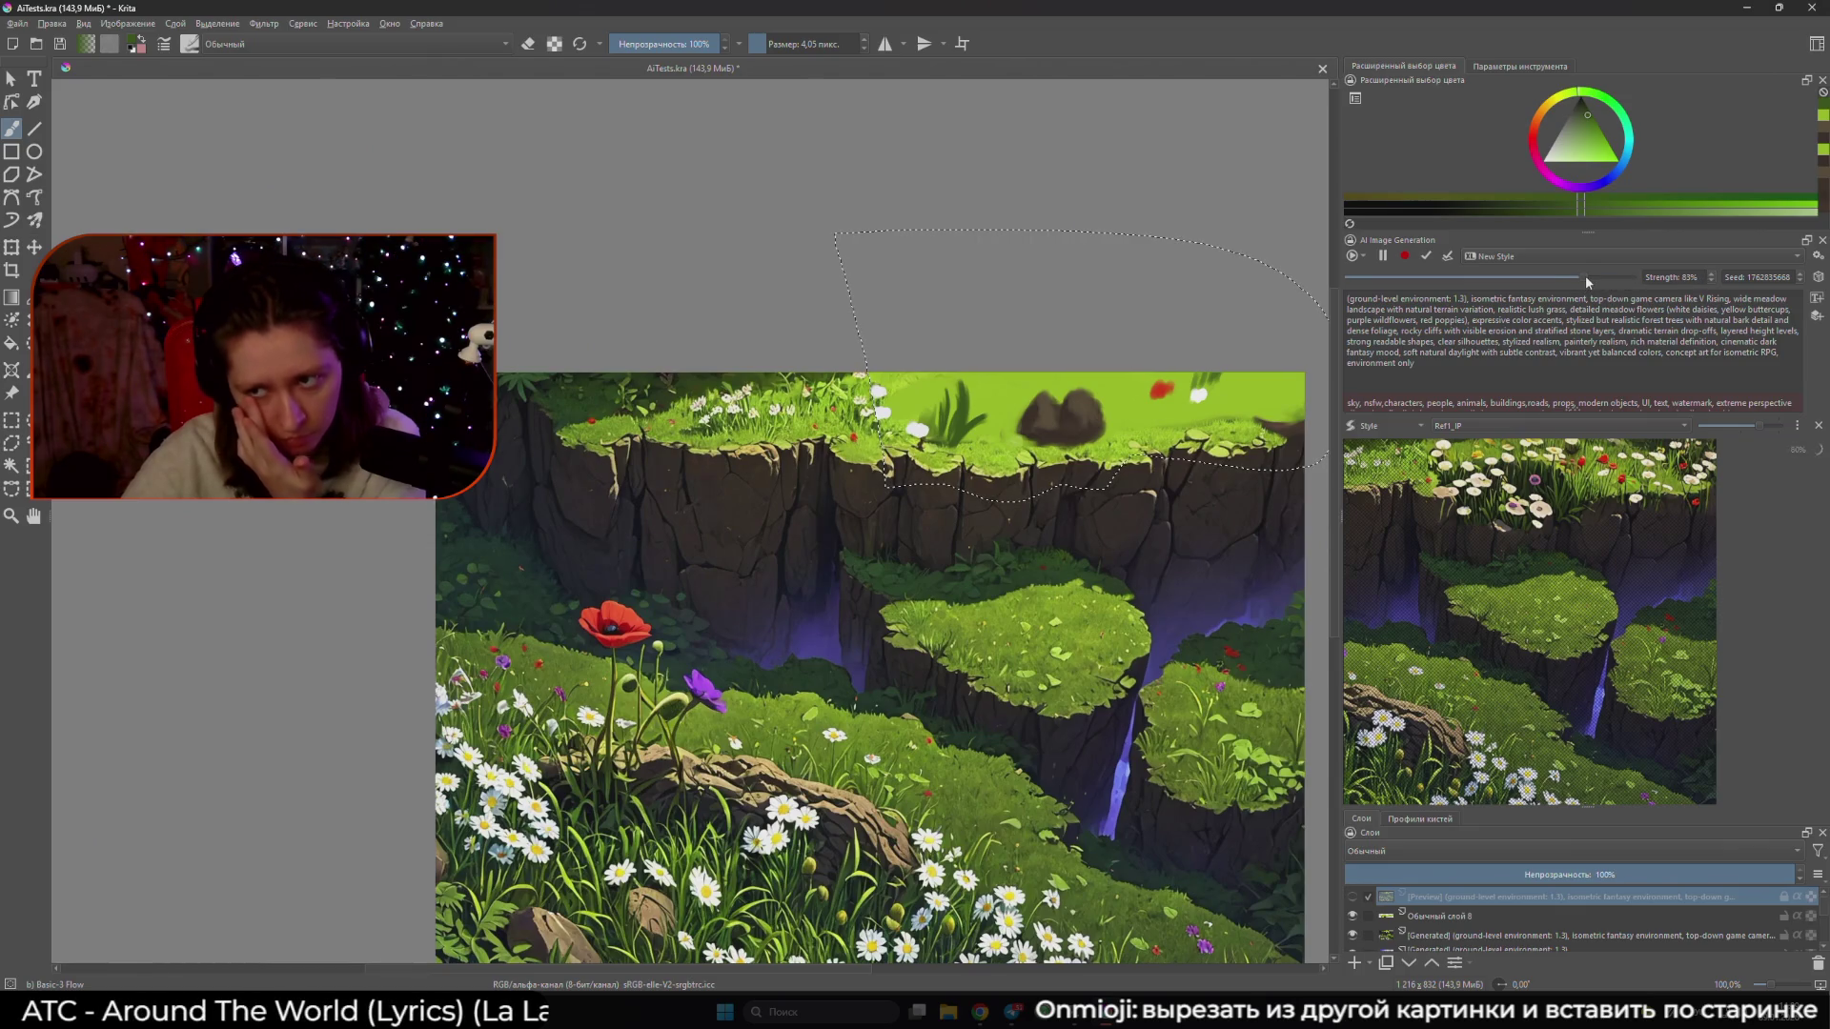
- Try the next seed and apply the rocky grass result as a new layer
{"action": "left_click_drag", "start_coordinate": [1112, 444], "coordinate": [1173, 462]}
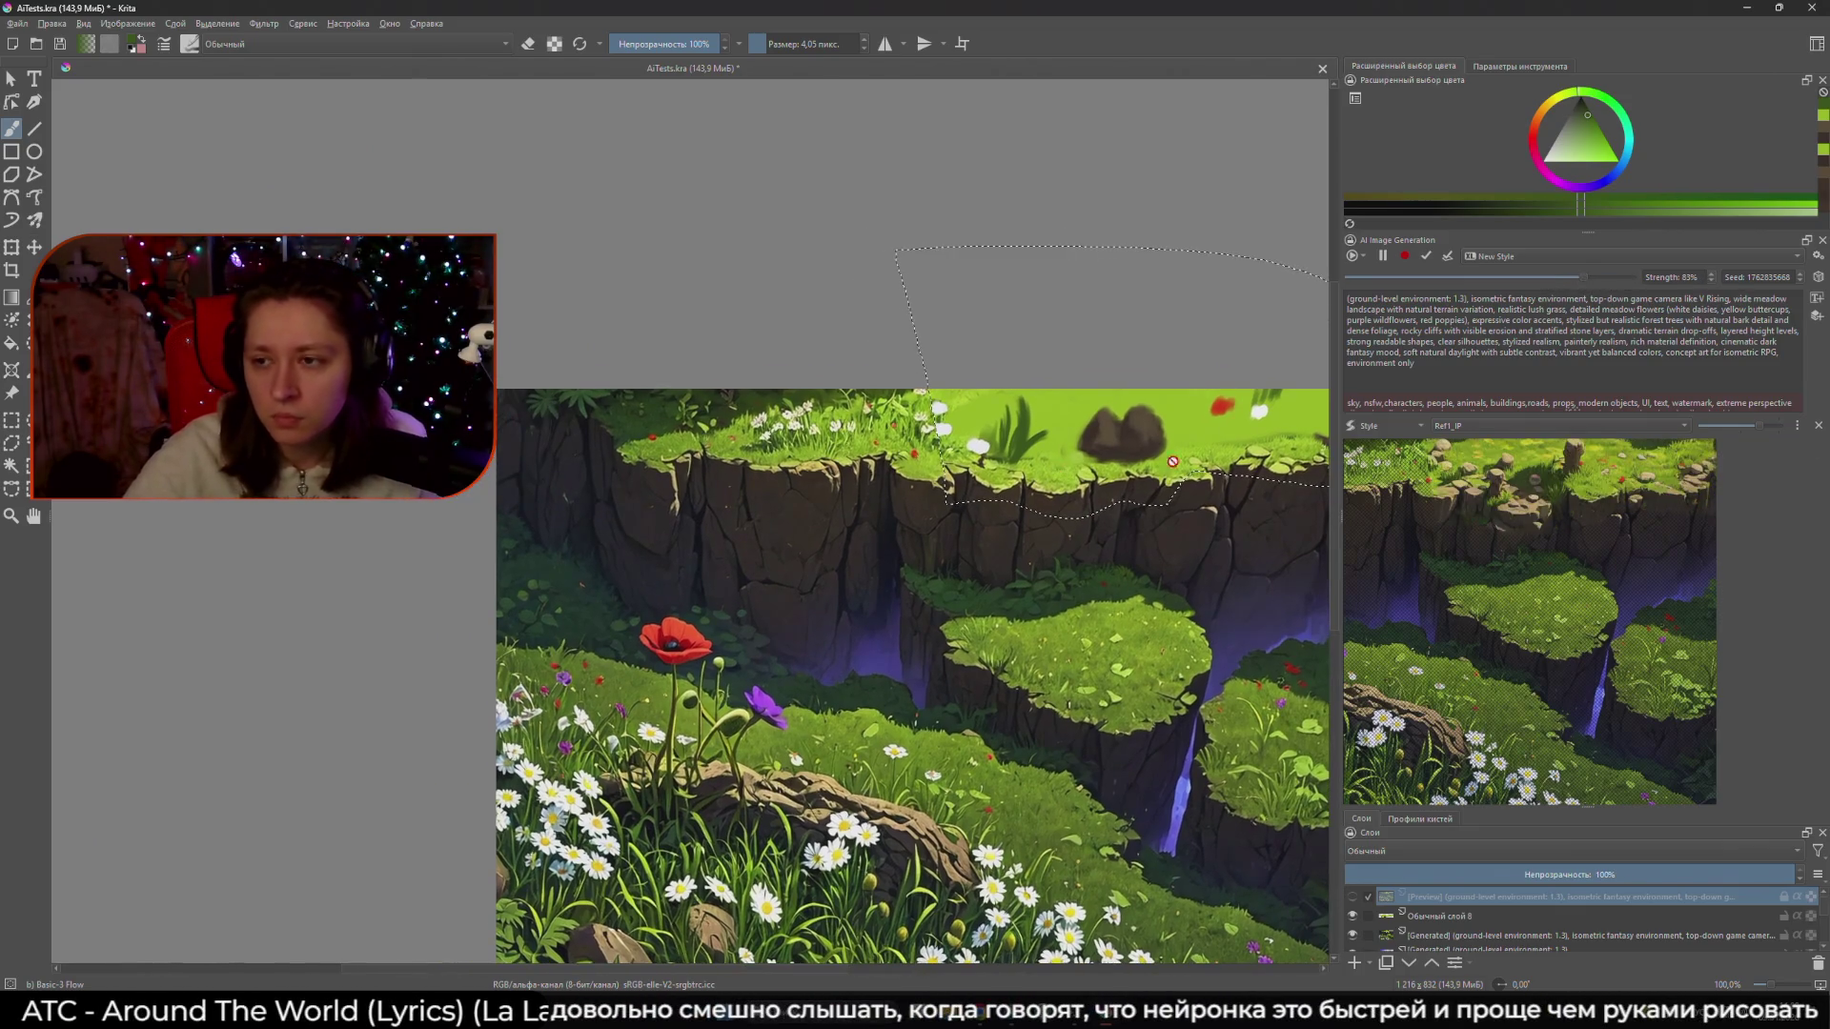
{"action": "left_click", "coordinate": [1803, 274]}
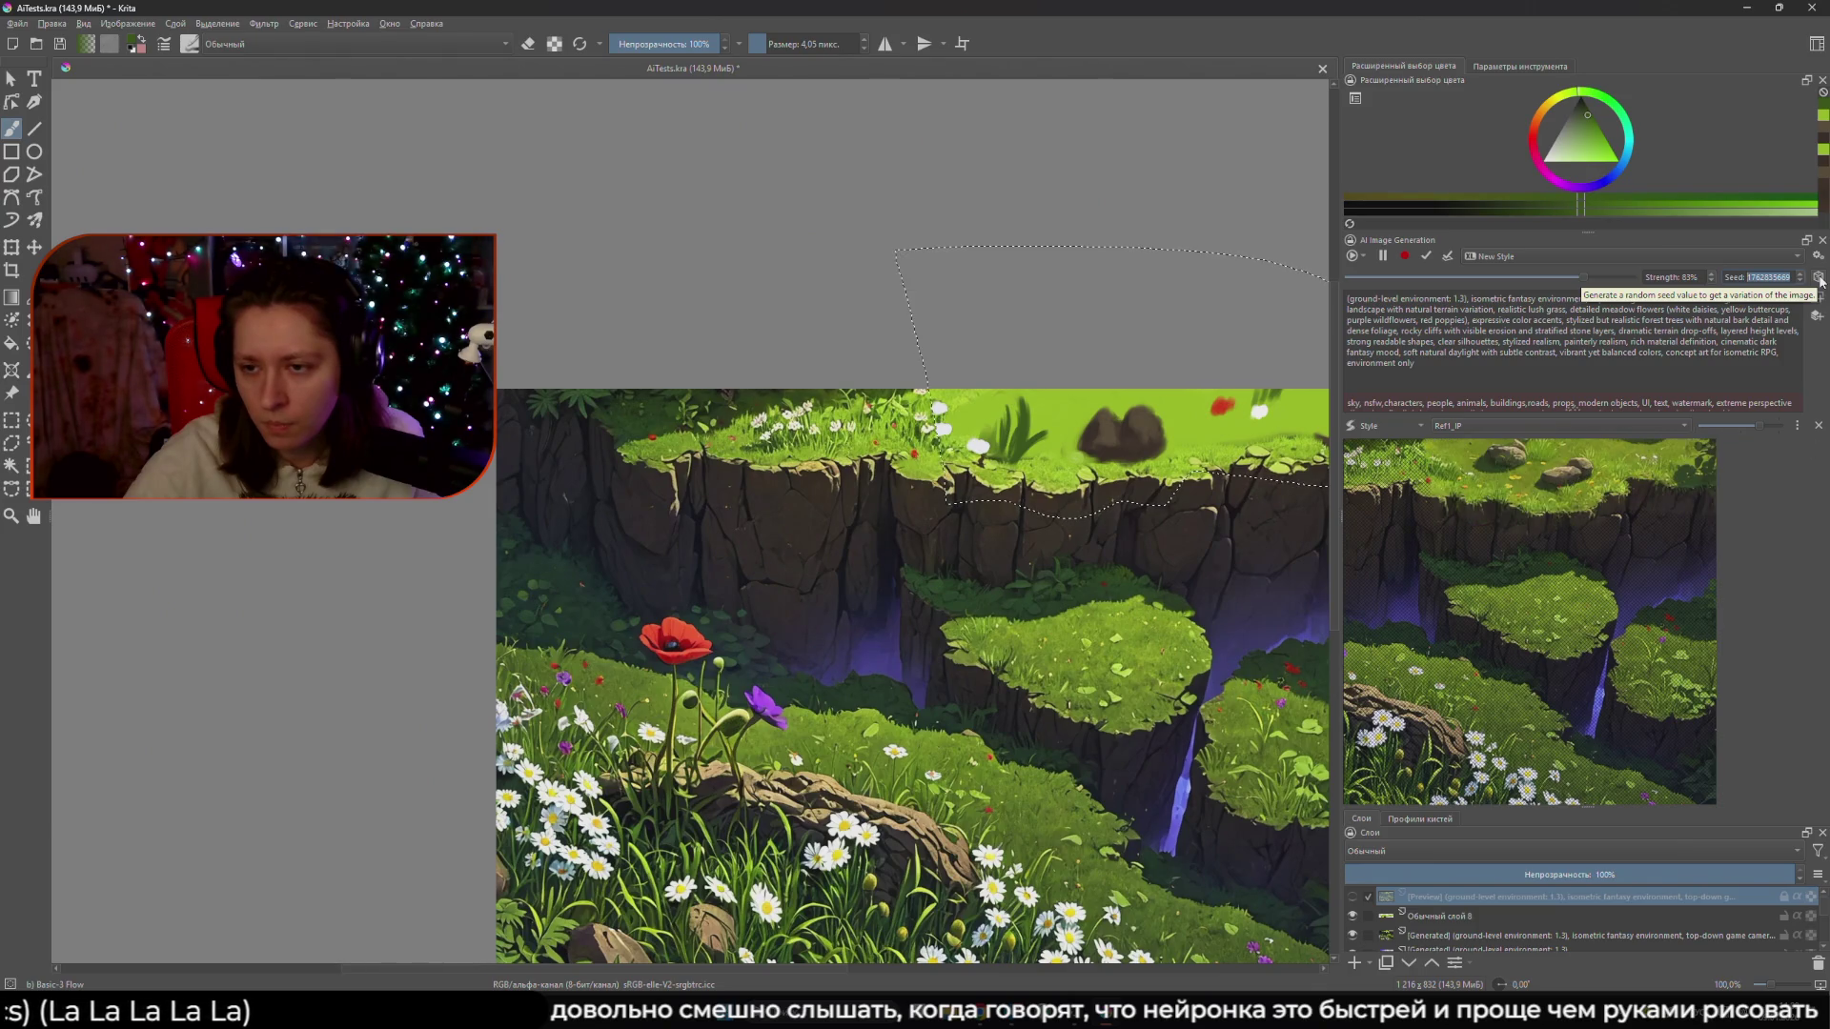
{"action": "left_click", "coordinate": [1448, 255]}
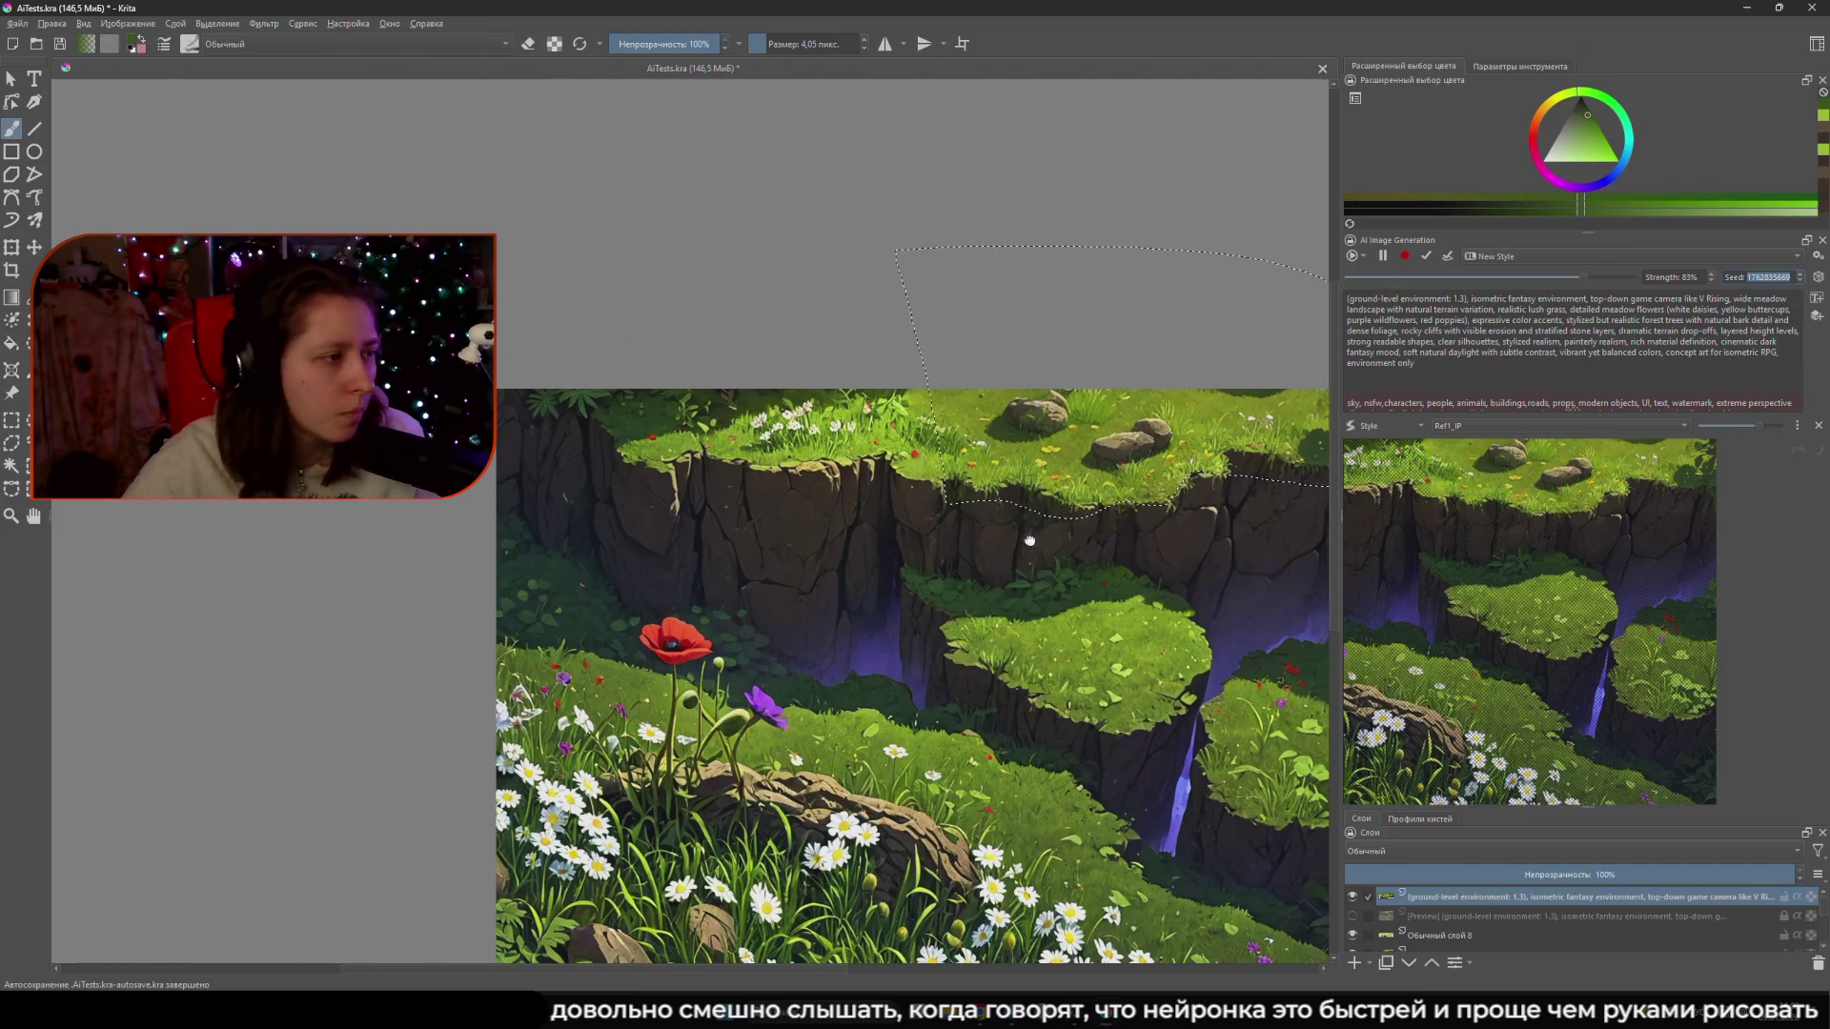
{"action": "left_click_drag", "start_coordinate": [1028, 538], "coordinate": [909, 523]}
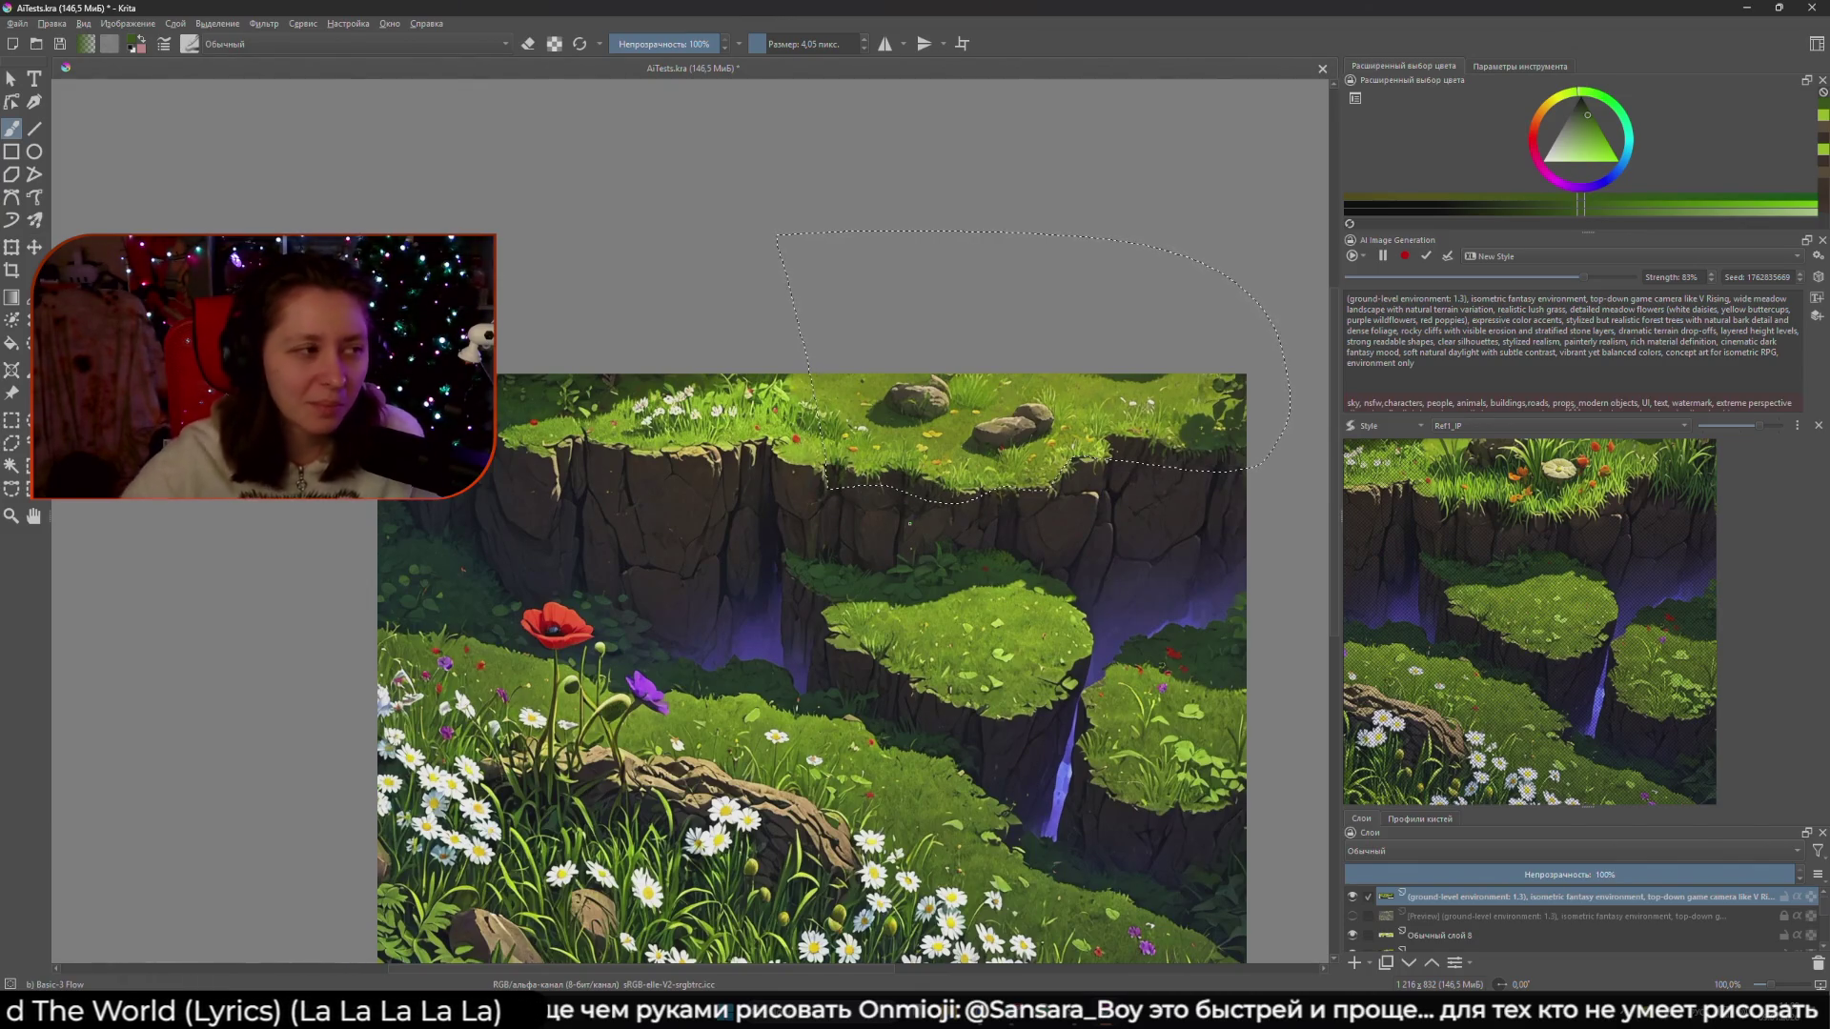
{"action": "scroll", "coordinate": [859, 520], "scroll_direction": "left", "scroll_amount": 2}
{"action": "scroll", "coordinate": [859, 521], "scroll_direction": "down", "scroll_amount": 1}
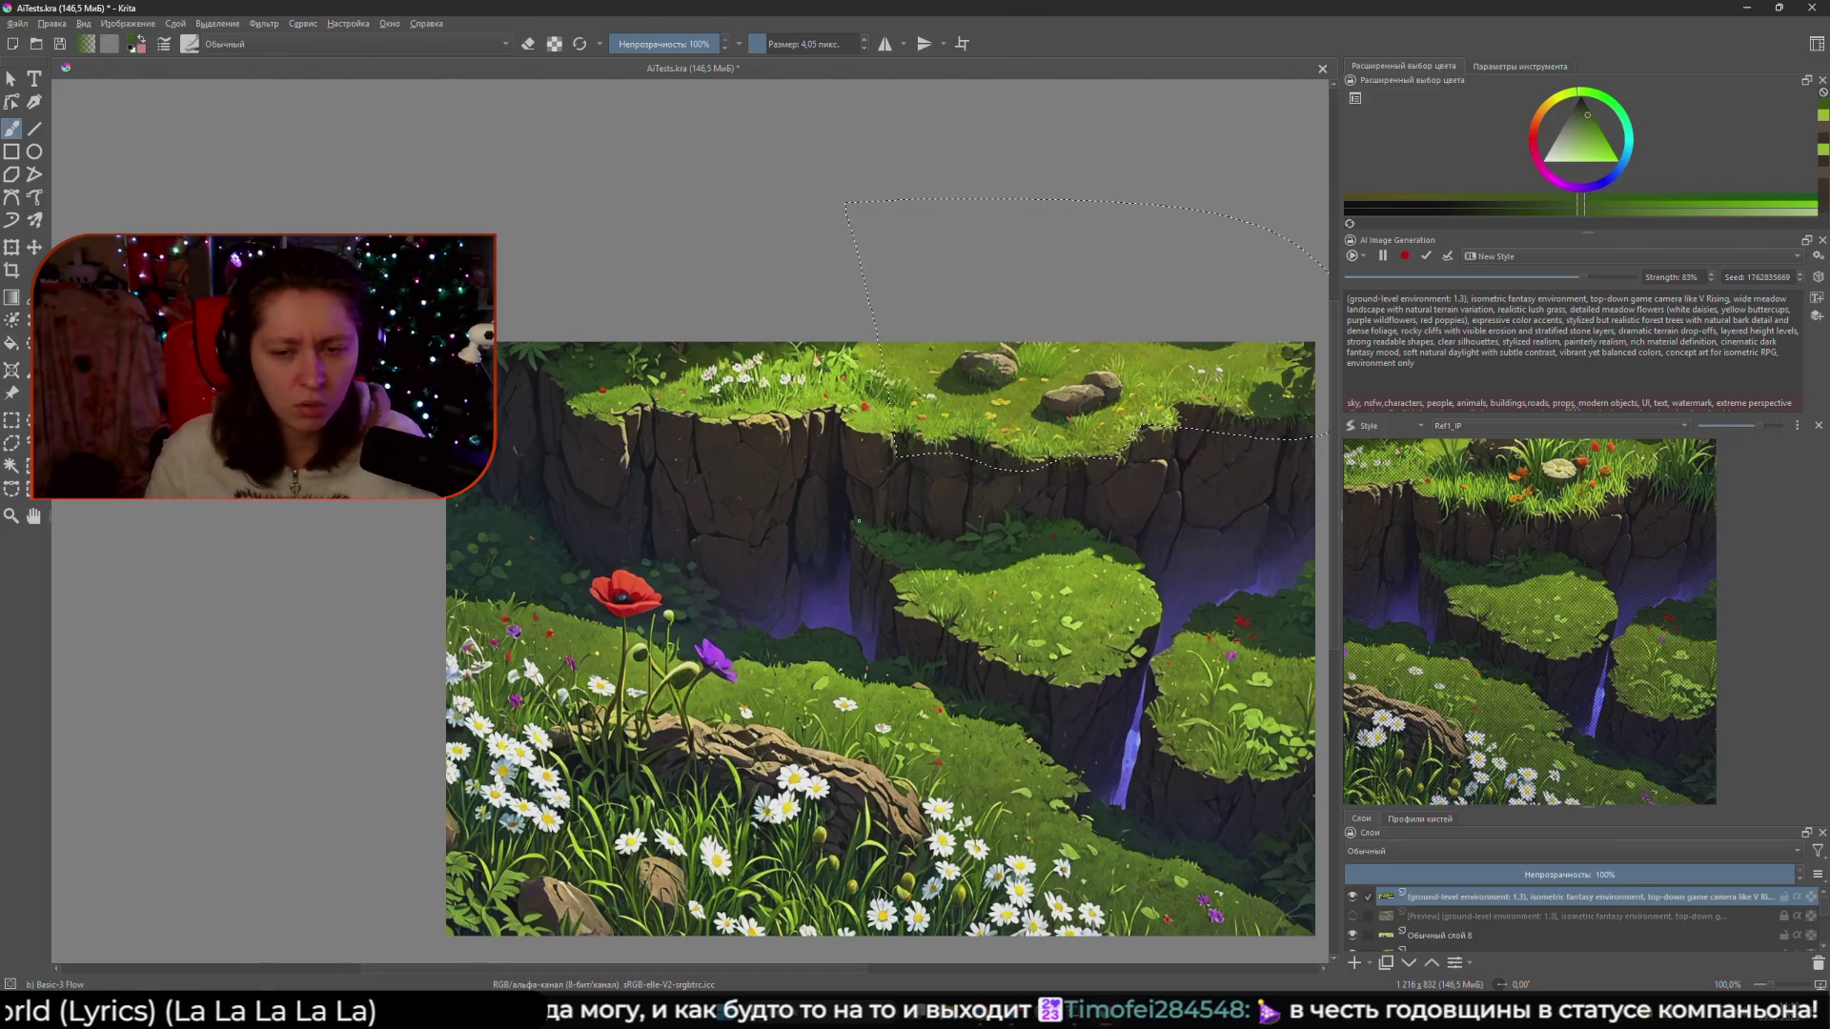
- Deselect the outline around the top ledge with Ctrl+Shift+A, zooming out to check the picture and back in
{"action": "left_click_drag", "start_coordinate": [858, 522], "coordinate": [756, 532]}
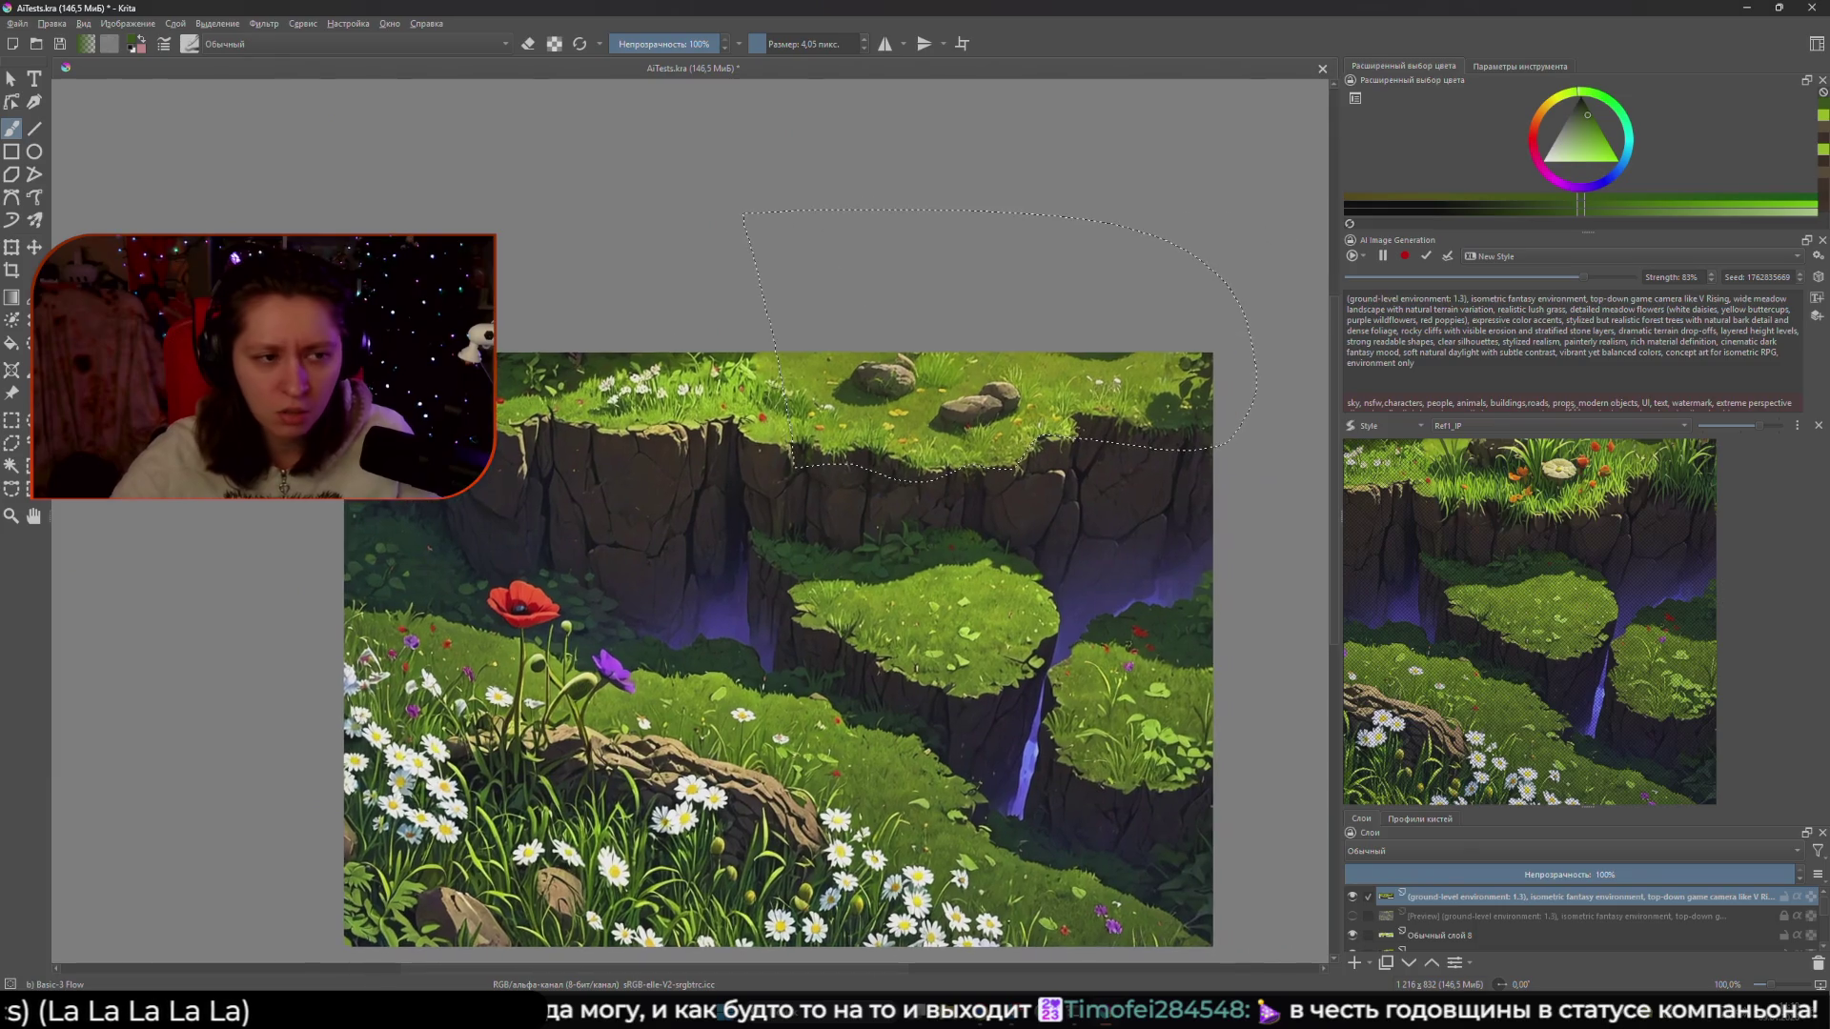
{"action": "key", "text": "ctrl+shift+a"}
{"action": "scroll", "coordinate": [858, 461], "scroll_direction": "down", "scroll_amount": 1}
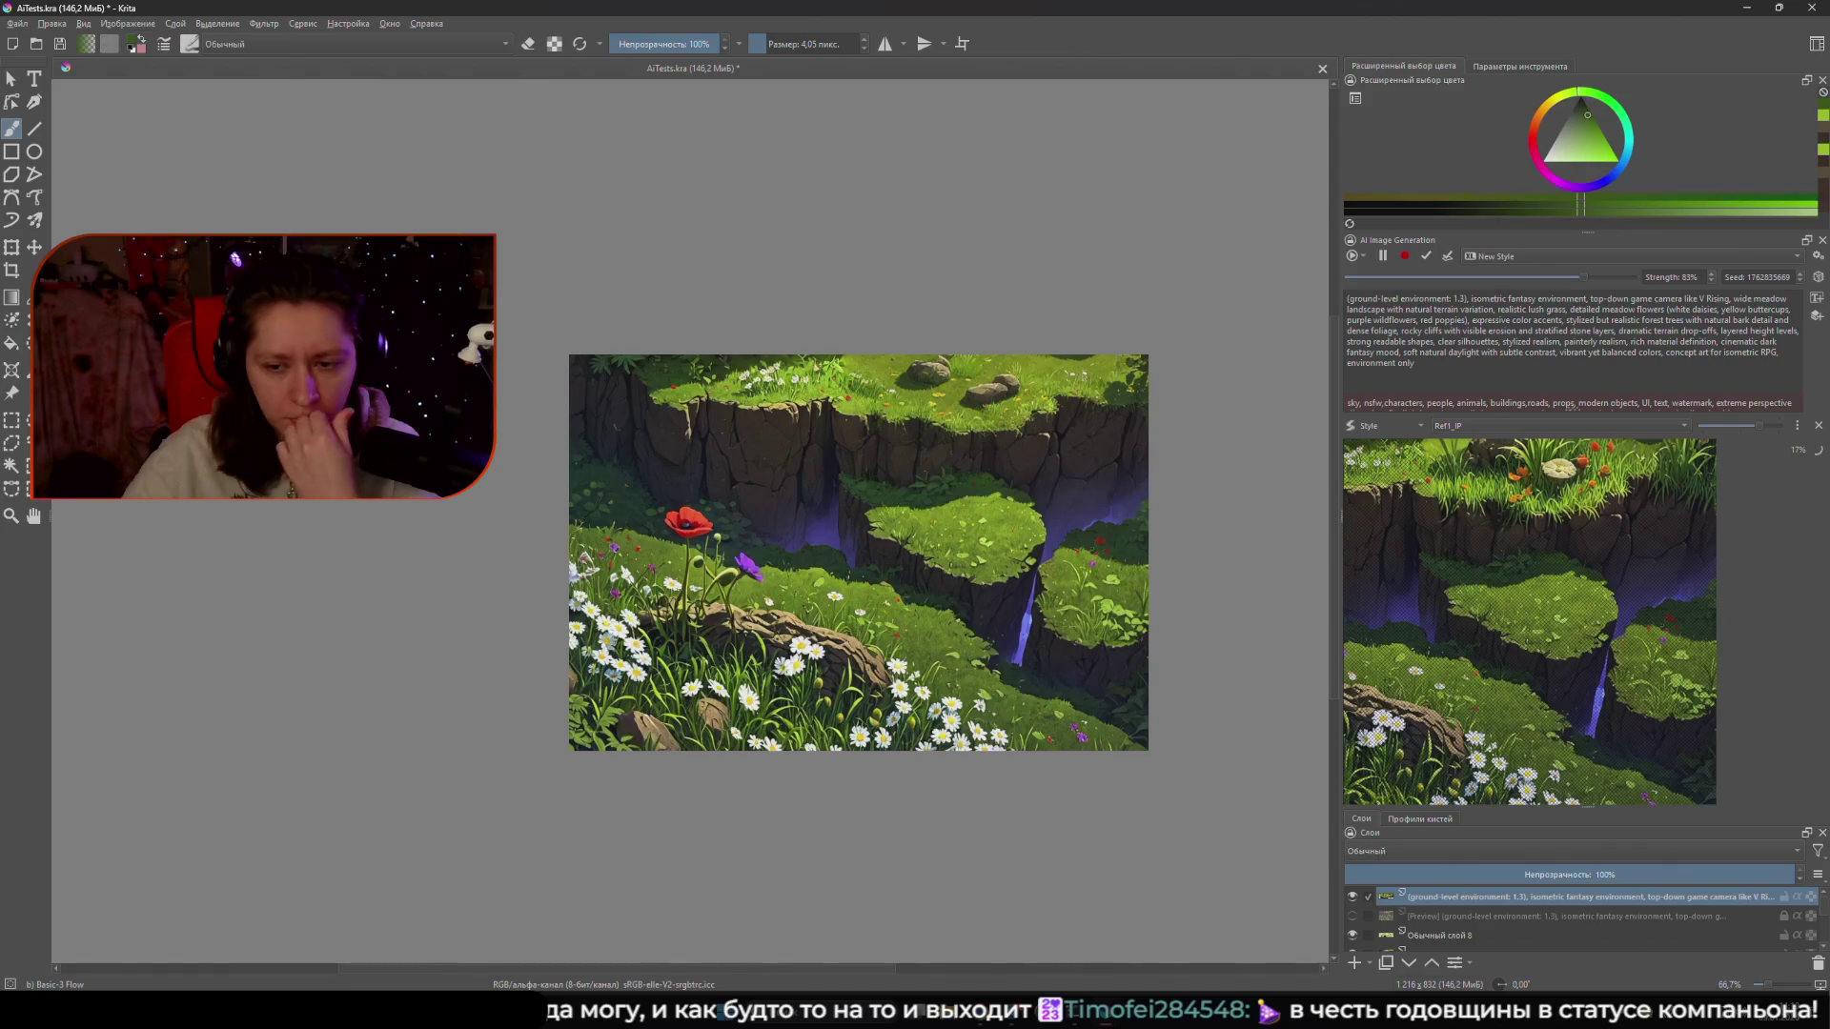
{"action": "left_click_drag", "start_coordinate": [858, 553], "coordinate": [736, 567]}
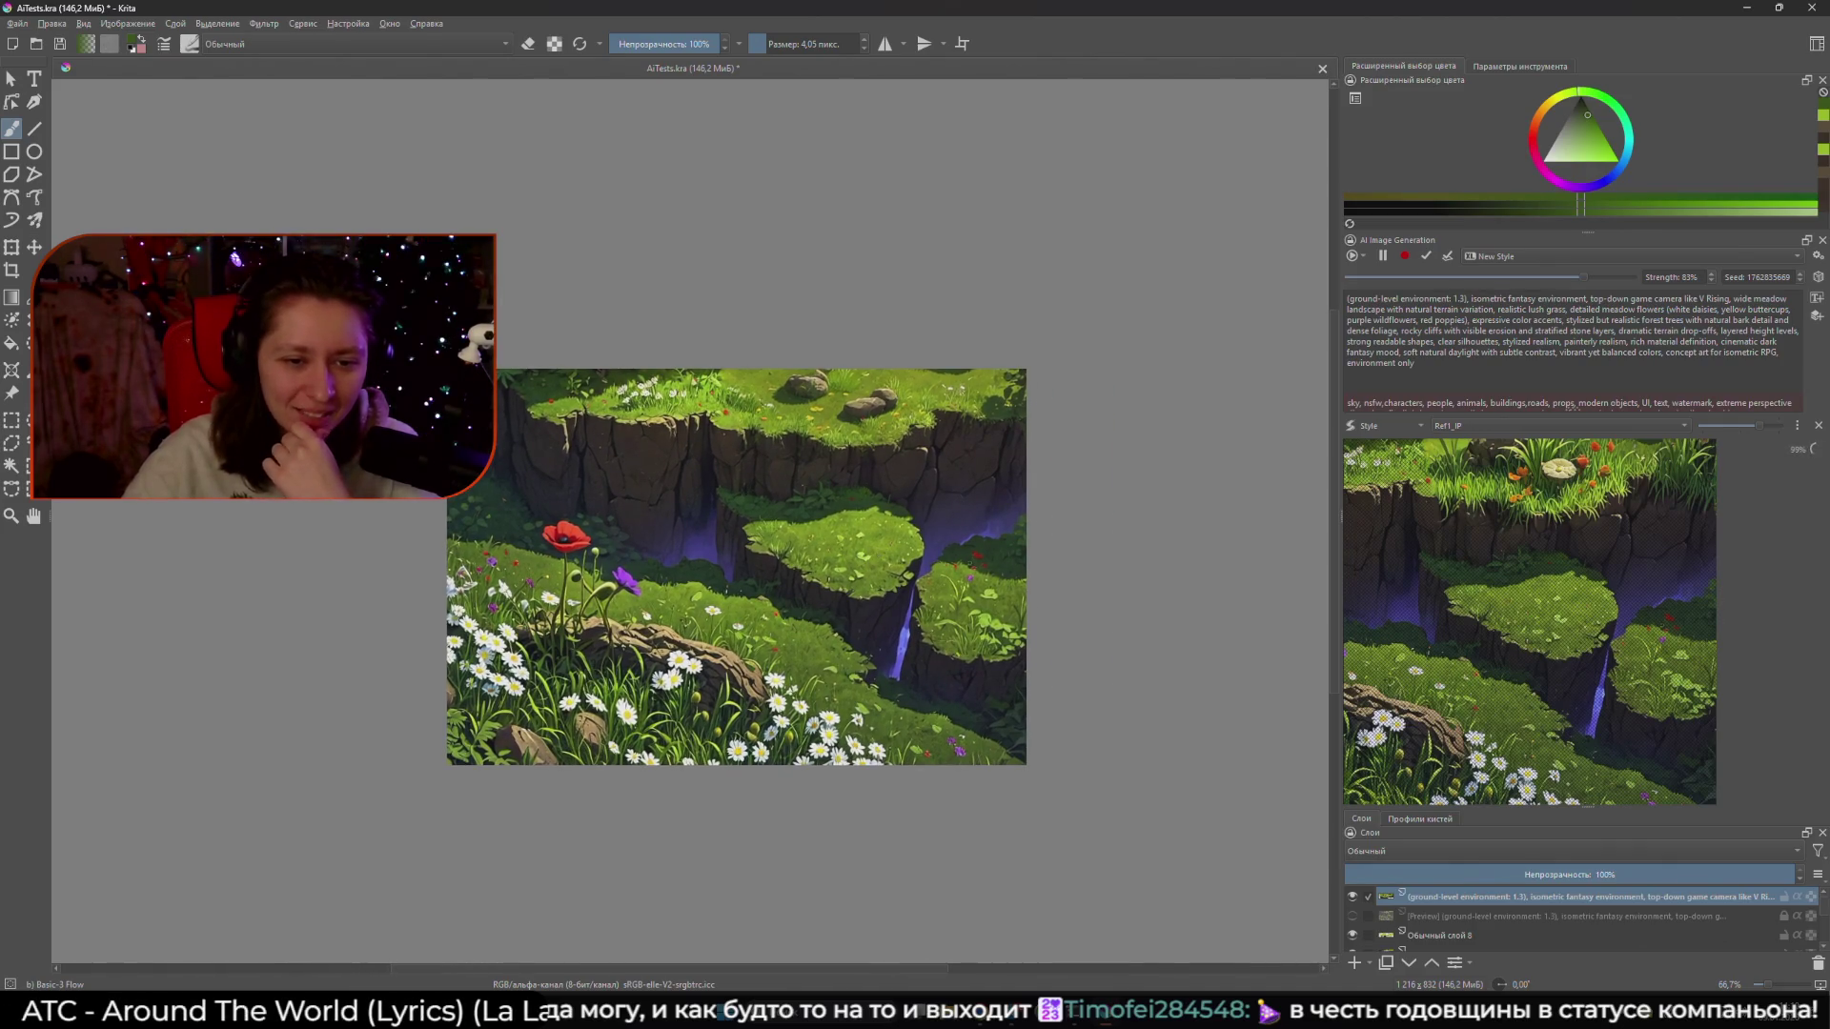
{"action": "scroll", "coordinate": [828, 473], "scroll_direction": "up", "scroll_amount": 5}
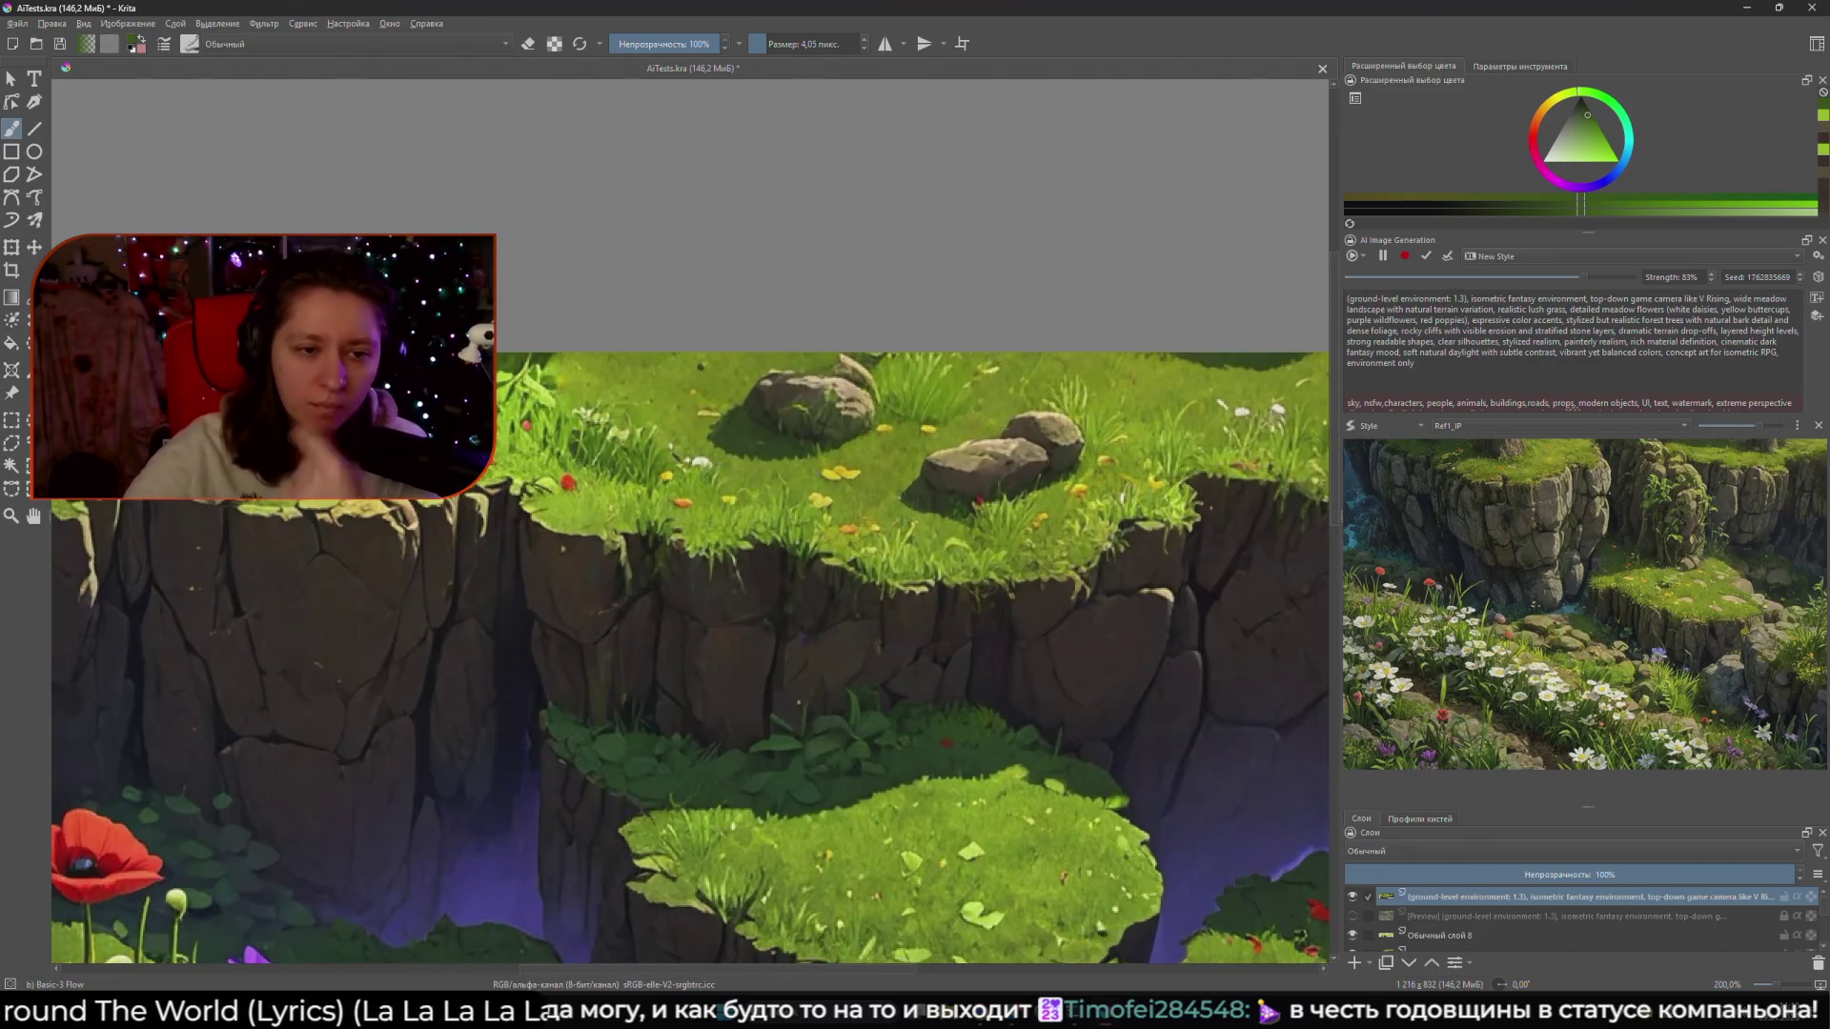
{"action": "left_click", "coordinate": [836, 472], "text": "ctrl"}
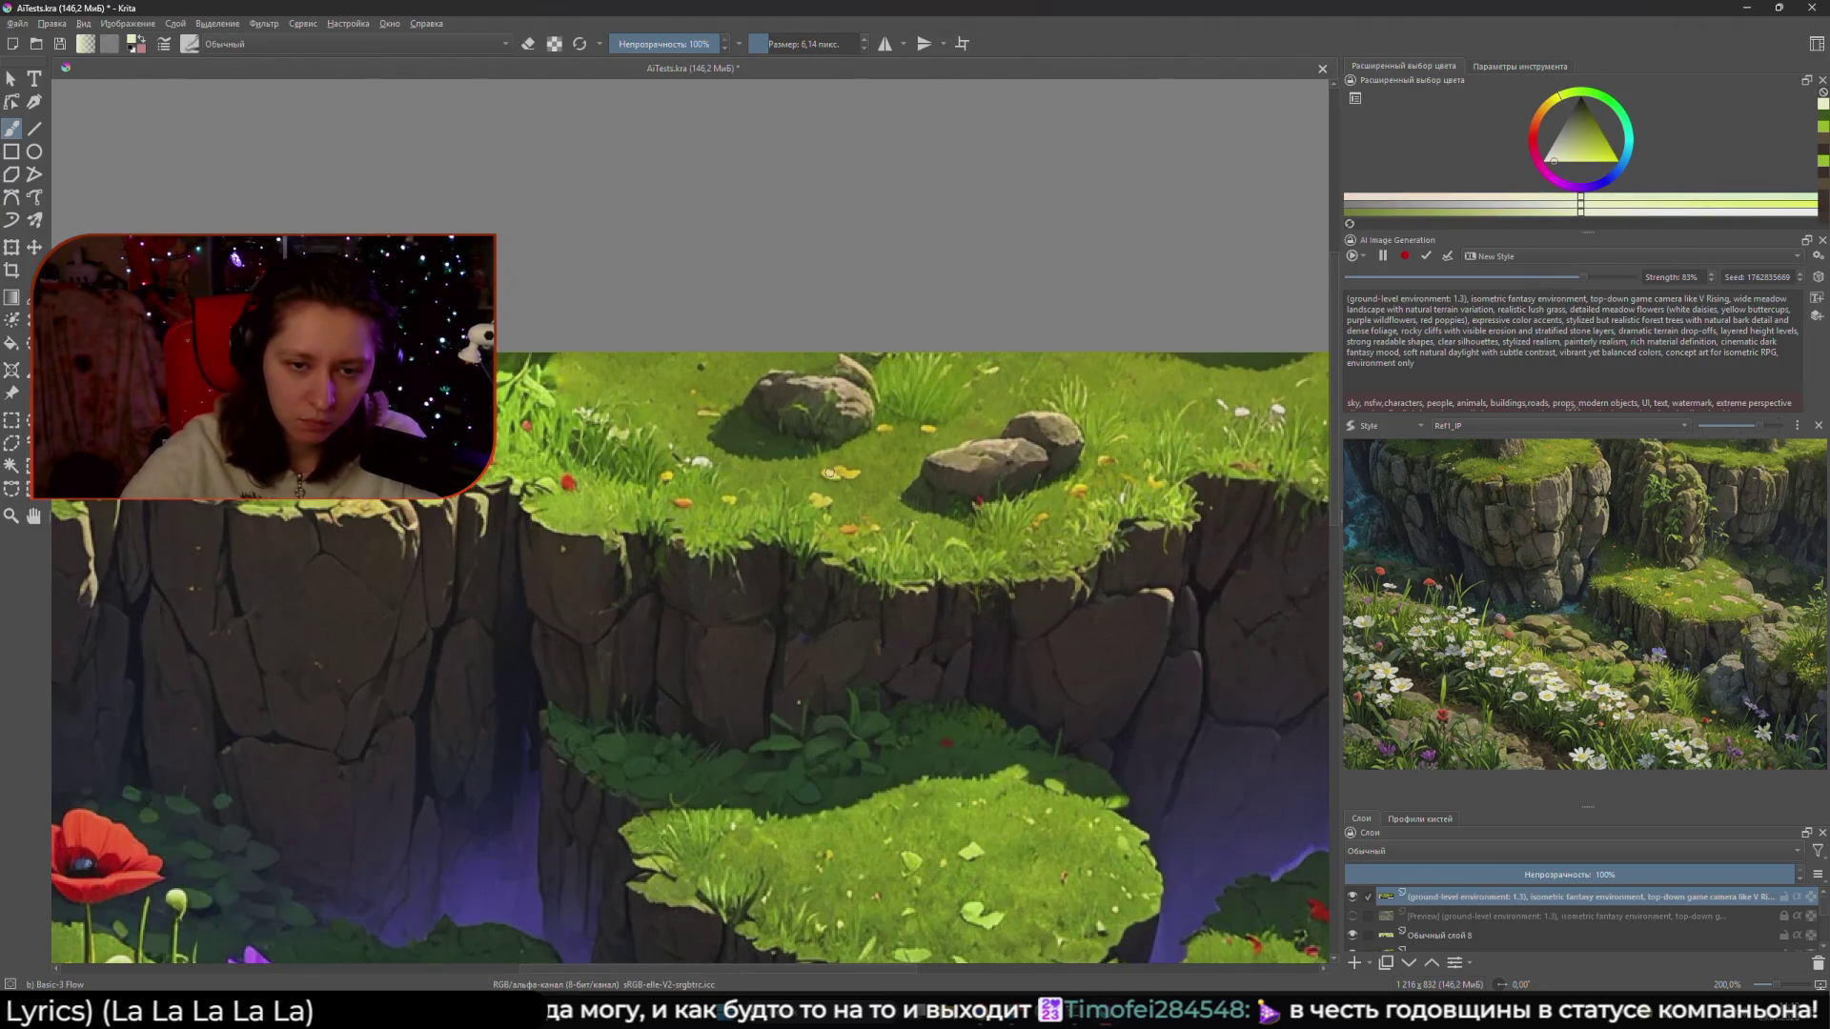
{"action": "left_click", "coordinate": [834, 470]}
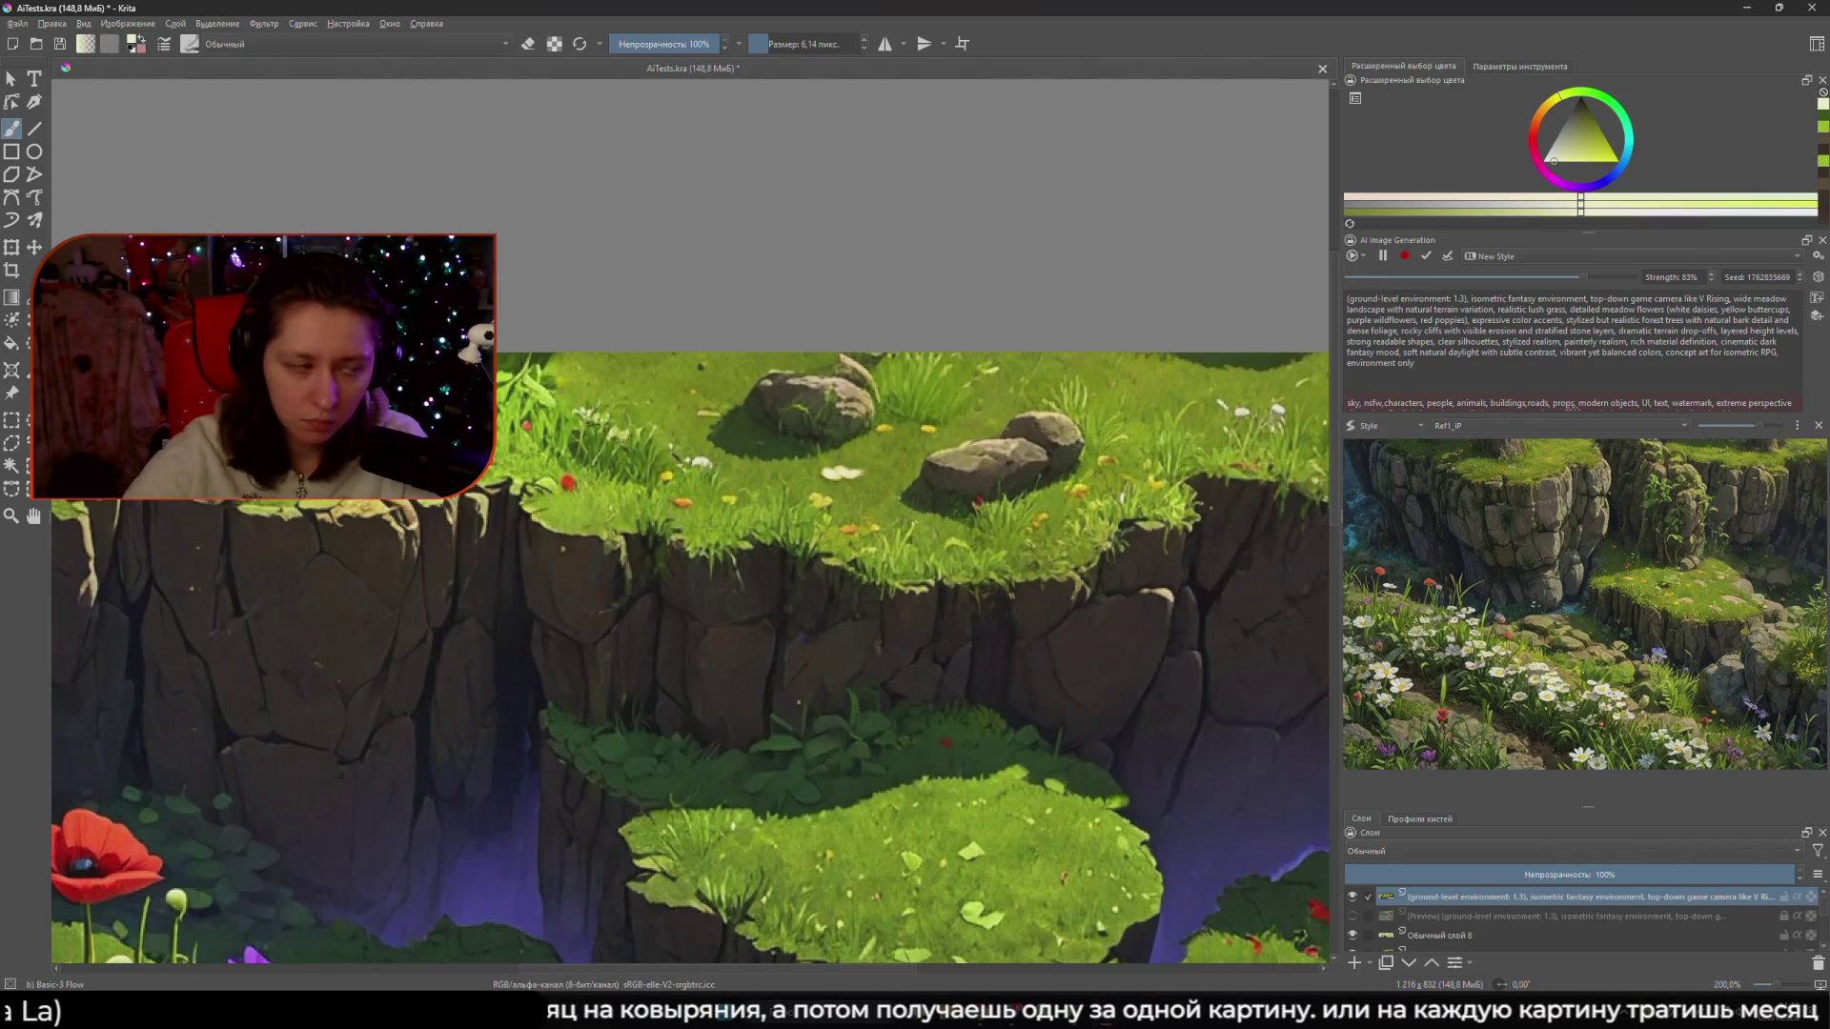
{"action": "scroll", "coordinate": [839, 474], "scroll_direction": "up", "scroll_amount": 2}
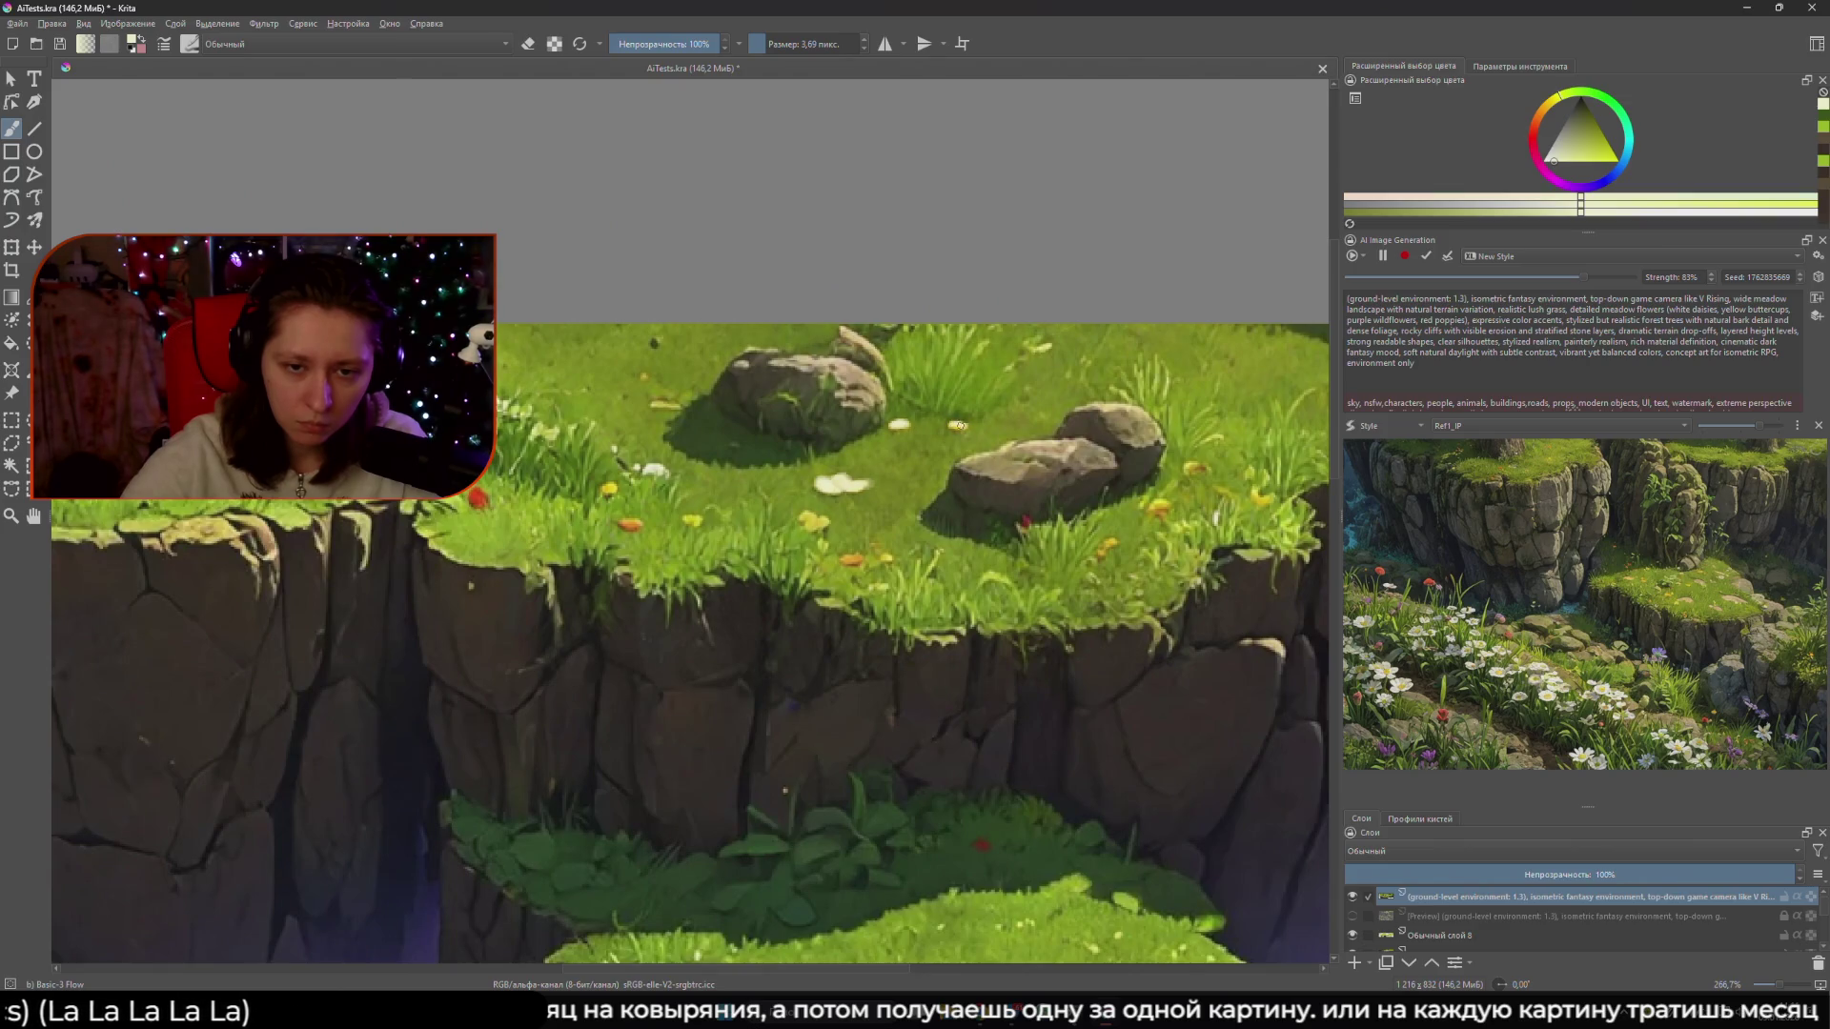
{"action": "scroll", "coordinate": [996, 410], "scroll_direction": "down", "scroll_amount": 2}
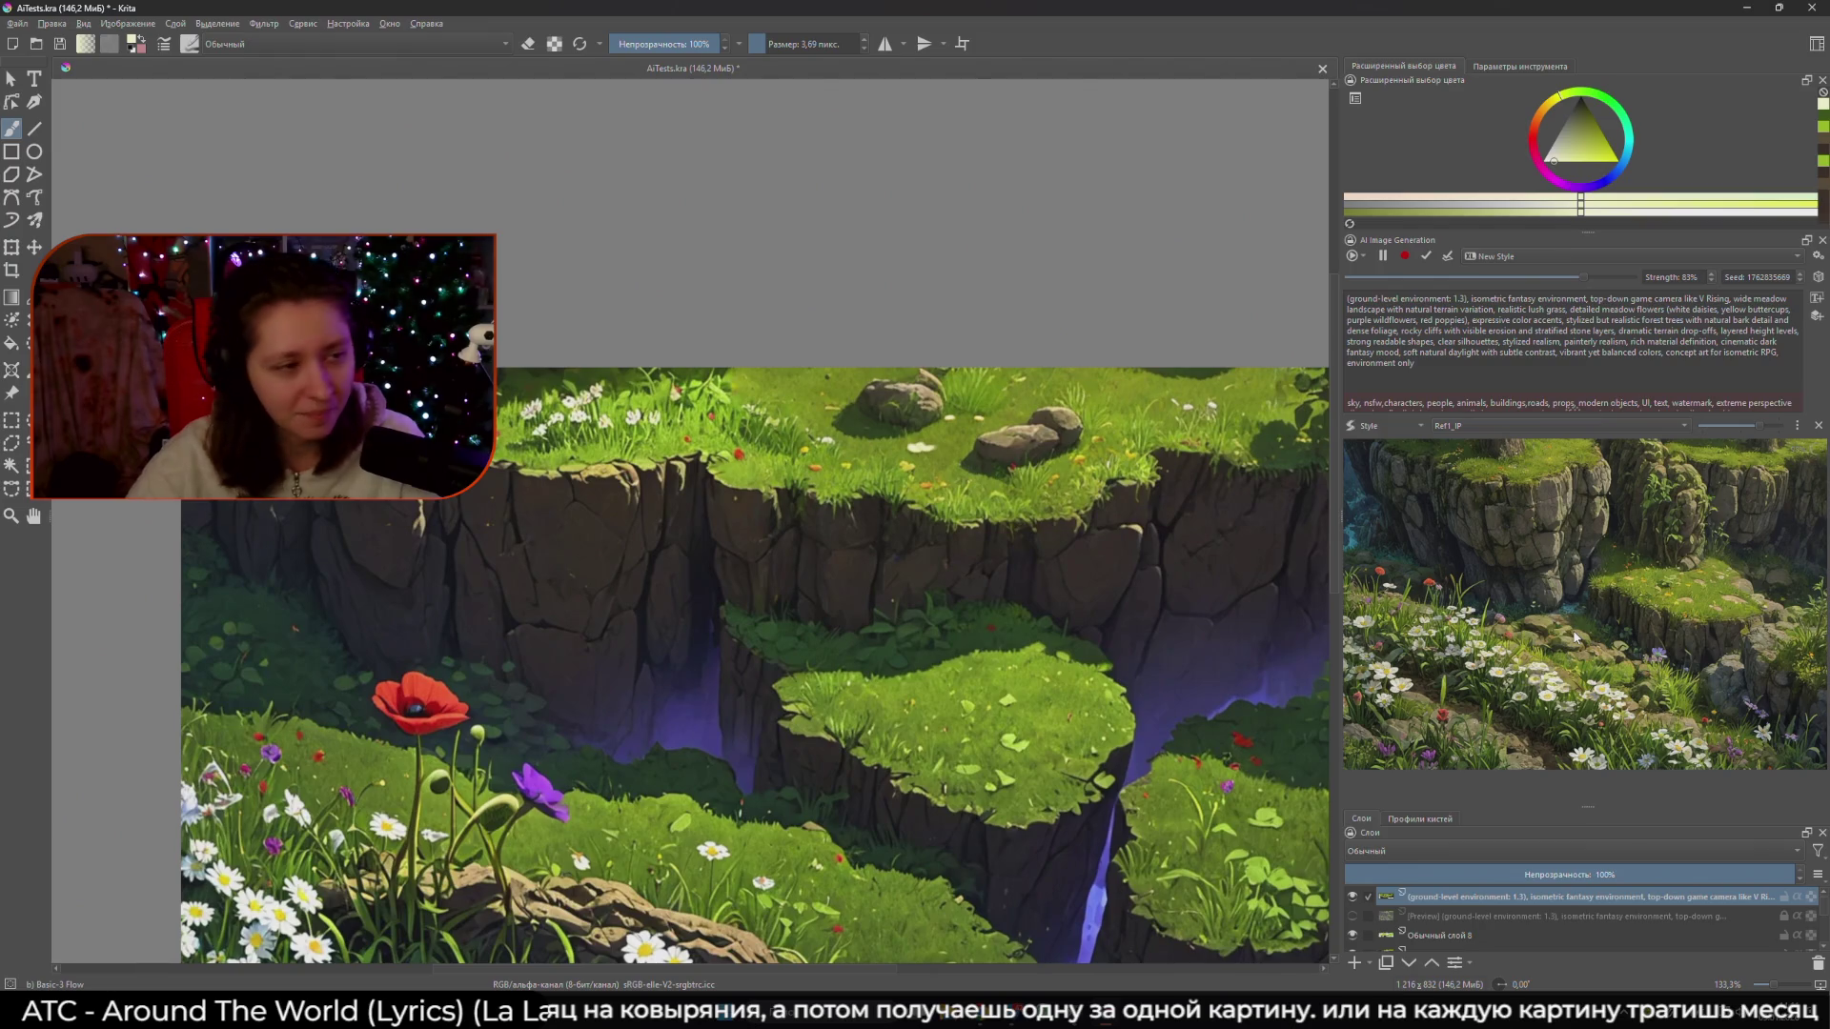
{"action": "scroll", "coordinate": [1106, 642], "scroll_direction": "down", "scroll_amount": 1}
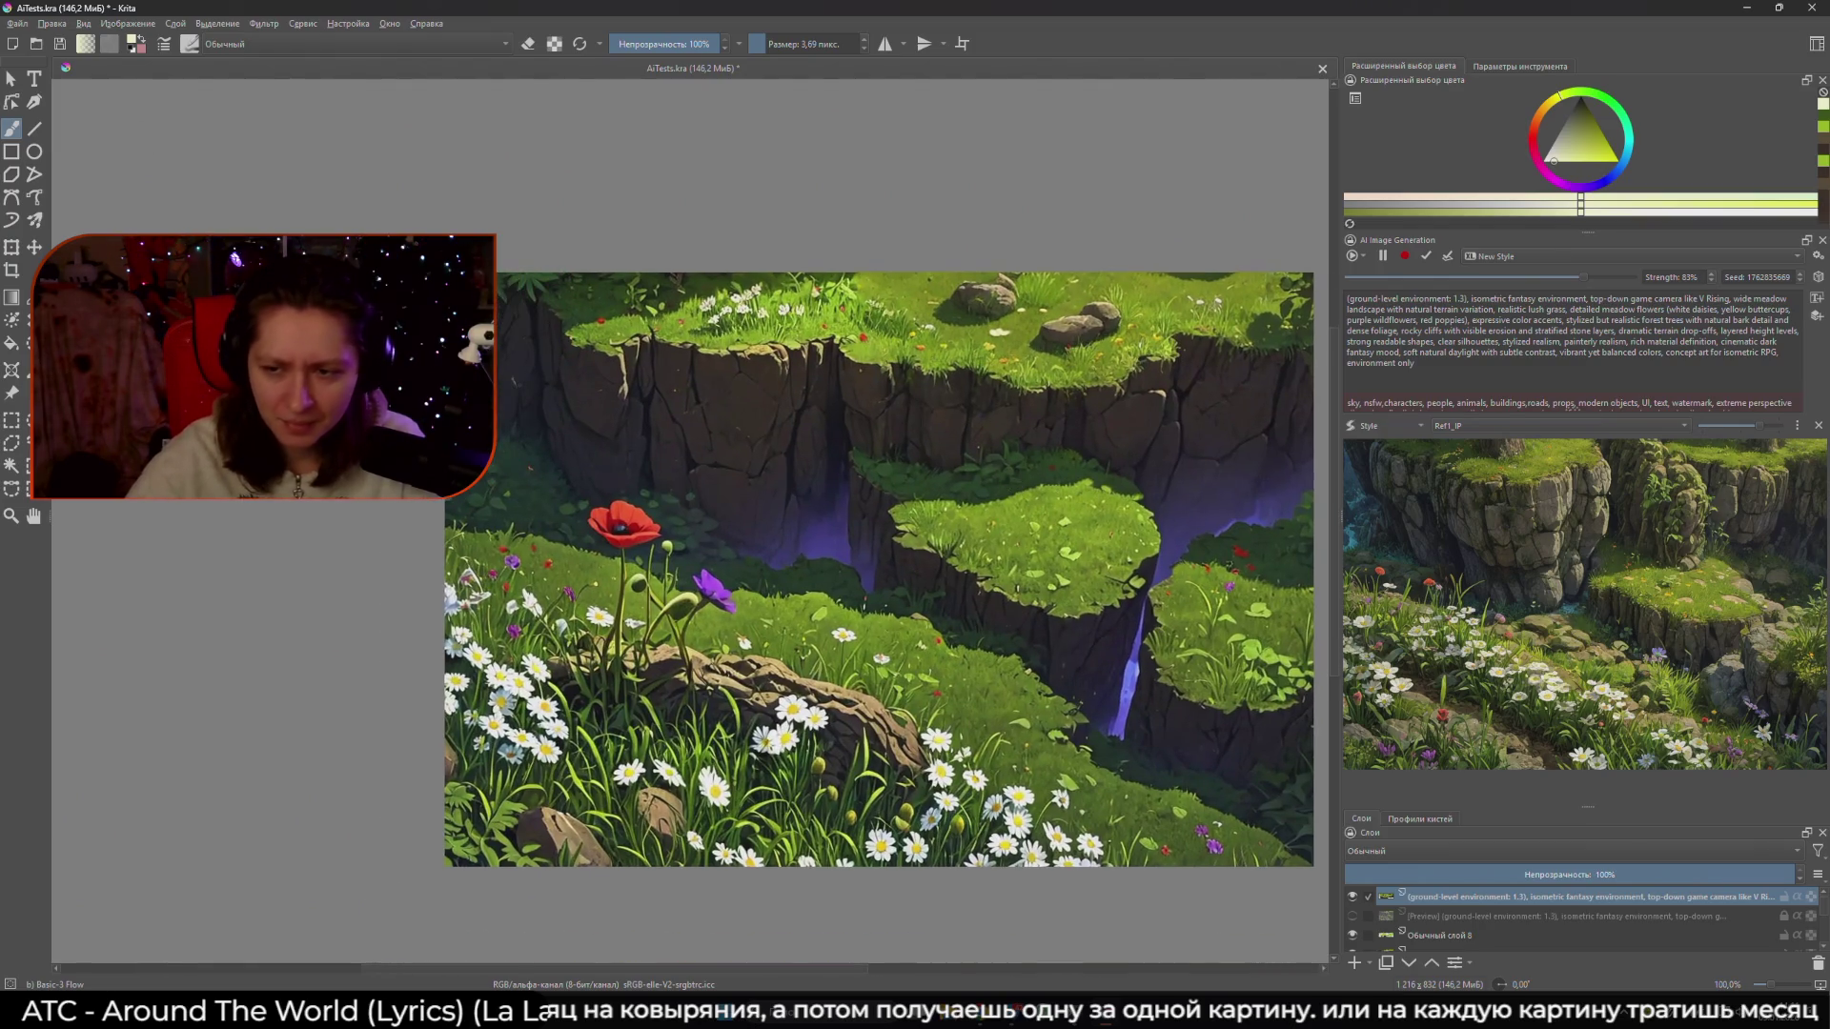
{"action": "left_click_drag", "start_coordinate": [877, 572], "coordinate": [763, 534]}
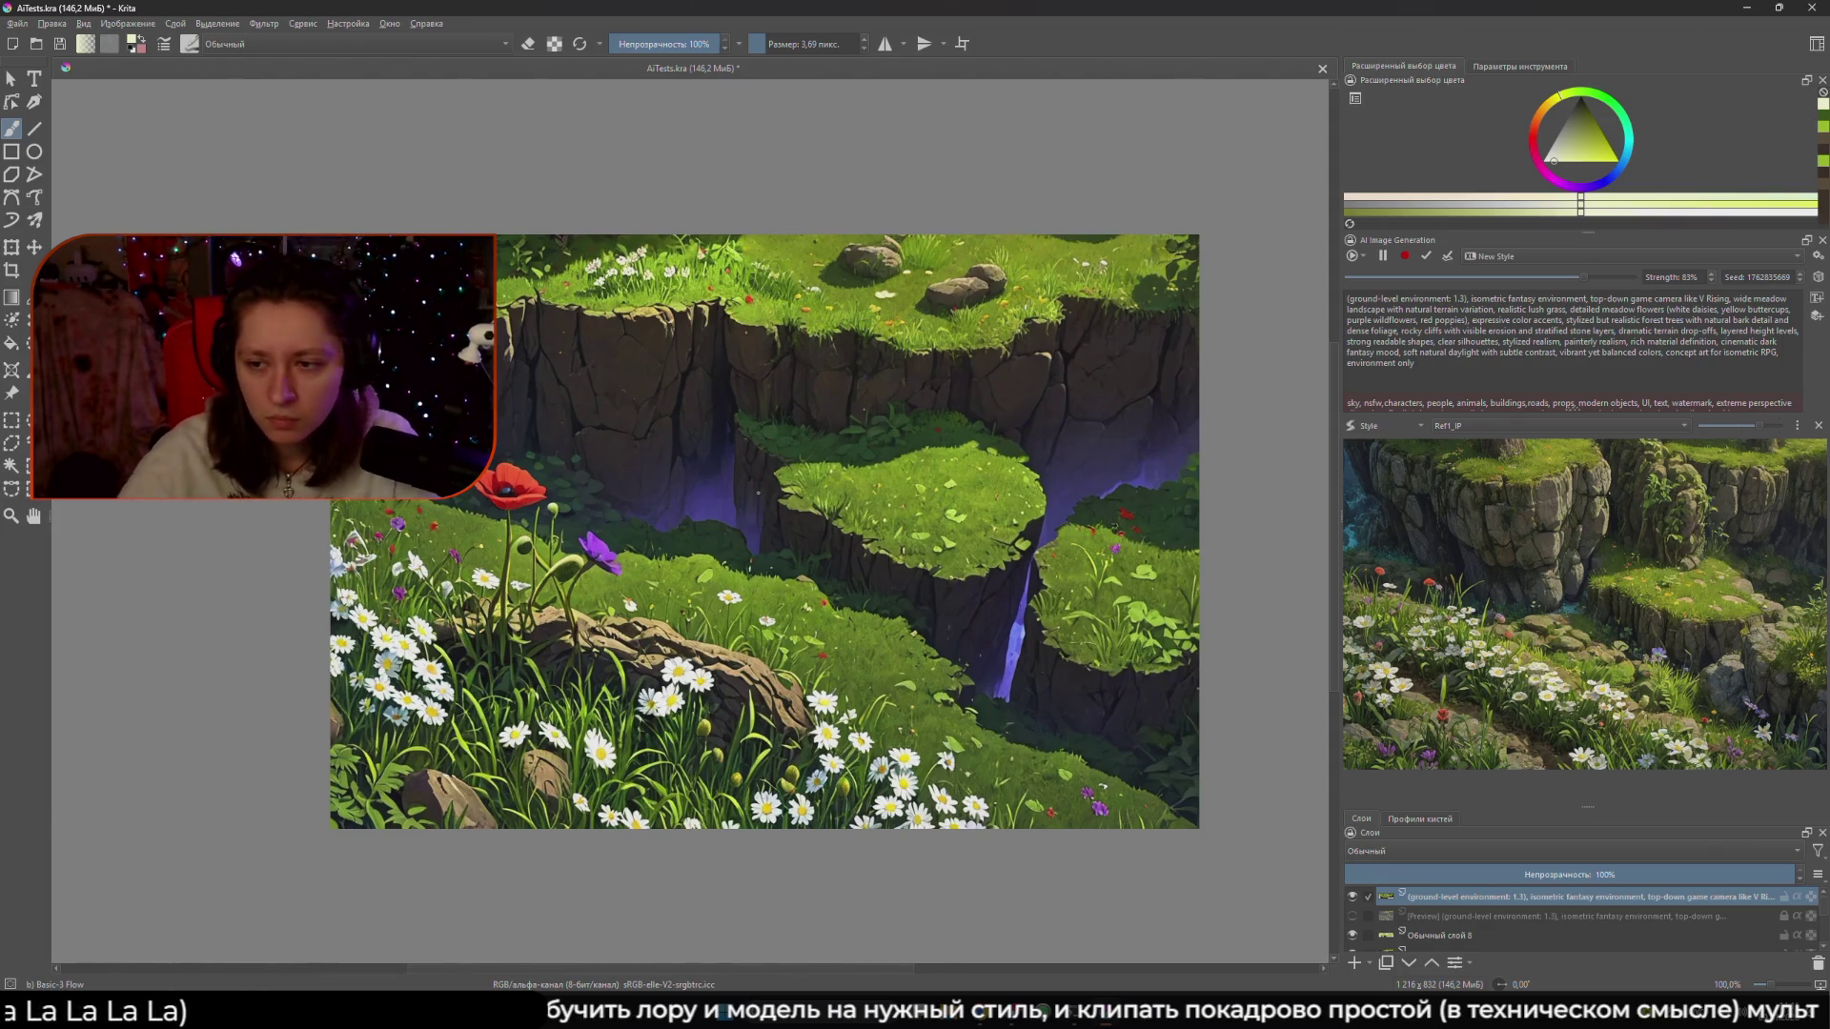
{"action": "mouse_move", "coordinate": [927, 669]}
{"action": "left_mouse_down"}
{"action": "mouse_move", "coordinate": [964, 592]}
{"action": "mouse_move", "coordinate": [891, 592]}
{"action": "left_mouse_up"}
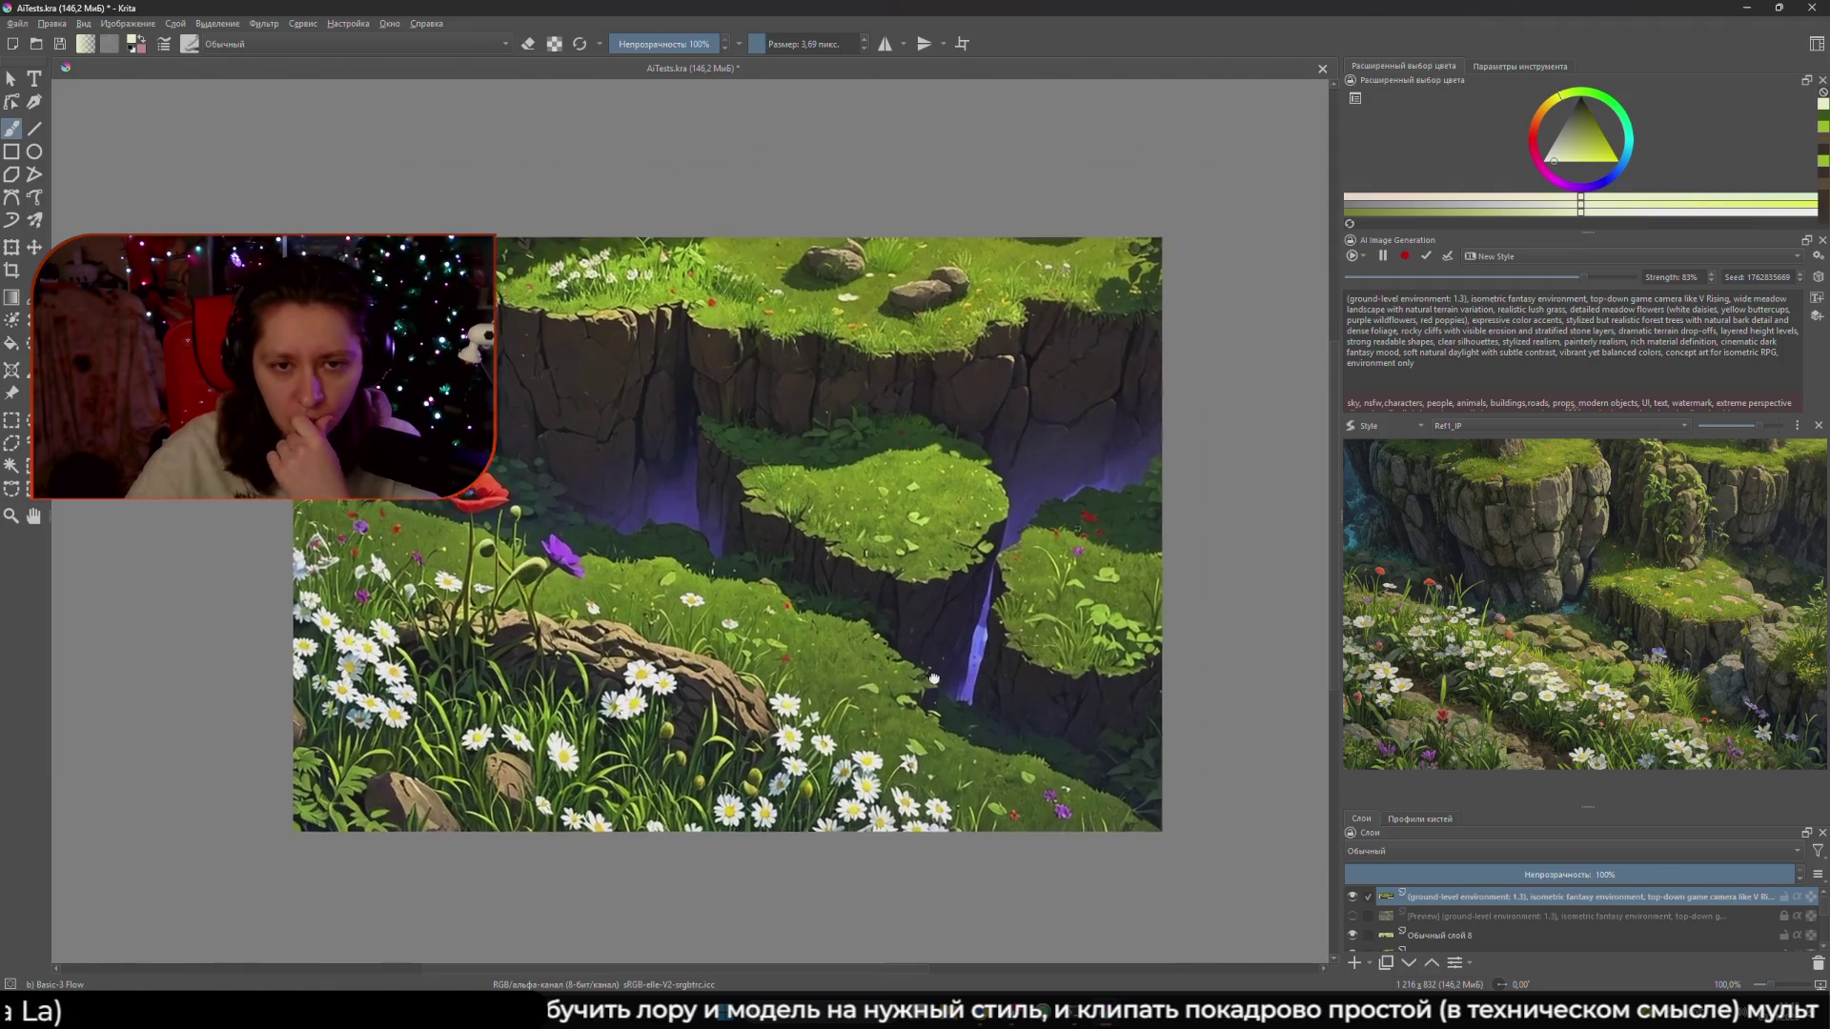
{"action": "scroll", "coordinate": [909, 755], "scroll_direction": "down", "scroll_amount": 1}
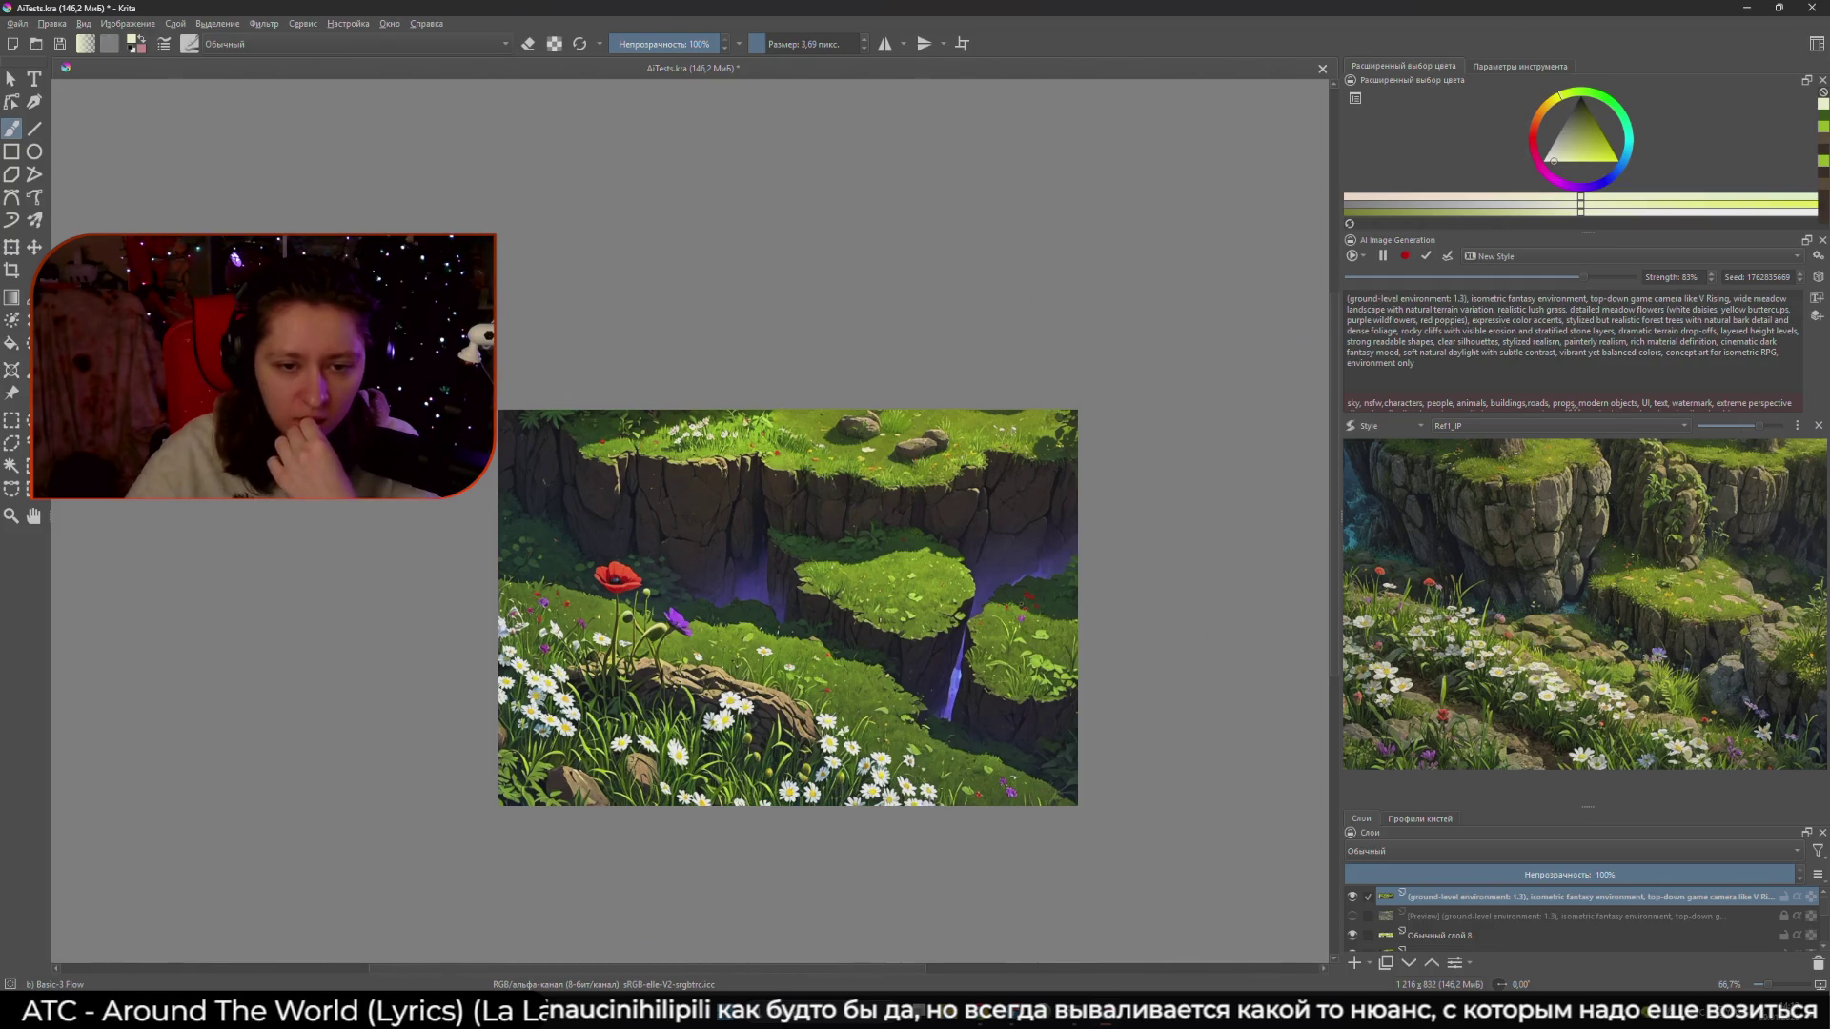
{"action": "scroll", "coordinate": [811, 642], "scroll_direction": "up", "scroll_amount": 1}
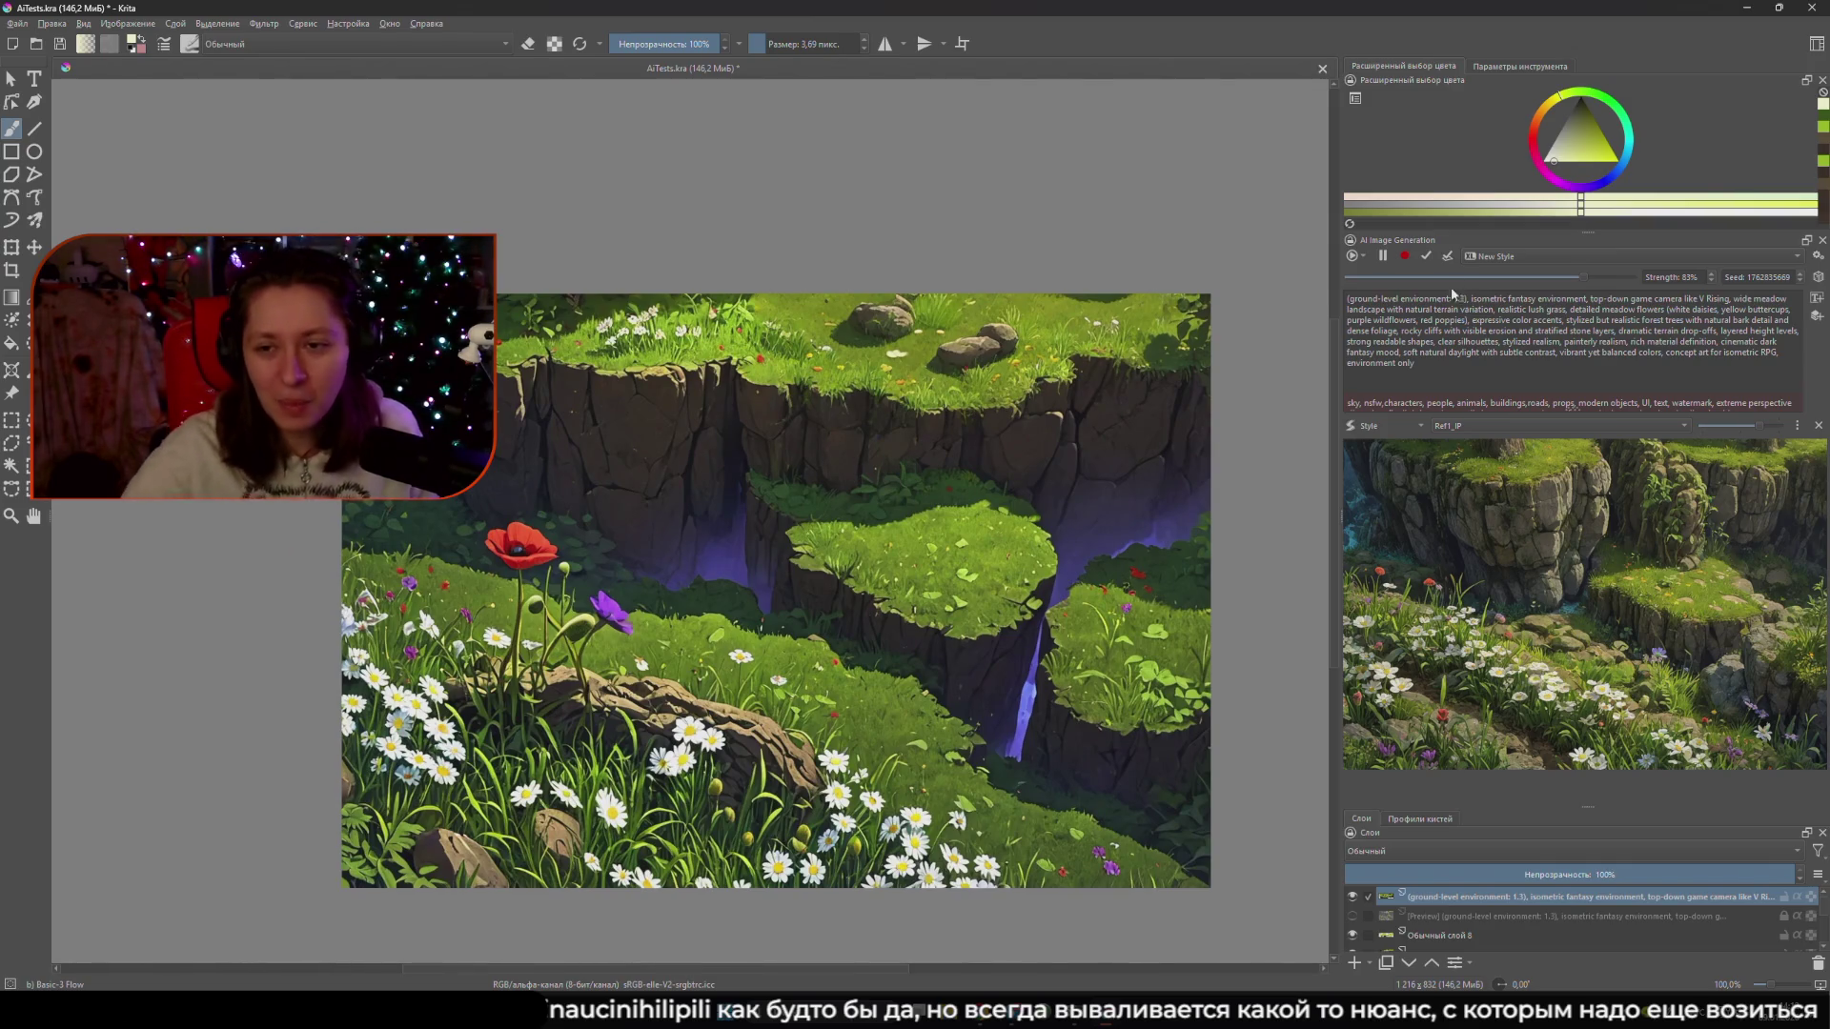
- Switch the AI docker to custom workflow mode and apply a history result as layers
{"action": "left_click", "coordinate": [1354, 256]}
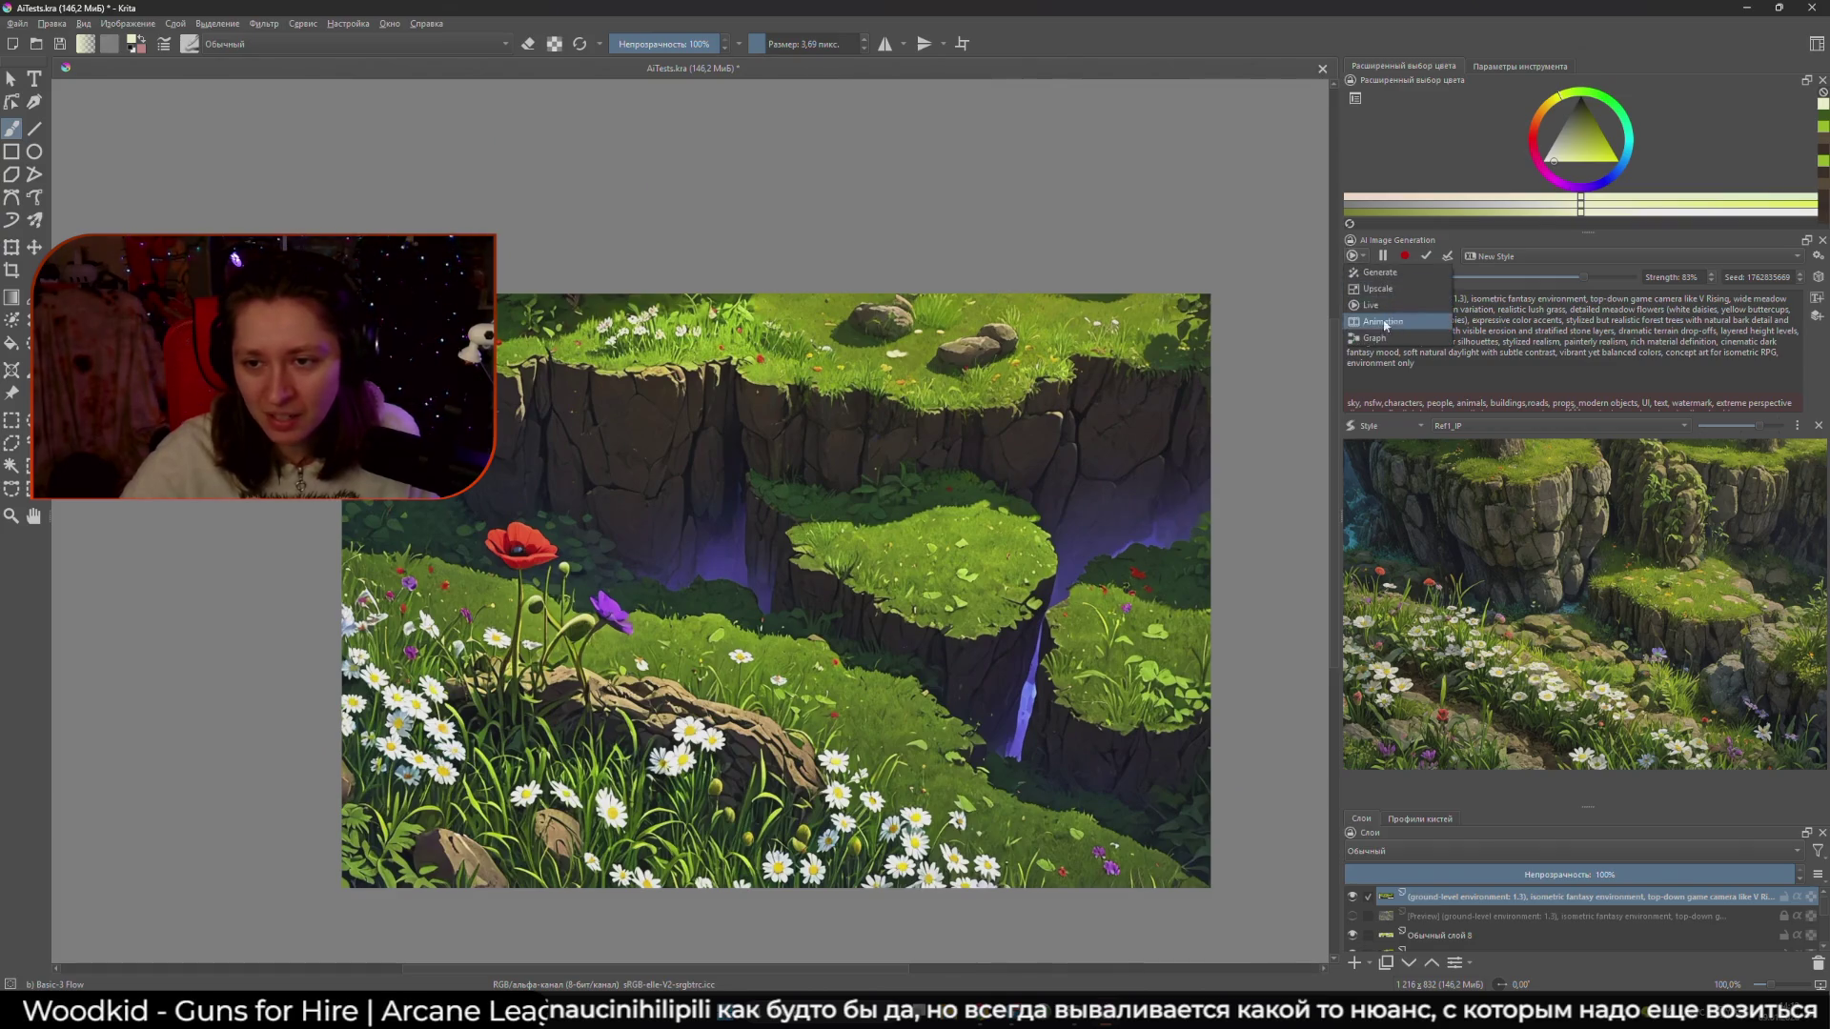
{"action": "left_click", "coordinate": [1392, 338]}
{"action": "left_click", "coordinate": [1352, 897]}
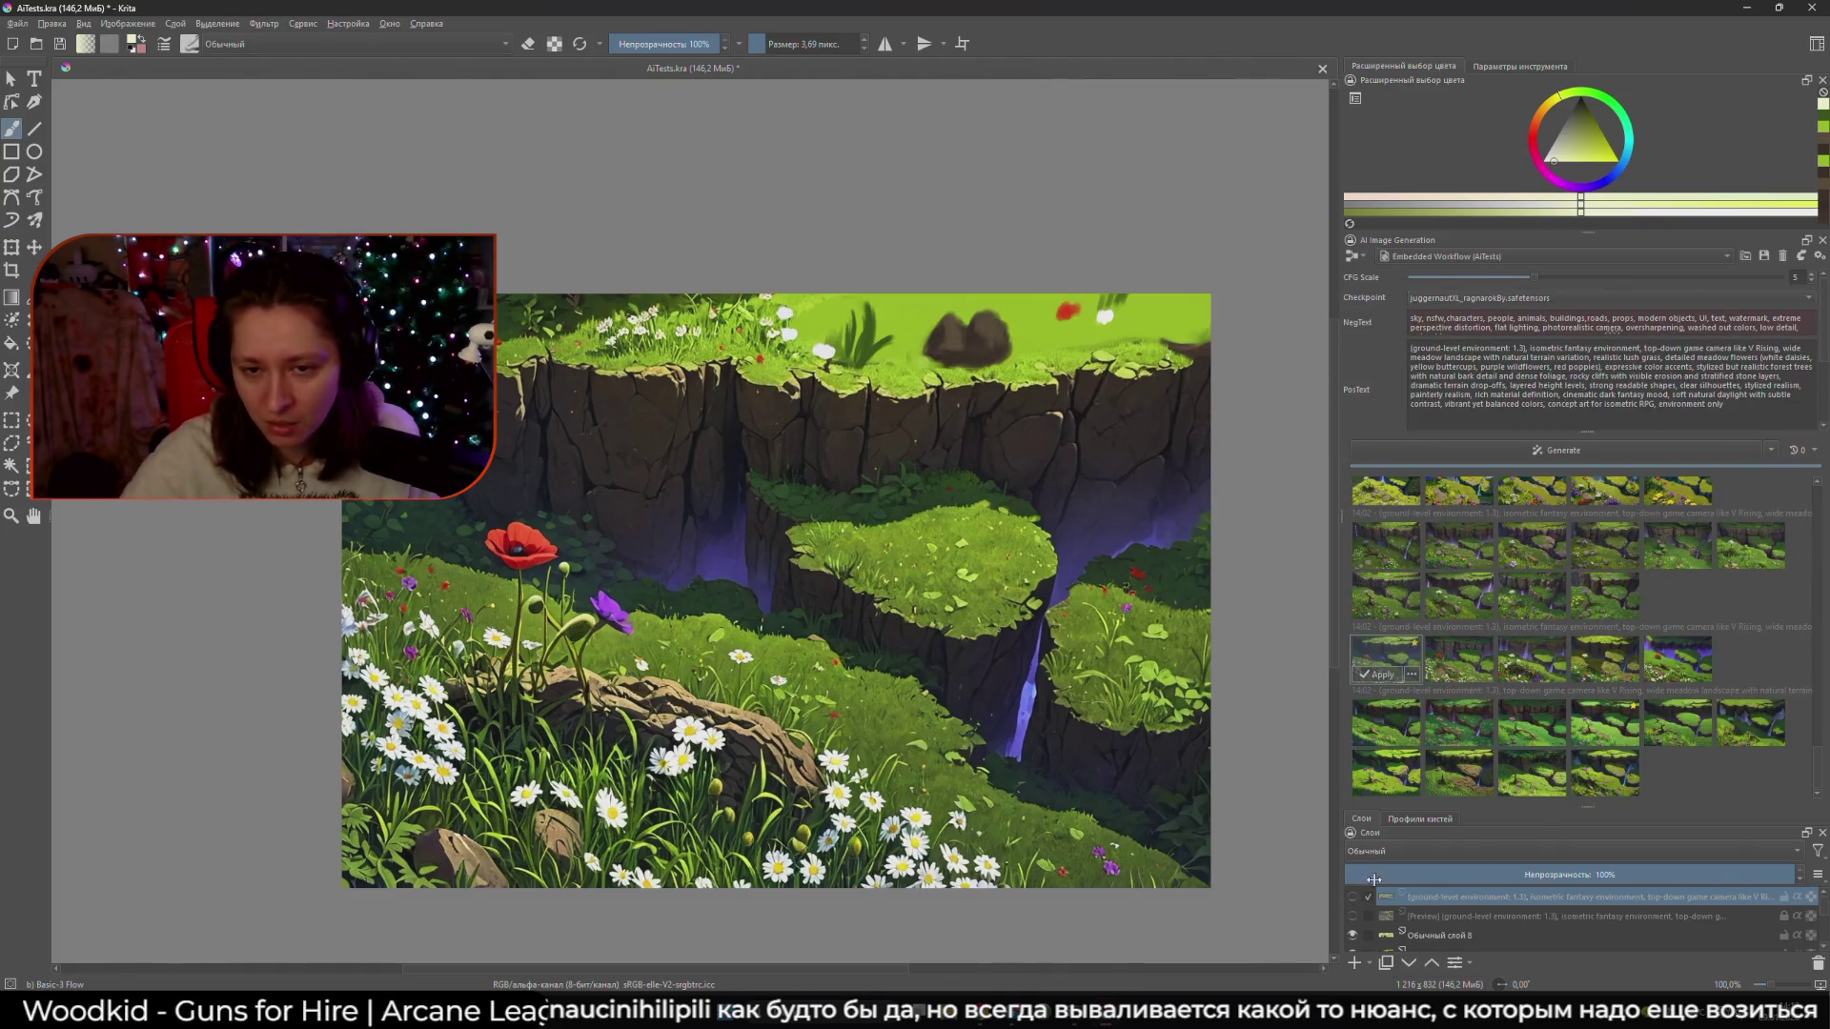
{"action": "left_click", "coordinate": [1420, 819]}
- Toggle the generated layer's visibility repeatedly to compare ledge versions, leaving the meadow layer visible
{"action": "left_click", "coordinate": [1361, 819]}
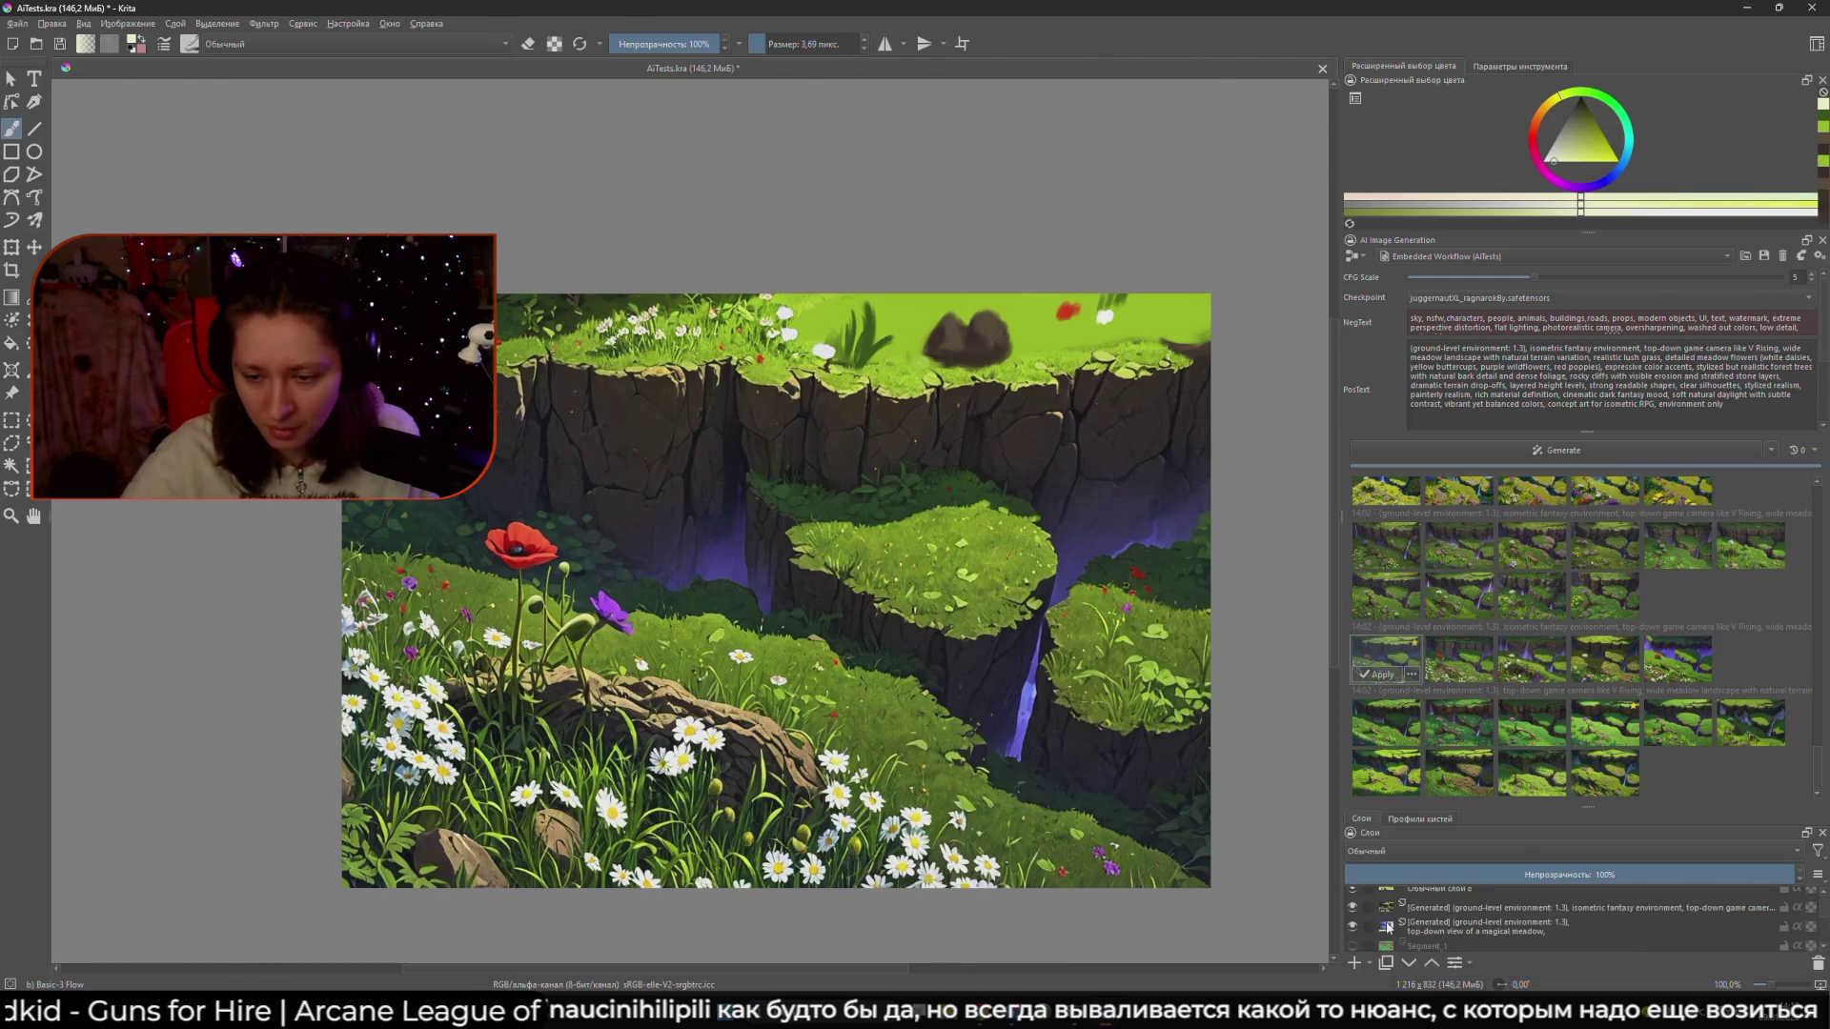
{"action": "left_click", "coordinate": [1354, 910]}
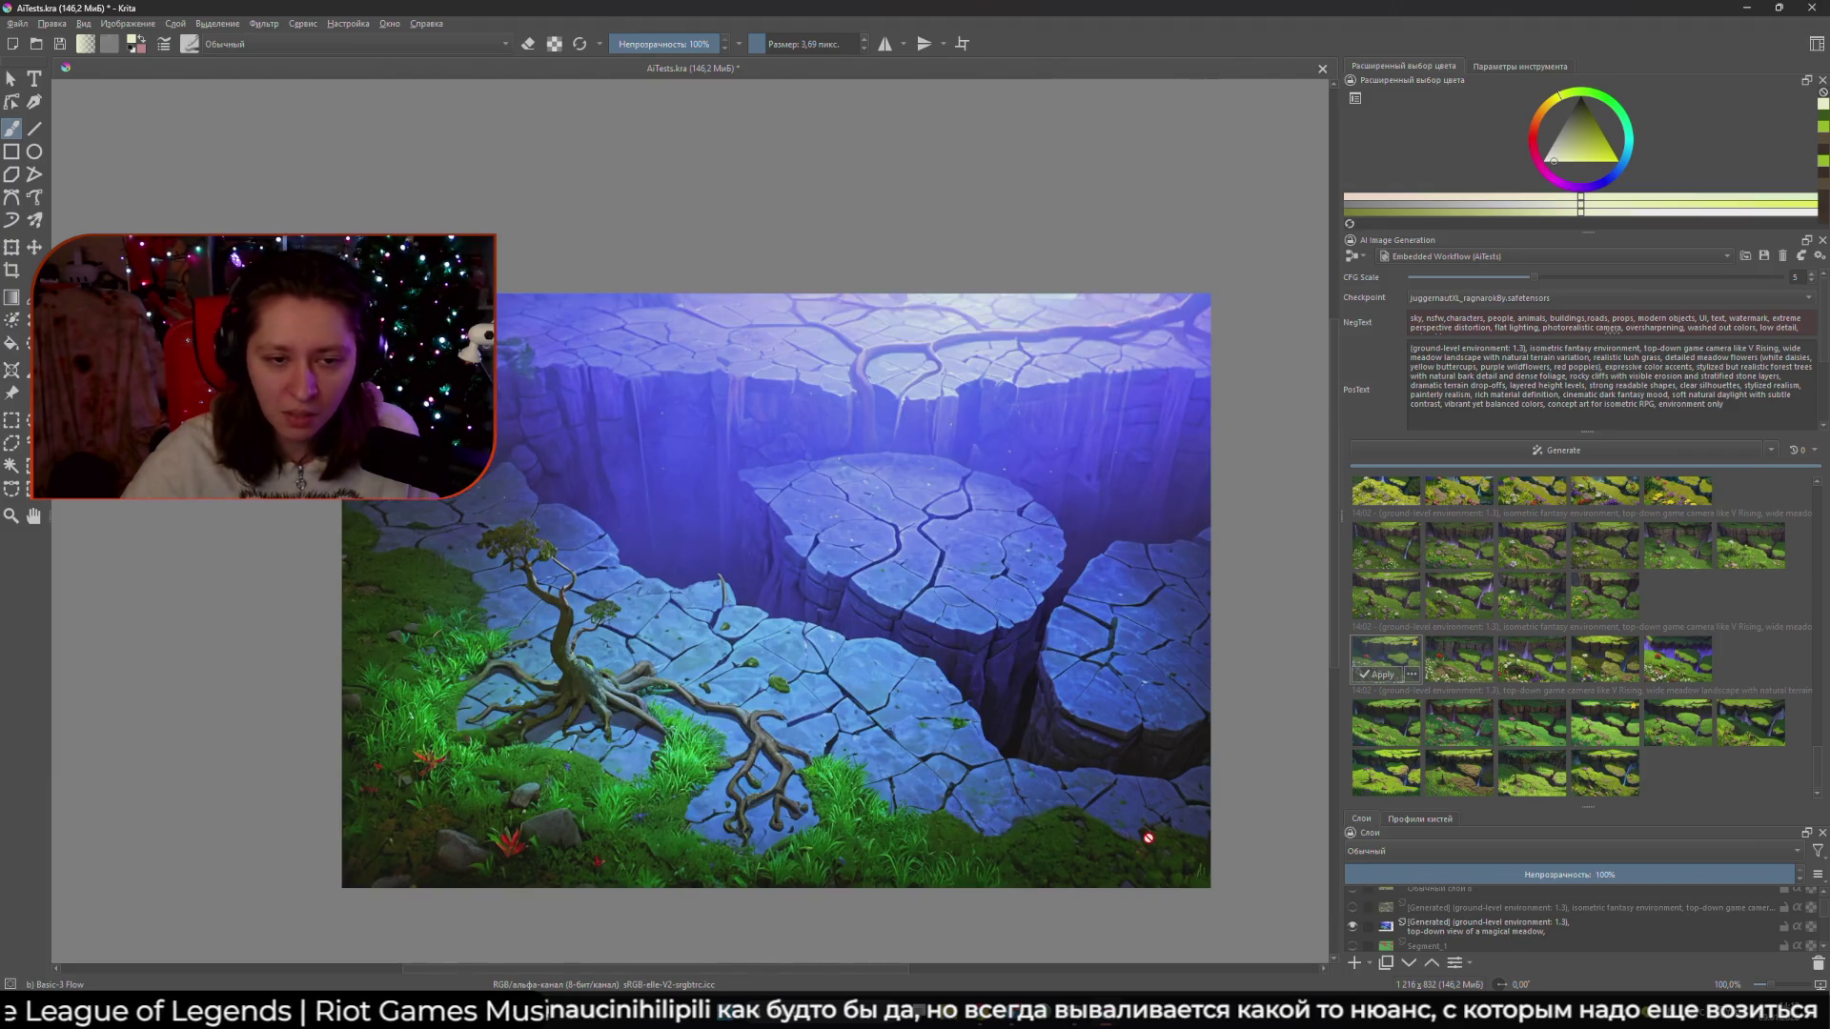
{"action": "left_click", "coordinate": [1353, 906]}
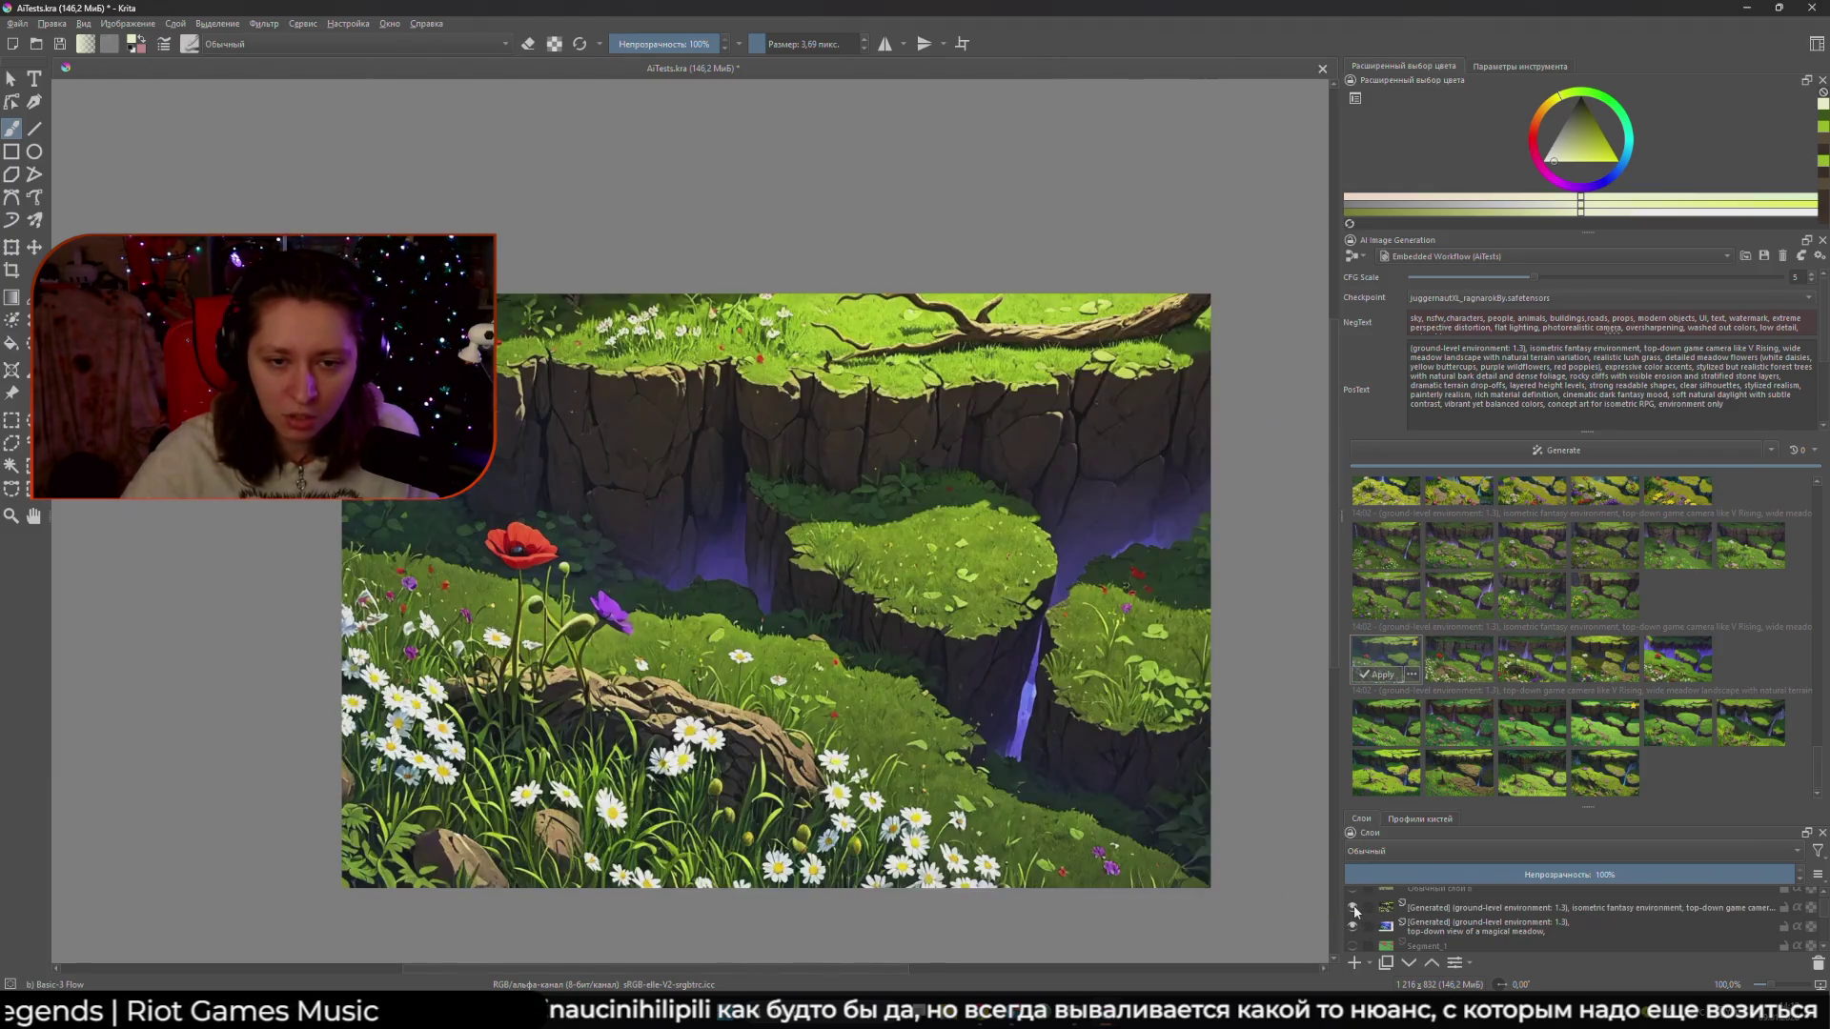
{"action": "left_click", "coordinate": [1353, 907]}
{"action": "left_click", "coordinate": [1354, 907]}
{"action": "left_click", "coordinate": [1353, 906]}
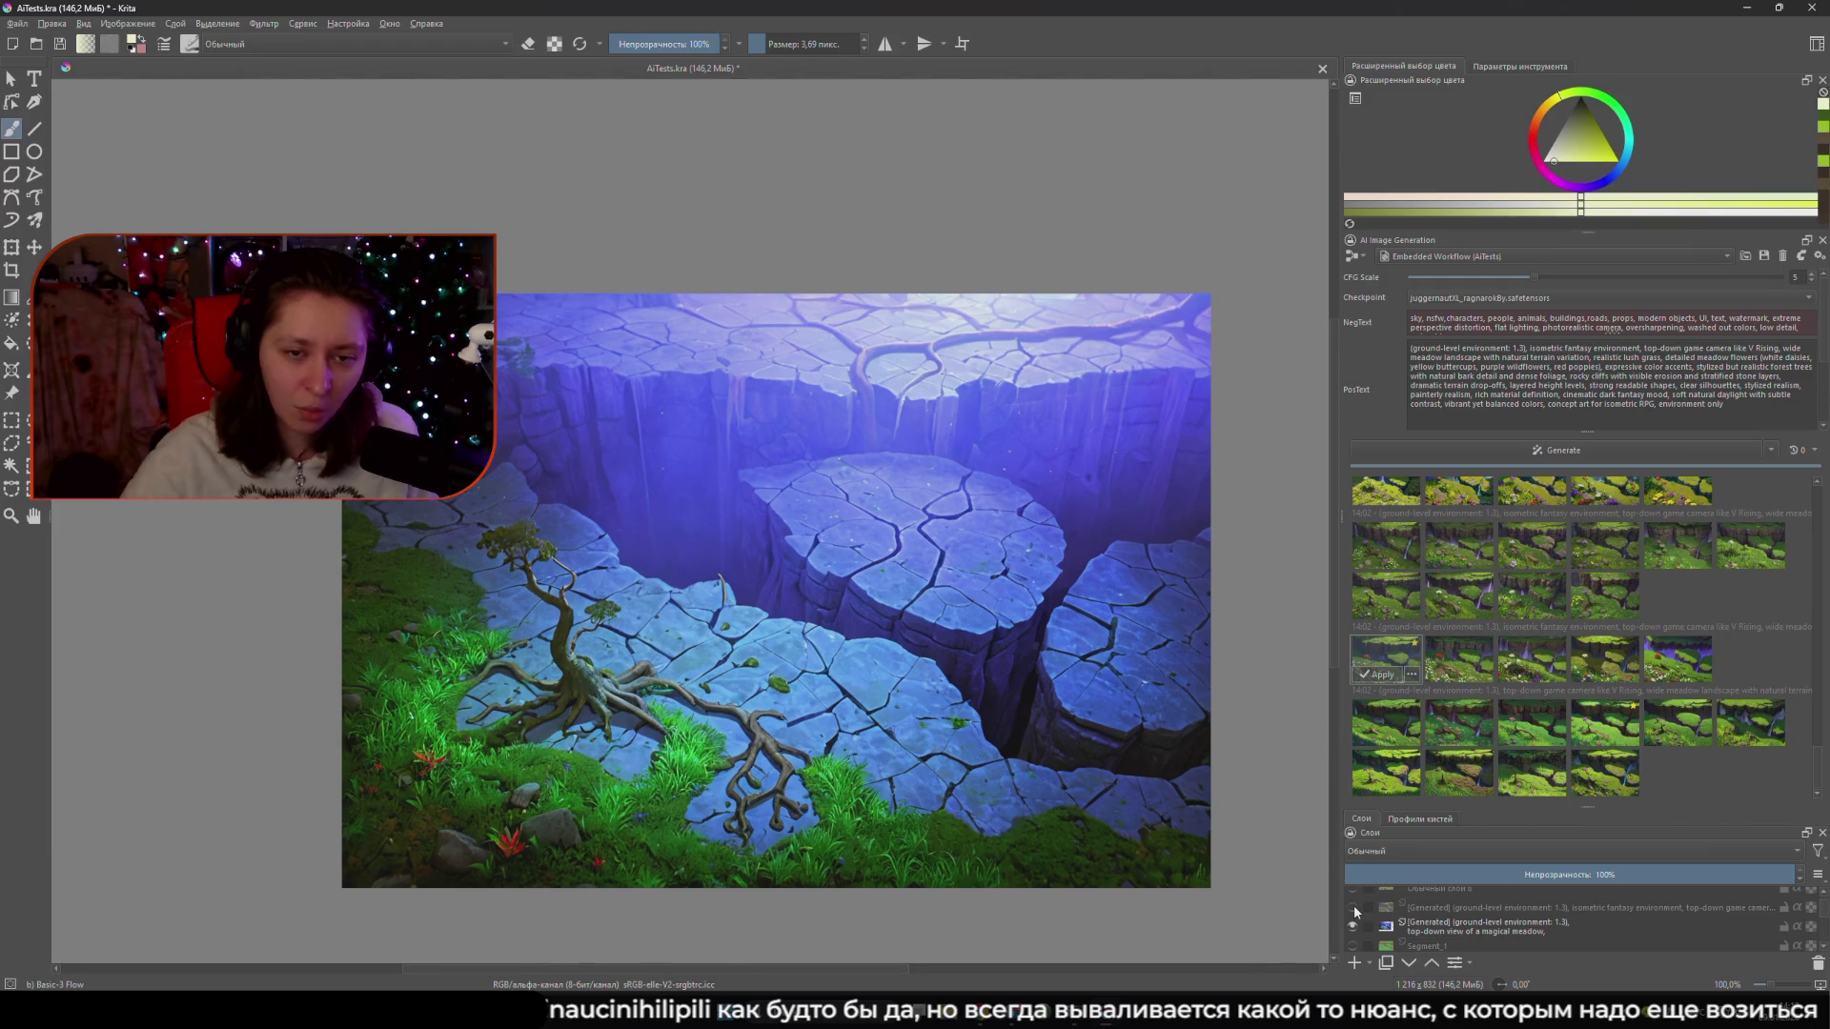
{"action": "left_click", "coordinate": [1354, 905]}
{"action": "scroll", "coordinate": [1357, 910], "scroll_direction": "up", "scroll_amount": 1}
- Flick Обычный слой 8 and the Preview layer on and off, then show the top rocky AI layer
{"action": "left_click", "coordinate": [1352, 934]}
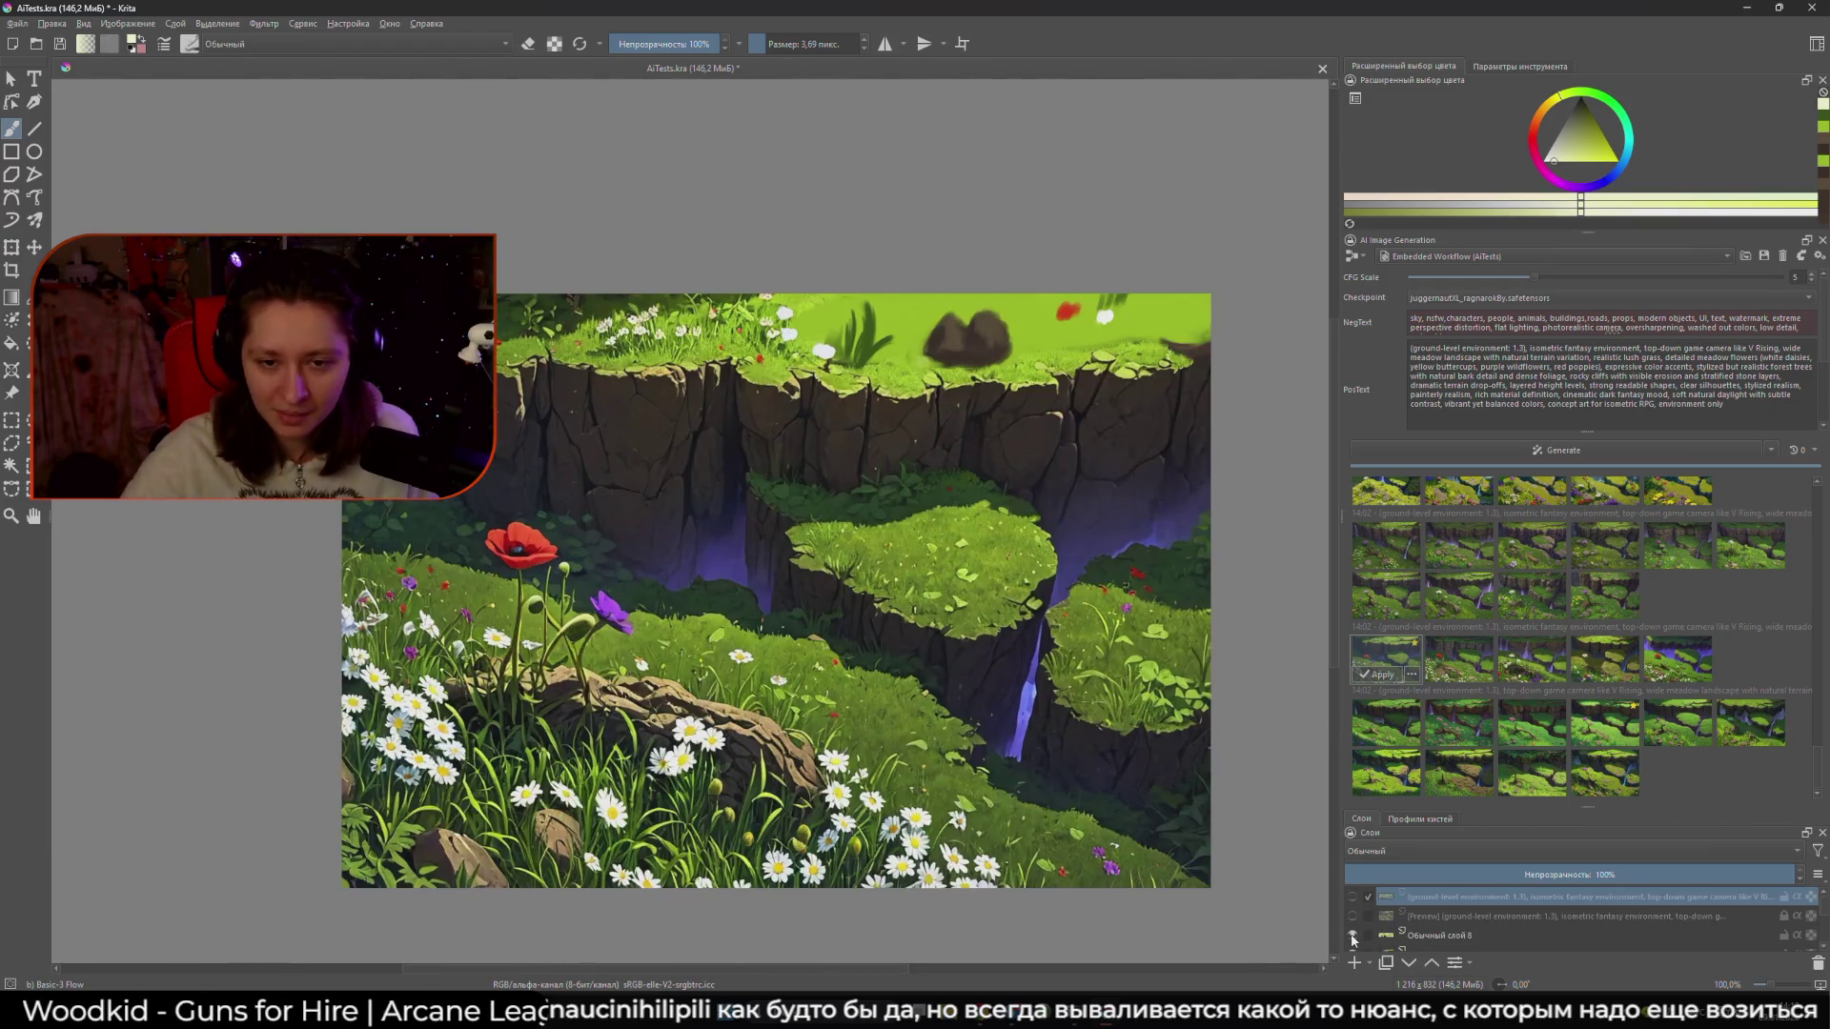
{"action": "left_click", "coordinate": [1352, 934]}
{"action": "left_click", "coordinate": [1353, 917]}
{"action": "left_click", "coordinate": [1353, 917]}
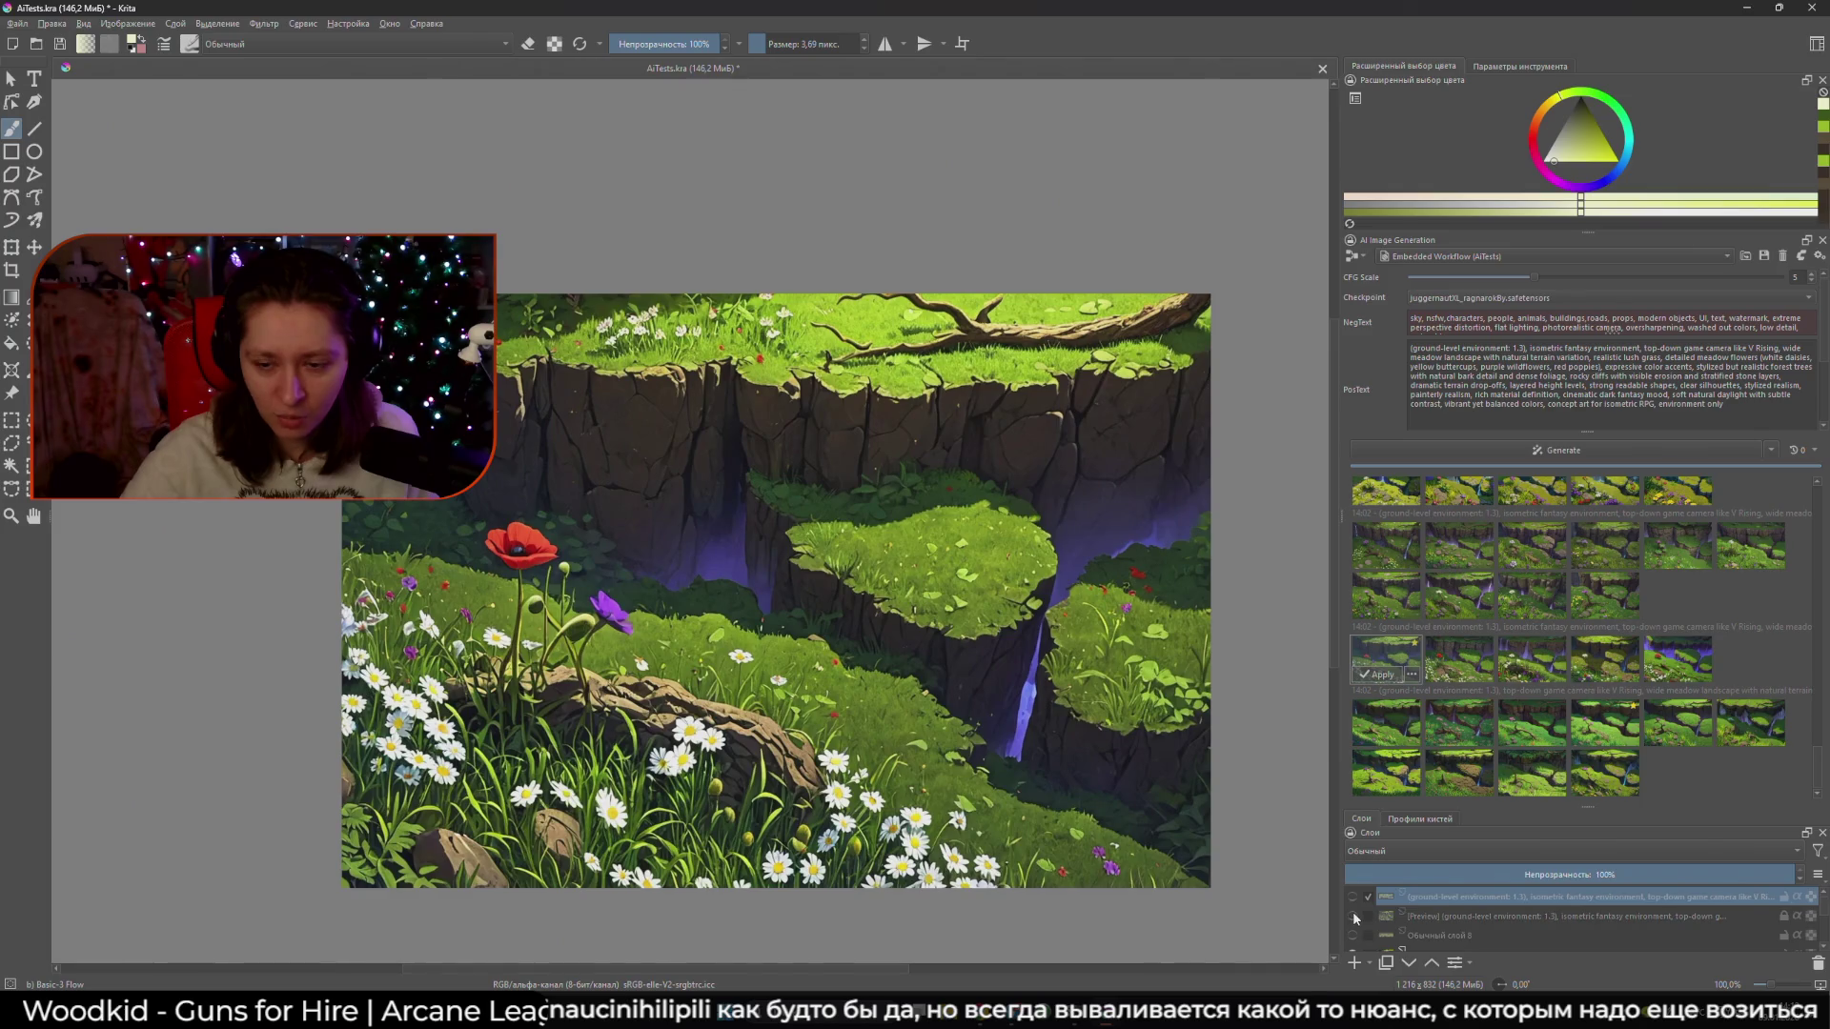
{"action": "left_click", "coordinate": [1353, 919]}
{"action": "left_click", "coordinate": [1355, 923]}
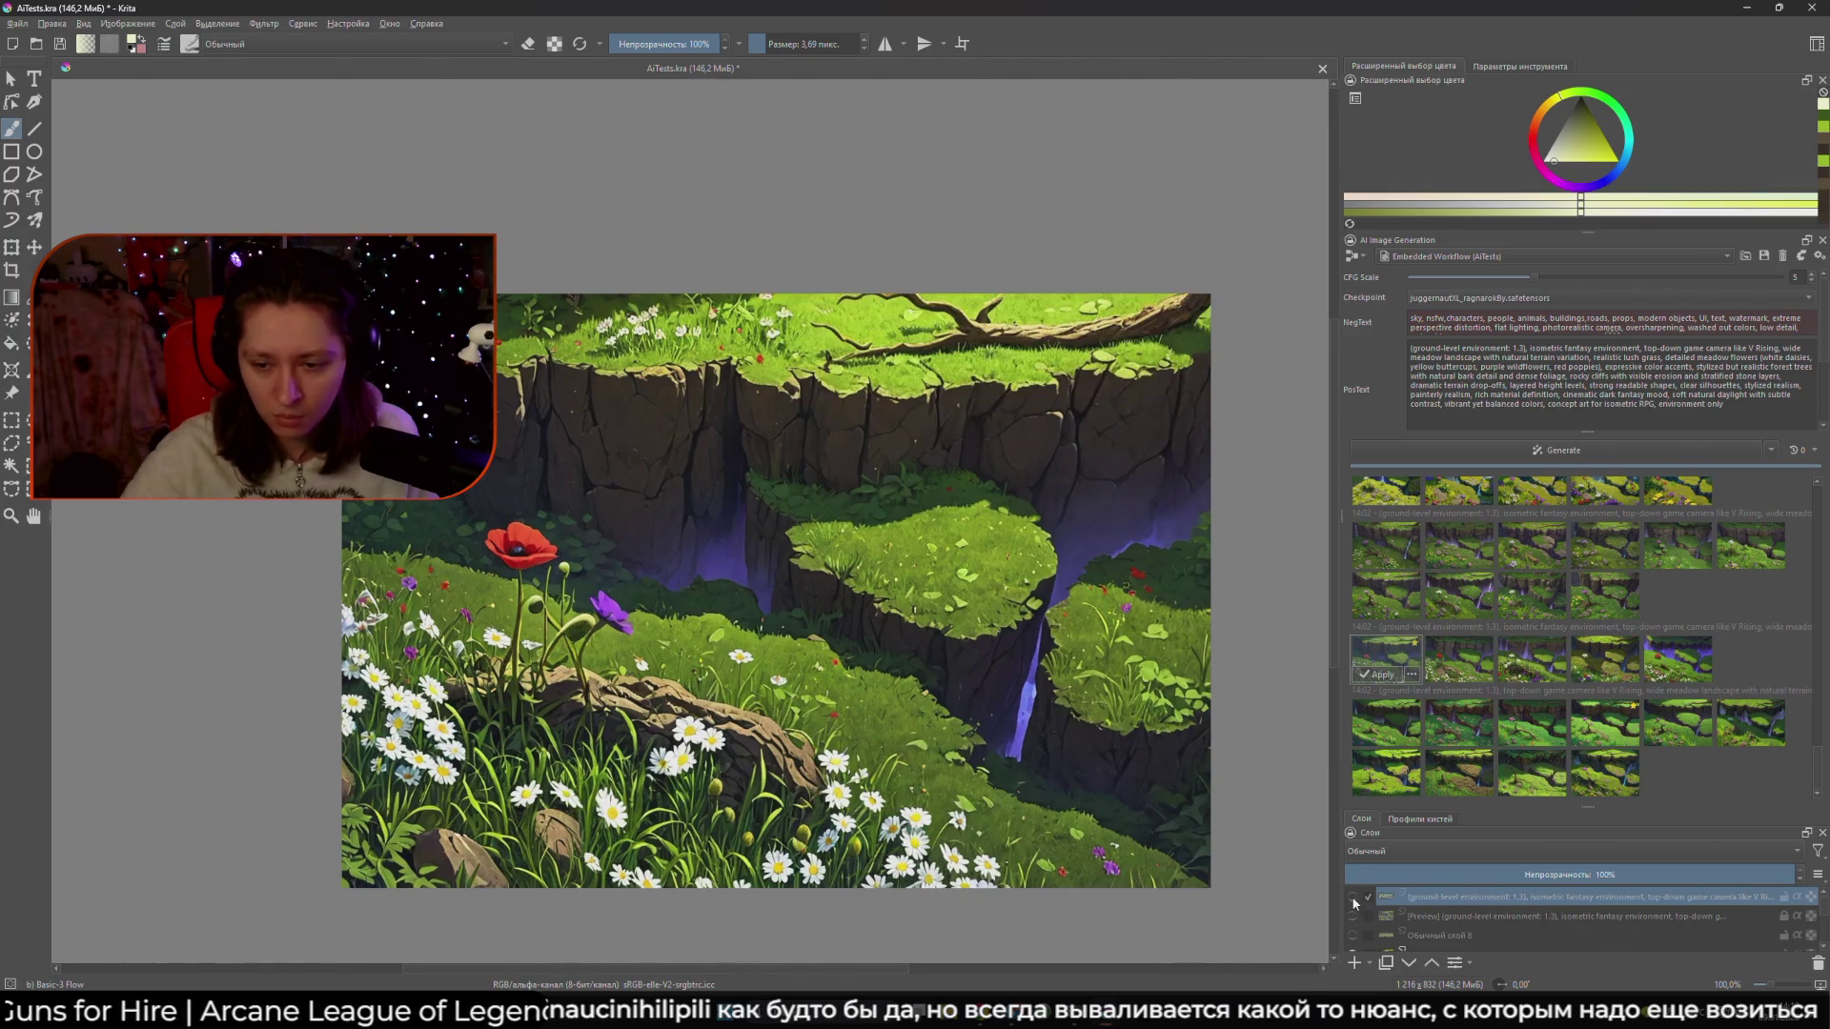
{"action": "left_click", "coordinate": [1352, 897]}
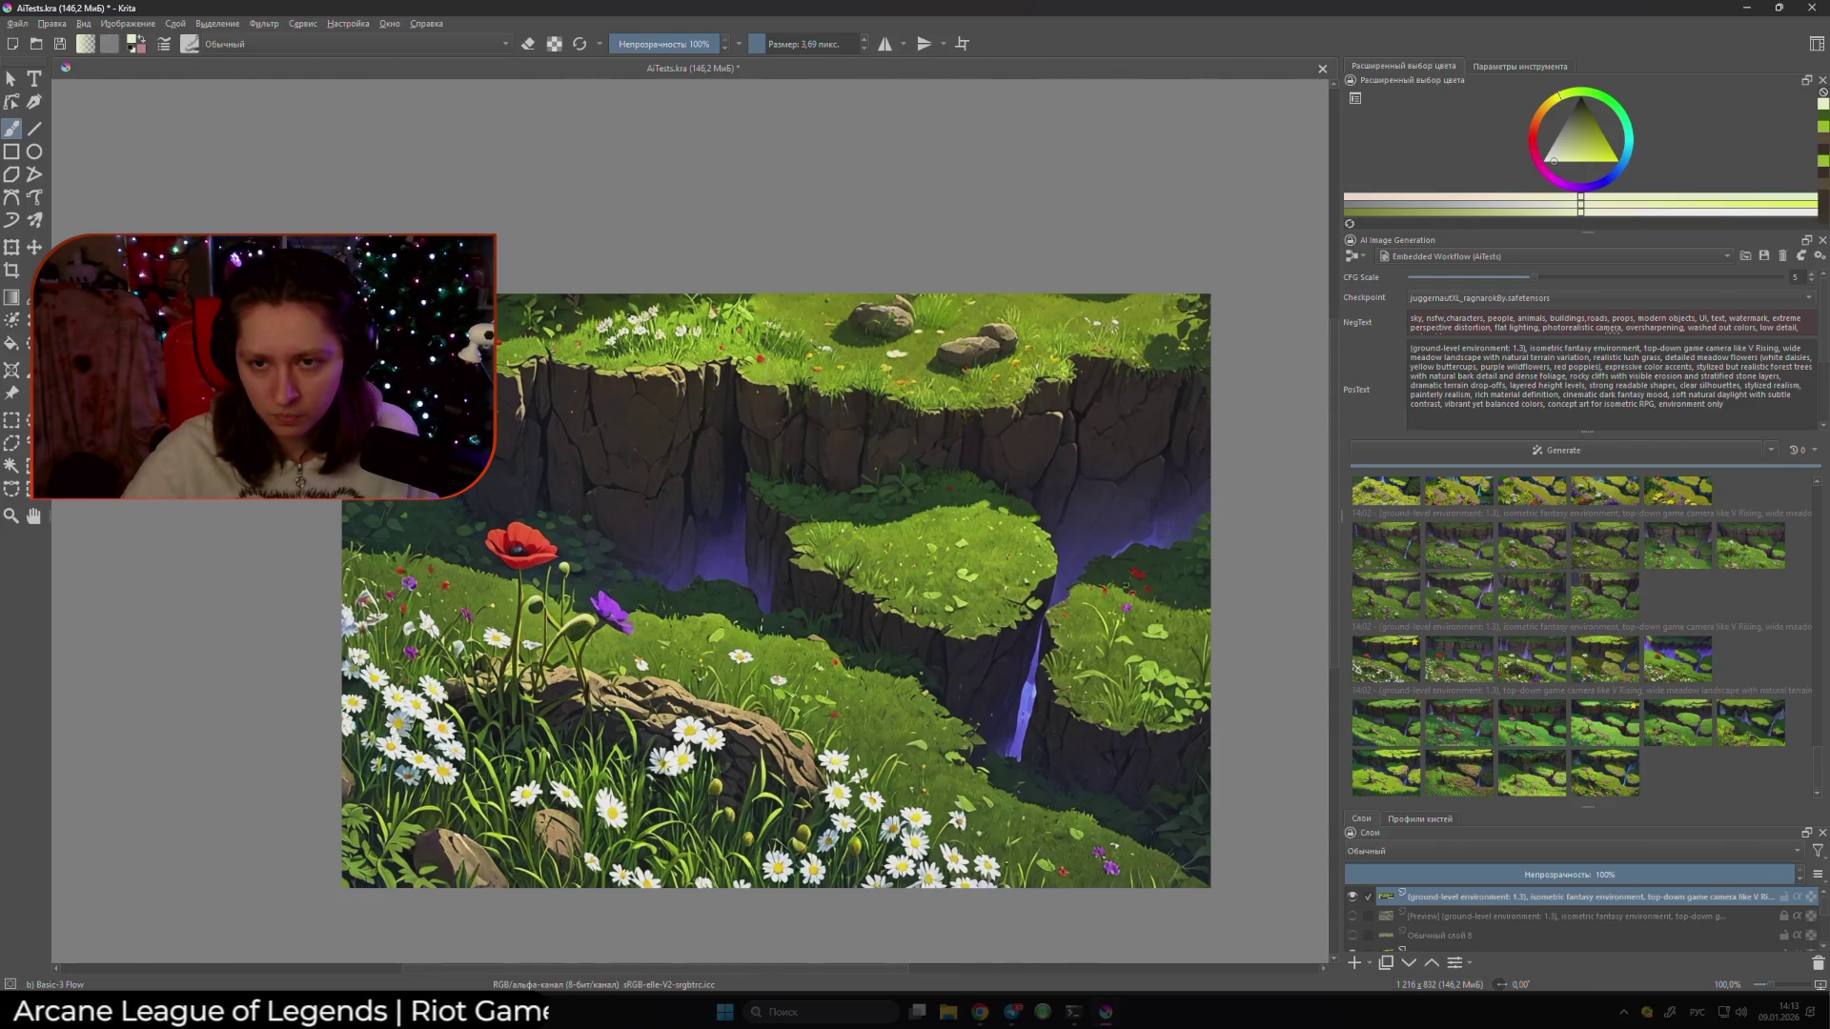
- Hide and re-show the rocky top AI layer to compare it with the fallen log
{"action": "scroll", "coordinate": [924, 671], "scroll_direction": "down", "scroll_amount": 1}
{"action": "left_click", "coordinate": [1353, 898]}
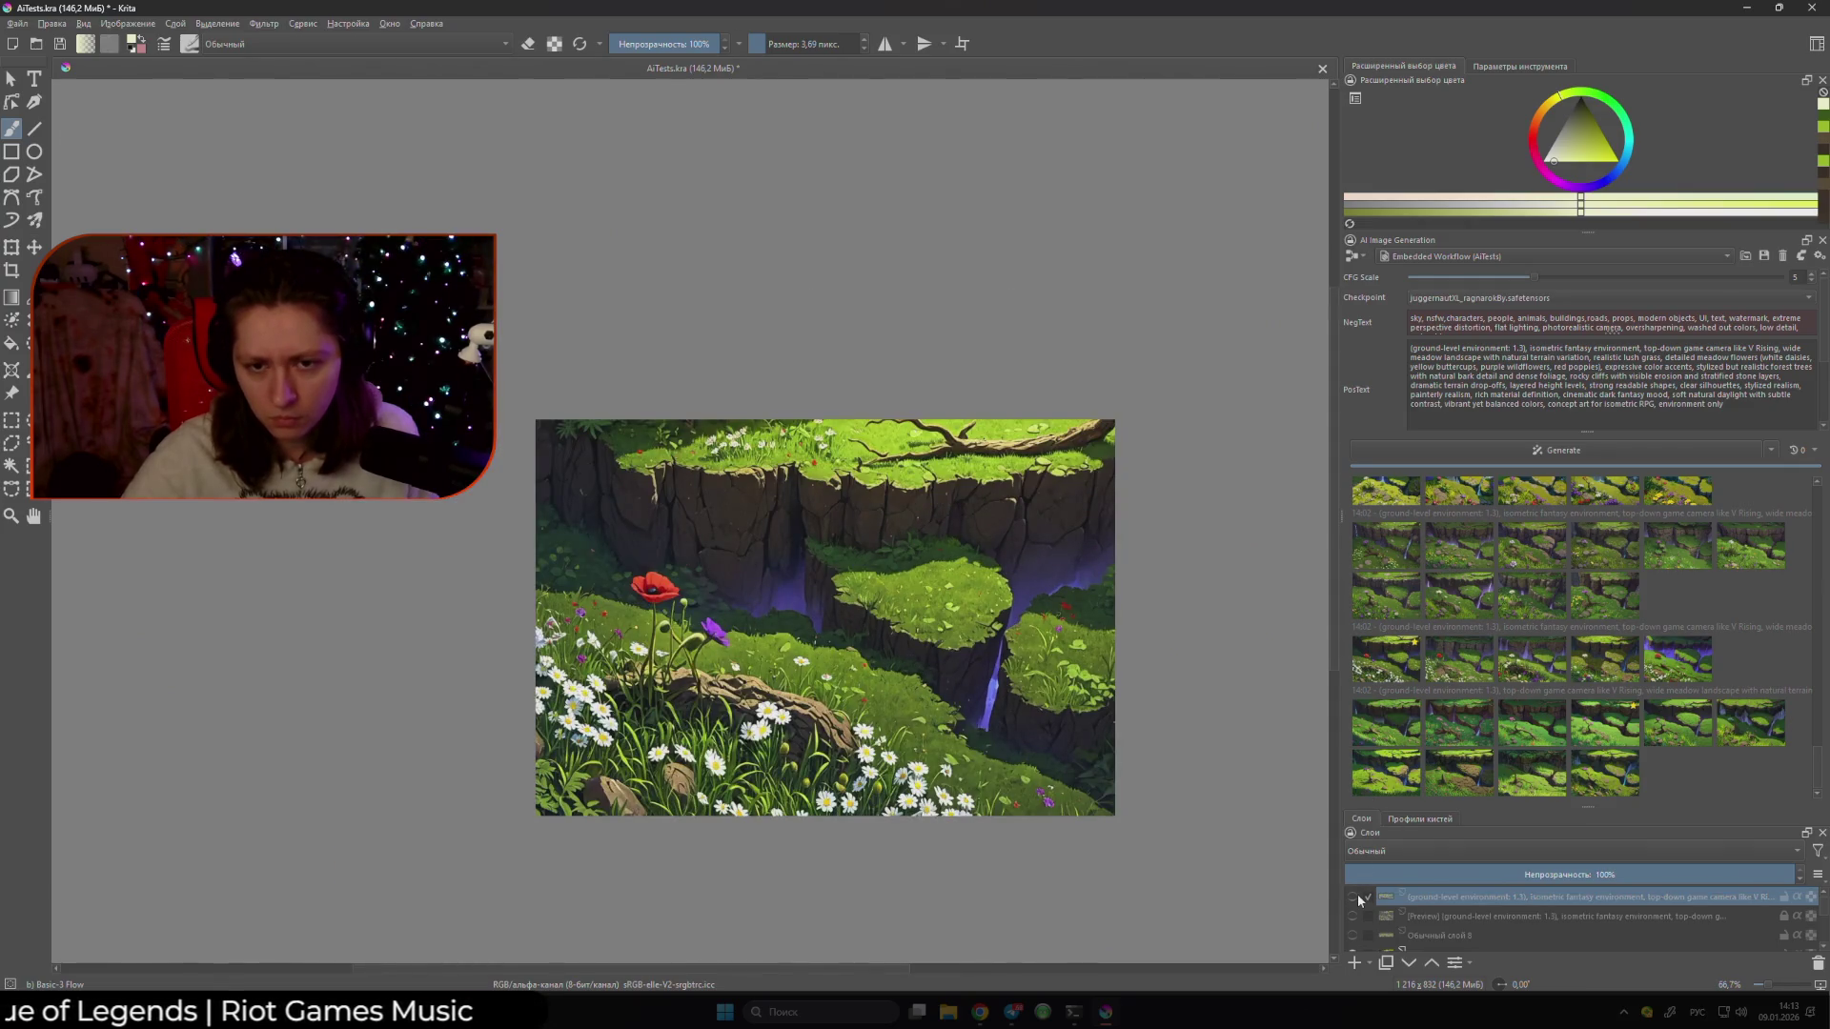
{"action": "left_click", "coordinate": [1356, 898]}
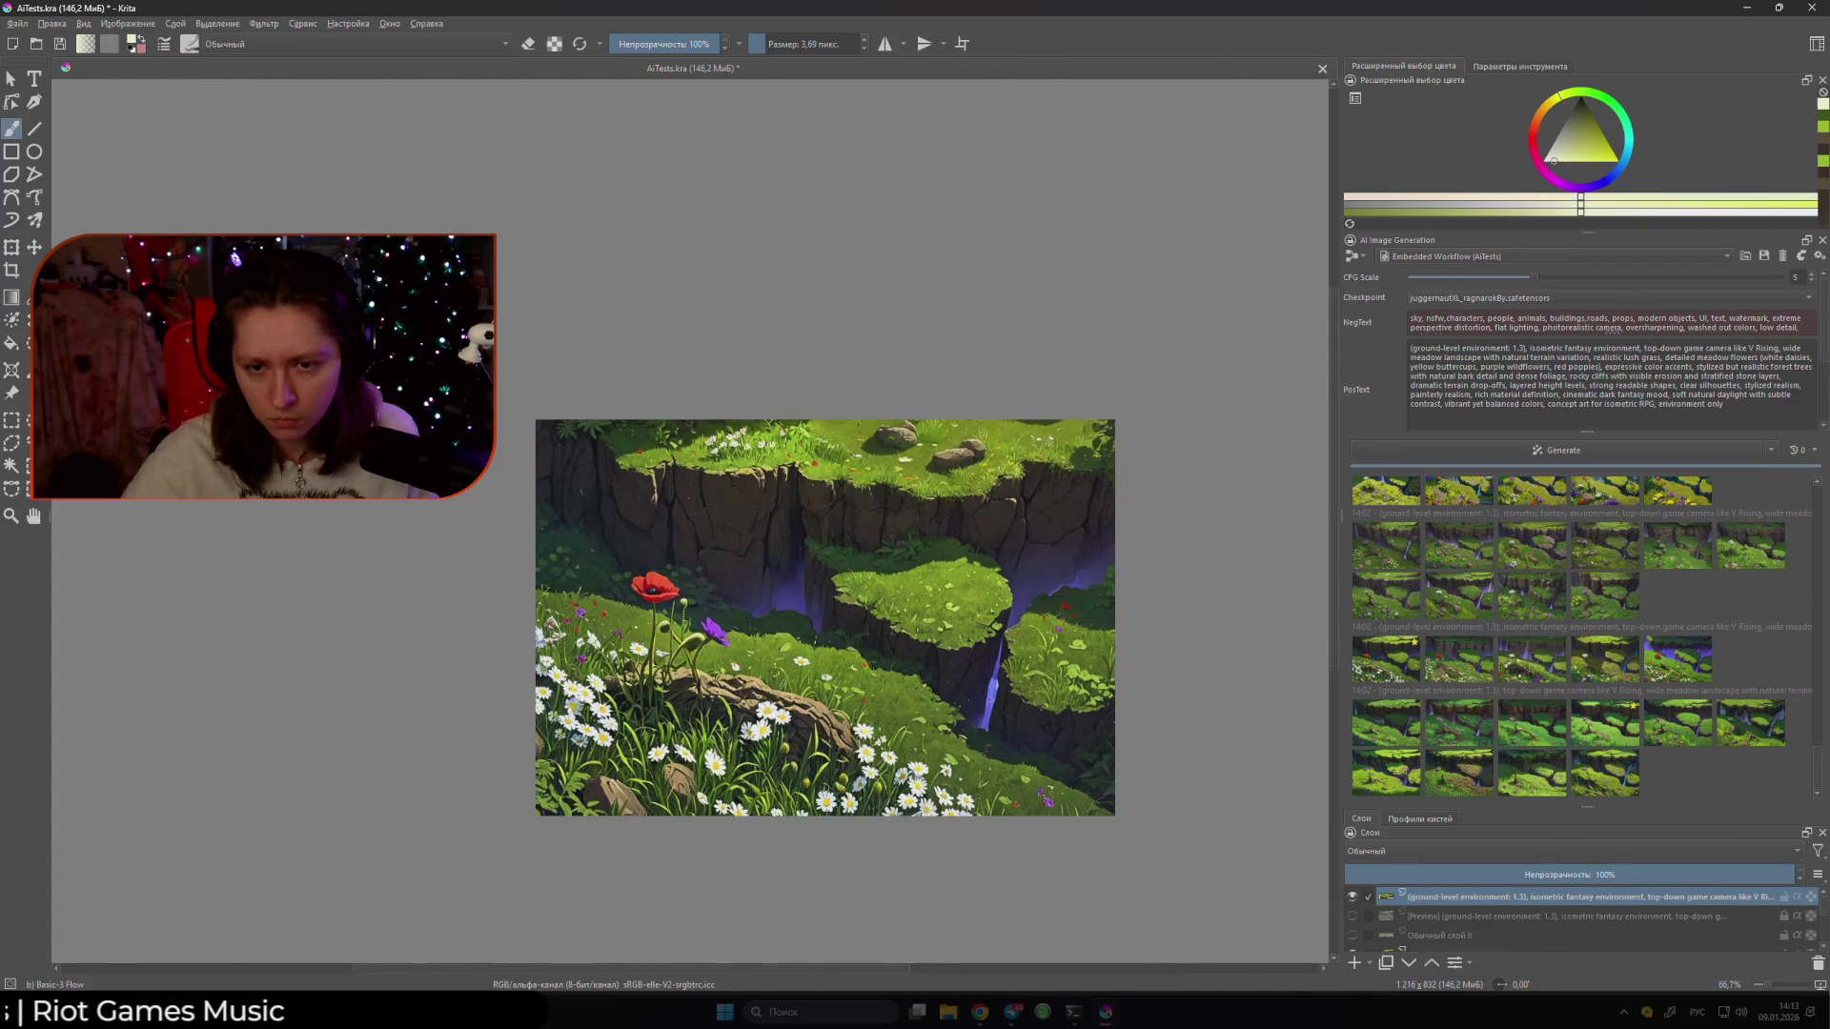
{"action": "scroll", "coordinate": [920, 663], "scroll_direction": "up", "scroll_amount": 1}
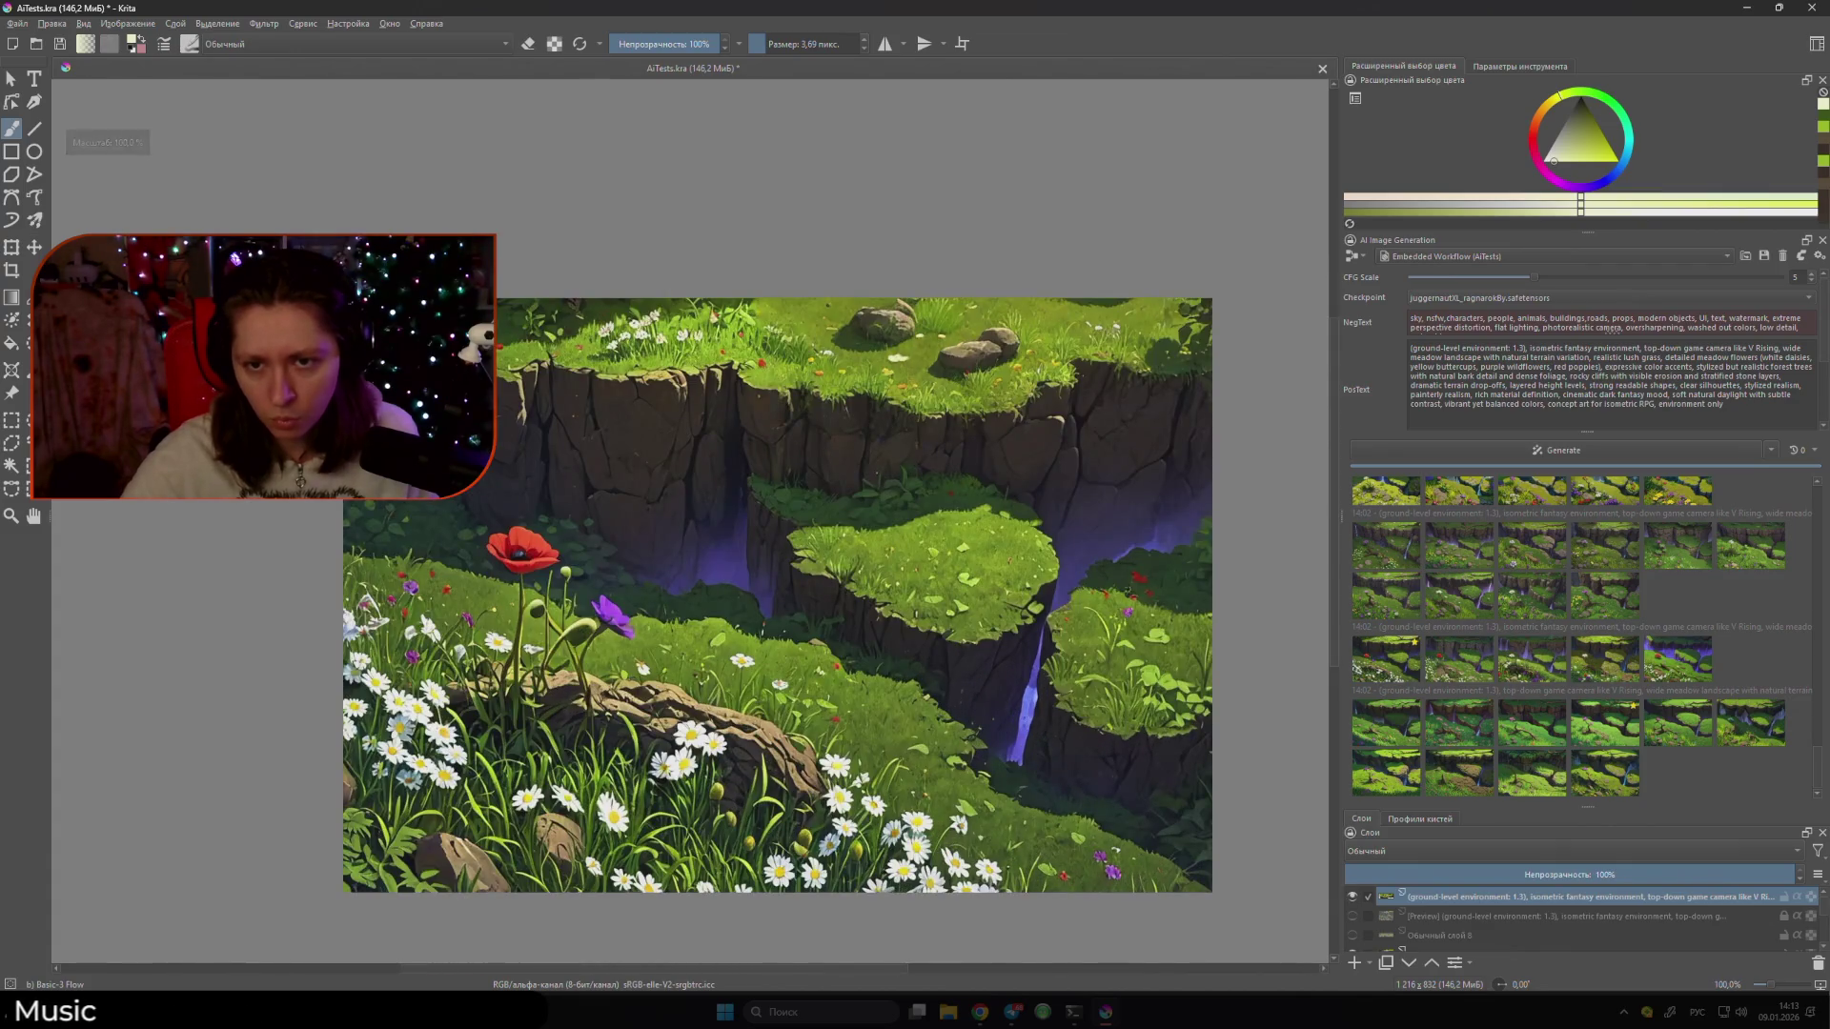
{"action": "scroll", "coordinate": [1018, 476], "scroll_direction": "down", "scroll_amount": 2}
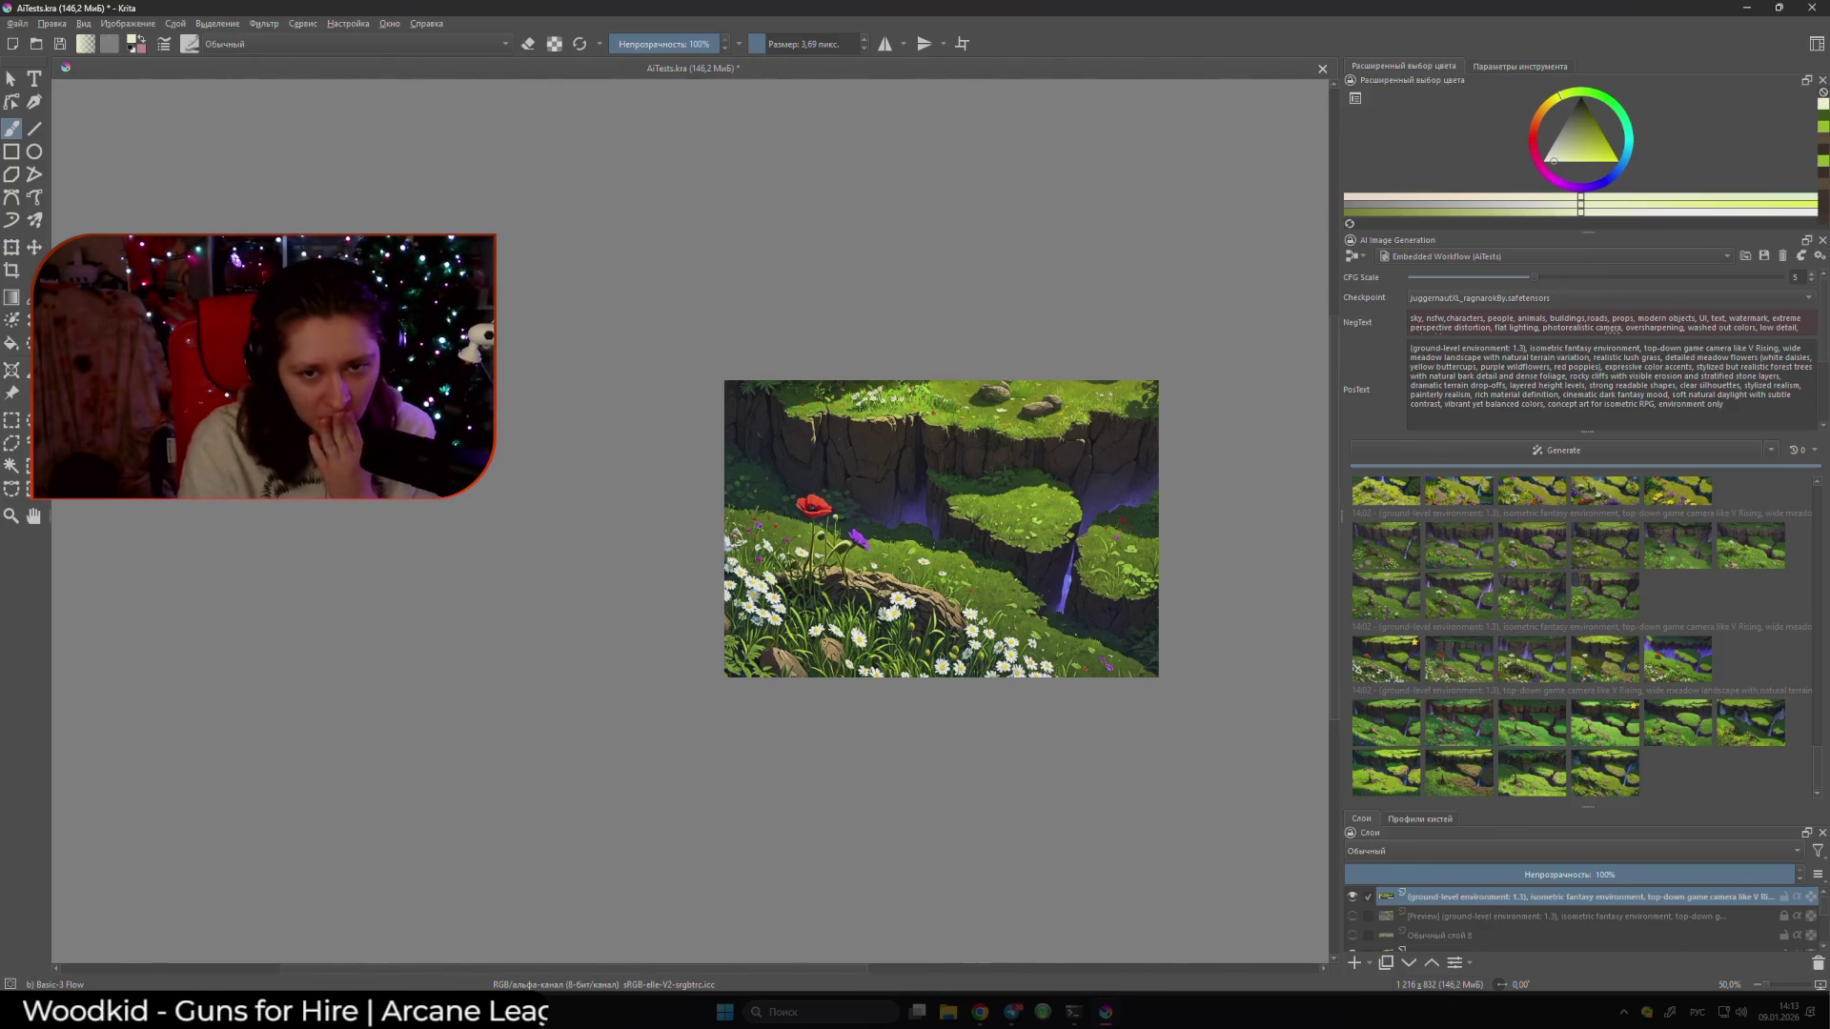
- Capture a Snipping Tool screenshot of the whole meadow painting
{"action": "scroll", "coordinate": [791, 342], "scroll_direction": "up", "scroll_amount": 1}
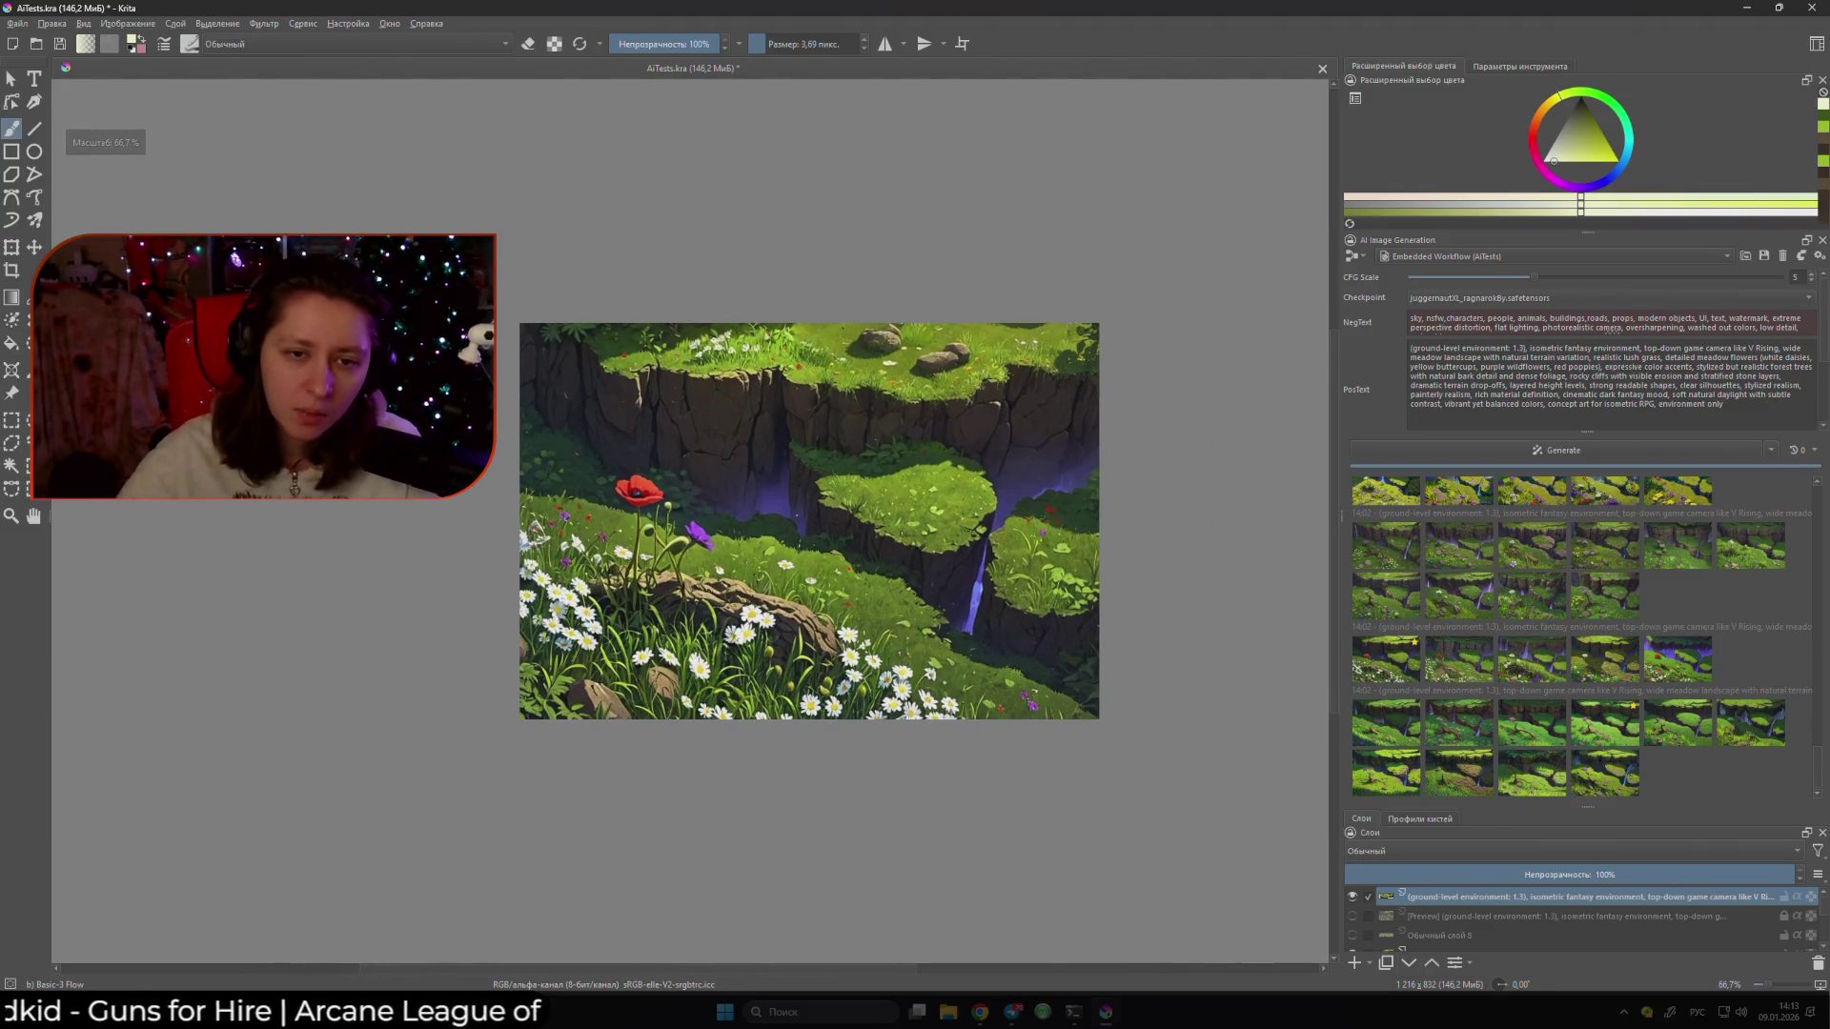
{"action": "key", "text": "shift+super+s"}
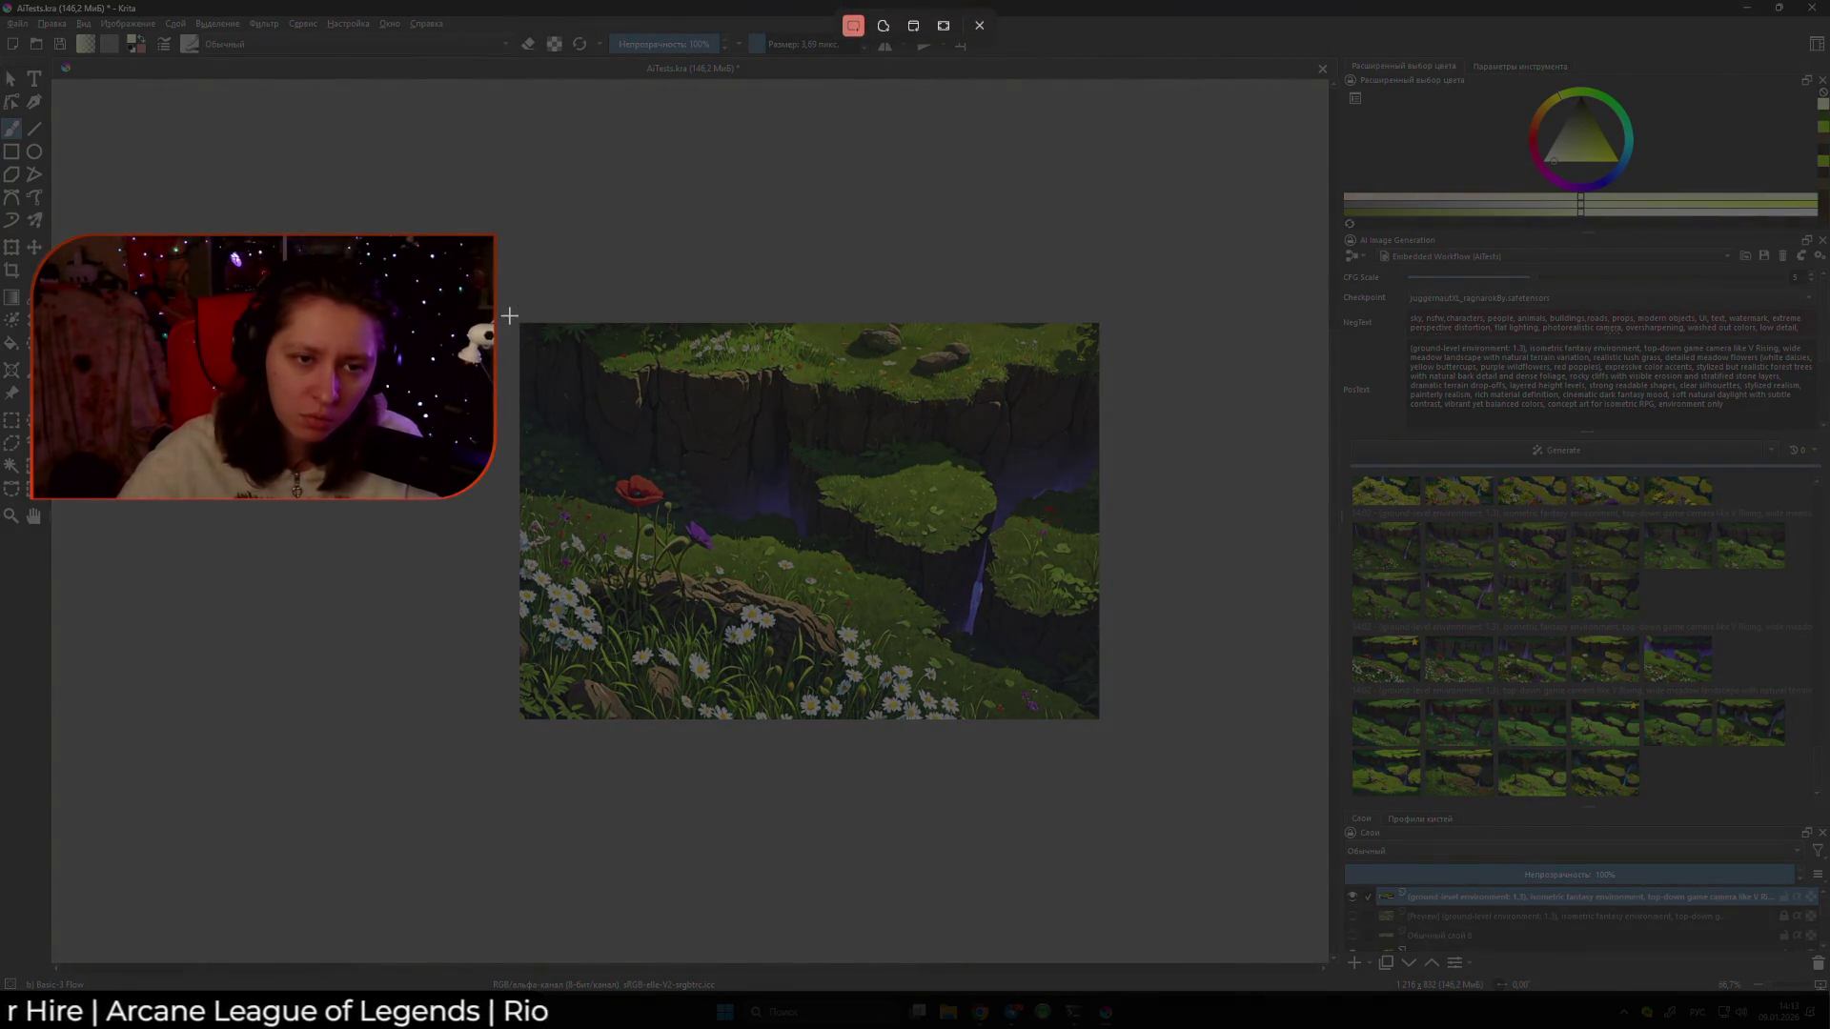
{"action": "mouse_move", "coordinate": [518, 323]}
{"action": "left_mouse_down"}
{"action": "mouse_move", "coordinate": [735, 523]}
{"action": "mouse_move", "coordinate": [1101, 719]}
{"action": "left_mouse_up"}
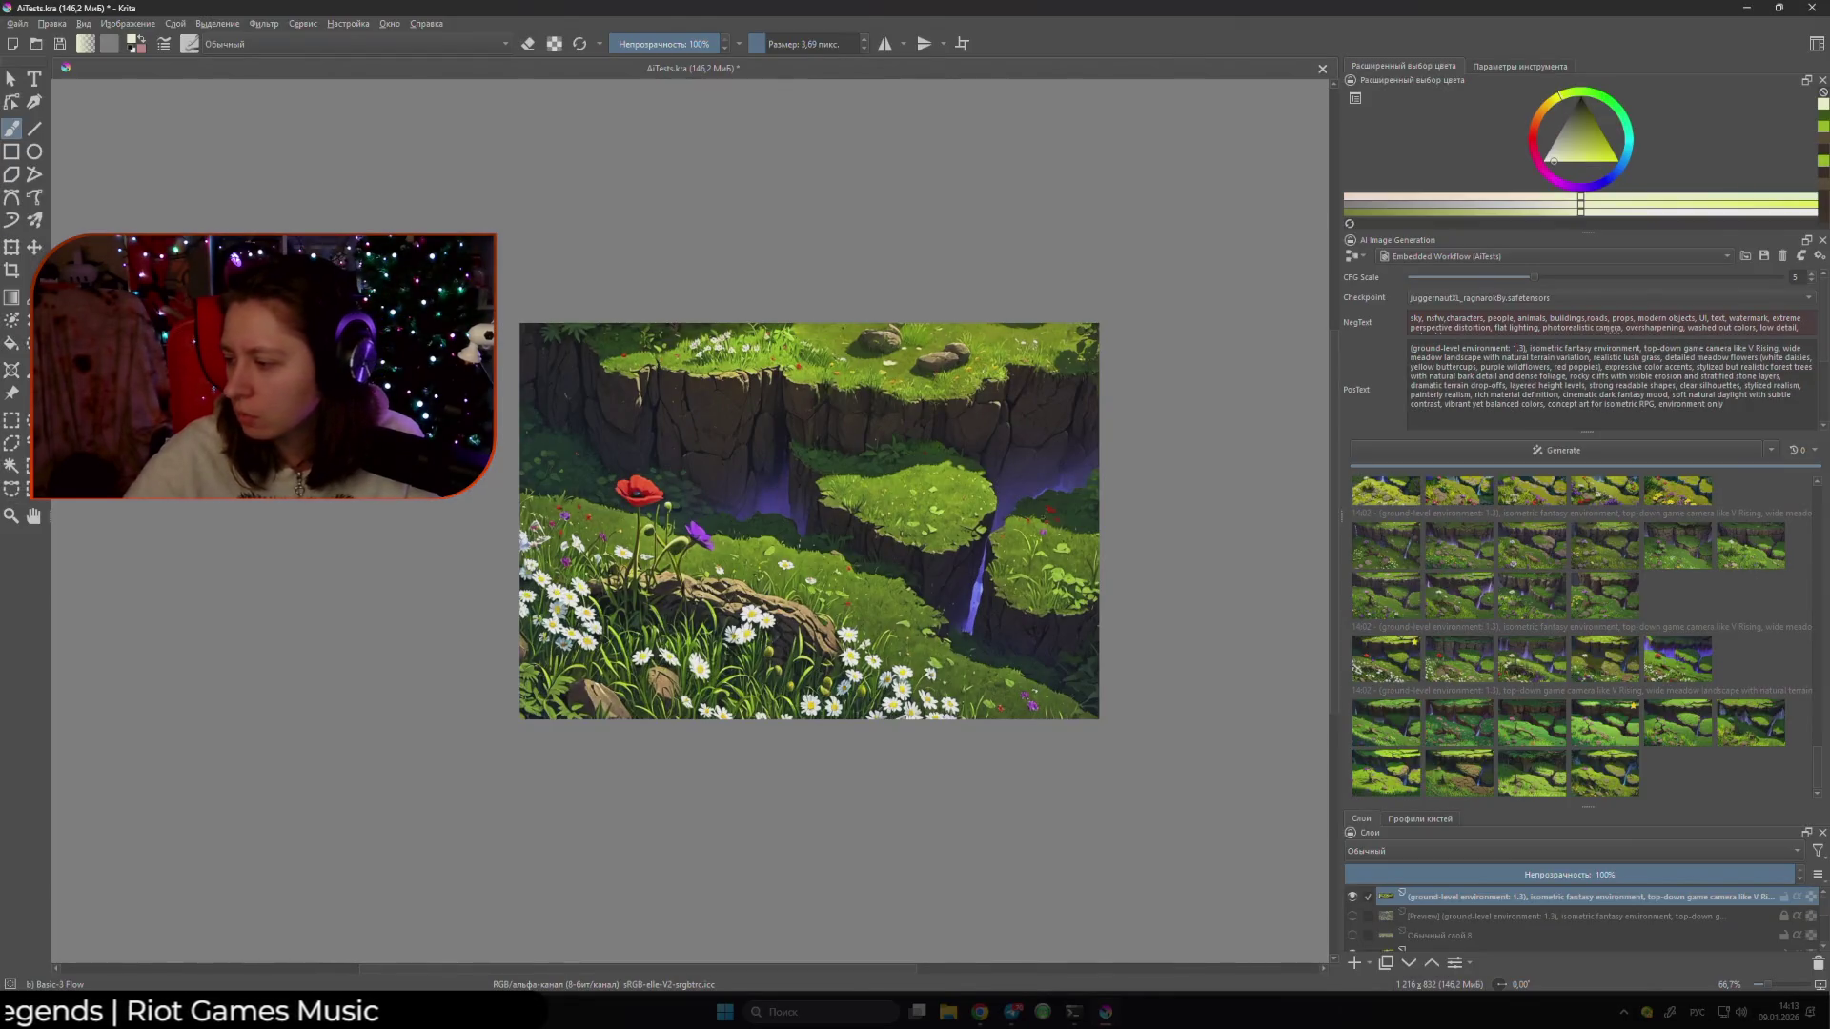
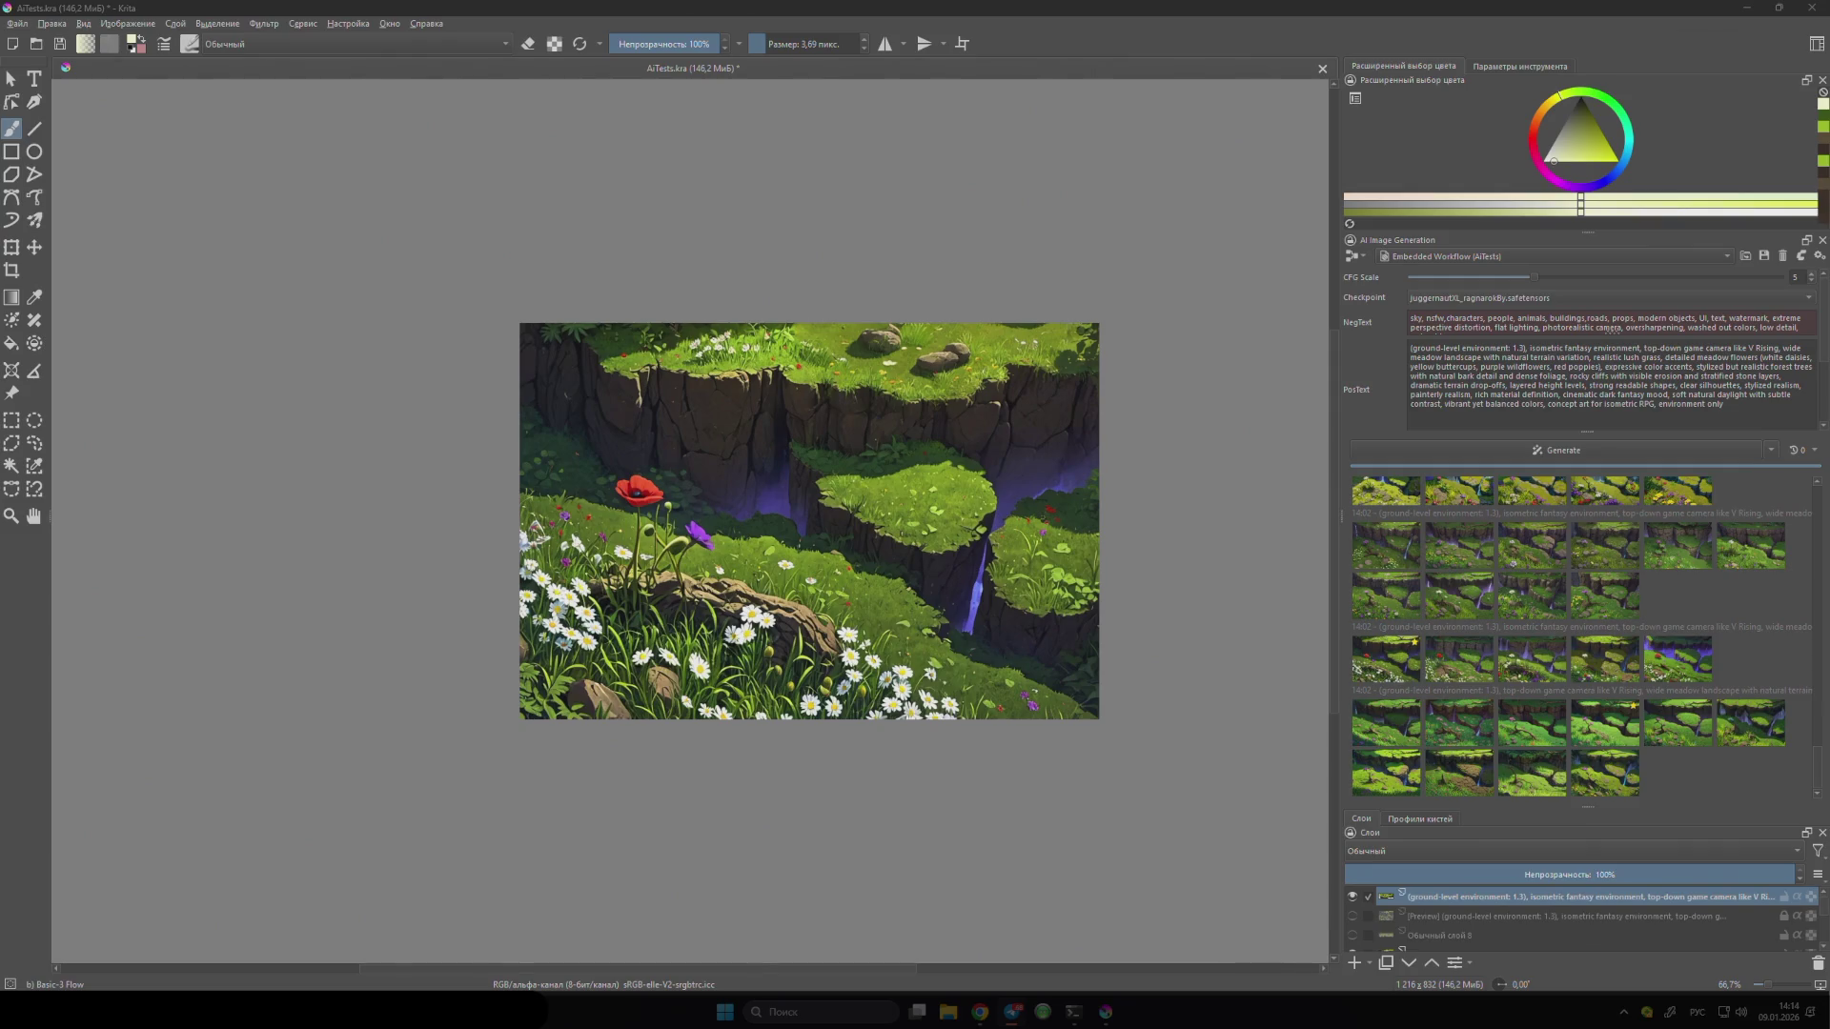
- Flip the top rocks layer on and off against the branch version, ending with it hidden
{"action": "right_click", "coordinate": [330, 518]}
{"action": "right_click", "coordinate": [330, 518]}
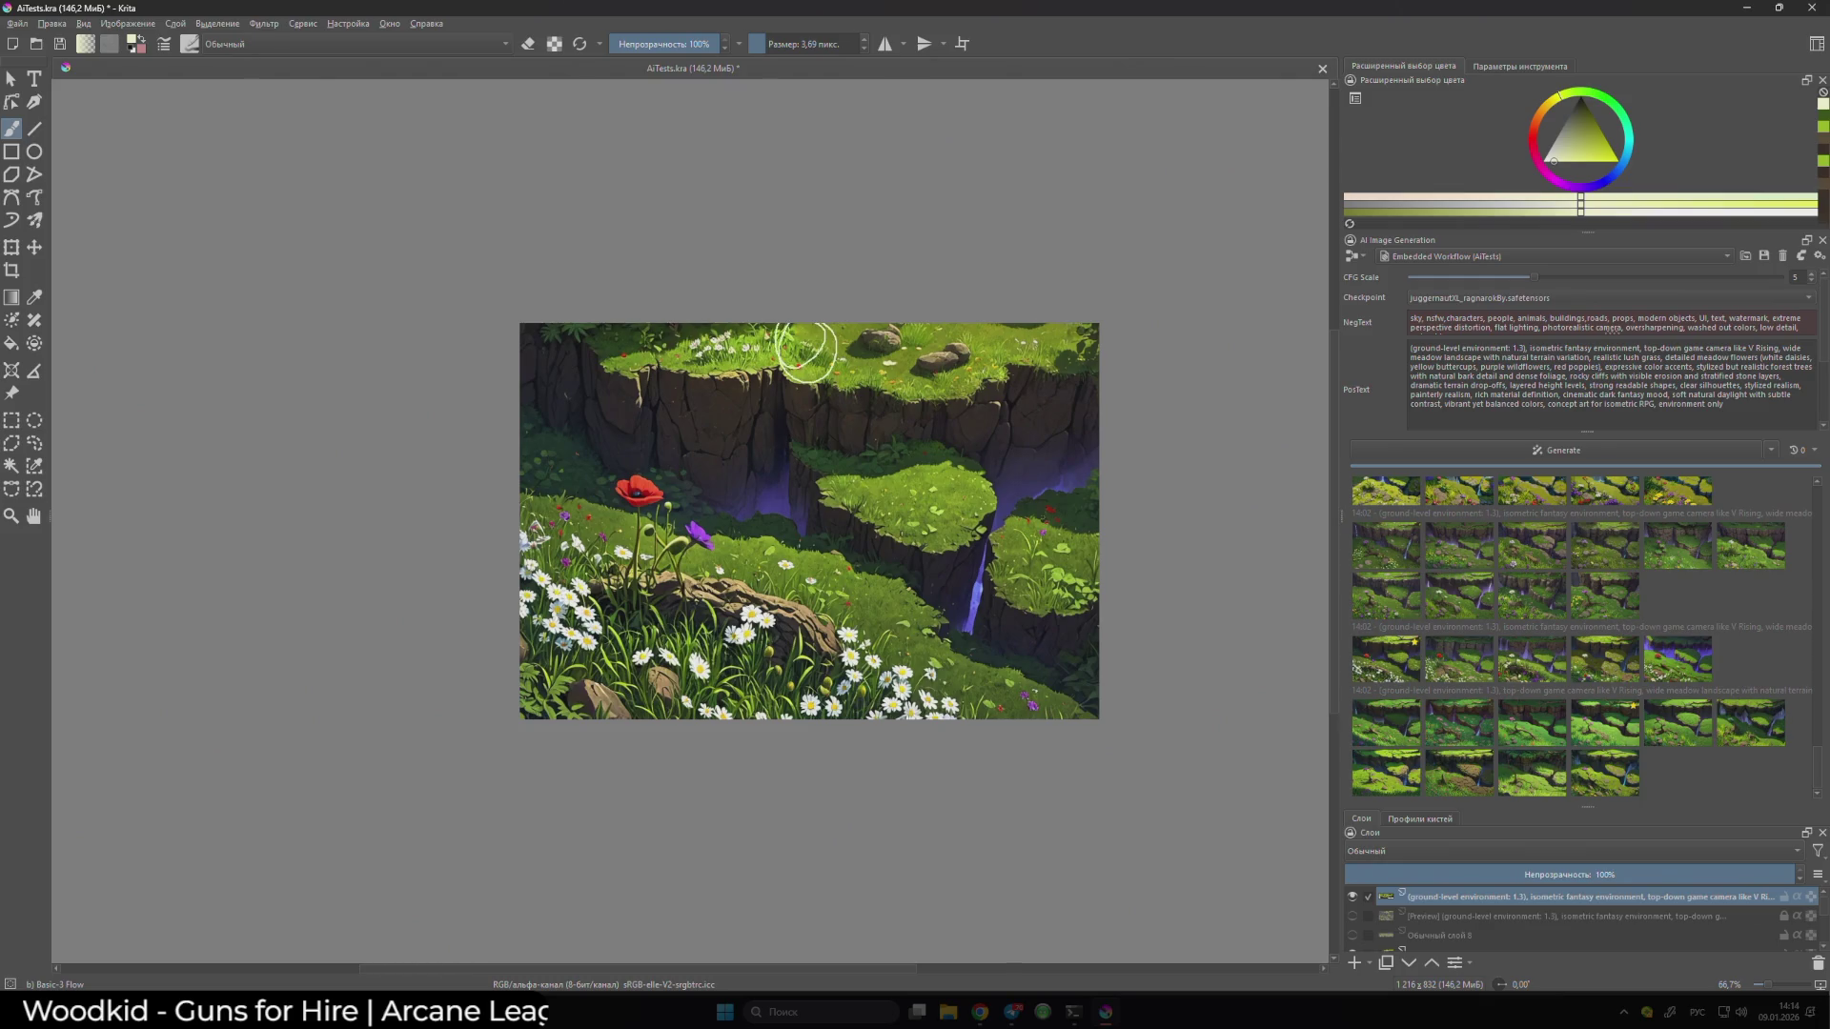
{"action": "left_click", "coordinate": [1354, 897]}
{"action": "left_click", "coordinate": [1355, 898]}
{"action": "left_click", "coordinate": [1355, 898]}
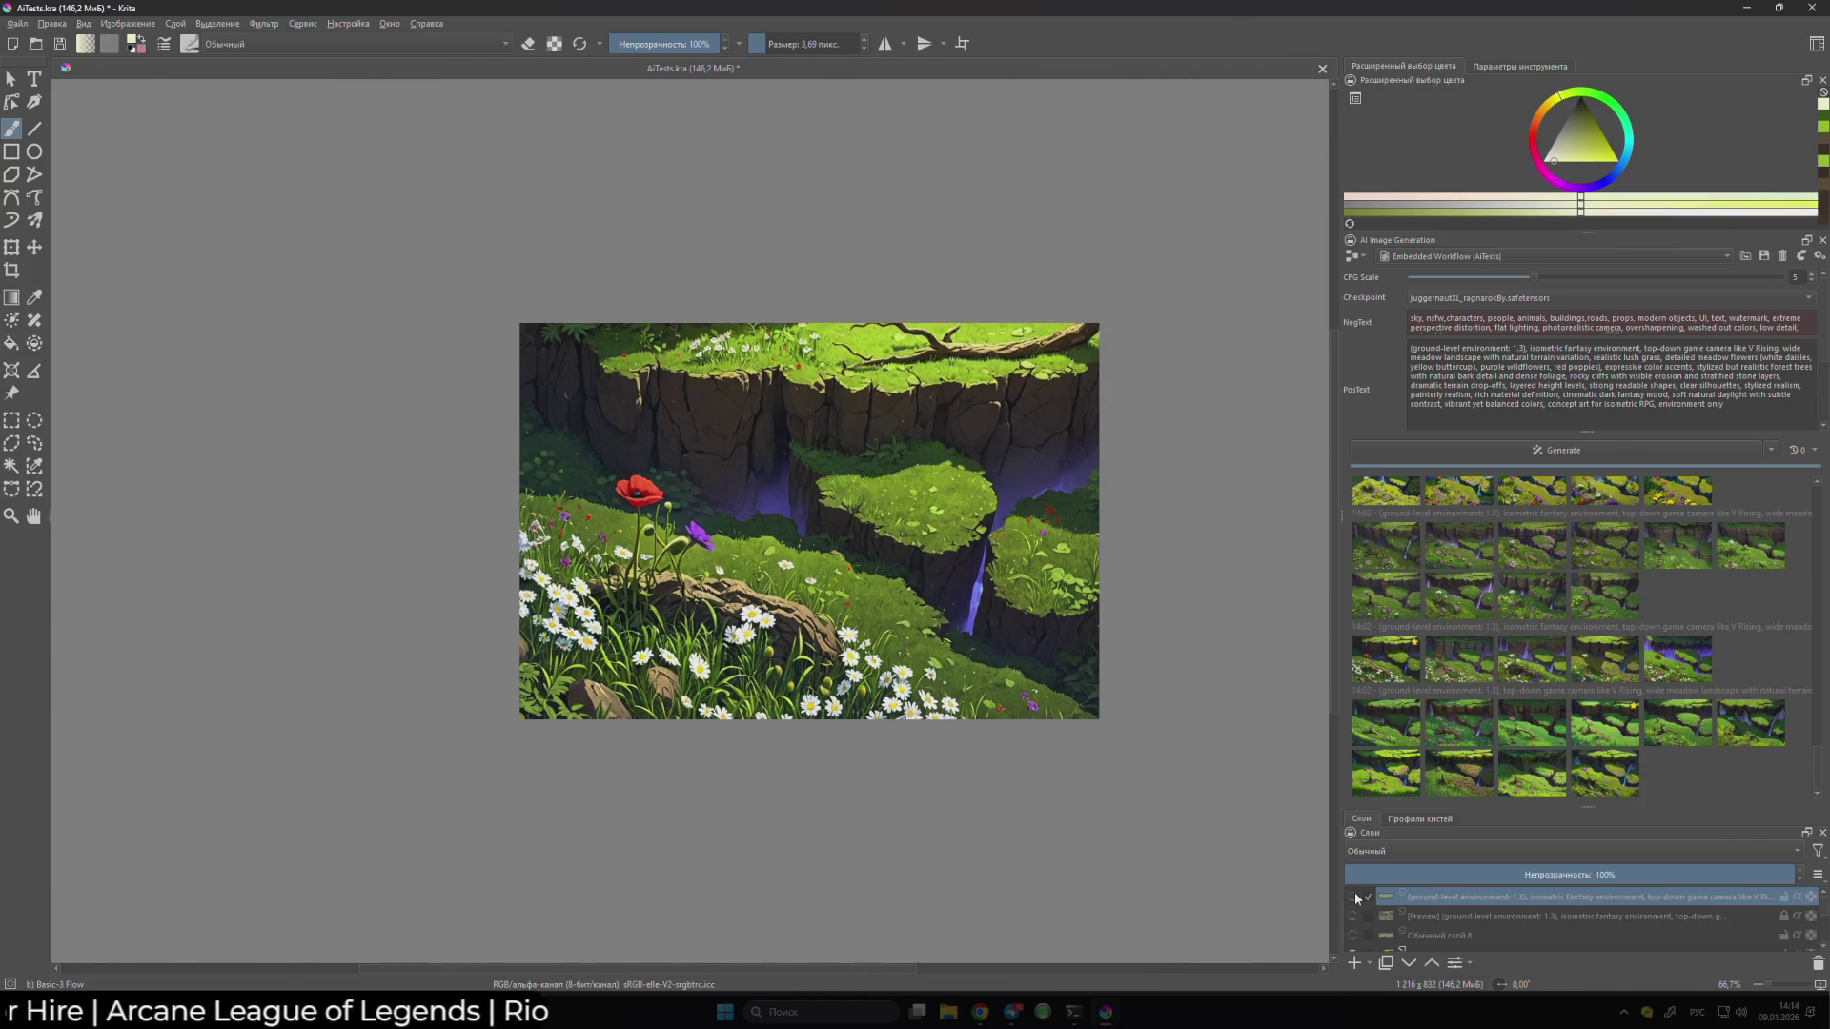
{"action": "left_click", "coordinate": [1354, 898]}
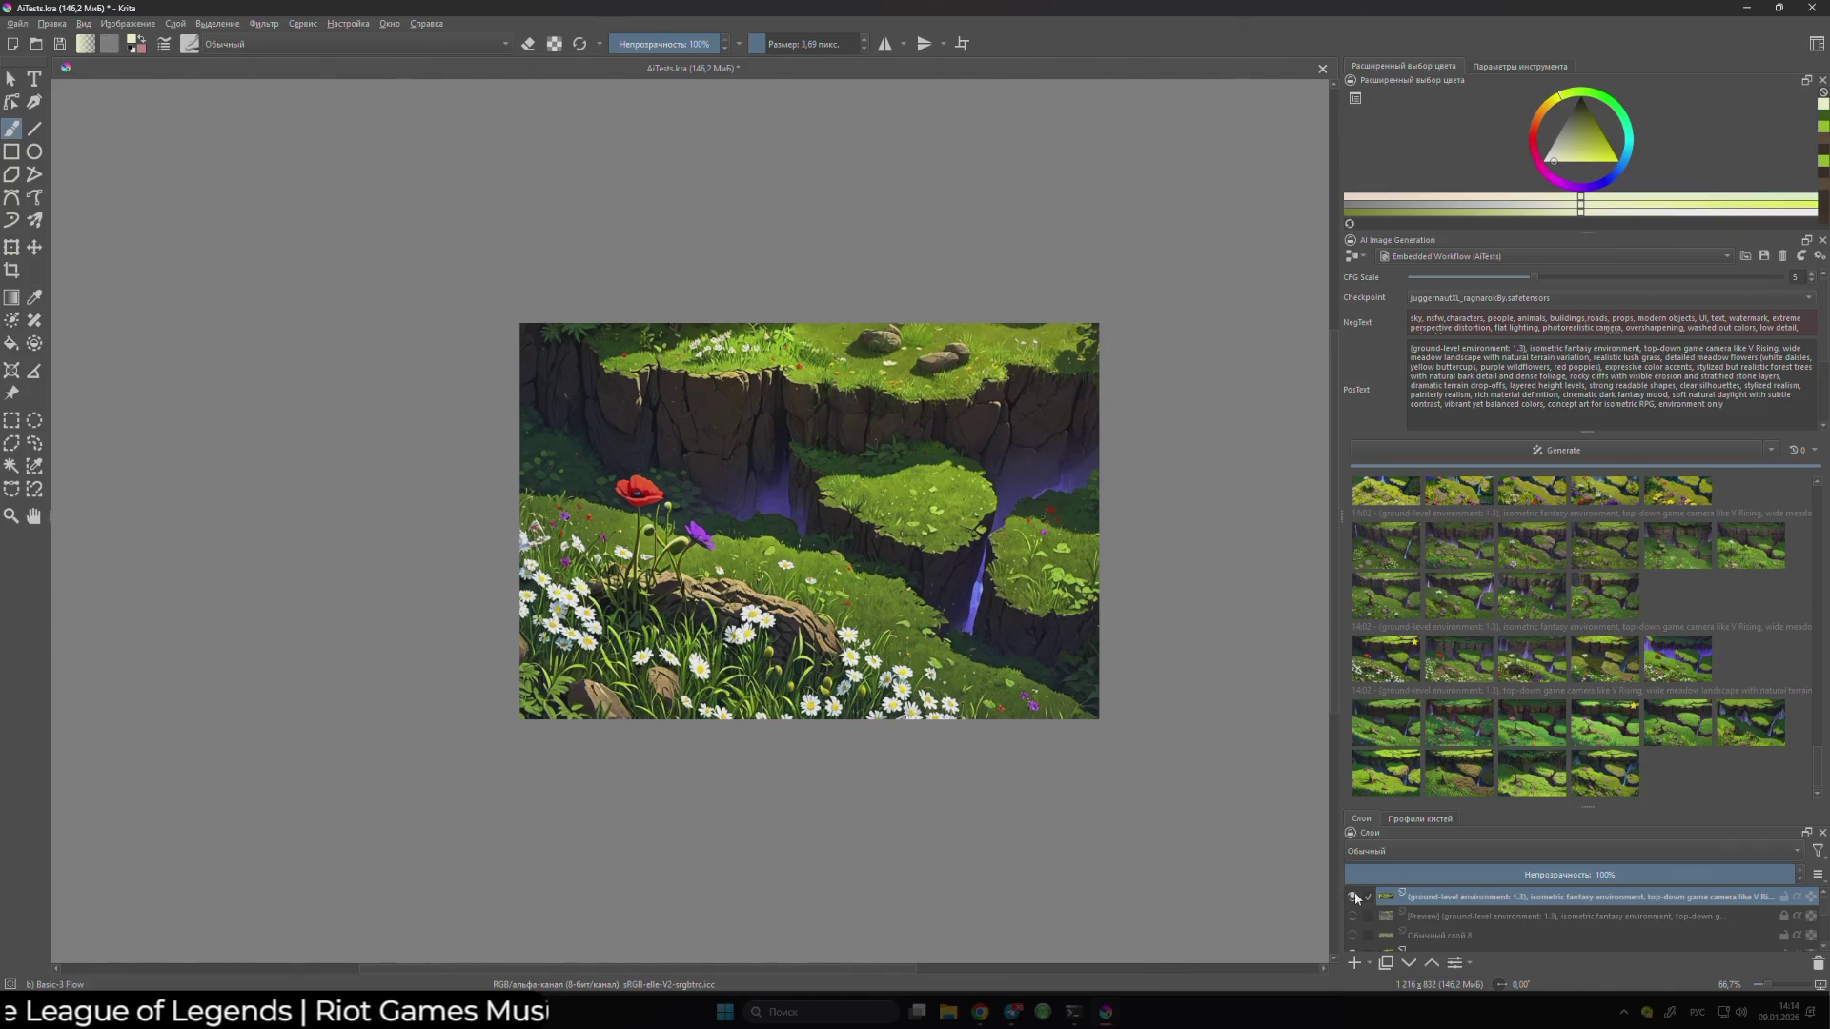
{"action": "left_click", "coordinate": [1354, 897]}
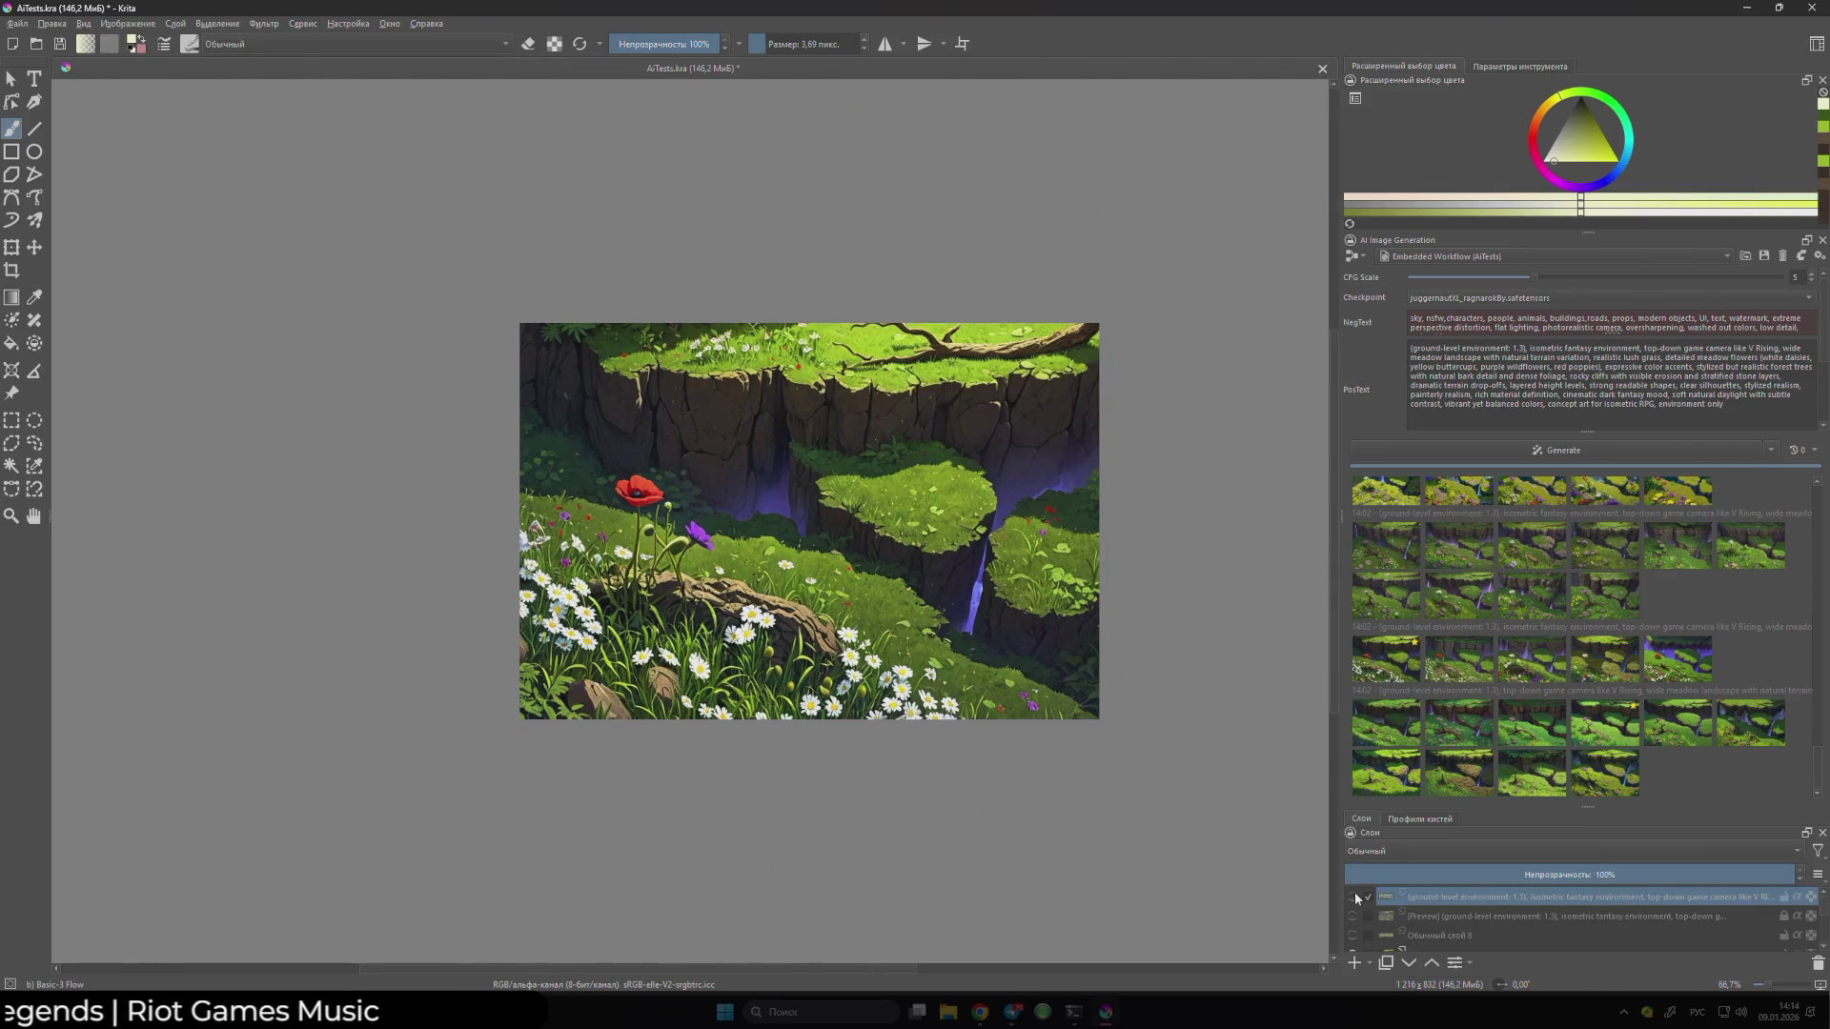
{"action": "left_click", "coordinate": [1355, 897]}
{"action": "left_click", "coordinate": [1354, 897]}
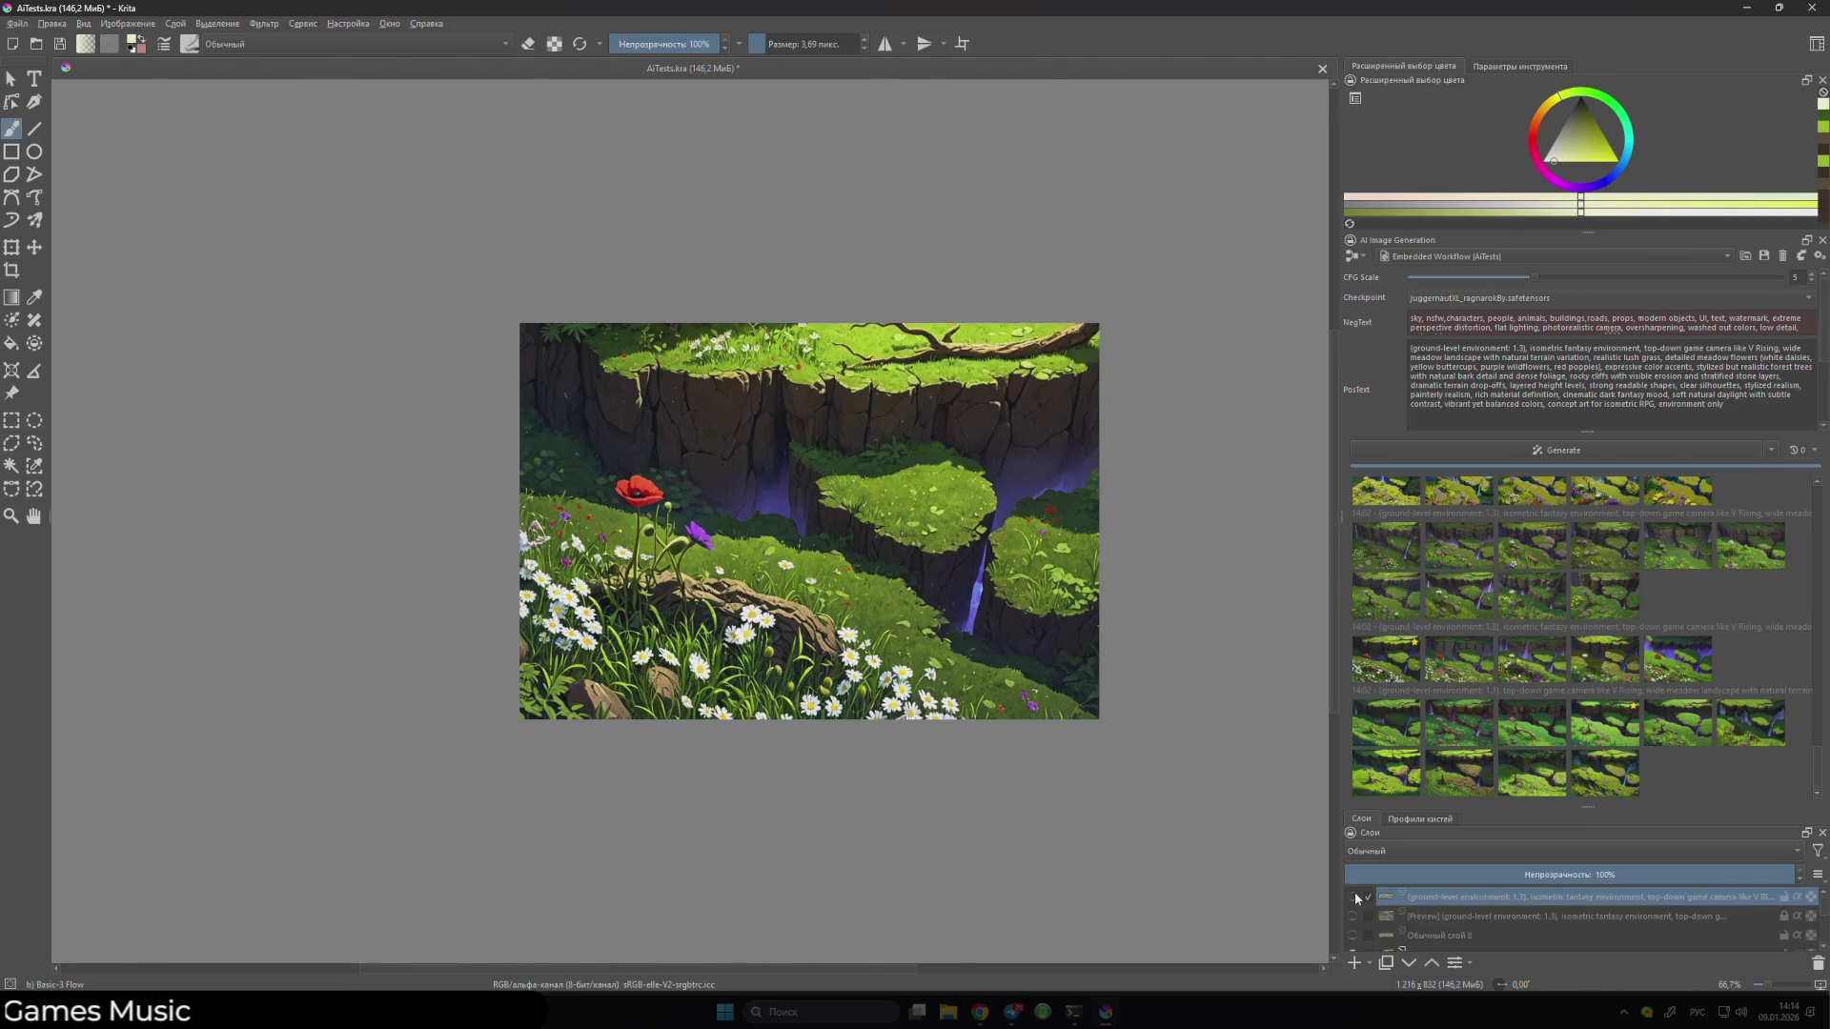
{"action": "left_click", "coordinate": [1355, 897]}
{"action": "left_click", "coordinate": [1354, 897]}
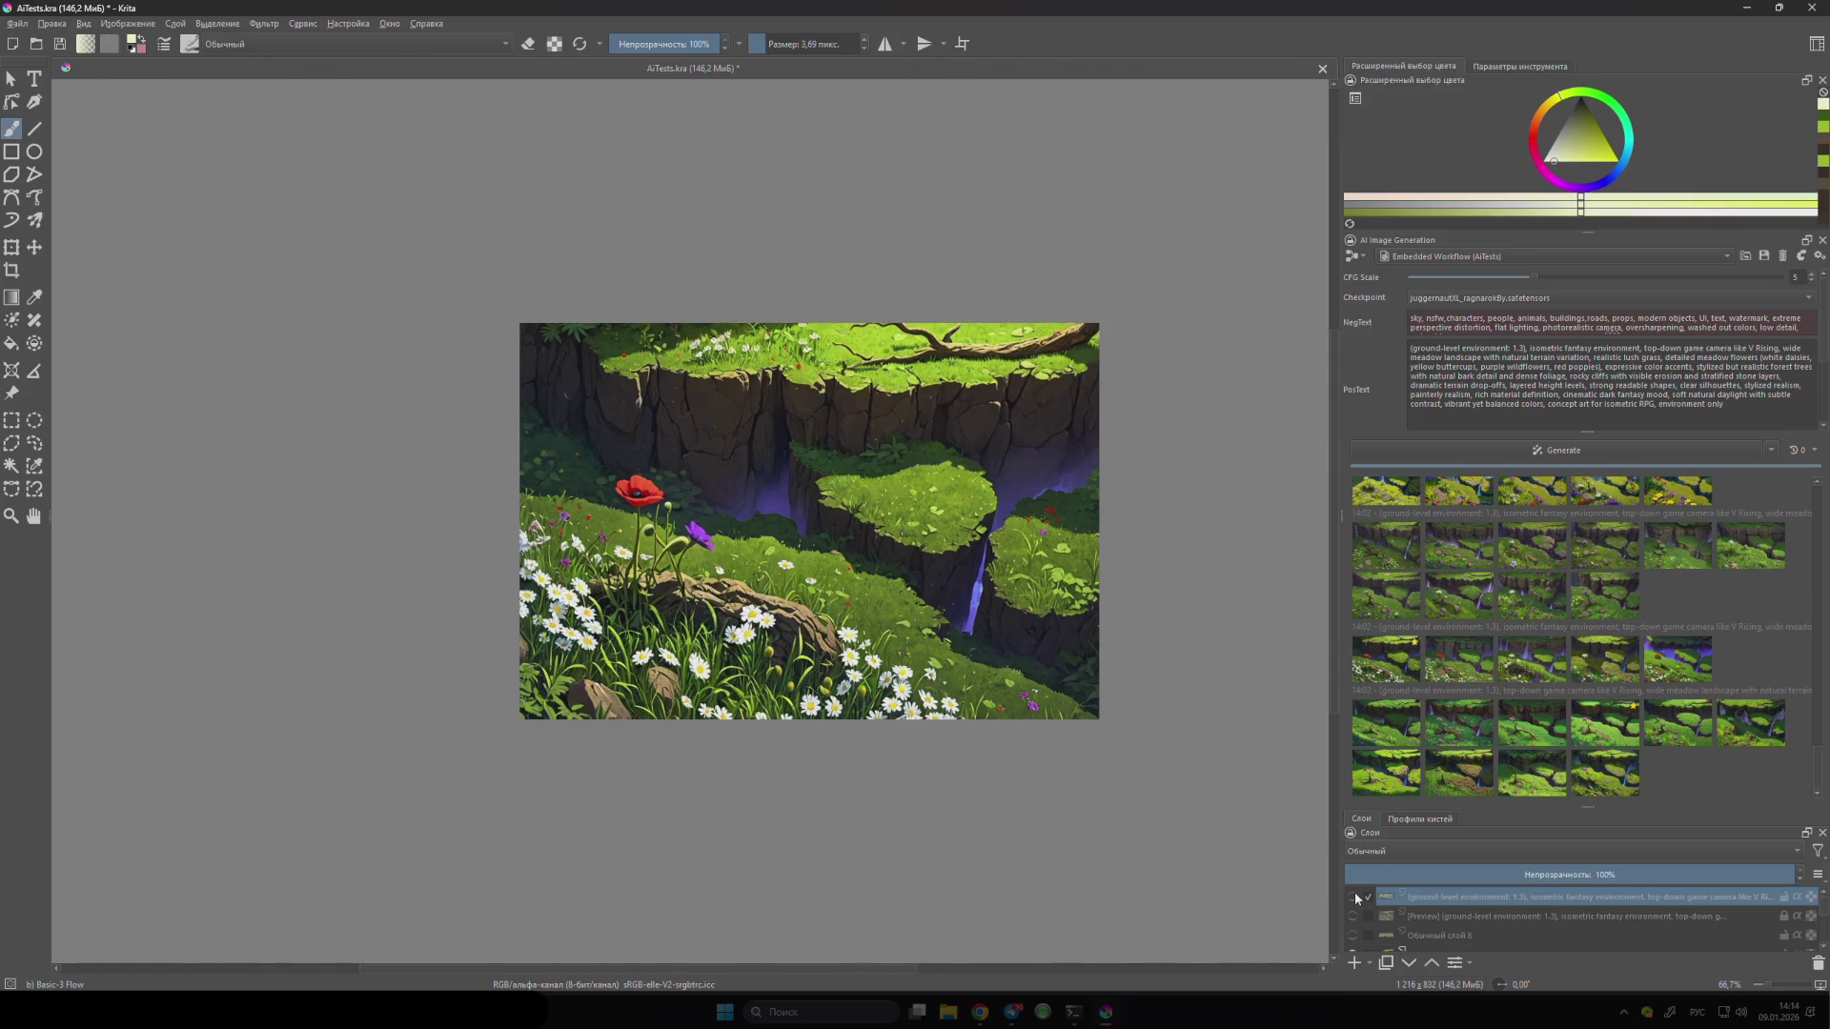
{"action": "left_click", "coordinate": [1354, 897]}
{"action": "left_click", "coordinate": [1355, 897]}
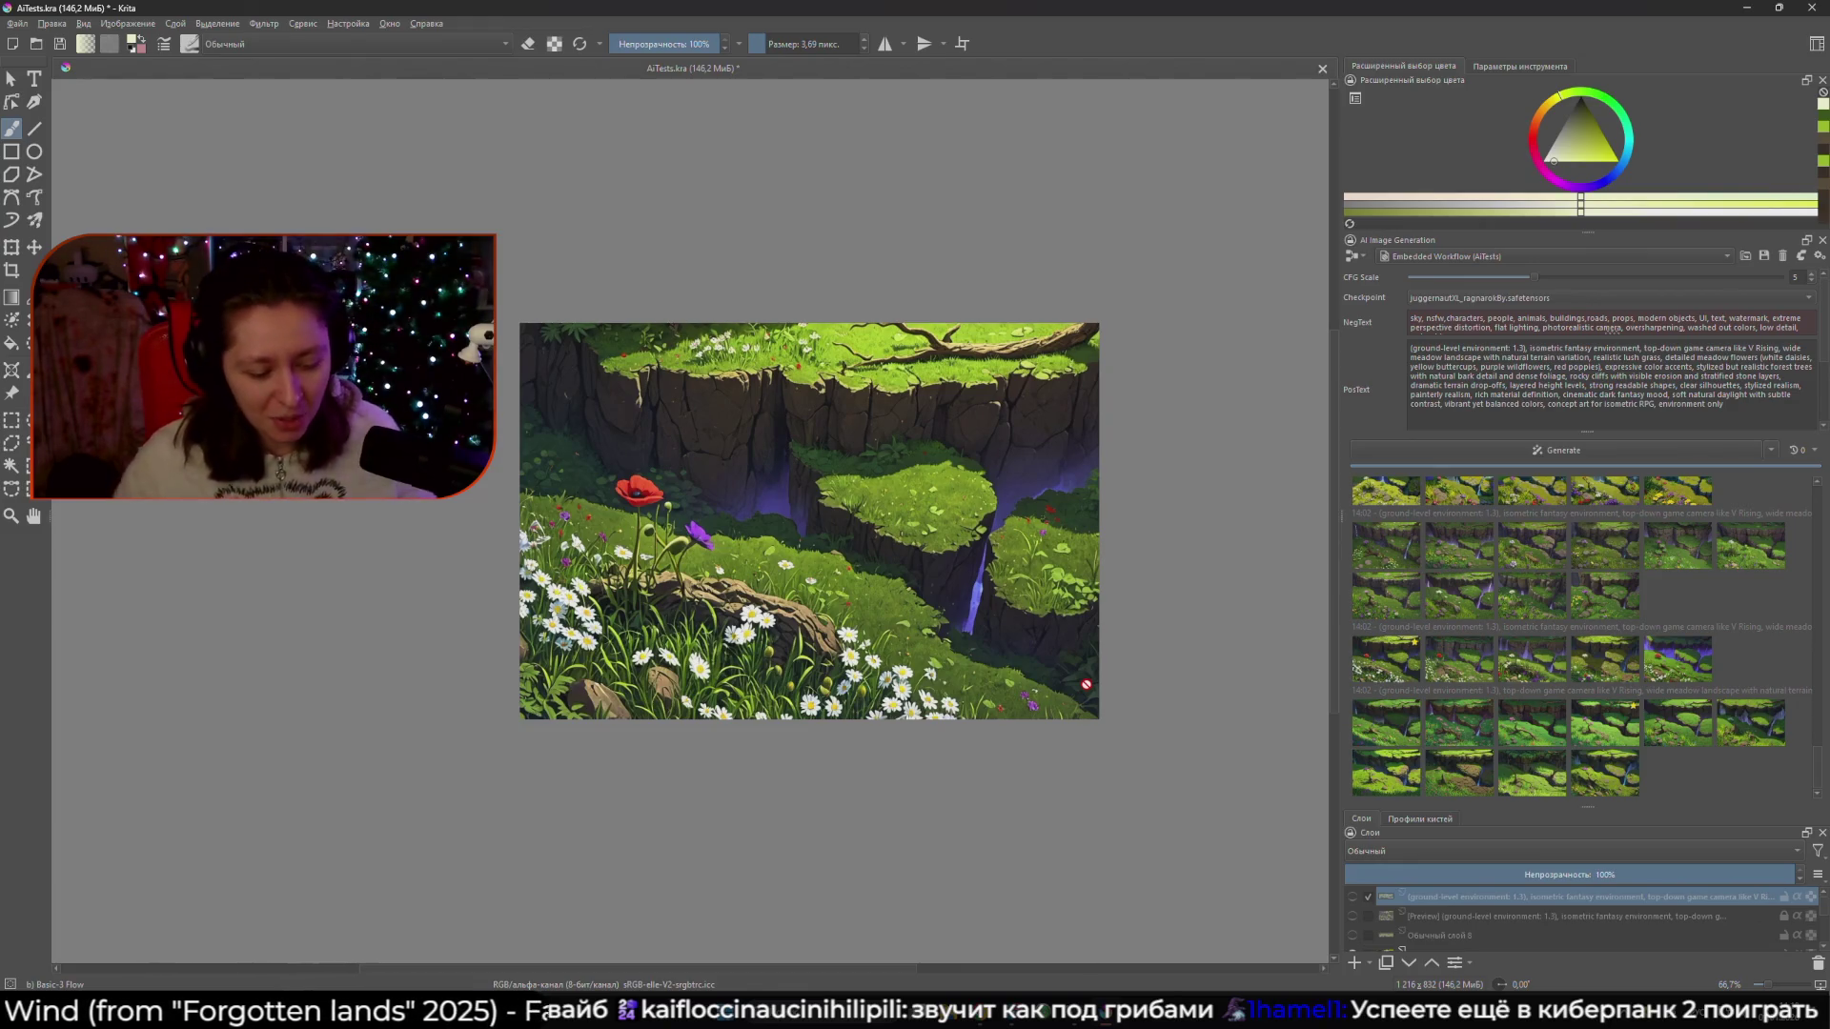
- Save the meadow document, minimise Krita and launch Blender from its desktop icon
{"action": "left_click", "coordinate": [972, 827]}
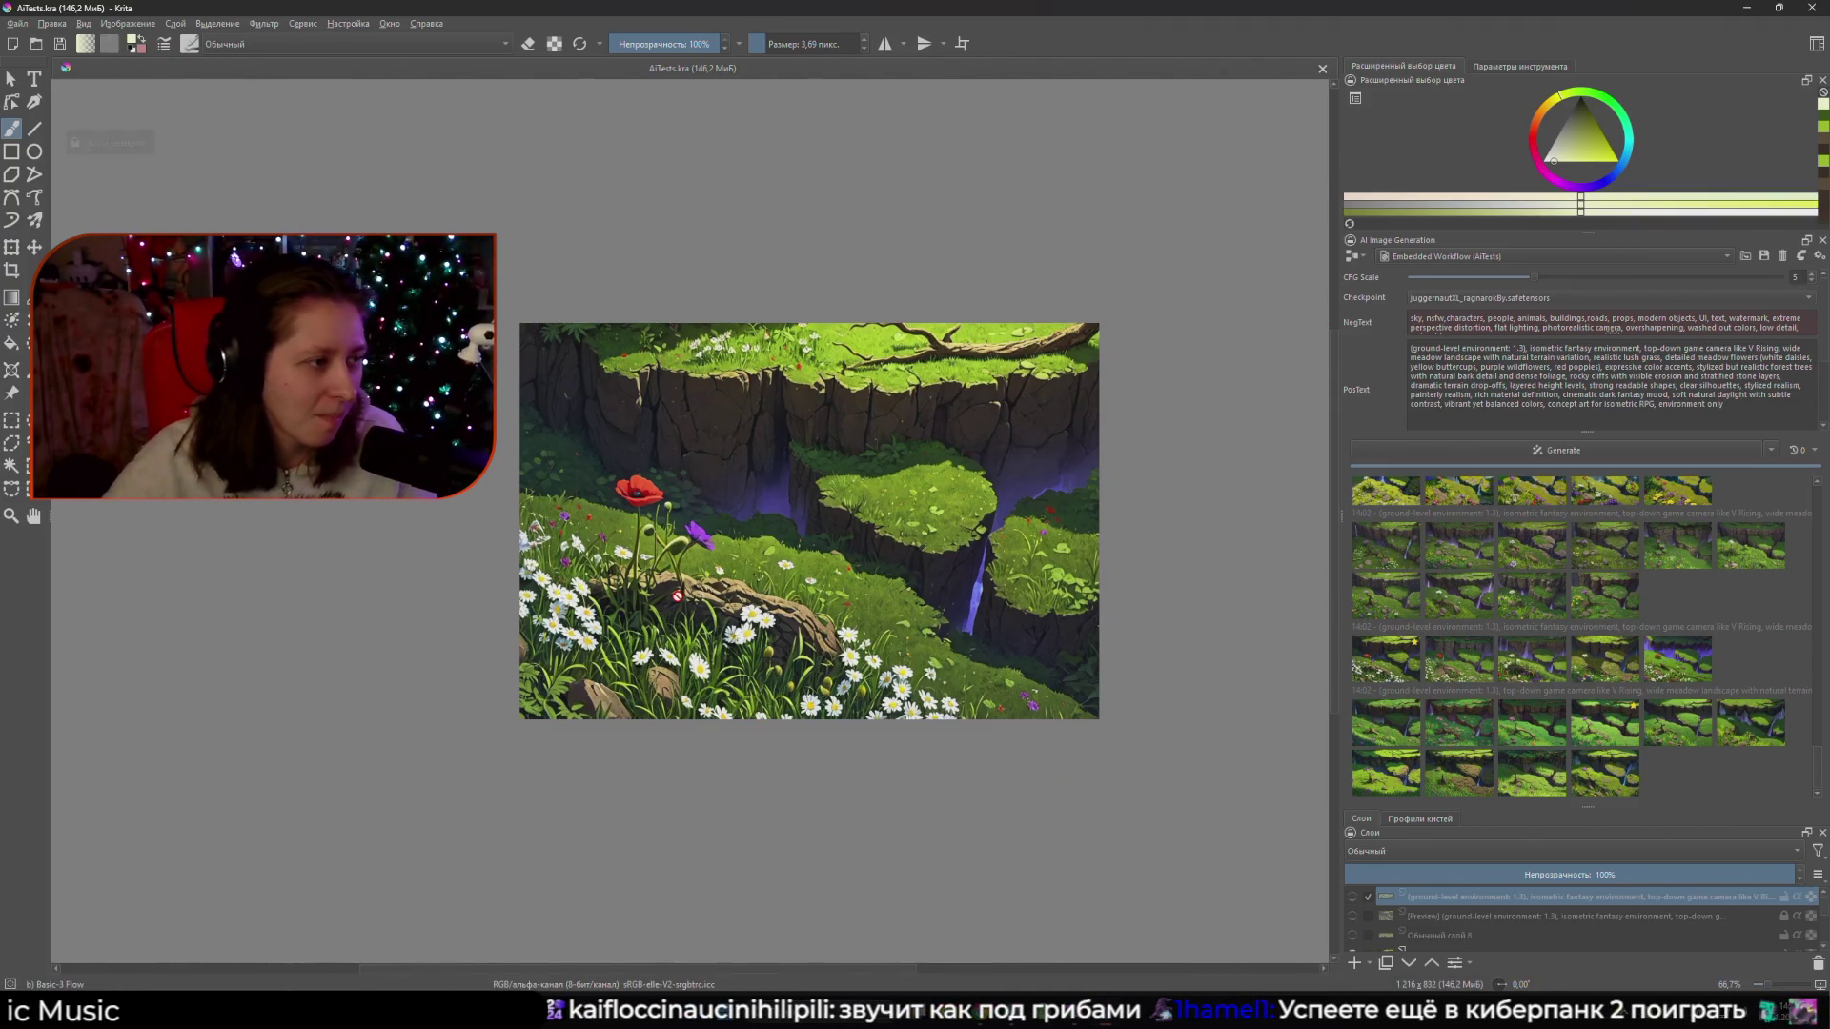
{"action": "left_click", "coordinate": [1746, 8]}
{"action": "double_click", "coordinate": [1750, 40]}
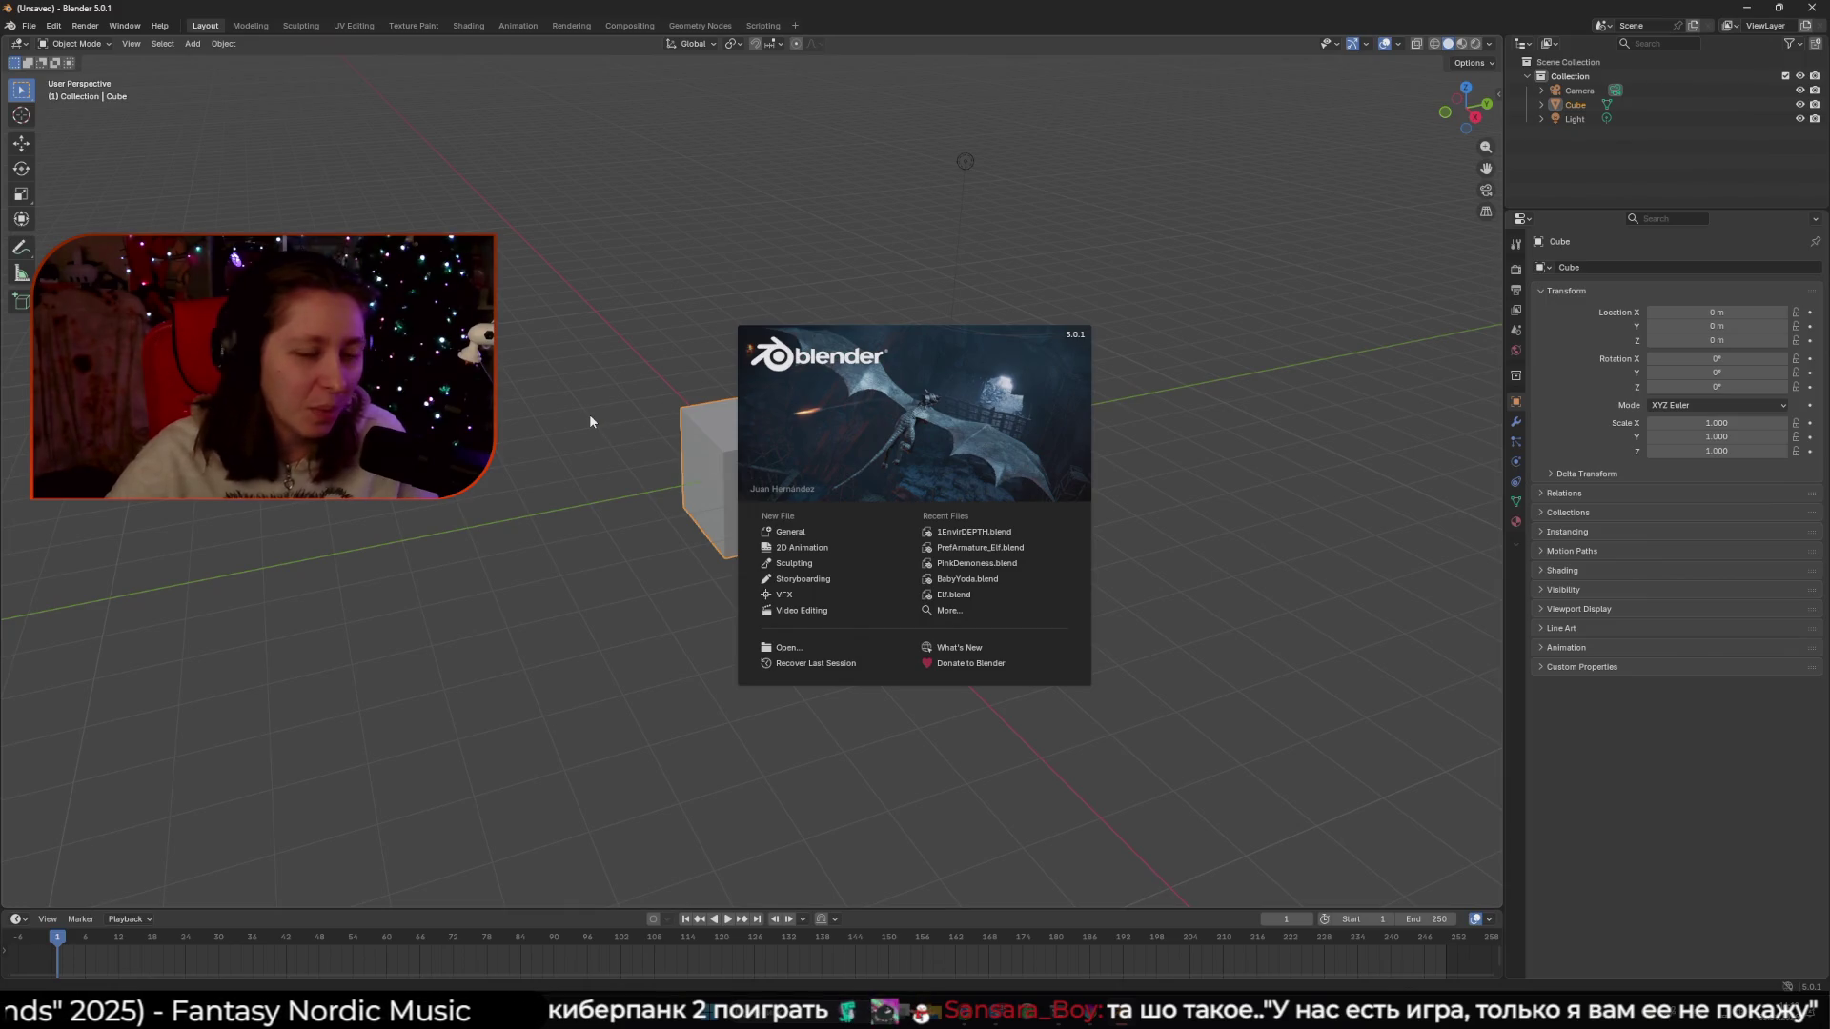
- Close Blender's splash screen and open PrefArmature_Elf.blend from the recent files list
{"action": "left_click", "coordinate": [629, 423]}
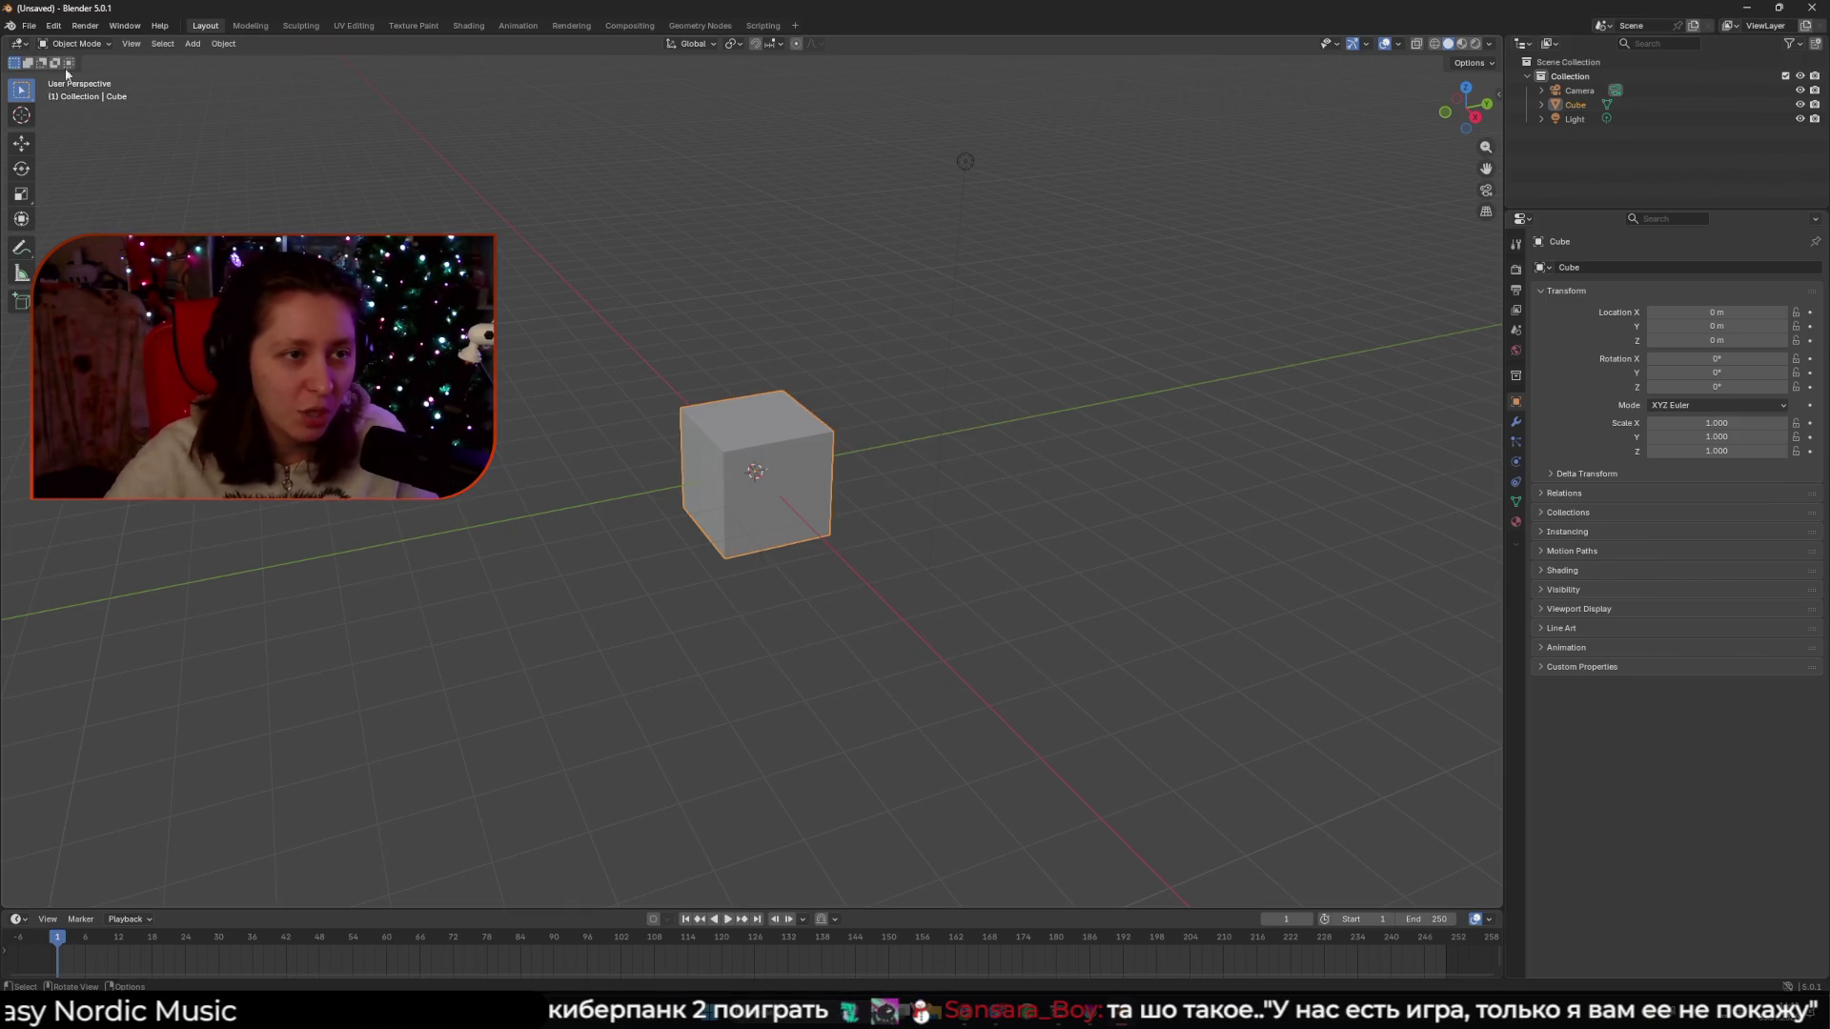
{"action": "left_click", "coordinate": [29, 25]}
{"action": "mouse_move", "coordinate": [80, 75]}
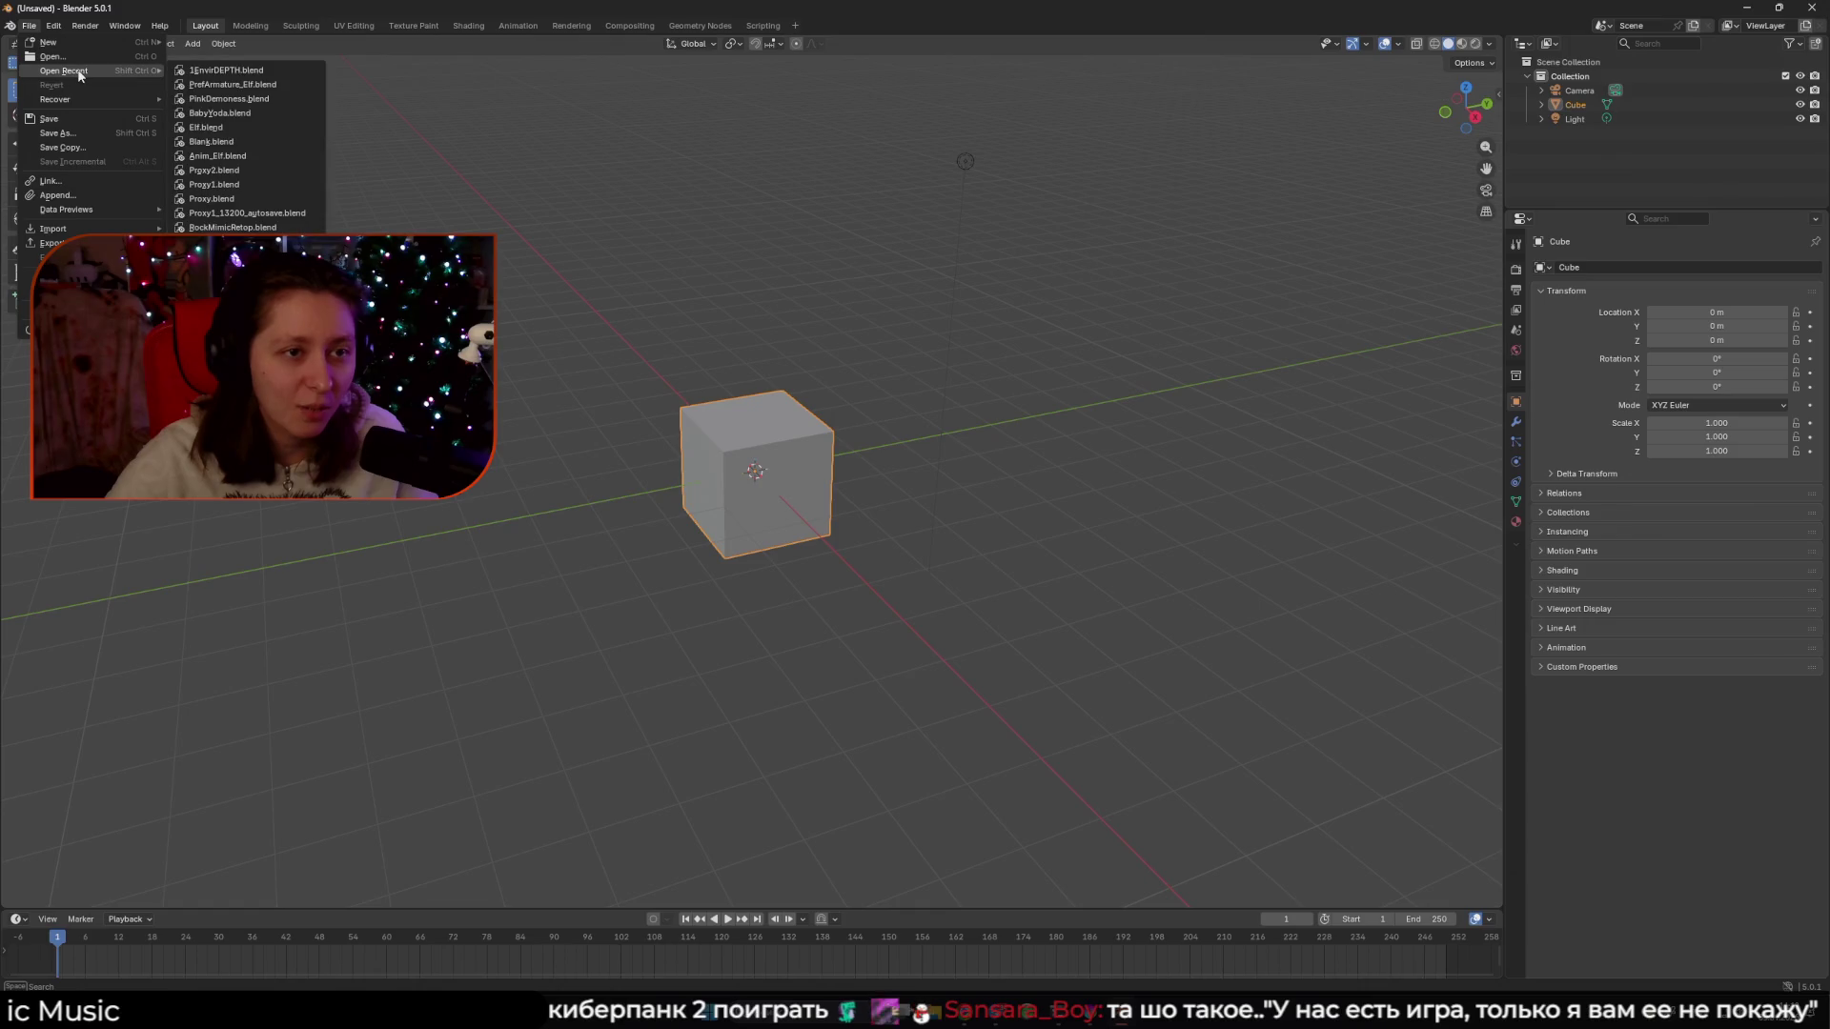
{"action": "left_click", "coordinate": [278, 84]}
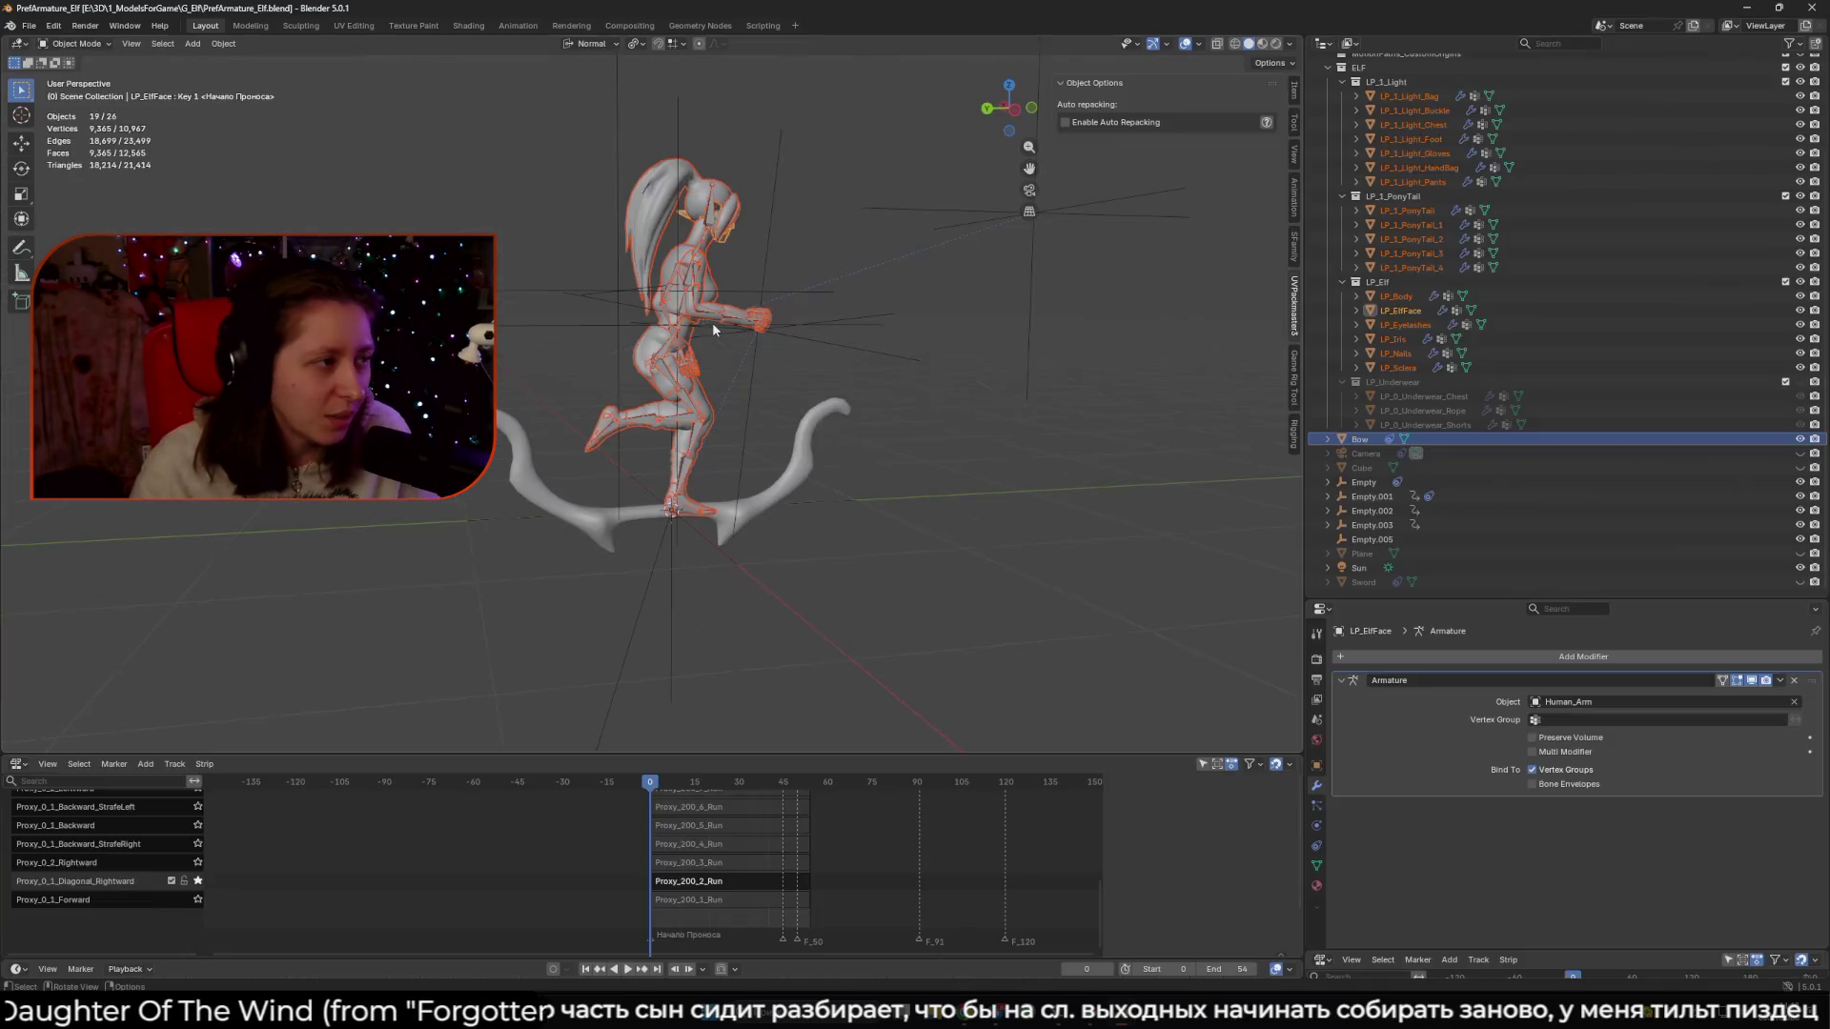
- Switch the viewport to Rendered shading and orbit and zoom in on the textured elf
{"action": "mouse_move", "coordinate": [712, 322]}
{"action": "left_mouse_down"}
{"action": "mouse_move", "coordinate": [801, 340]}
{"action": "mouse_move", "coordinate": [763, 362]}
{"action": "mouse_move", "coordinate": [667, 362]}
{"action": "left_mouse_up"}
{"action": "left_click", "coordinate": [1275, 43]}
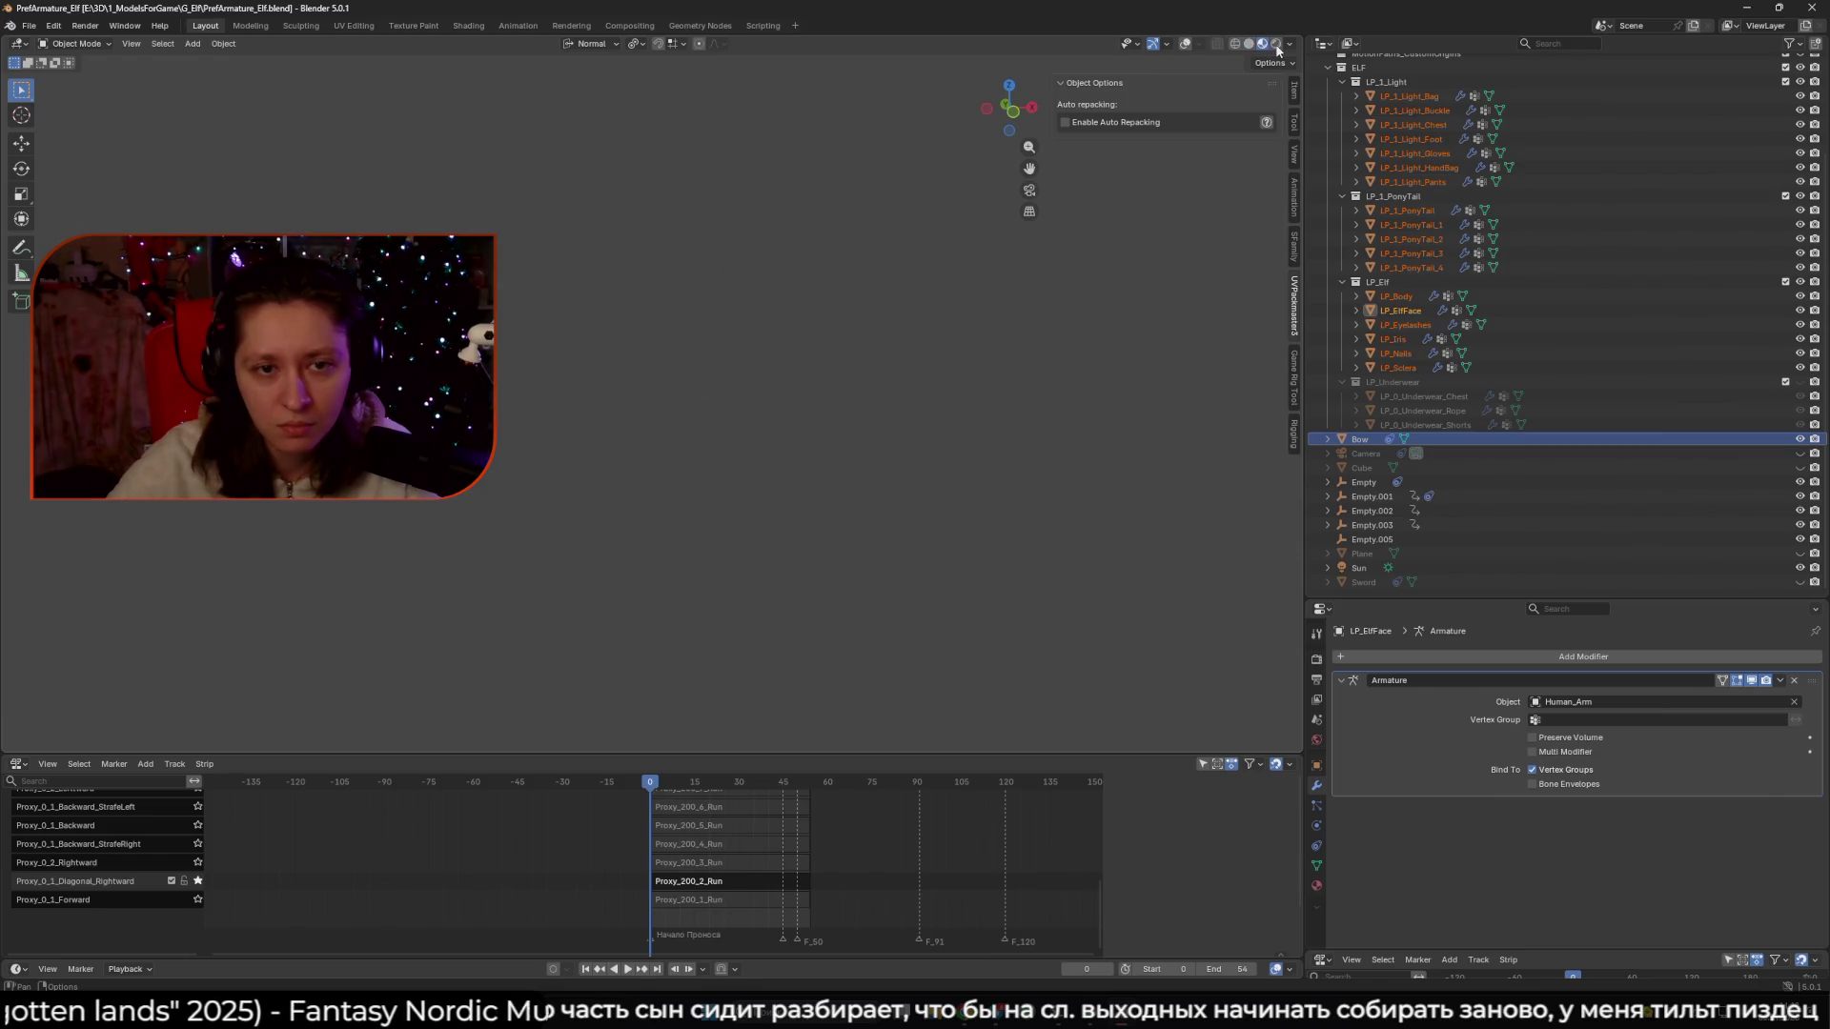
{"action": "mouse_move", "coordinate": [1024, 419]}
{"action": "left_mouse_down"}
{"action": "mouse_move", "coordinate": [992, 404]}
{"action": "mouse_move", "coordinate": [1034, 432]}
{"action": "left_mouse_up"}
{"action": "scroll", "coordinate": [1035, 440], "scroll_direction": "up", "scroll_amount": 1}
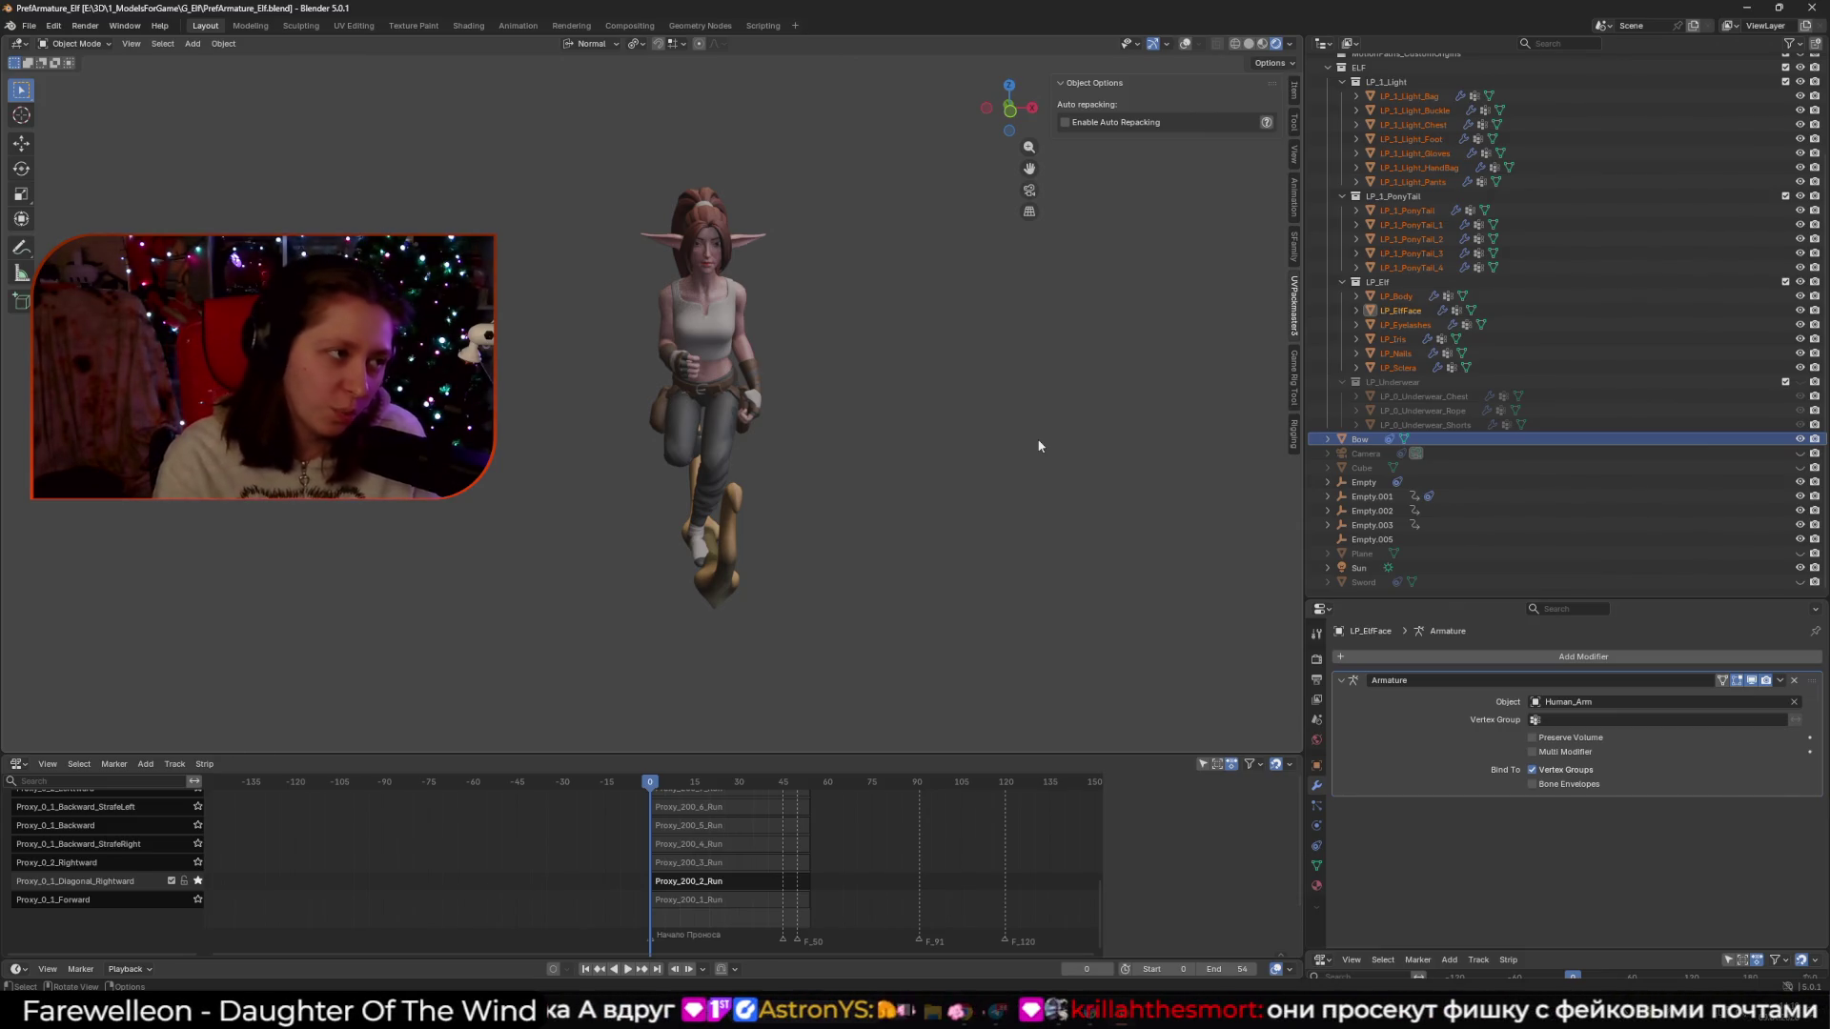
{"action": "mouse_move", "coordinate": [844, 500]}
{"action": "left_mouse_down"}
{"action": "mouse_move", "coordinate": [760, 552]}
{"action": "mouse_move", "coordinate": [947, 564]}
{"action": "mouse_move", "coordinate": [780, 560]}
{"action": "mouse_move", "coordinate": [827, 562]}
{"action": "left_mouse_up"}
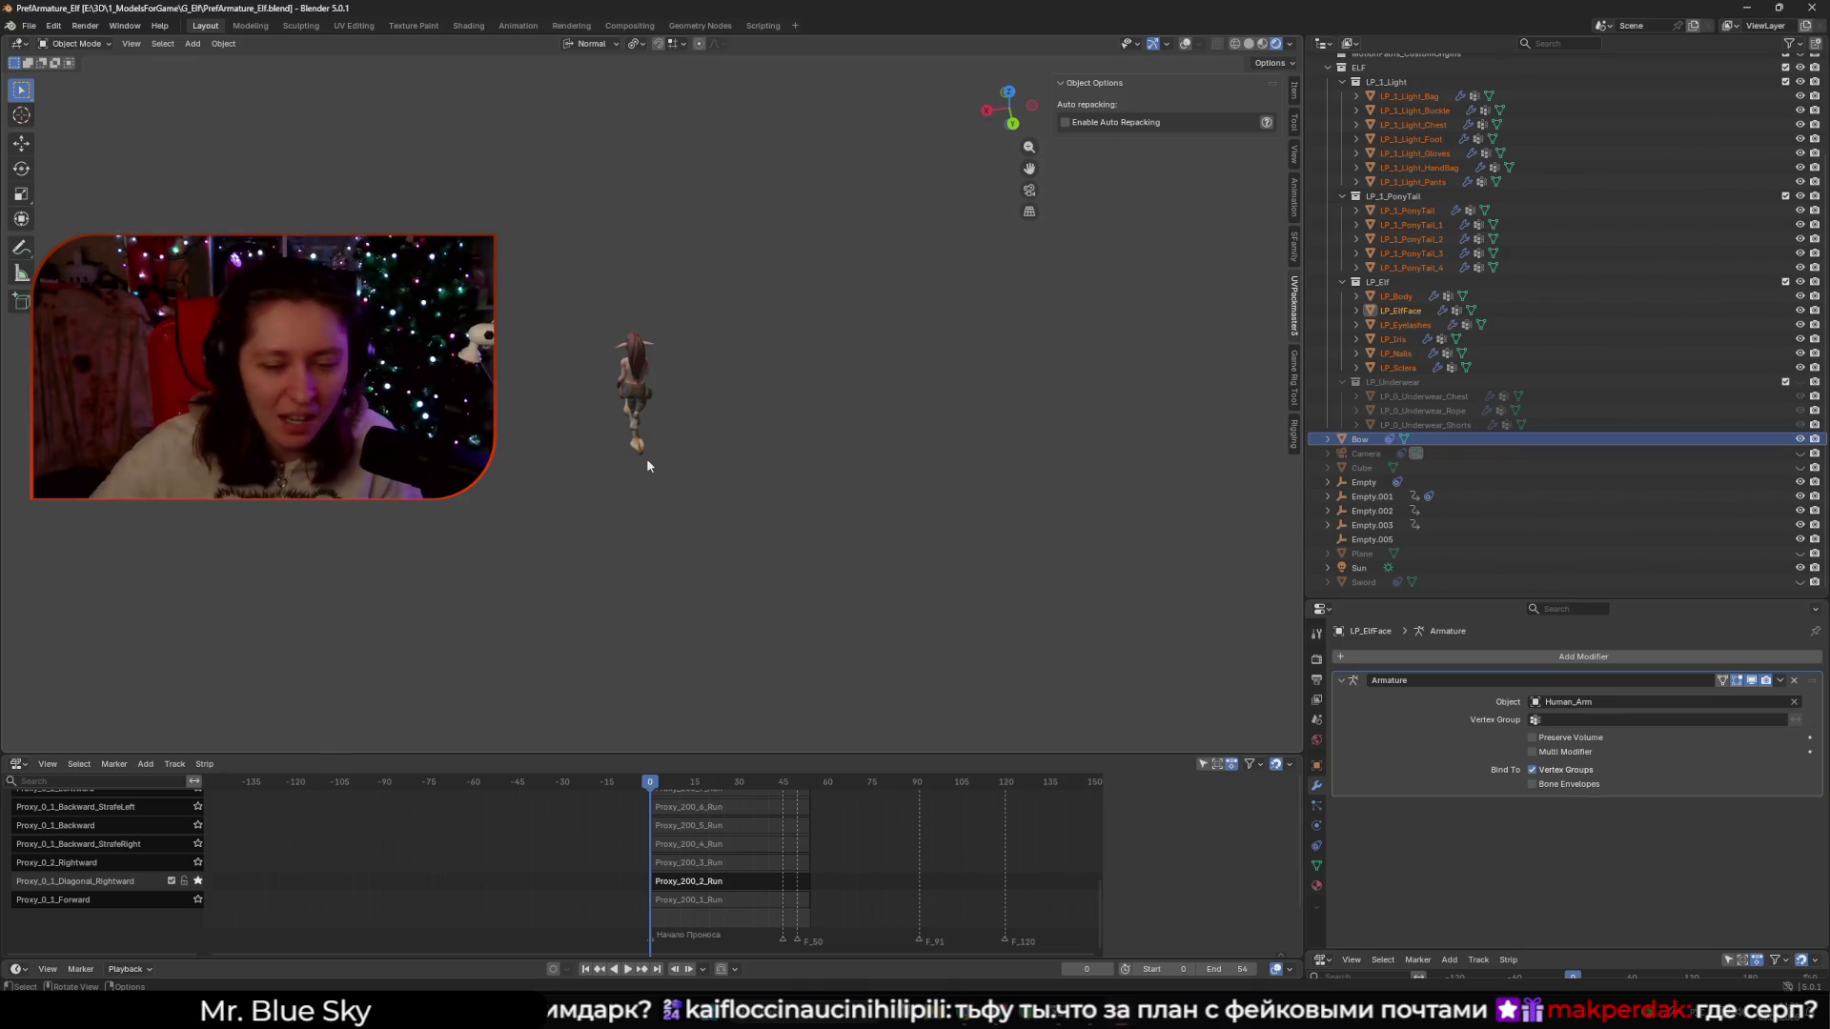
{"action": "key", "text": "alt+Tab"}
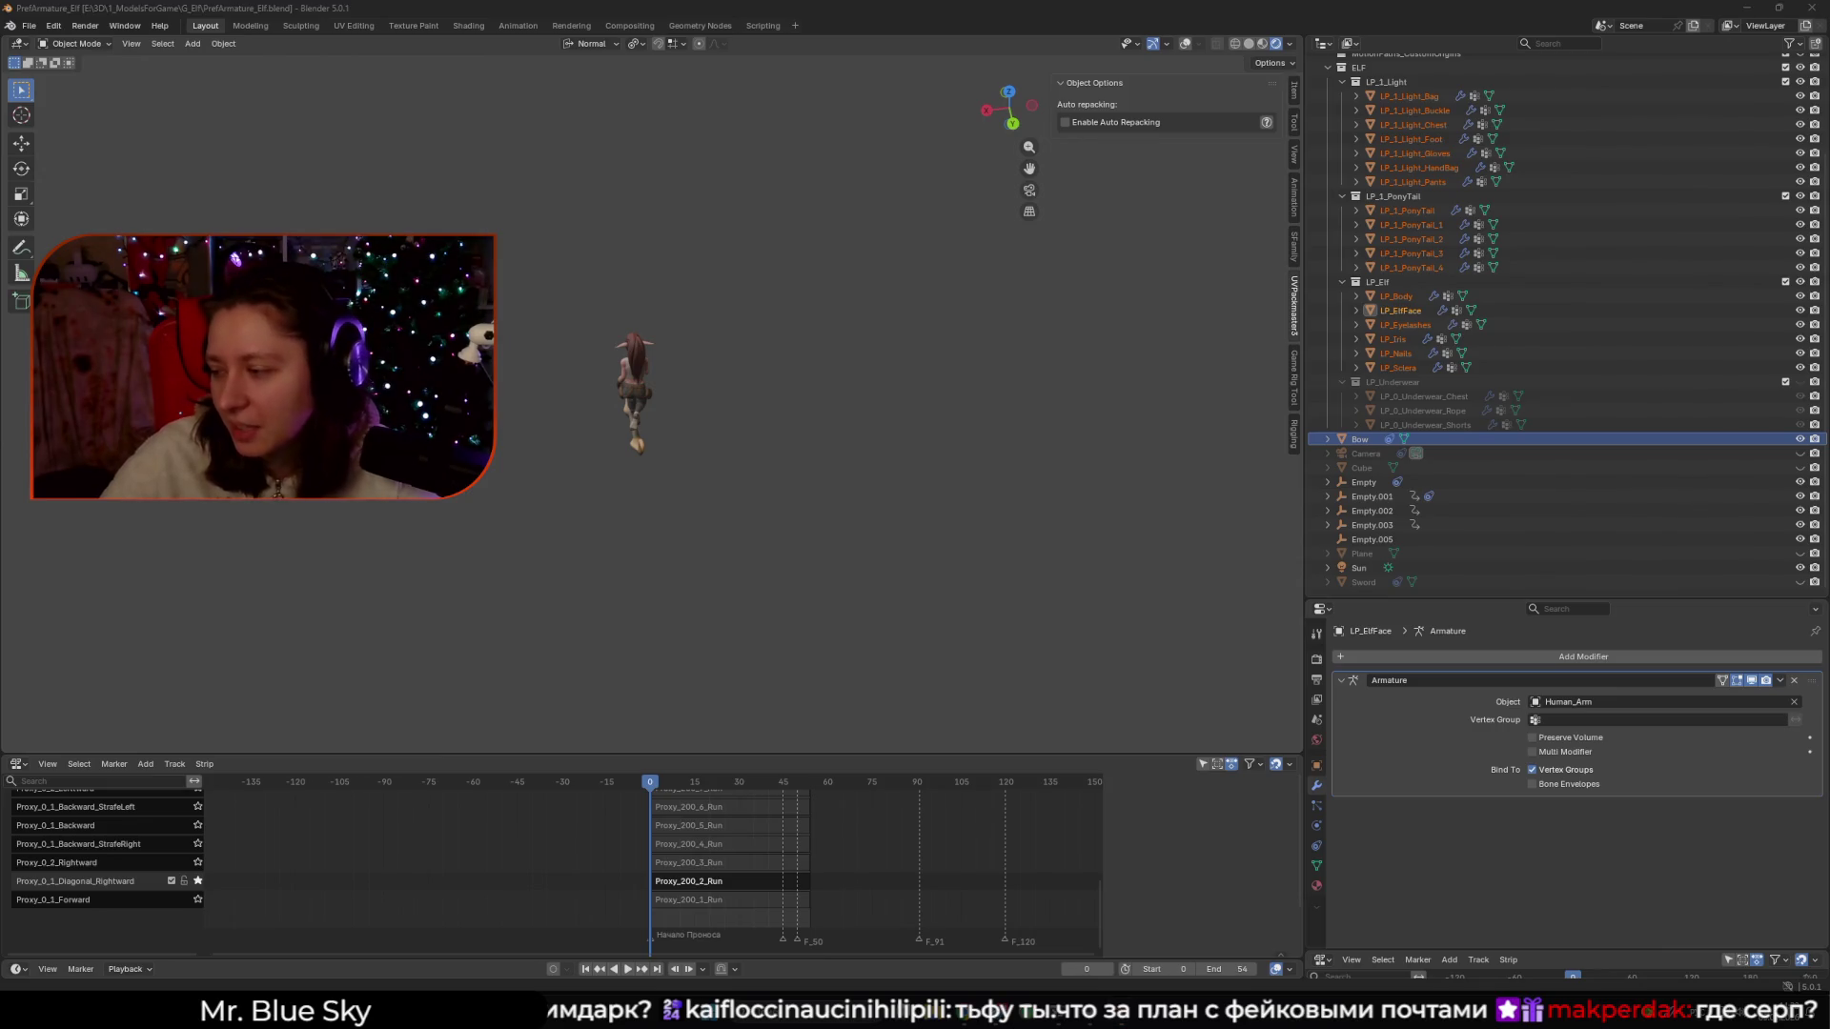